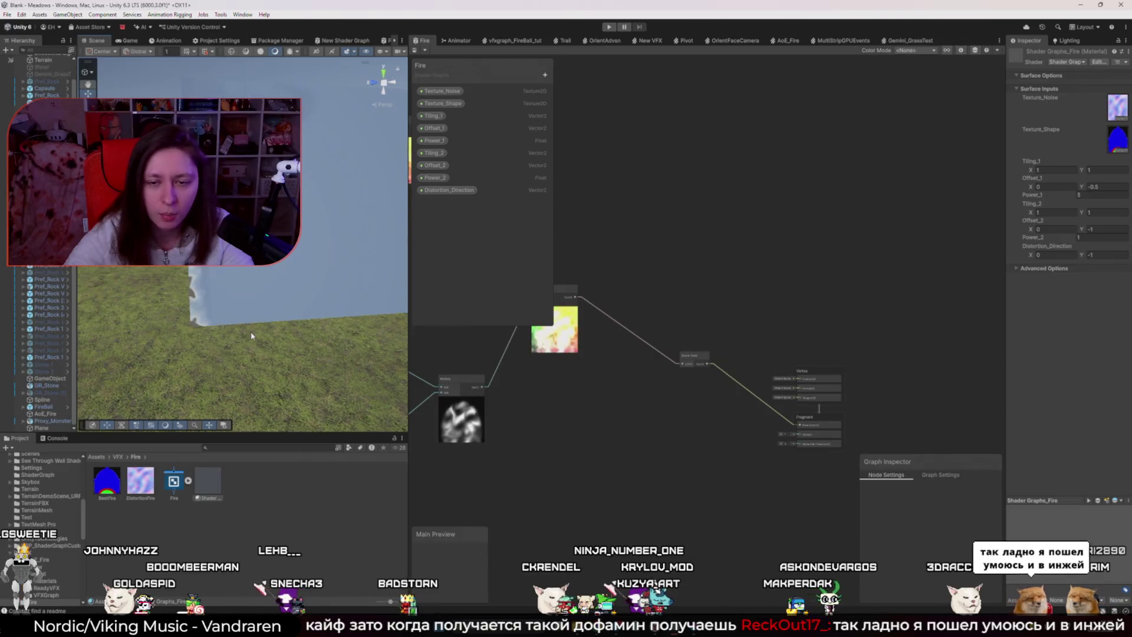
- Fly the Scene view camera in toward the plane, back out, and sideways so the plane sits left
key("w")
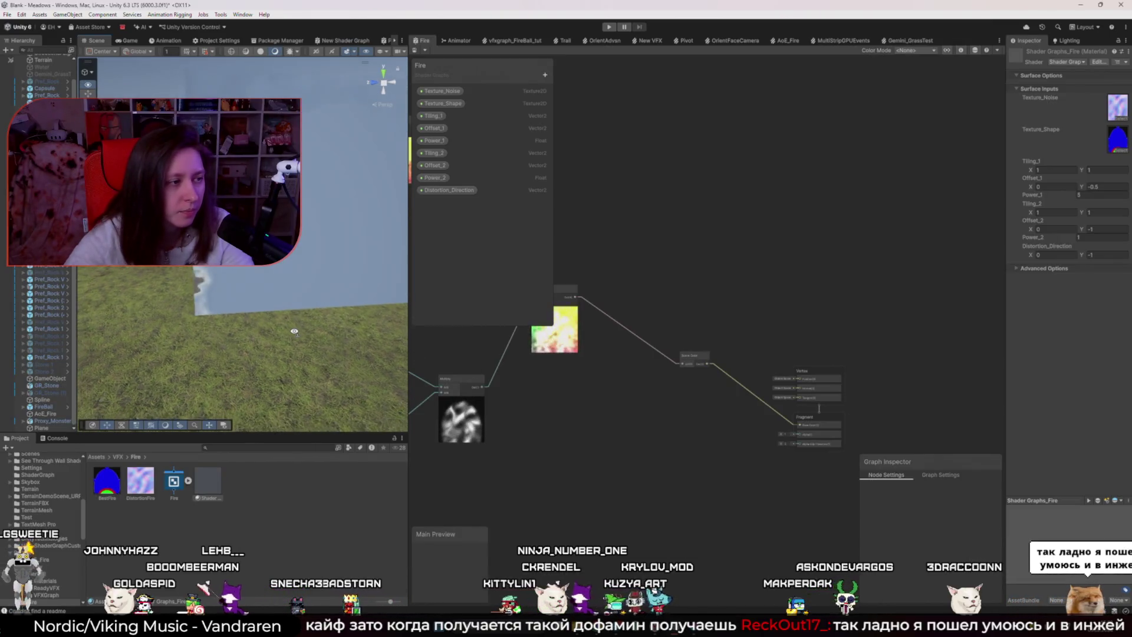
key("s")
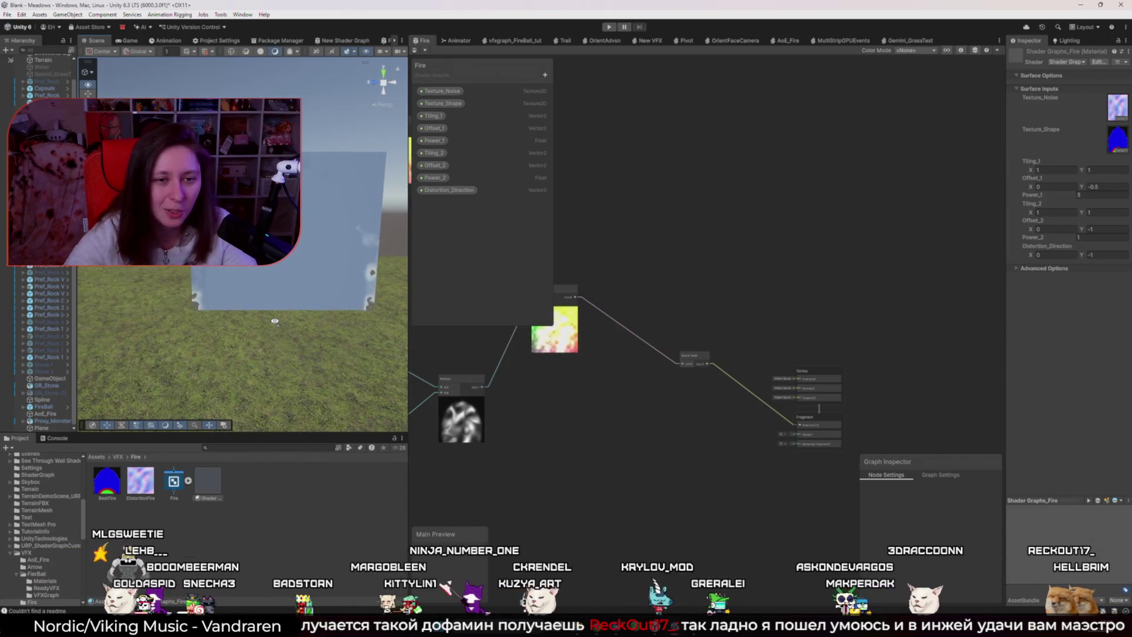
key("d")
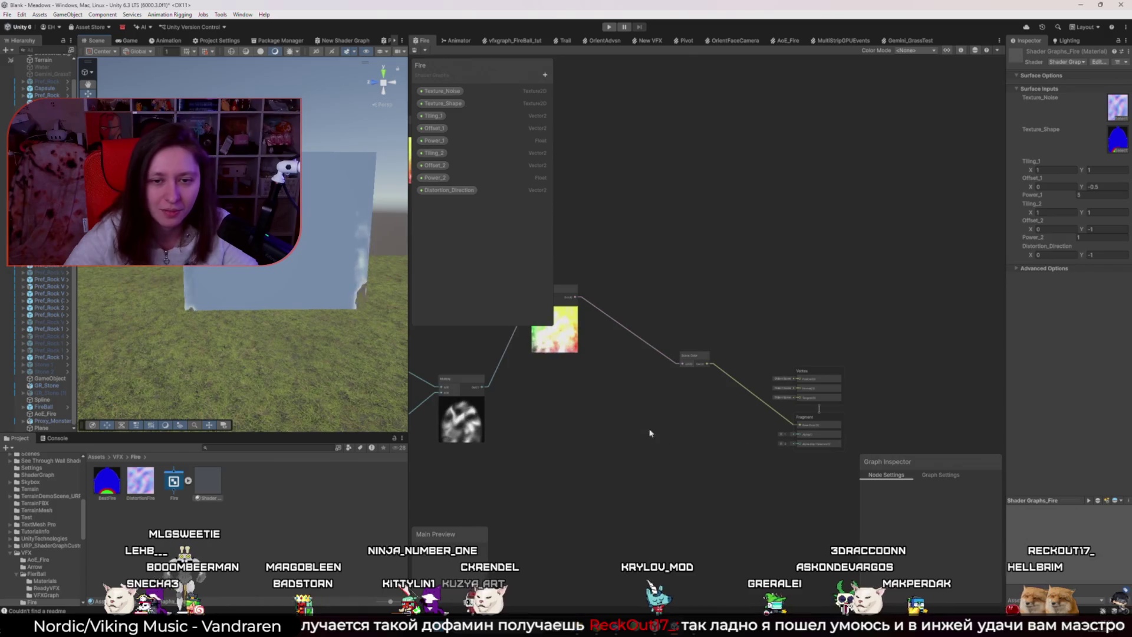
- Pan the Fire graph, then bring up the YouTube black hole shader tutorial in Chrome
left_click_drag(613, 422, 677, 440)
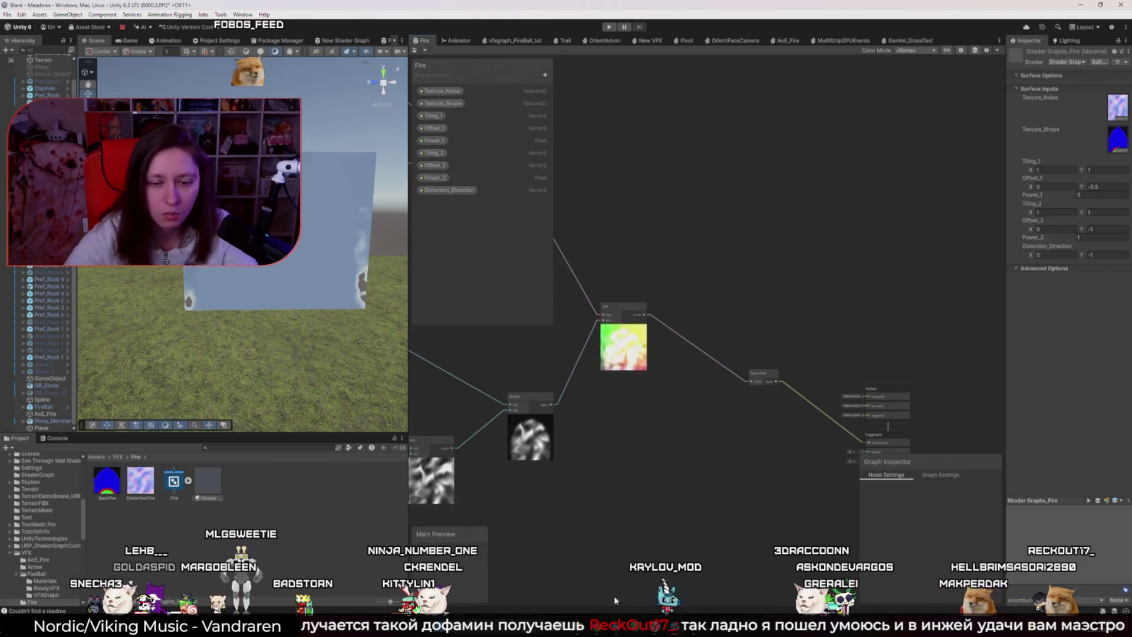
mouse_move(597, 625)
left_click(655, 574)
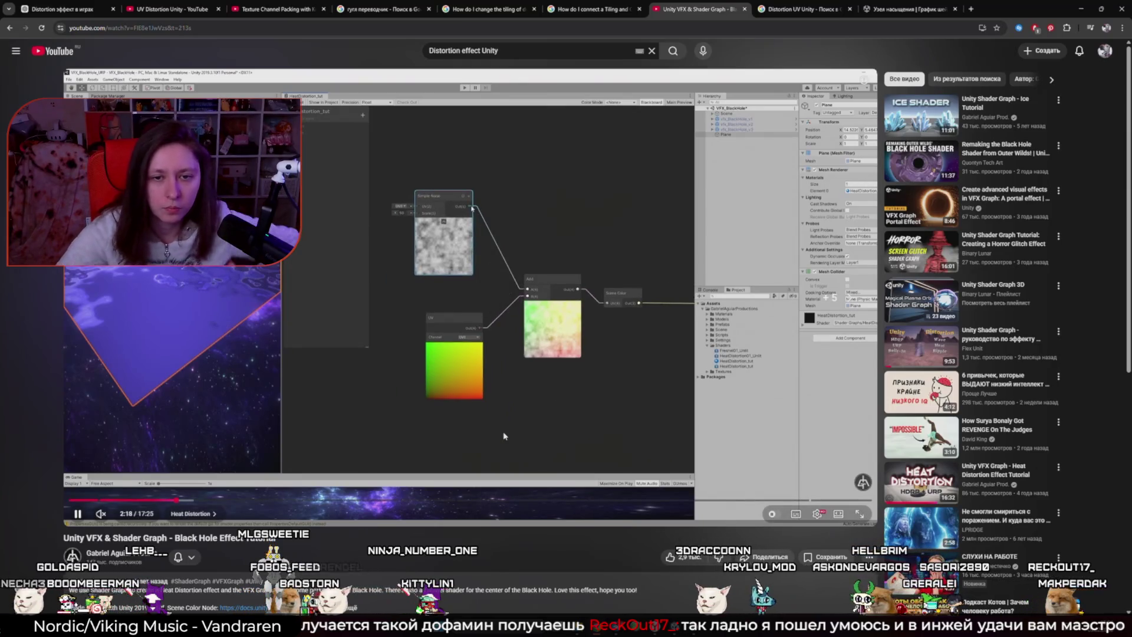
- Skip the tutorial ahead ten seconds, pause it at 2:39 on the Screen Position search, and return to Unity
key("l")
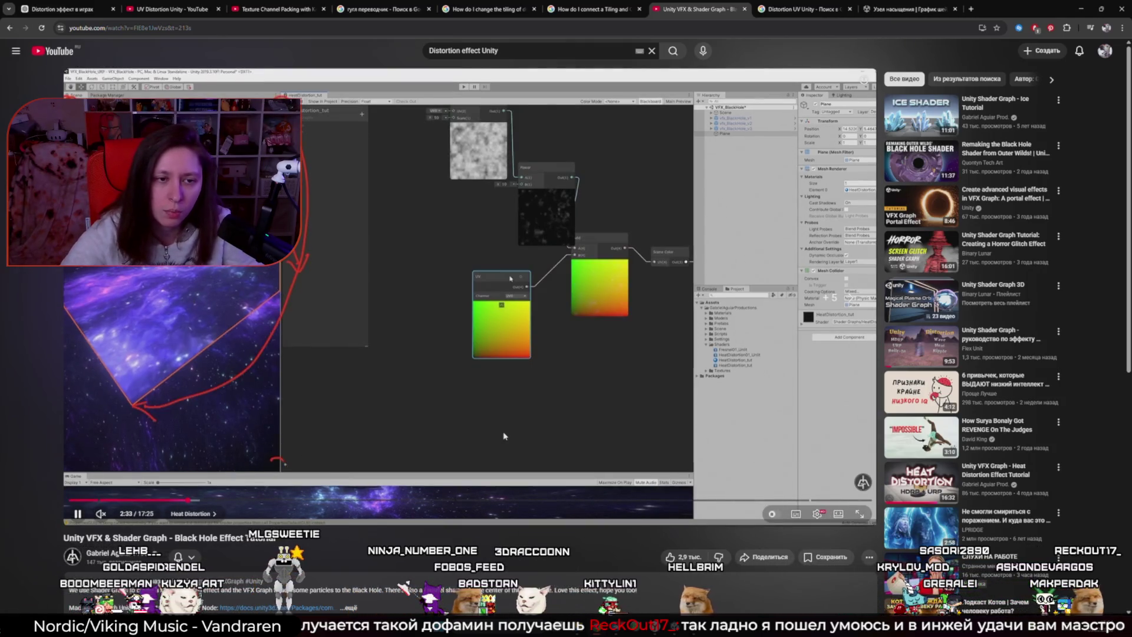
left_click(543, 396)
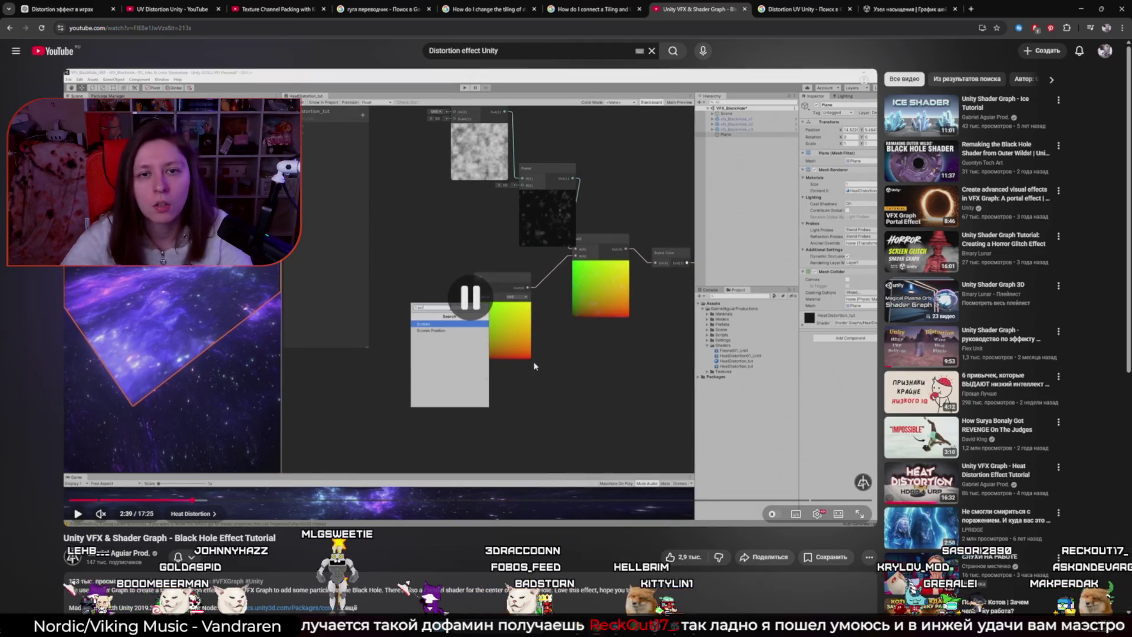
key("alt+Tab")
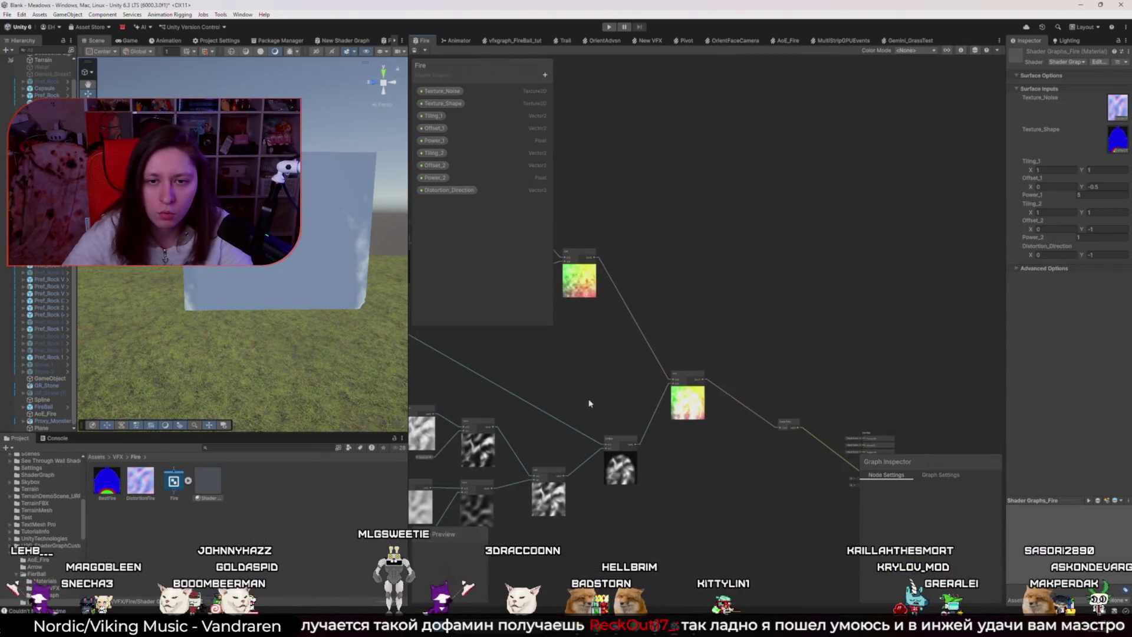
- Delete the Scene Color node and save the Fire shader graph
scroll(670, 454, "up", 3)
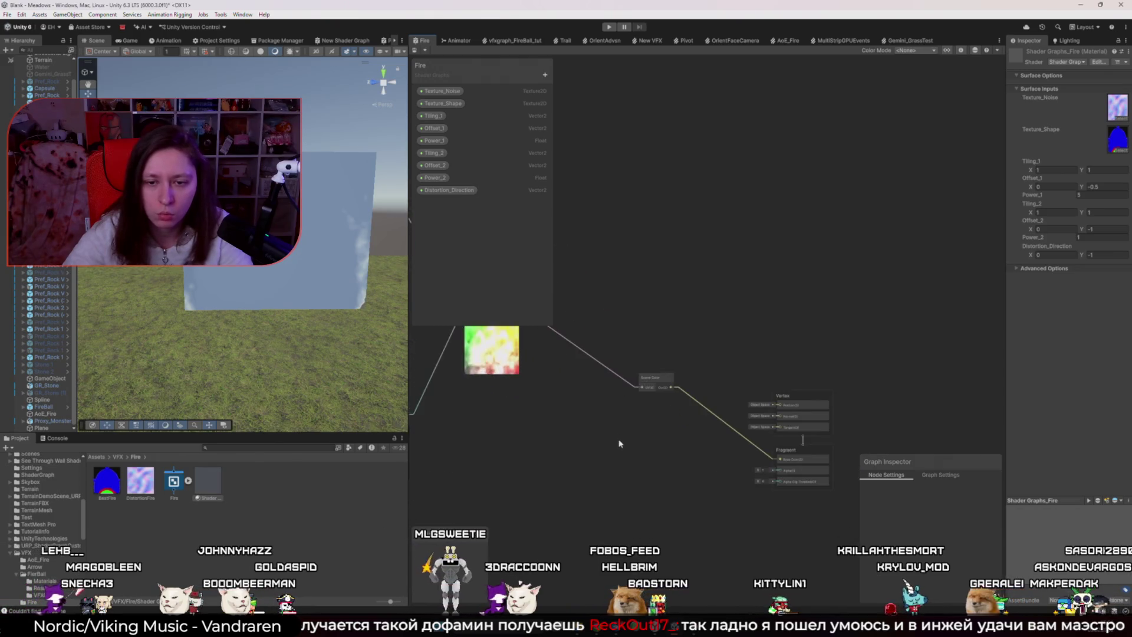
scroll(576, 379, "down", 3)
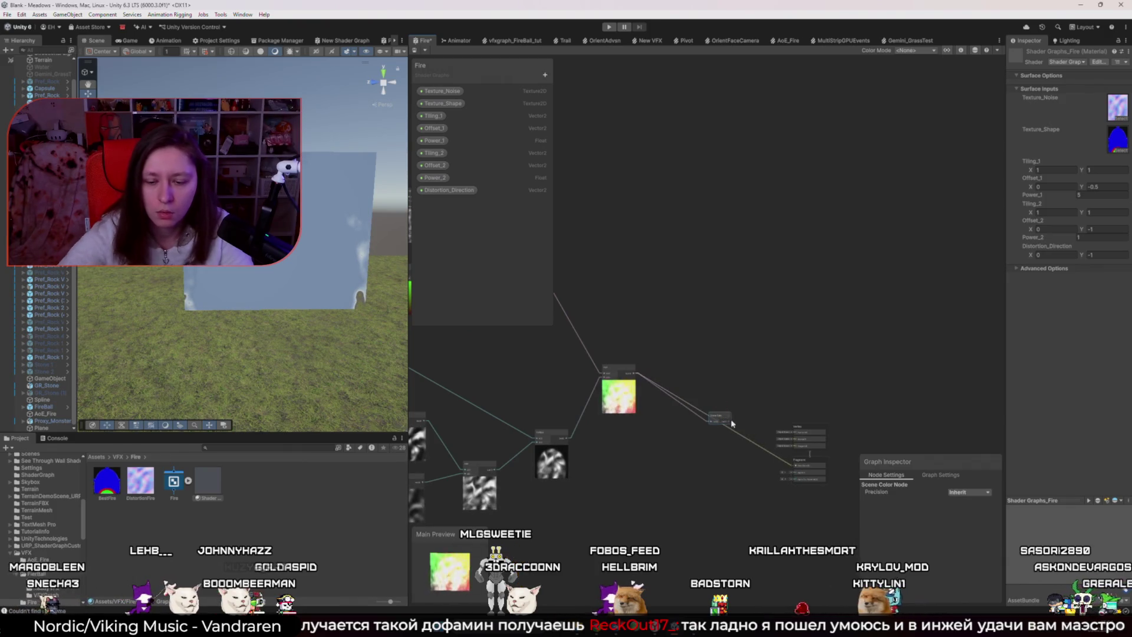
key("Delete")
key("ctrl+s")
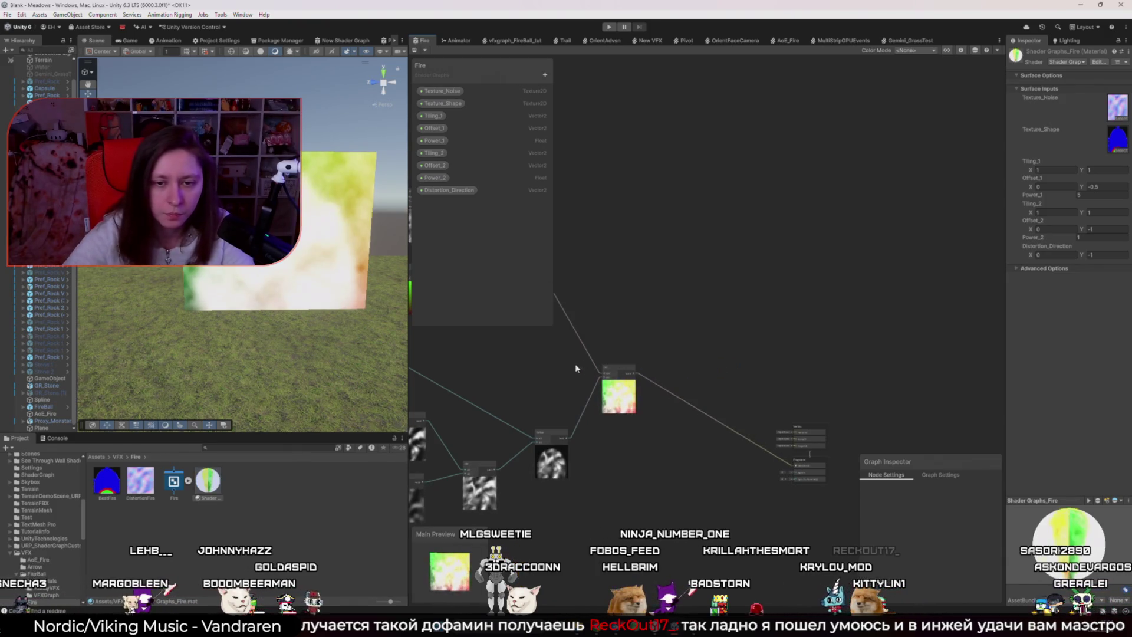
- Insert a Power node on the Simple Noise connection and arrange it beside the Simple Noise and Add nodes
scroll(576, 369, "up", 5)
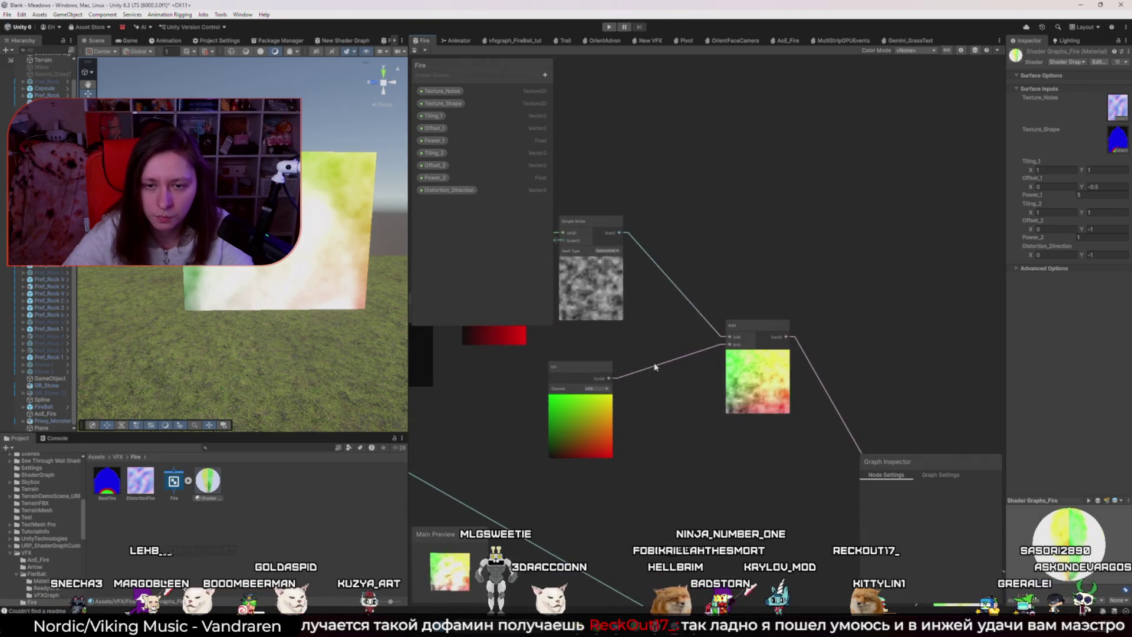
key("space")
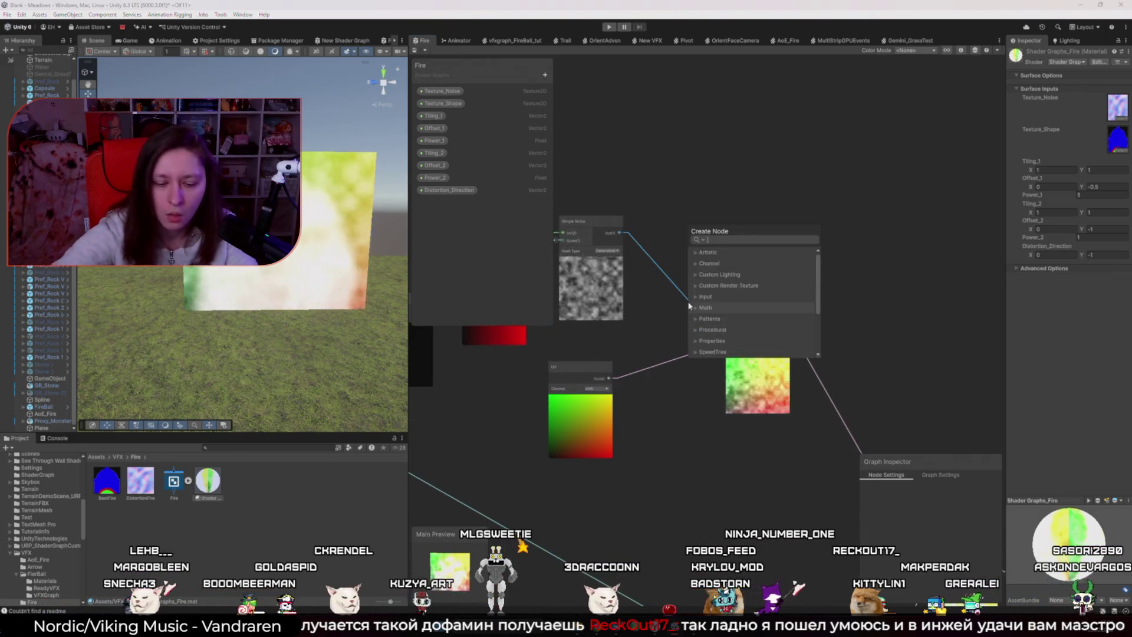
type("power")
key("Return")
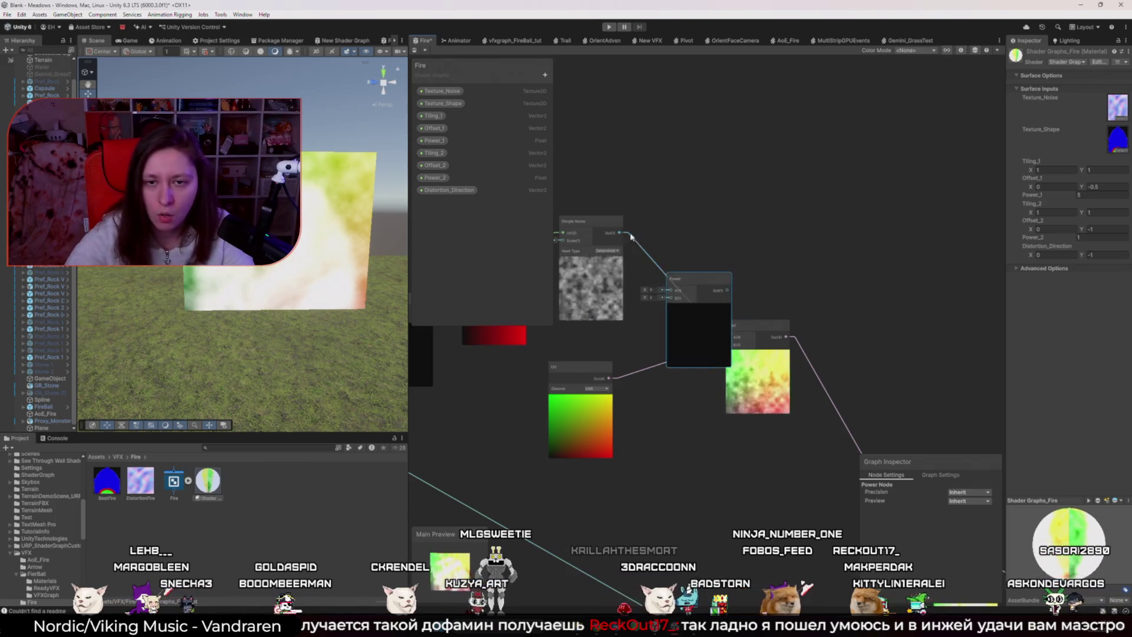
left_click_drag(679, 278, 663, 265)
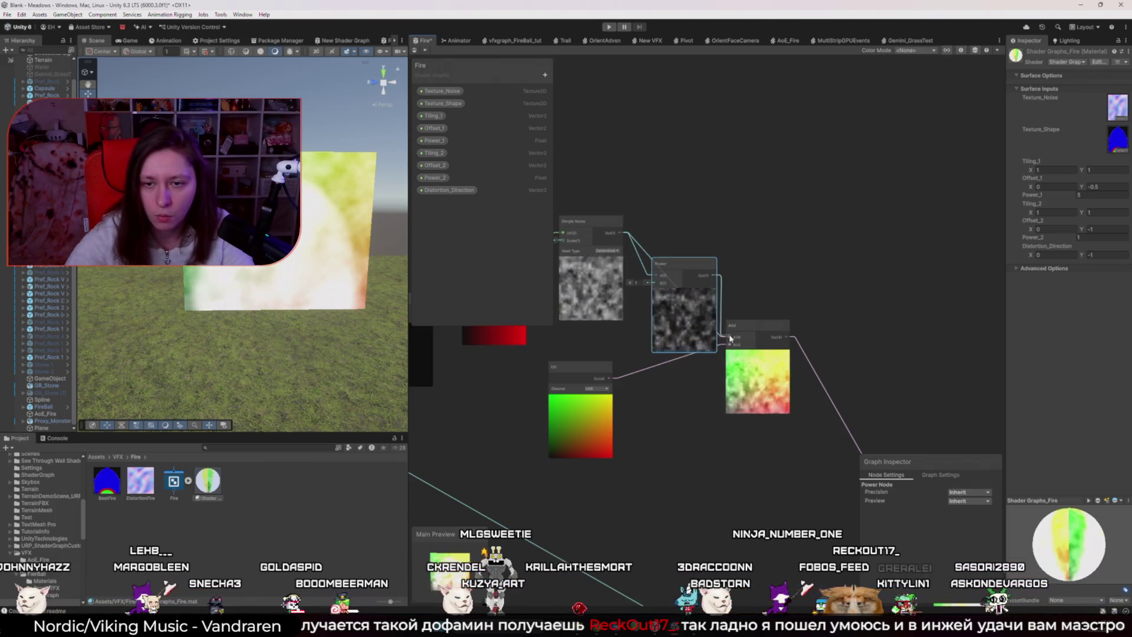
left_click_drag(754, 336, 780, 354)
left_click_drag(629, 282, 643, 285)
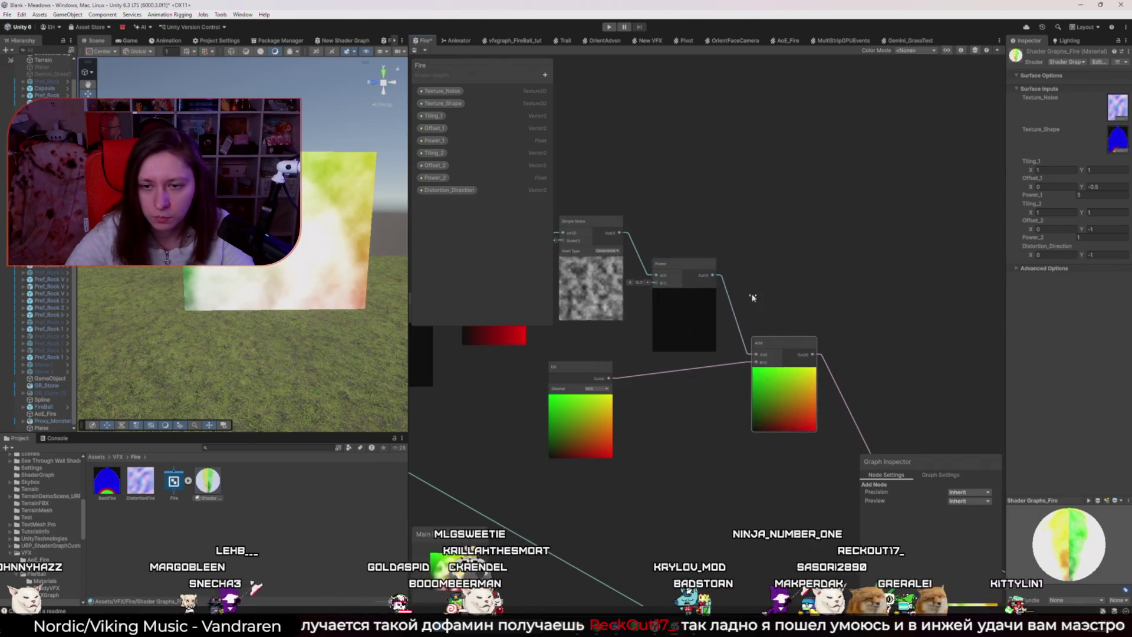
scroll(693, 289, "down", 5)
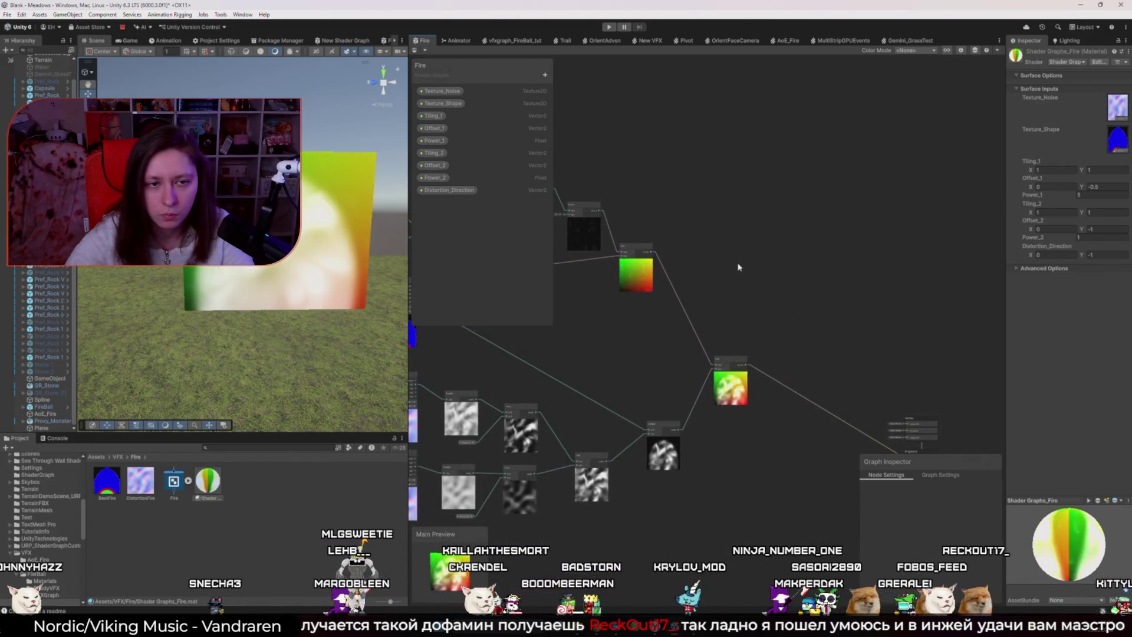
- Add a Power node wired from Multiply's Out into the Add node's B input
key("space")
type("powe")
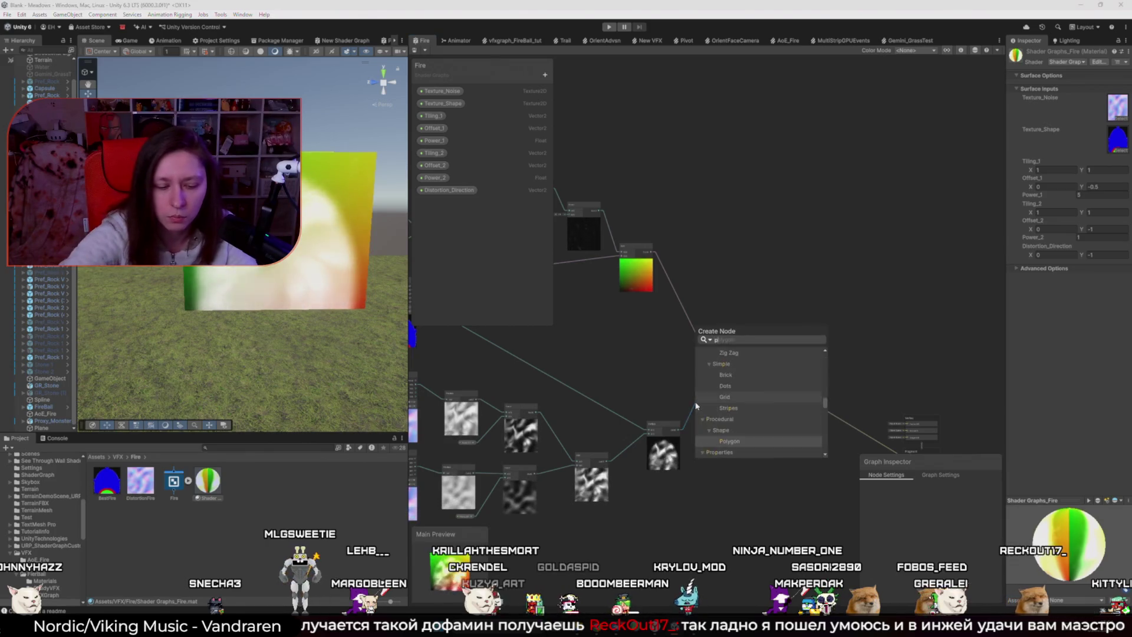
key("Return")
scroll(696, 412, "up", 3)
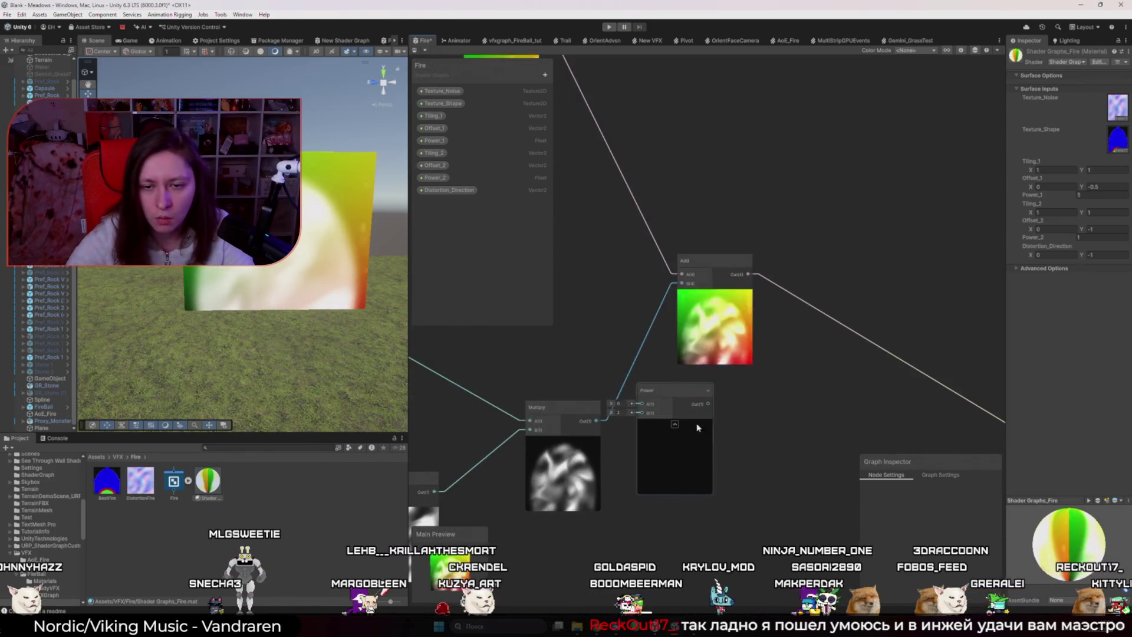
mouse_move(597, 421)
left_mouse_down()
mouse_move(641, 404)
mouse_move(683, 284)
left_mouse_up()
left_click_drag(675, 391, 647, 366)
- Set the Power exponent to 4.72, then switch back to the YouTube tutorial
left_click_drag(584, 387, 613, 397)
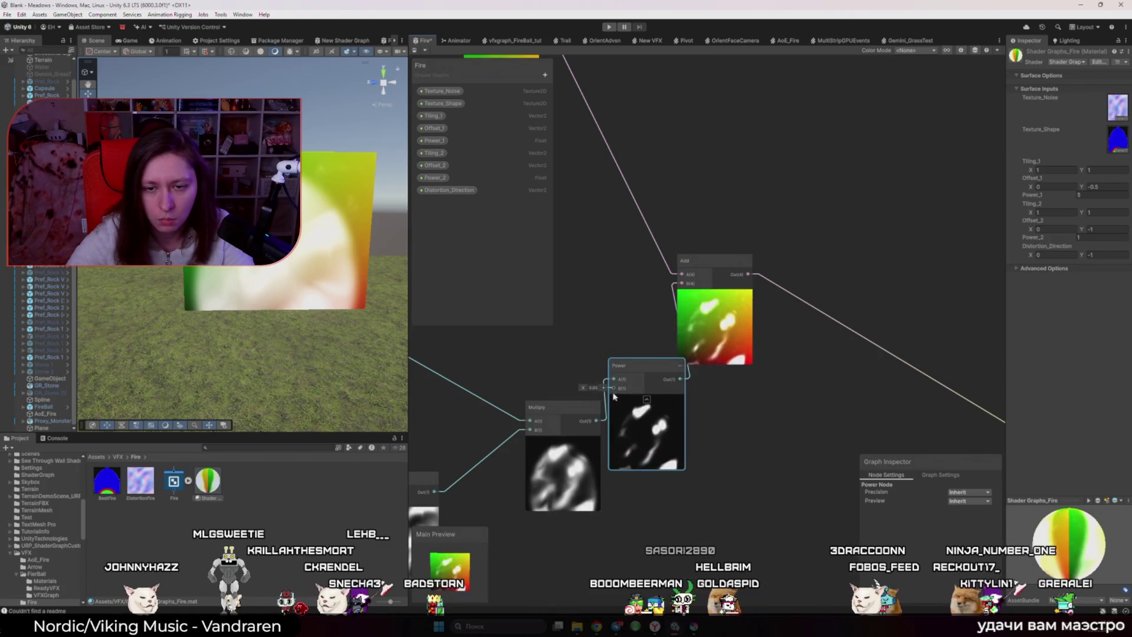
left_click(798, 422)
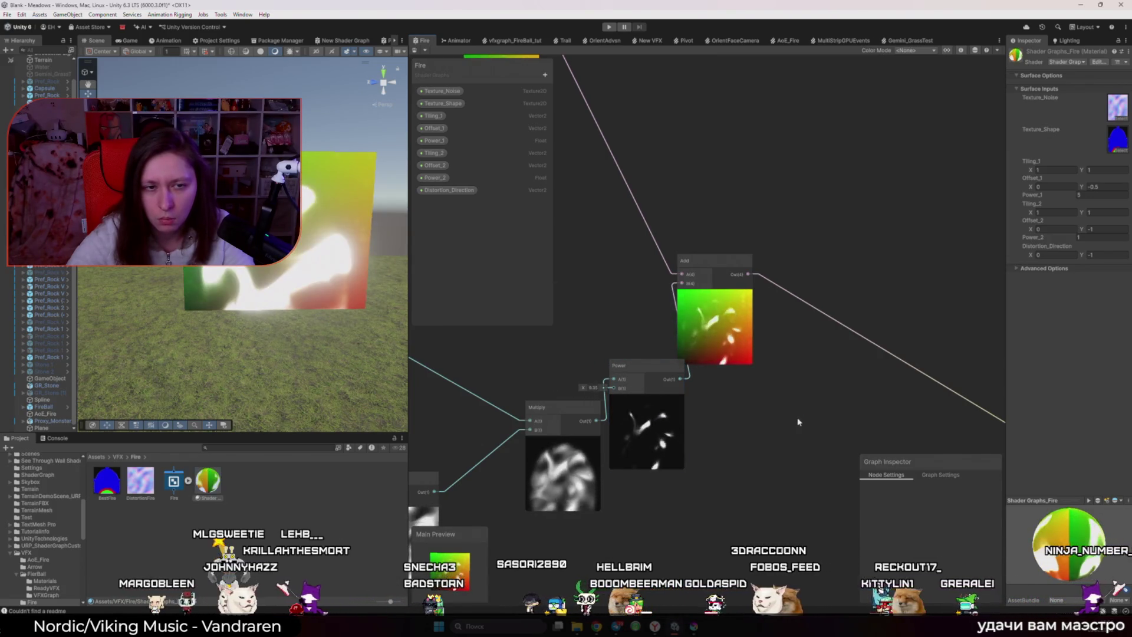
scroll(798, 422, "down", 5)
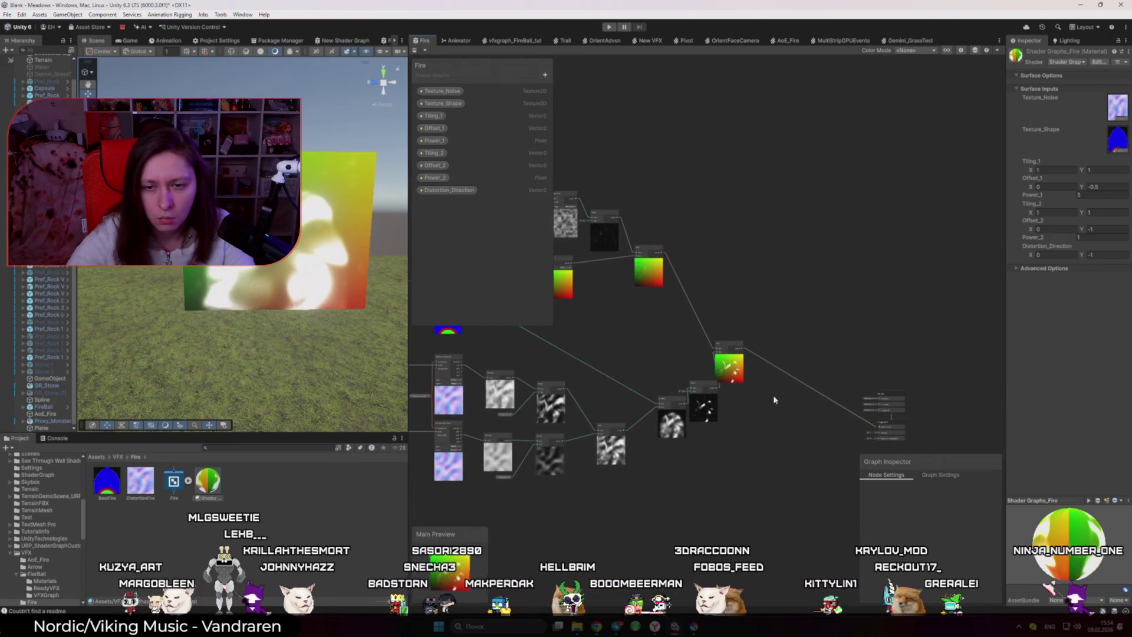
key("alt+Tab")
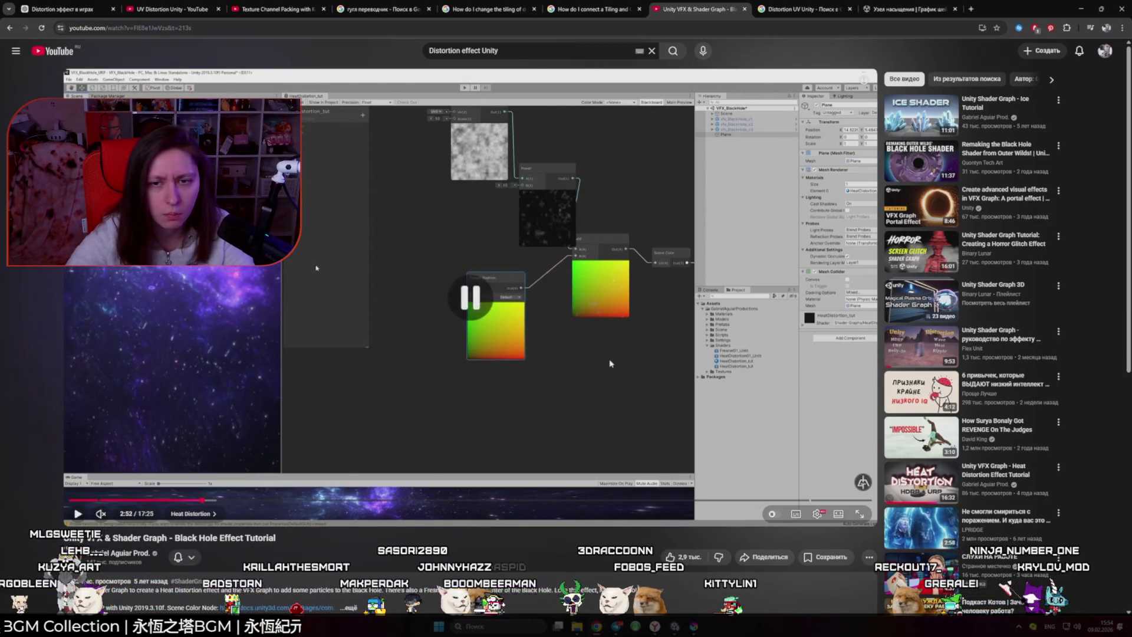
- Add a Scene Color node and connect its Out to the Fragment Base Color
key("alt+Tab")
key("space")
type("sce")
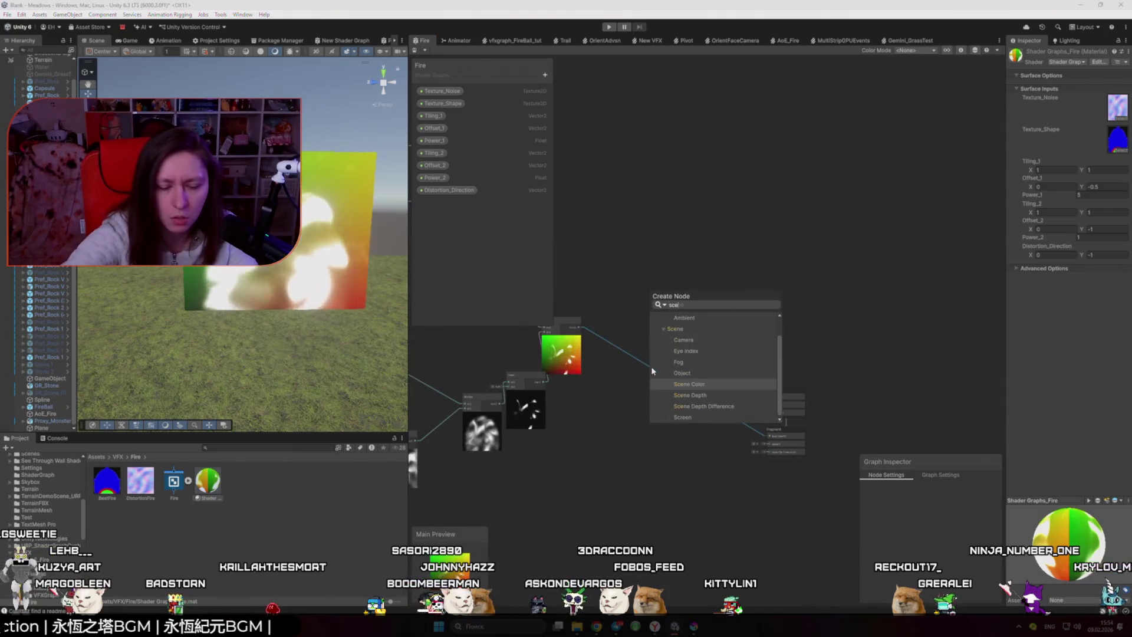
key("Return")
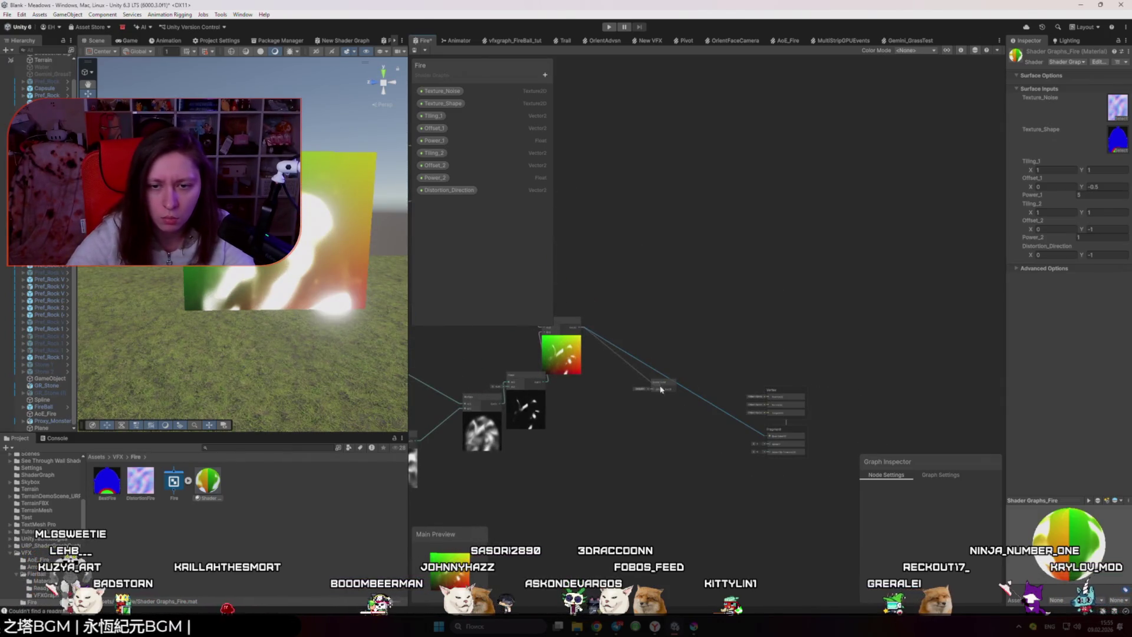
left_click_drag(774, 439, 772, 437)
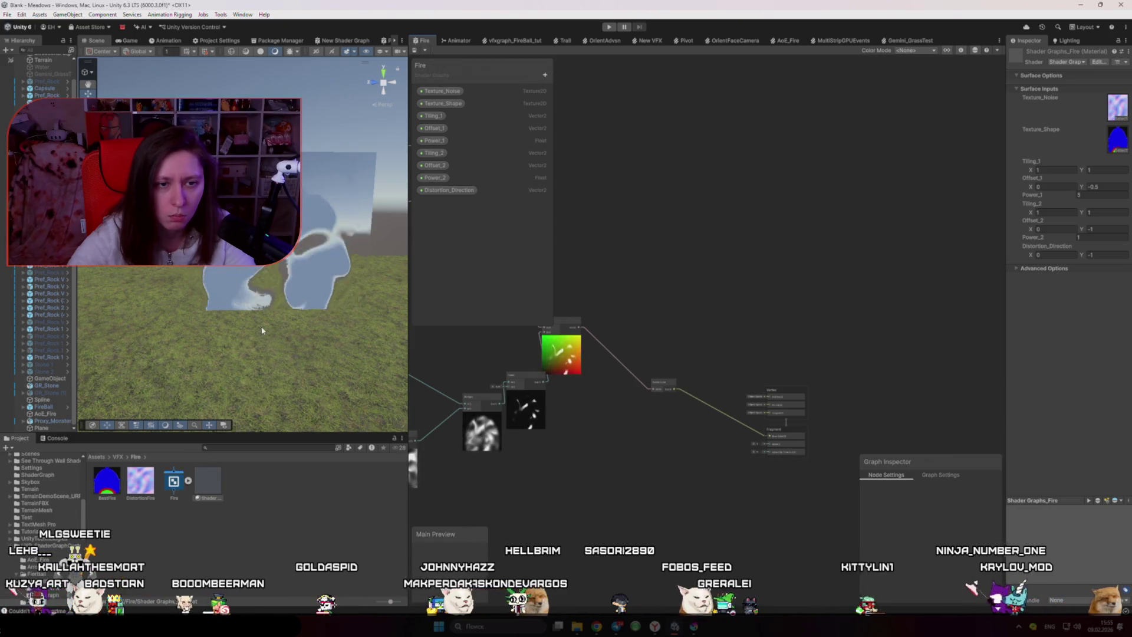
- Orbit the Scene view so the plane appears larger, then bring up the RIME stylized VFX talk
mouse_move(260, 321)
left_mouse_down()
mouse_move(283, 318)
mouse_move(270, 321)
left_mouse_up()
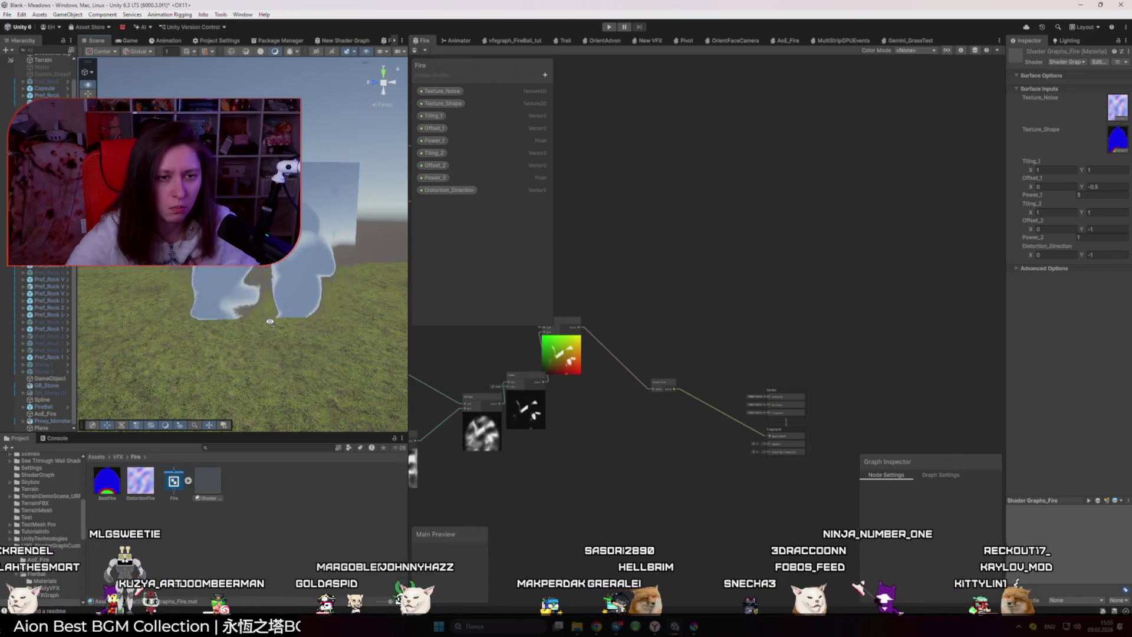
mouse_move(270, 321)
left_mouse_down()
mouse_move(301, 307)
mouse_move(228, 343)
mouse_move(258, 339)
left_mouse_up()
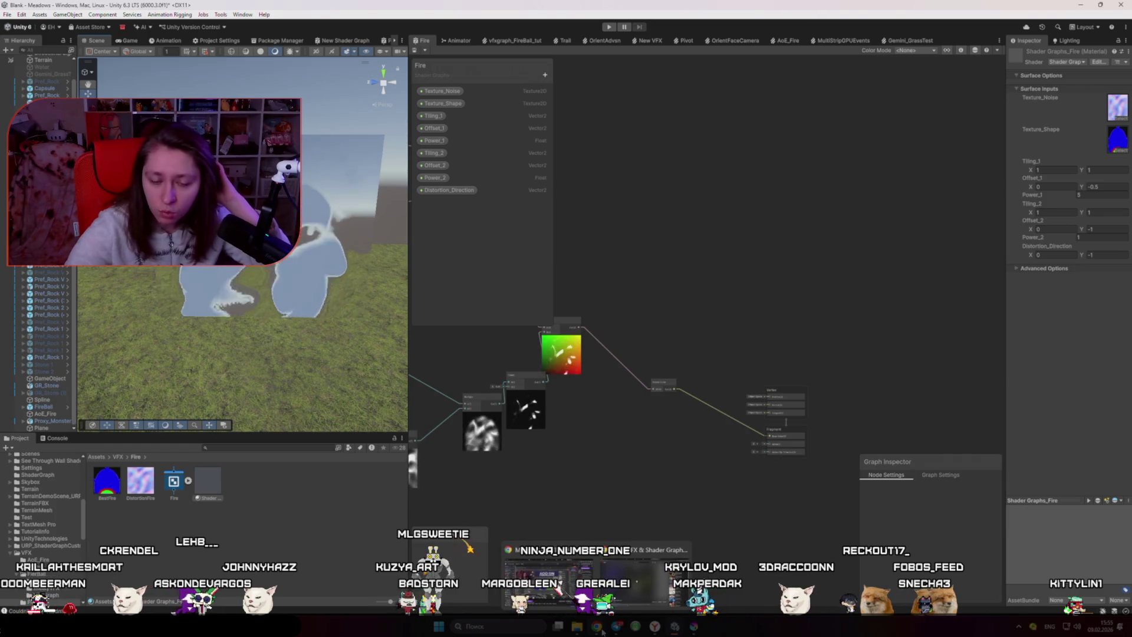
left_click(655, 626)
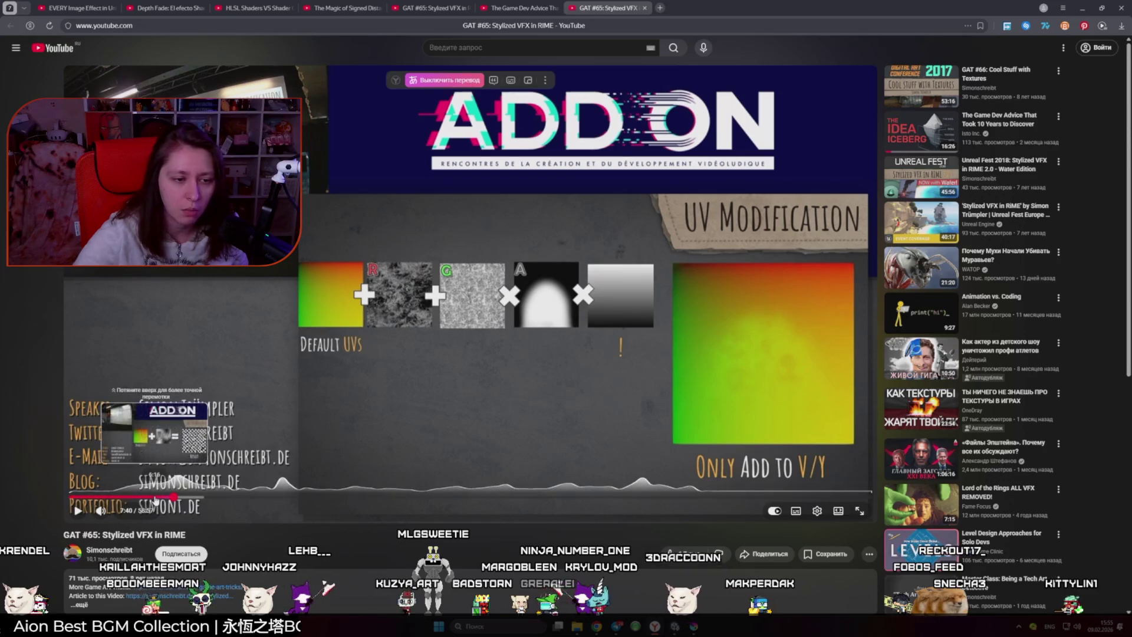
- Jump the RIME talk back to 4:02, pause after the brazier flame clip, and return to Unity
left_click(125, 498)
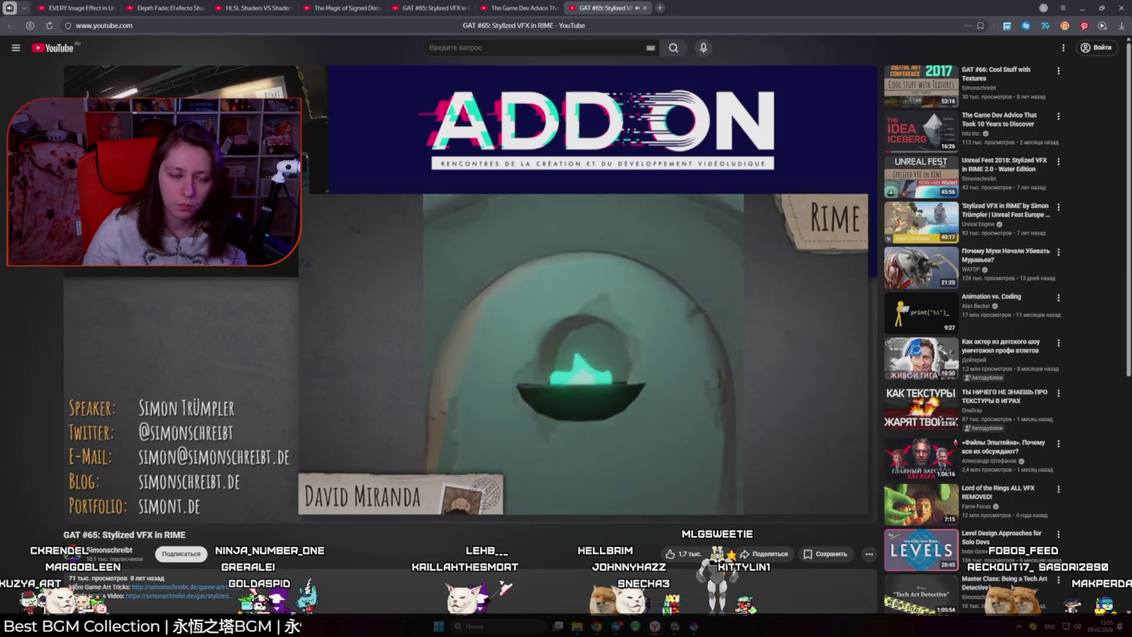
left_click(760, 285)
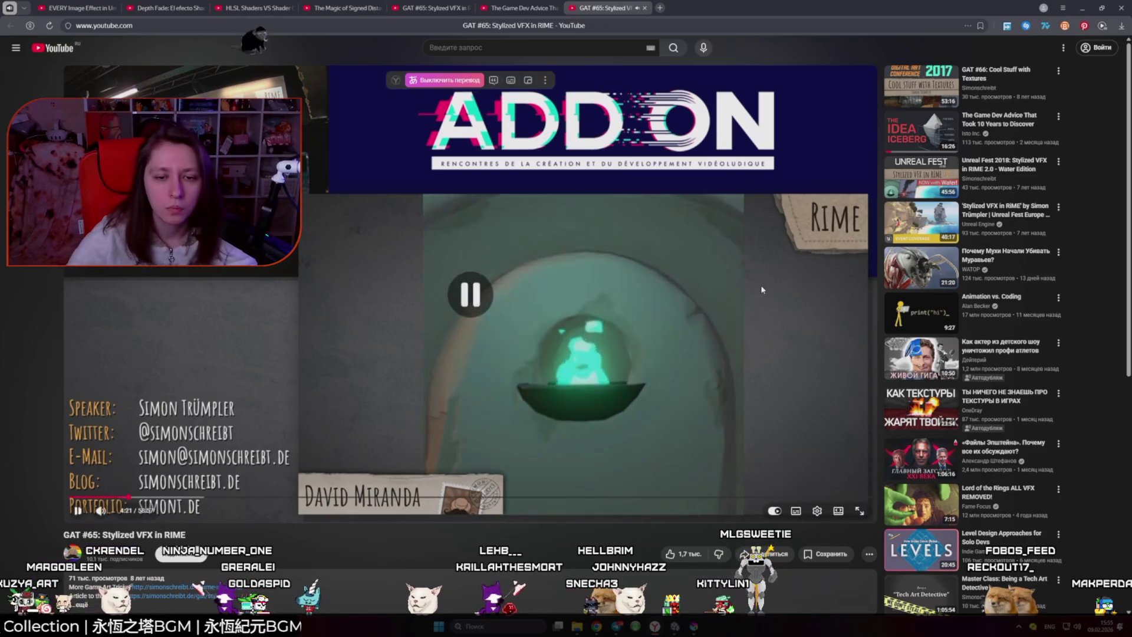
key("alt+Tab")
scroll(670, 407, "up", 2)
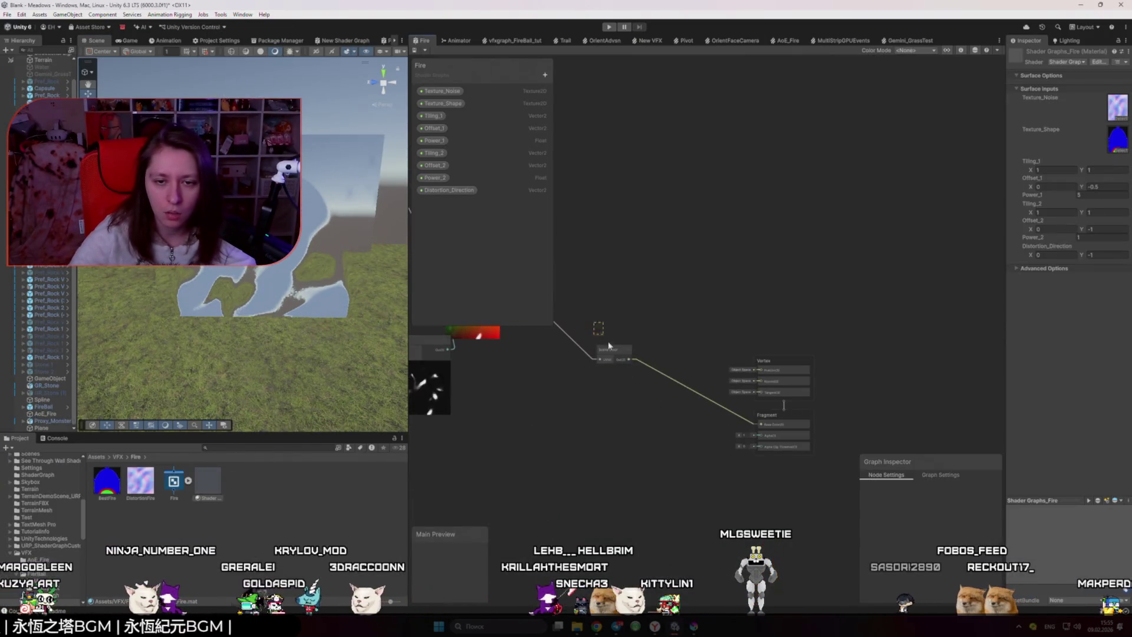
- Delete the Power node, wire Multiply's output straight into Add's B input, then return to the talk
left_click_drag(514, 355, 691, 411)
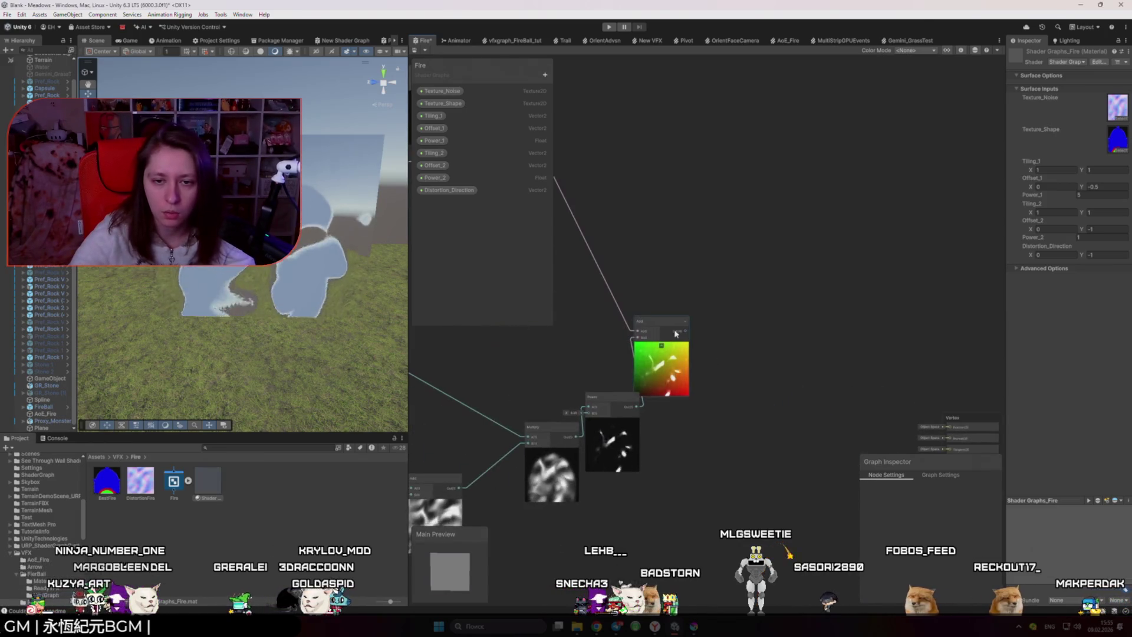
left_click_drag(675, 324, 671, 282)
left_click(613, 396)
key("Delete")
left_click_drag(578, 437, 652, 297)
scroll(711, 349, "down", 3)
scroll(673, 287, "up", 3)
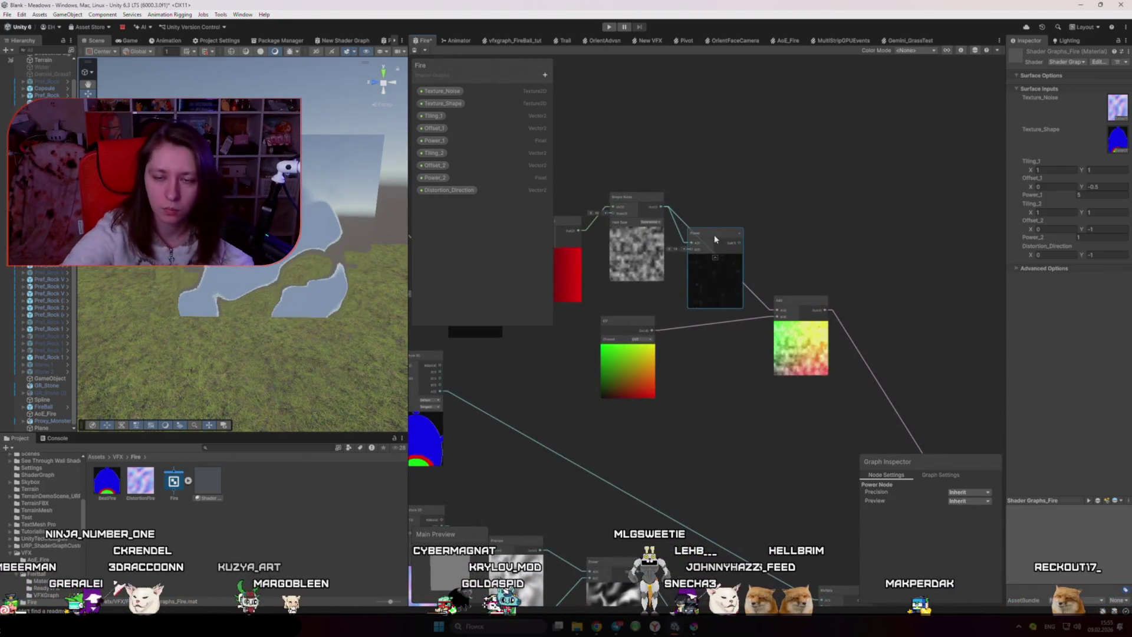
scroll(838, 404, "down", 3)
key("alt+Tab")
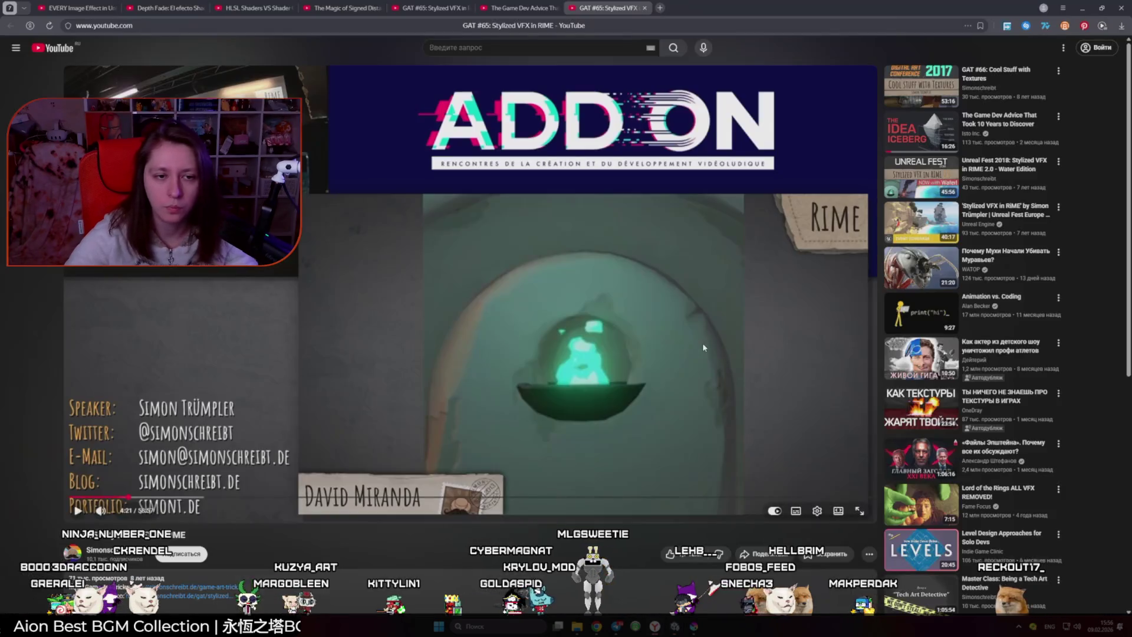
- Jump the talk to the UV Modification section and pause on the Result slide
key("l")
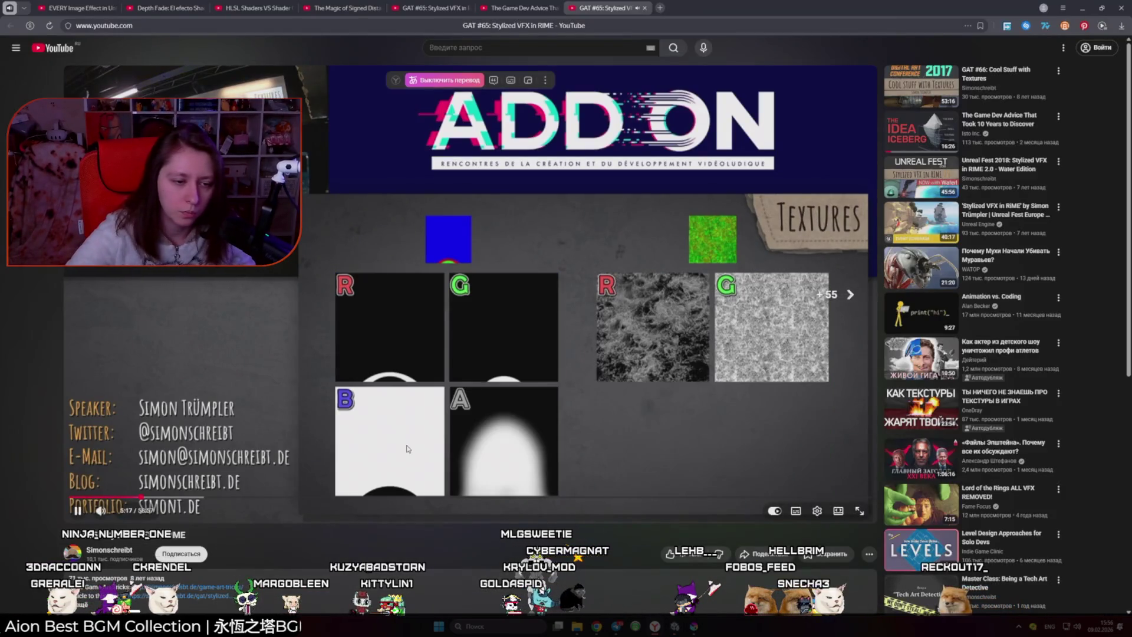
left_click(173, 497)
left_click(569, 376)
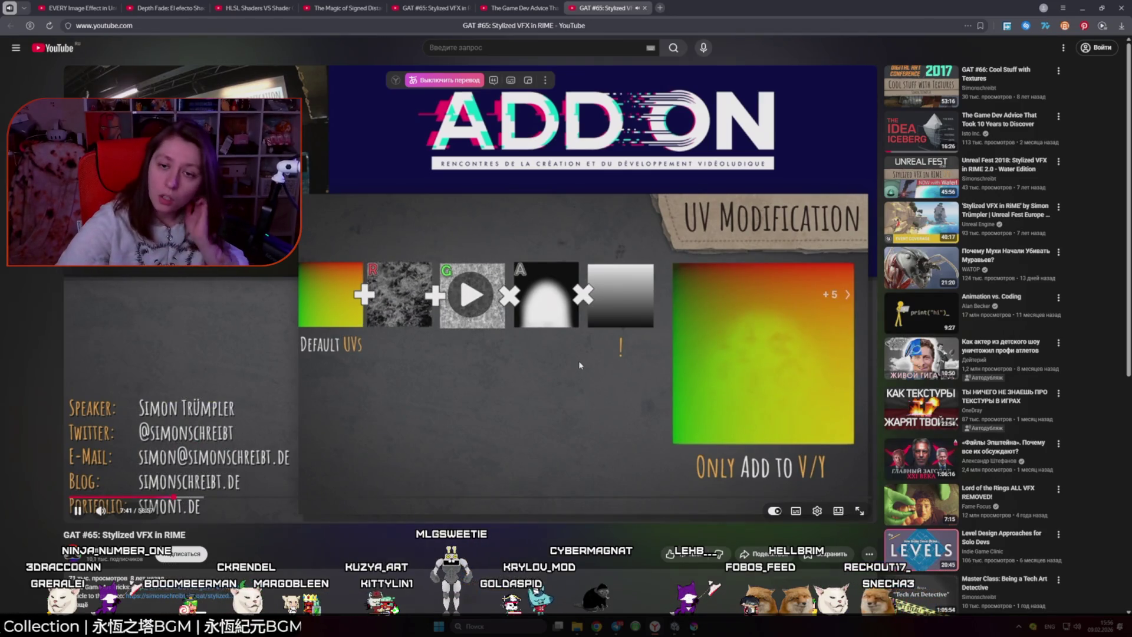
key("l")
key("l")
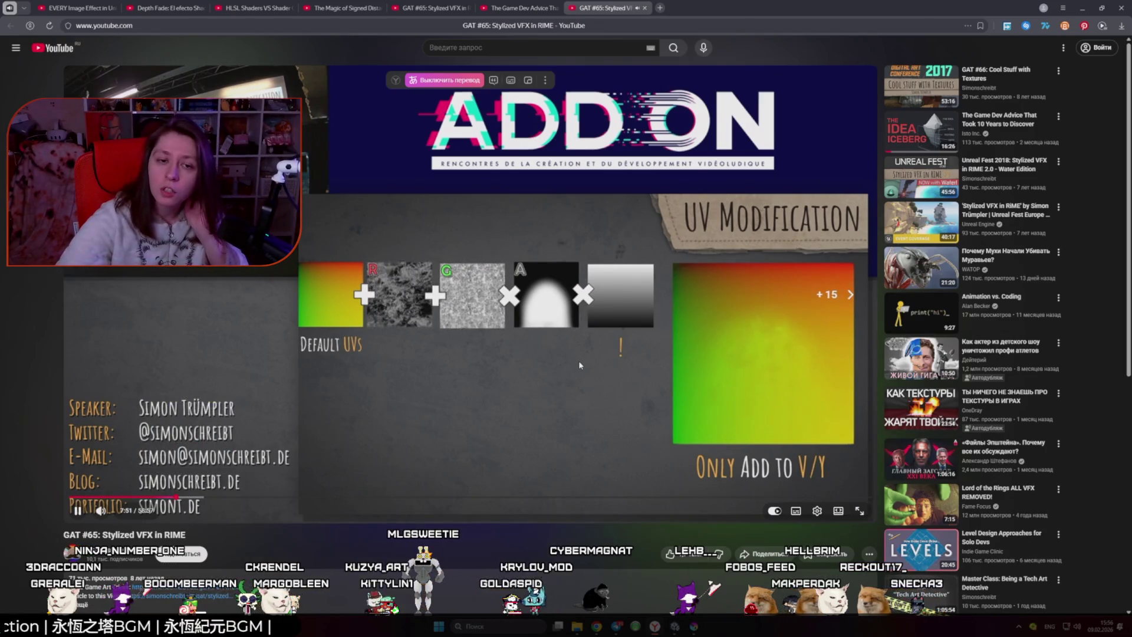
key("l")
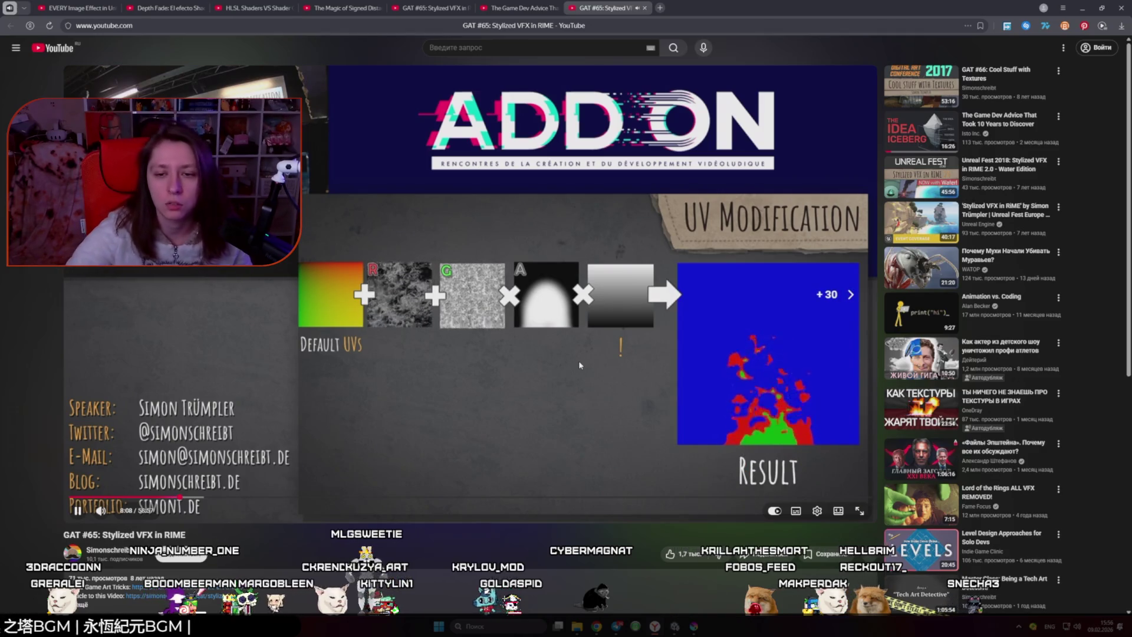
key("Left")
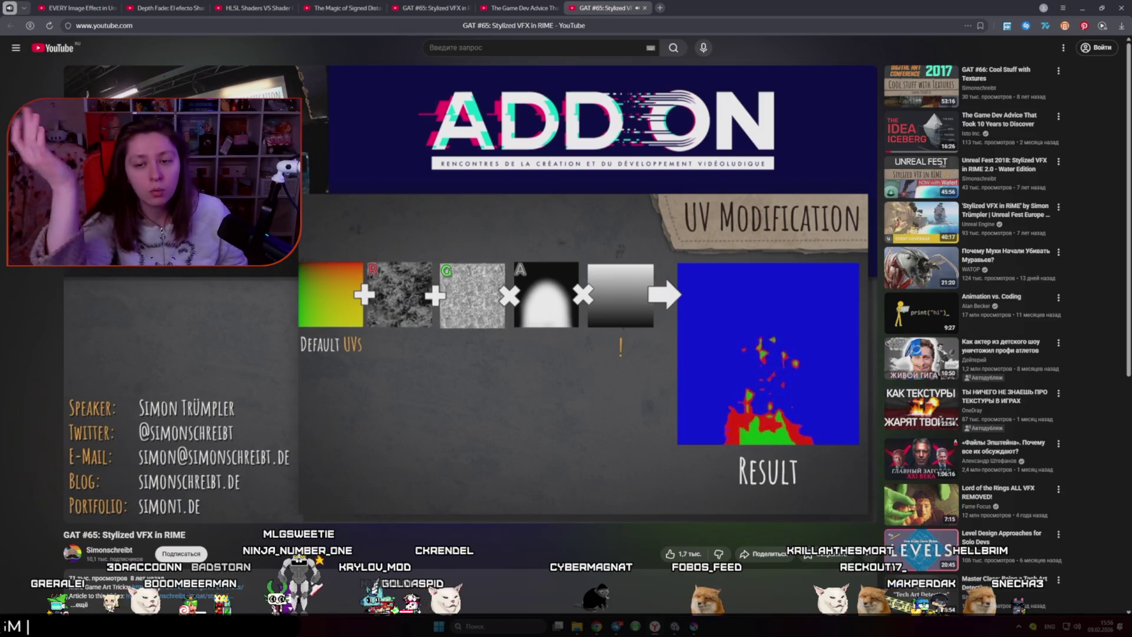
left_click(562, 383)
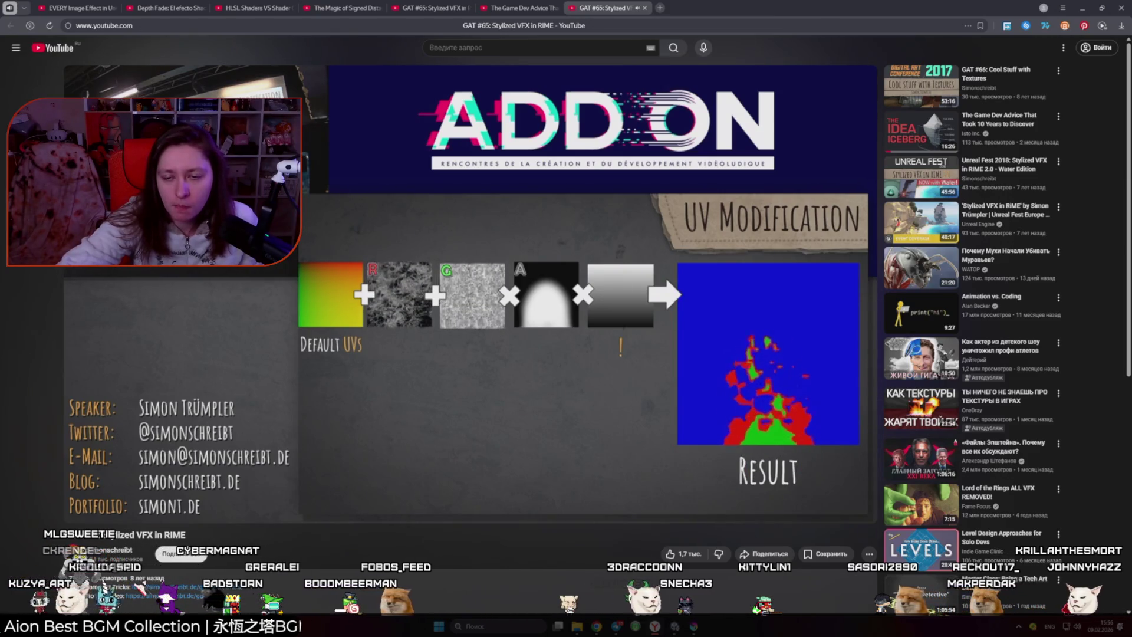
- Rewind to the Only Add to V/Y gradient, replay to the Result image, and return to Unity
key("Left")
key("Left")
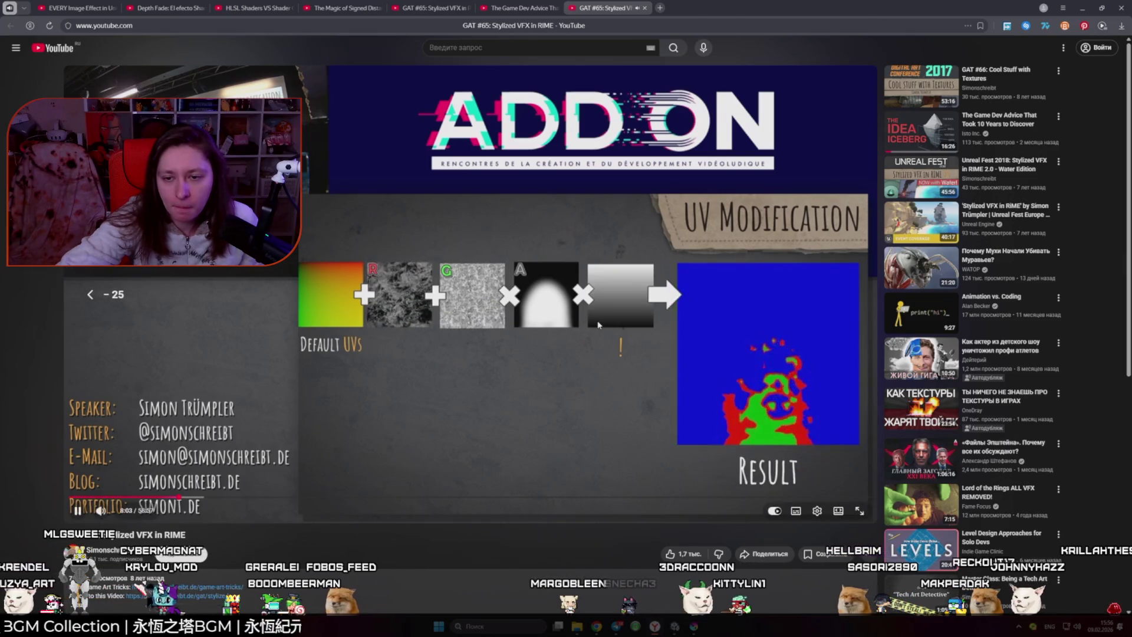
key("Left")
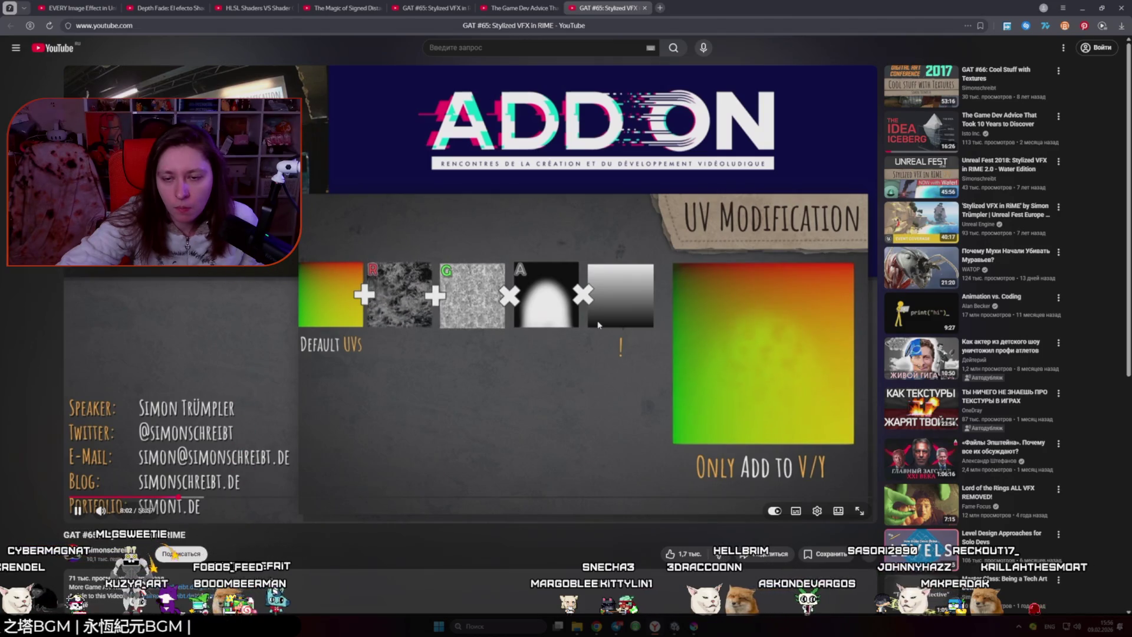
key("space")
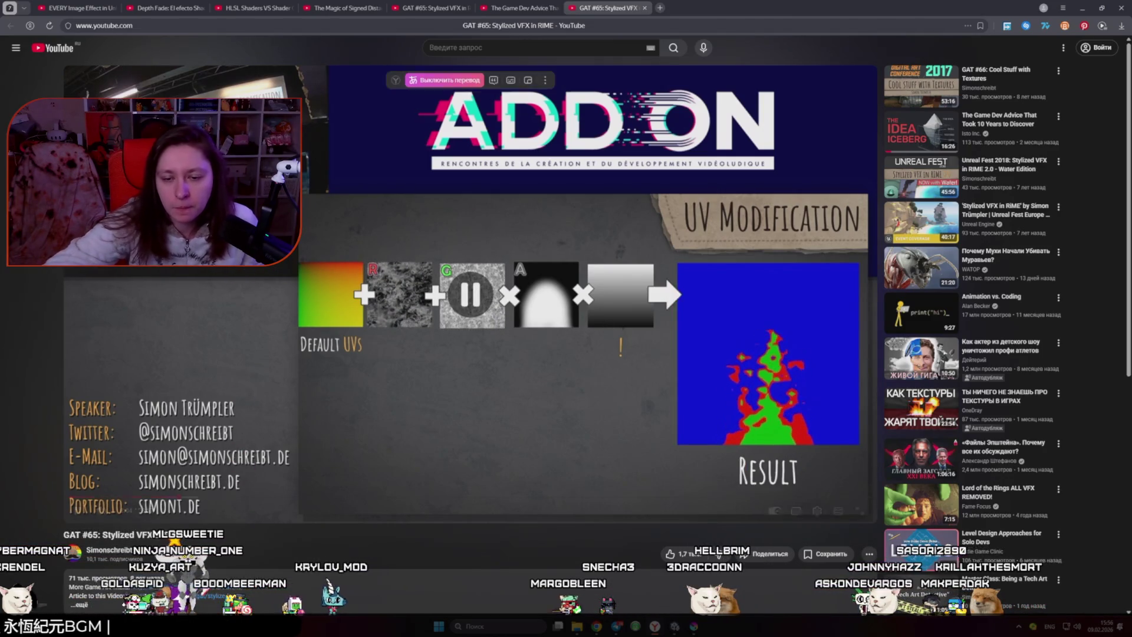
left_click(675, 626)
- Move the UV node aside and add a Split node fed by the UV output
scroll(732, 301, "up", 3)
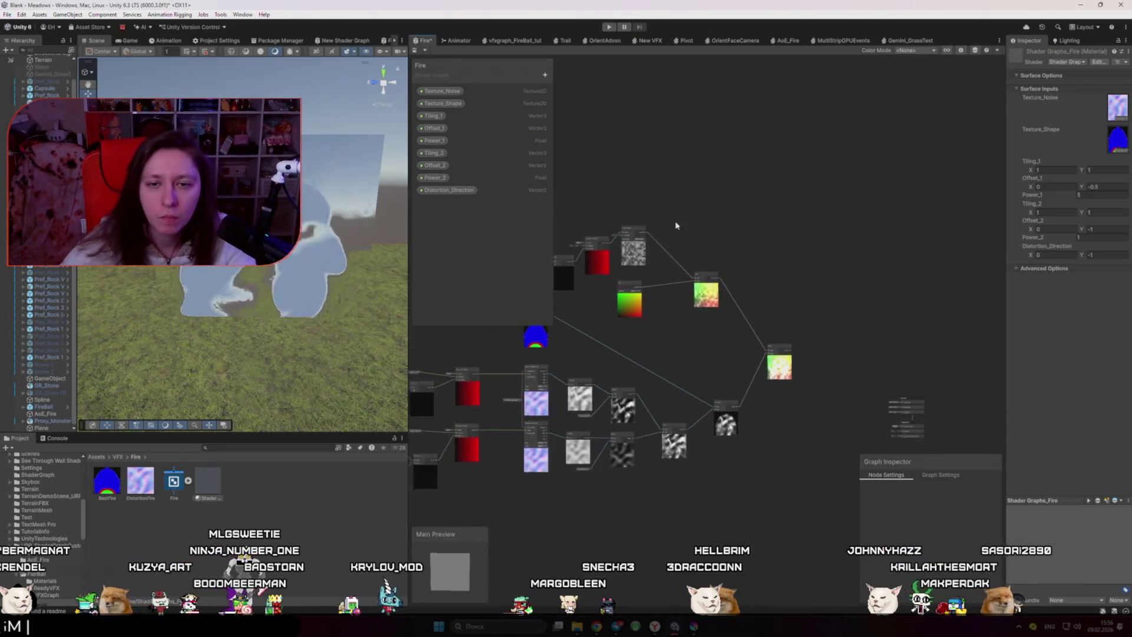
scroll(732, 304, "down", 2)
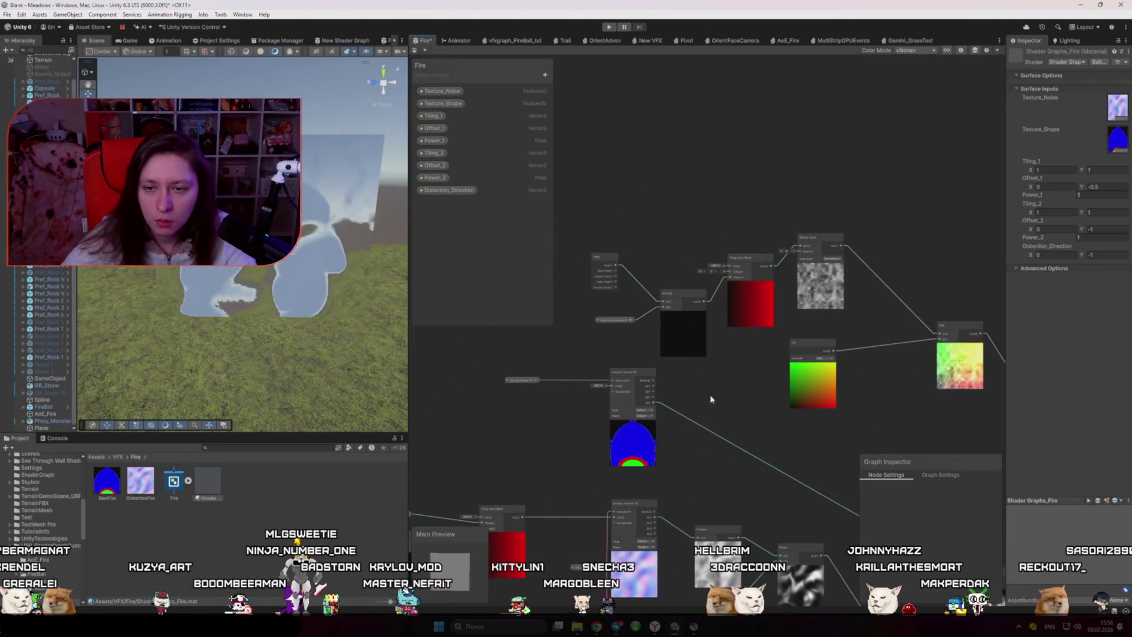
scroll(832, 373, "up", 4)
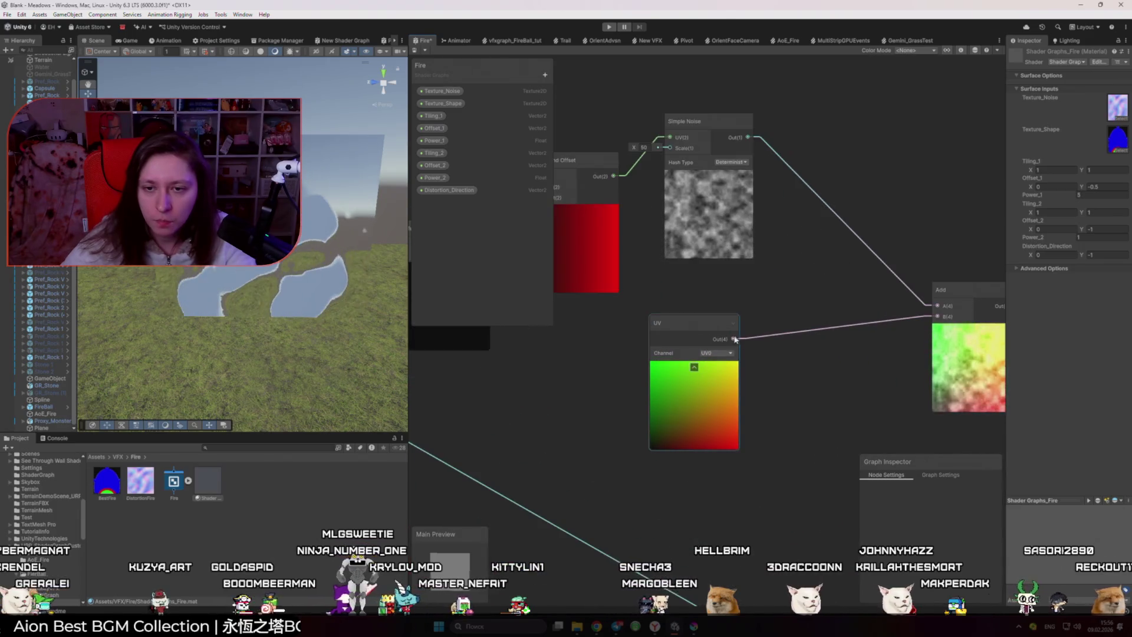
left_click_drag(727, 331, 684, 355)
key("space")
type("dpl")
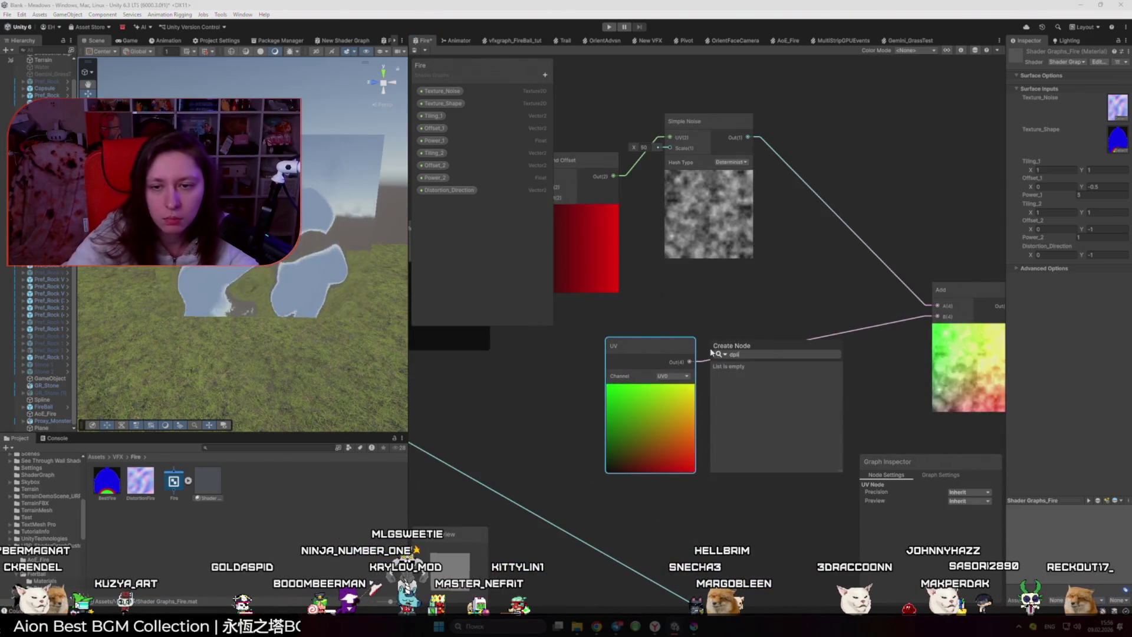
key("BackSpace")
key("BackSpace")
key("BackSpace")
type("spli")
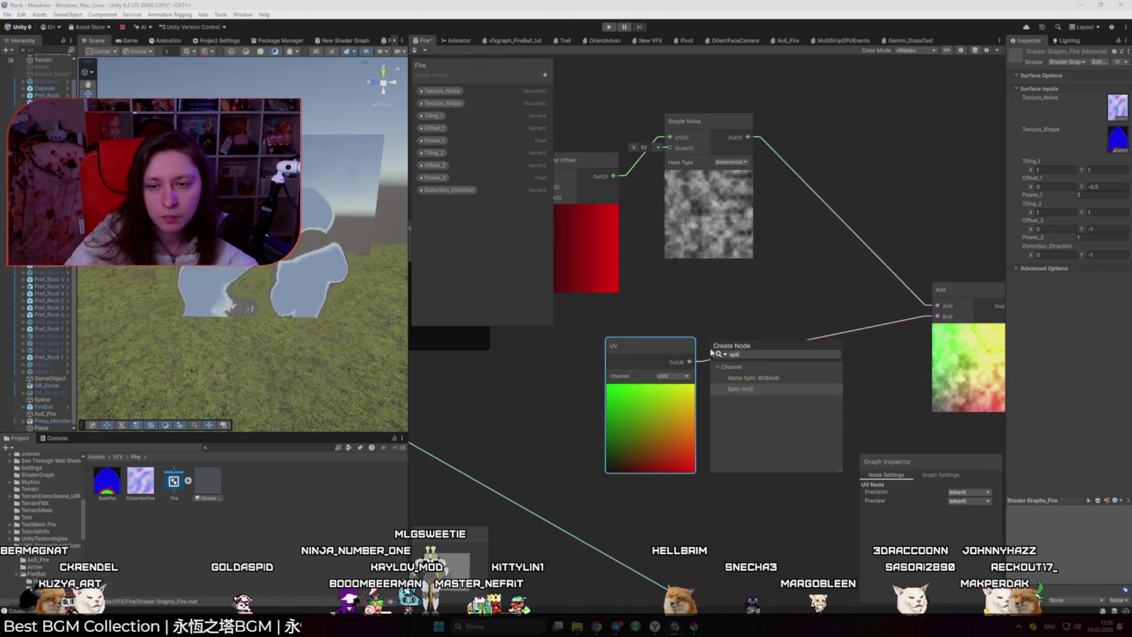
key("Return")
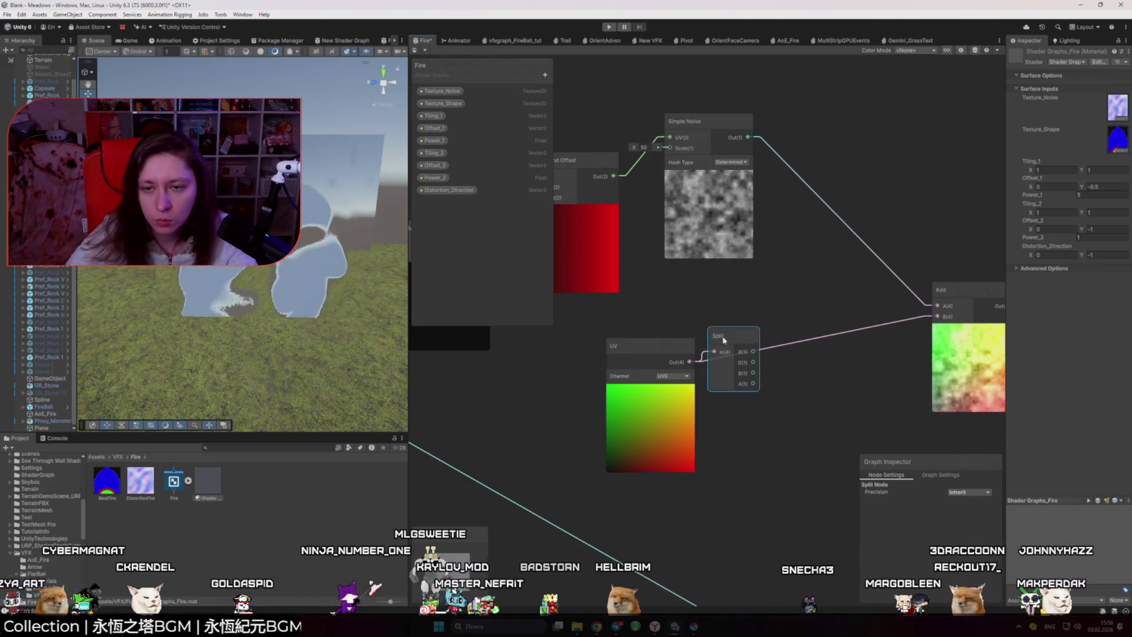
- Create a second Add node from Split's R output, trying Split's G and B channels in its B input
left_click_drag(754, 352, 820, 380)
type("add")
key("Return")
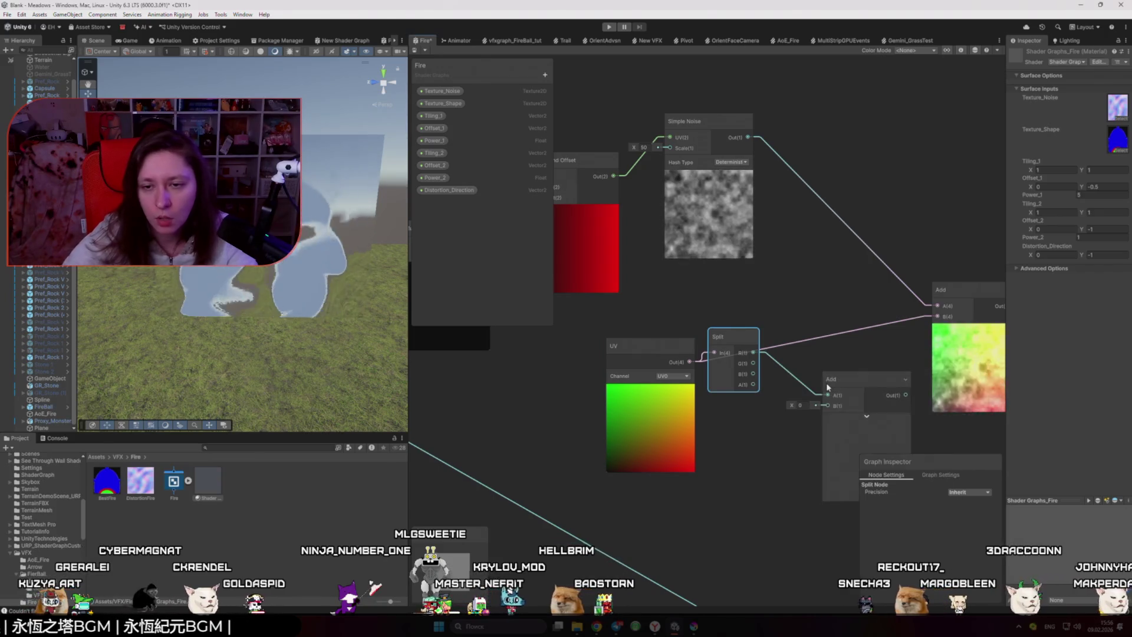
mouse_move(753, 363)
left_mouse_down()
mouse_move(828, 406)
mouse_move(678, 391)
left_mouse_up()
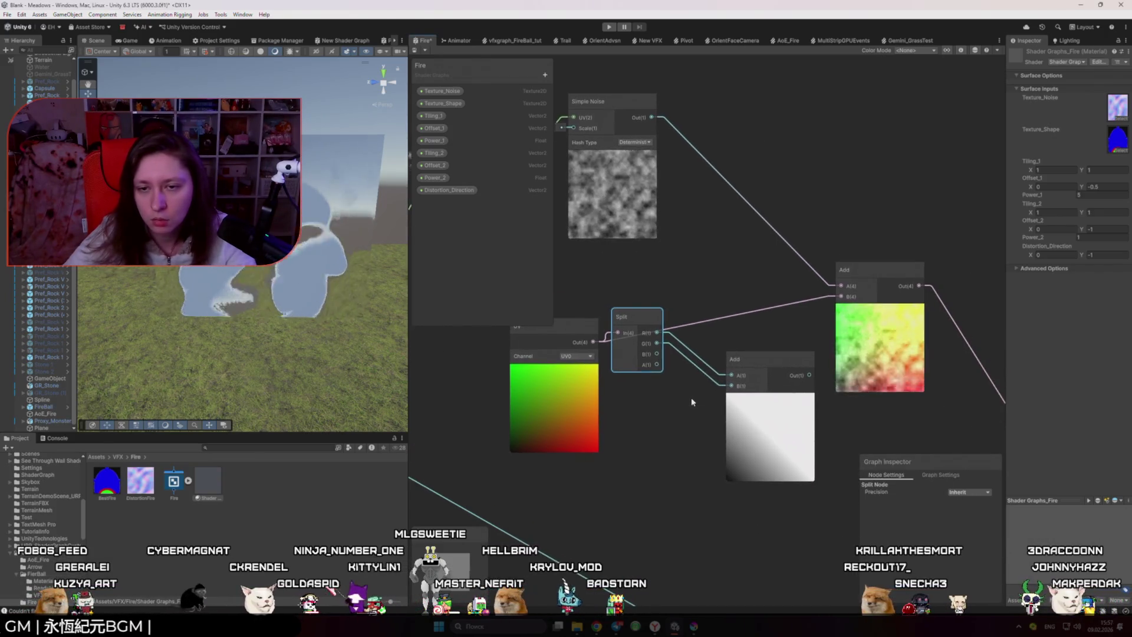
mouse_move(657, 343)
left_mouse_down()
mouse_move(657, 401)
mouse_move(629, 432)
left_mouse_up()
- Add a Preview node off the Split to check its G and A channels, then delete it
key("Return")
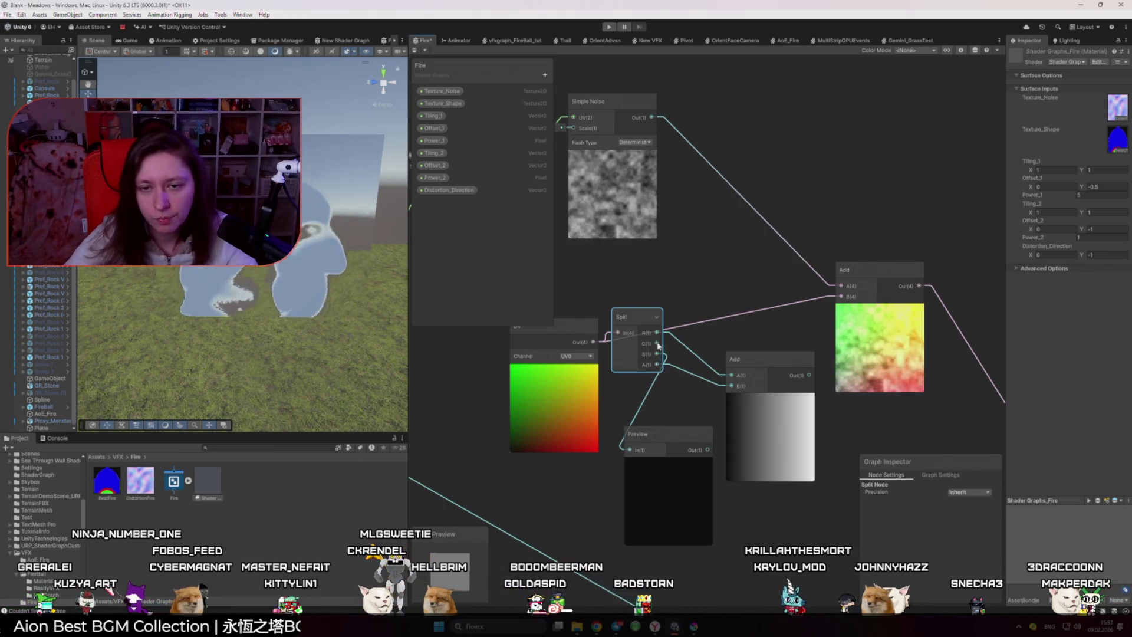
left_click_drag(656, 354, 655, 340)
left_click_drag(643, 428, 631, 450)
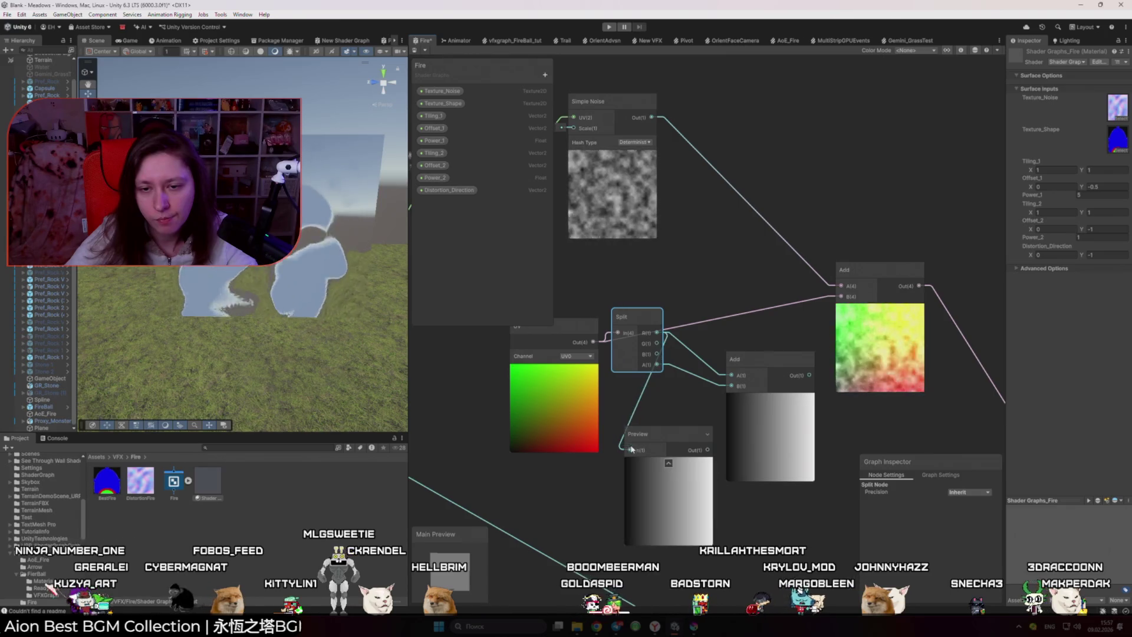
left_click(659, 432)
key("Delete")
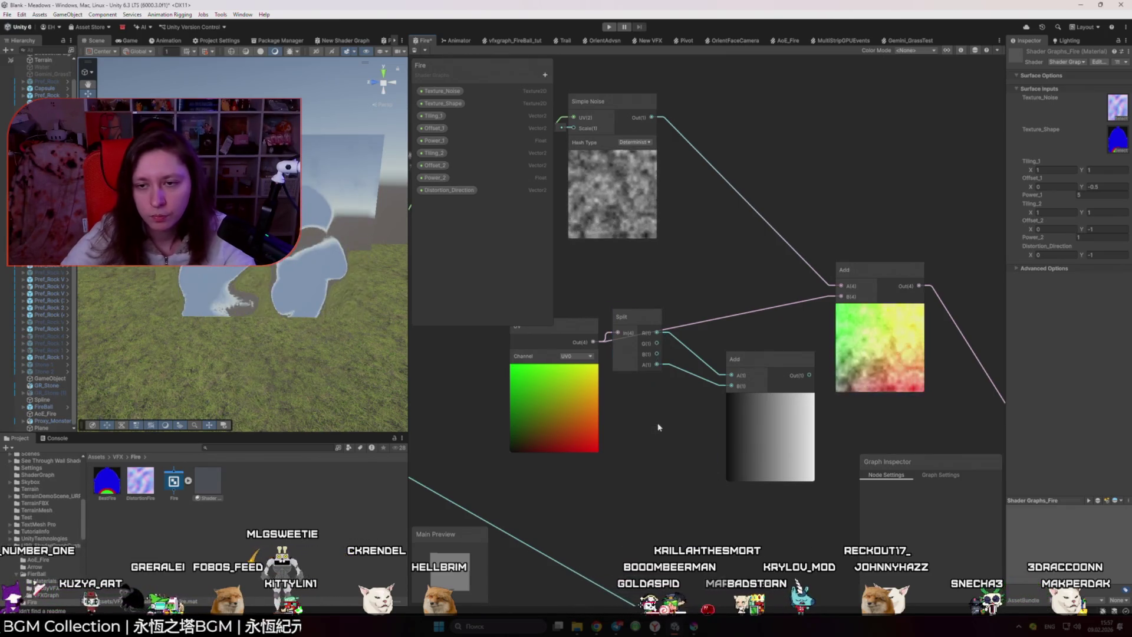
- Wire a Split channel into the upper Add's B input, trying R, G and A, and delete the extra Add node
left_click_drag(807, 305, 842, 296)
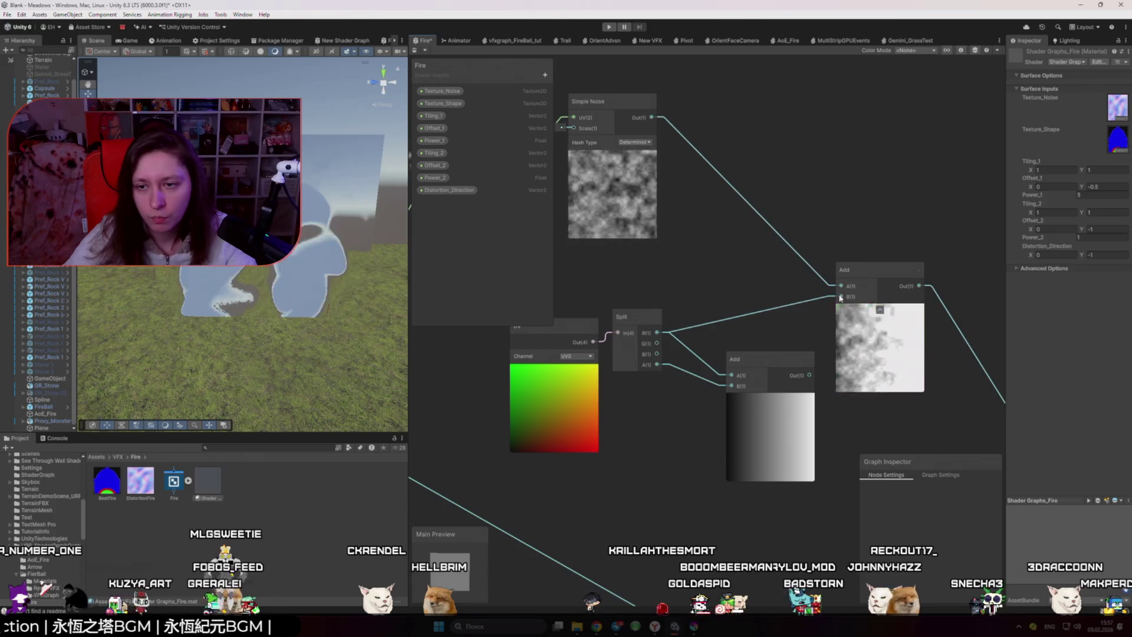
mouse_move(657, 343)
left_mouse_down()
mouse_move(842, 297)
mouse_move(657, 364)
mouse_move(840, 297)
left_mouse_up()
key("Delete")
left_click_drag(678, 340, 842, 297)
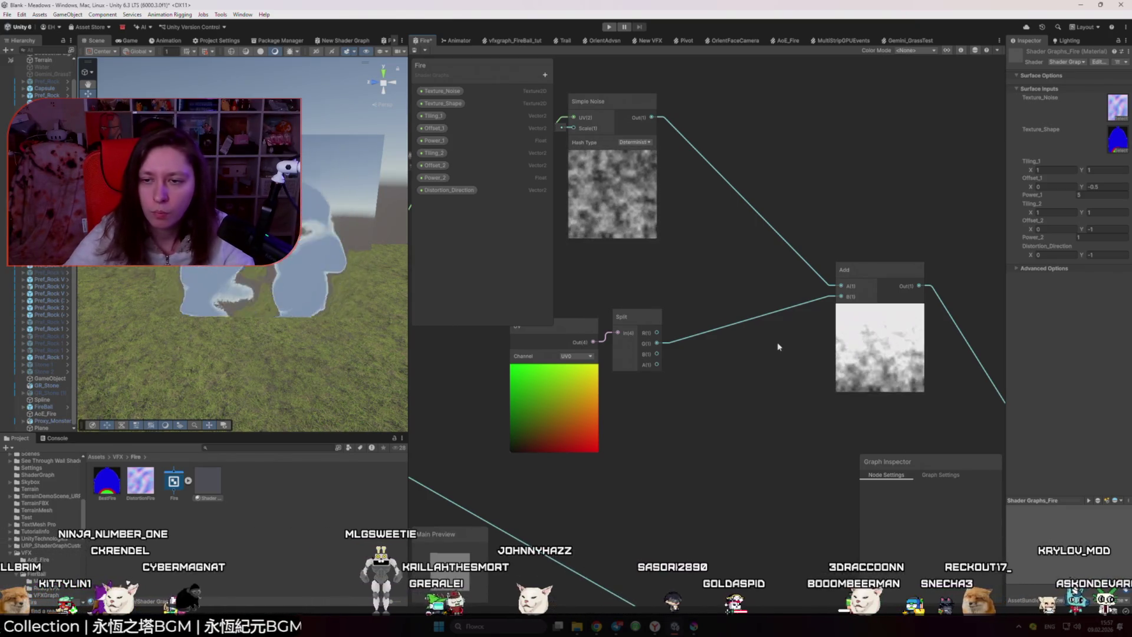
key("ctrl+z")
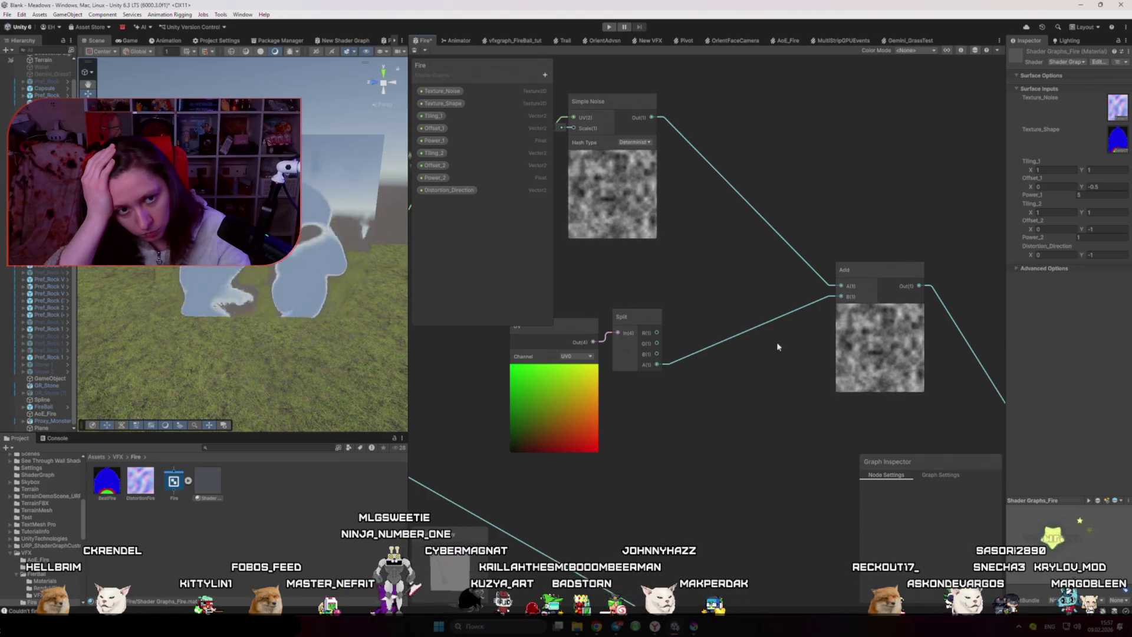
- Bring the YouTube black hole effect tutorial back to the front
scroll(778, 346, "down", 5)
scroll(786, 303, "up", 5)
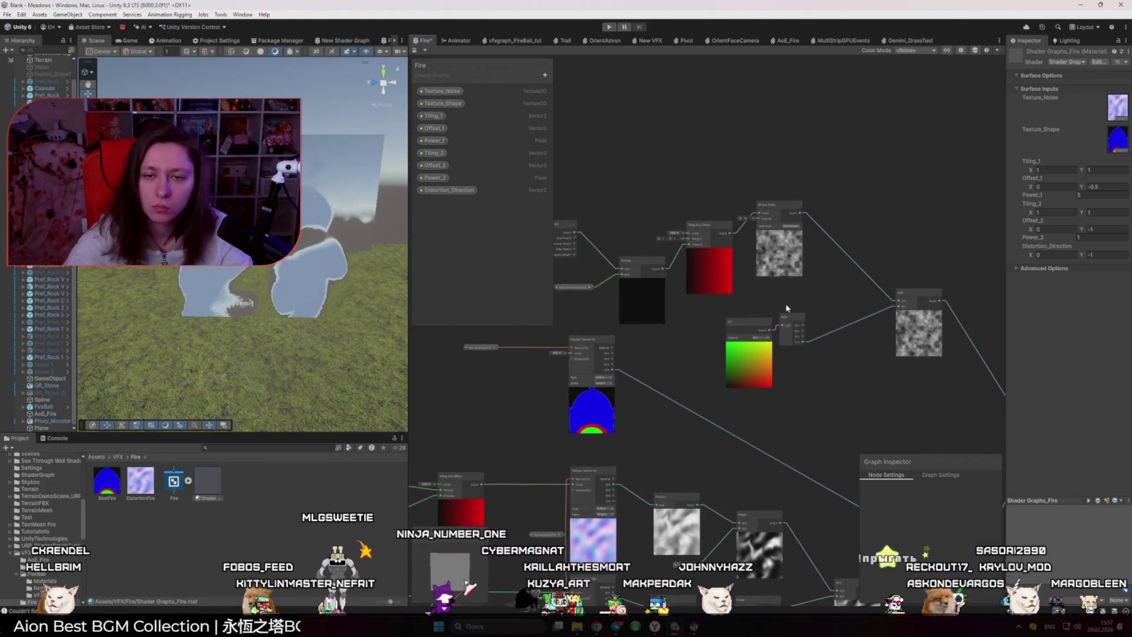
key("super")
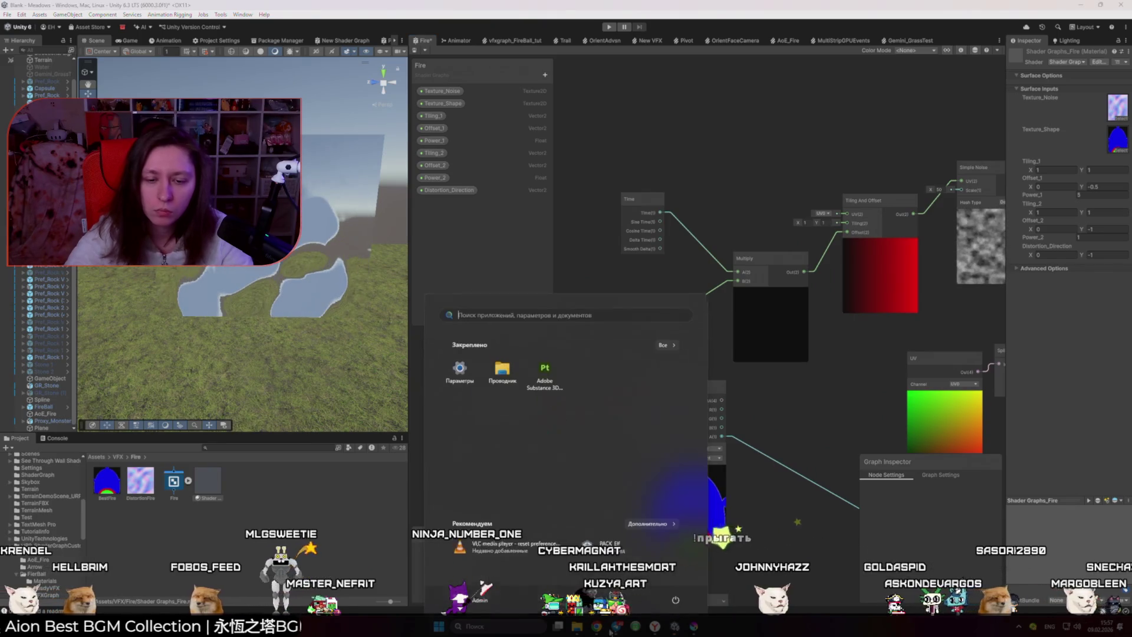
key("Escape")
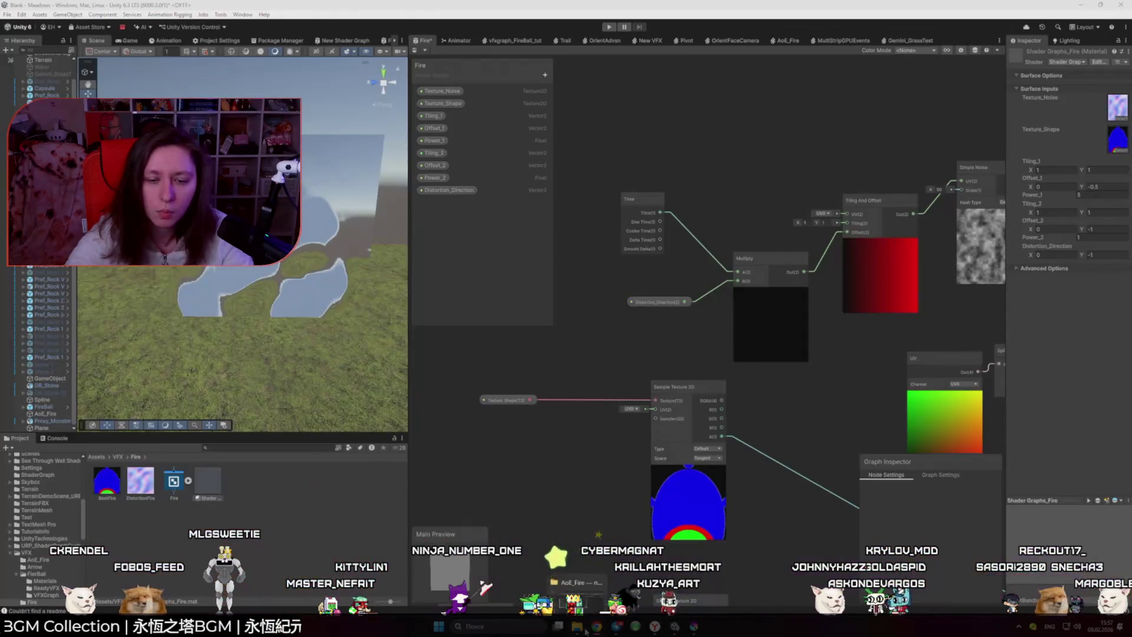
left_click(597, 627)
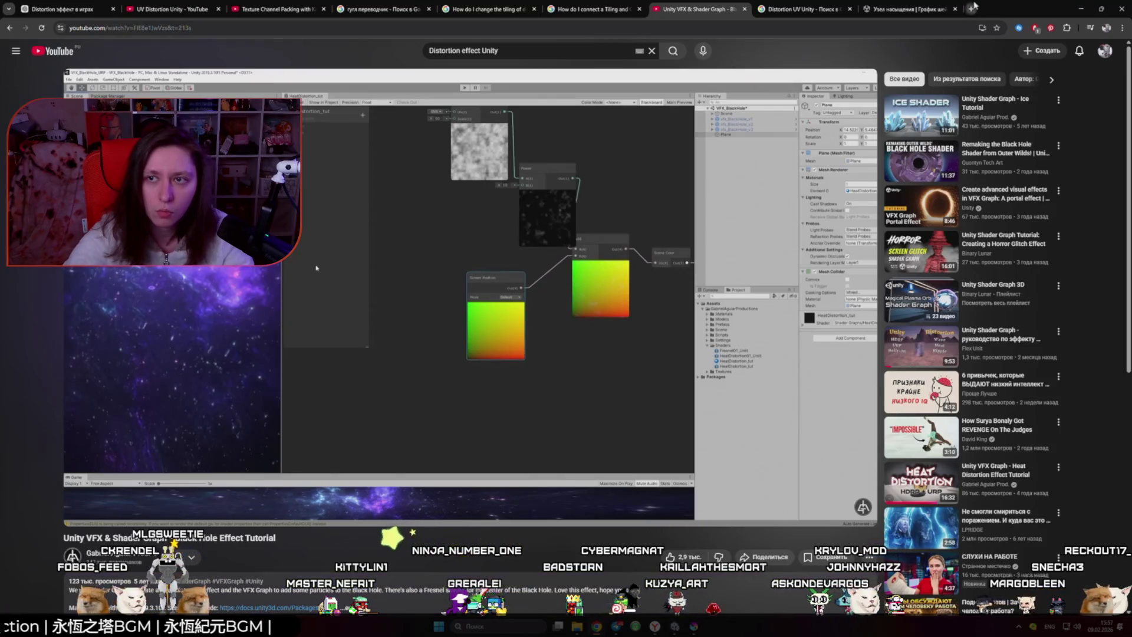
- Open artstation.com in a new Chrome tab, then bring the Unity editor back to the front
left_click(973, 8)
type("artstation.com")
key("Return")
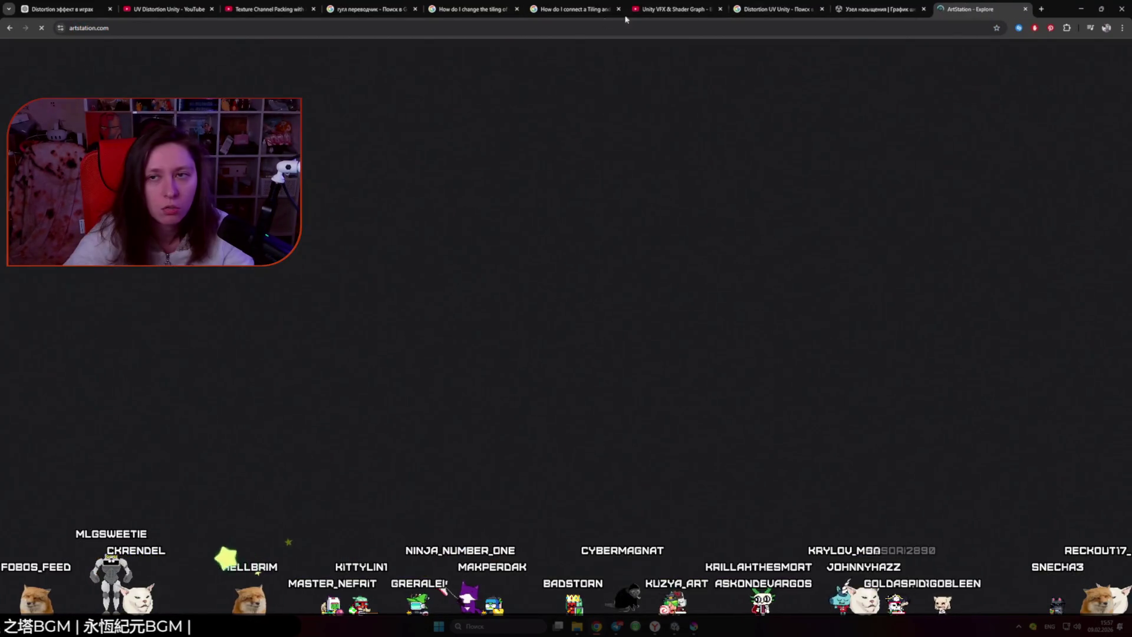
left_click(1081, 8)
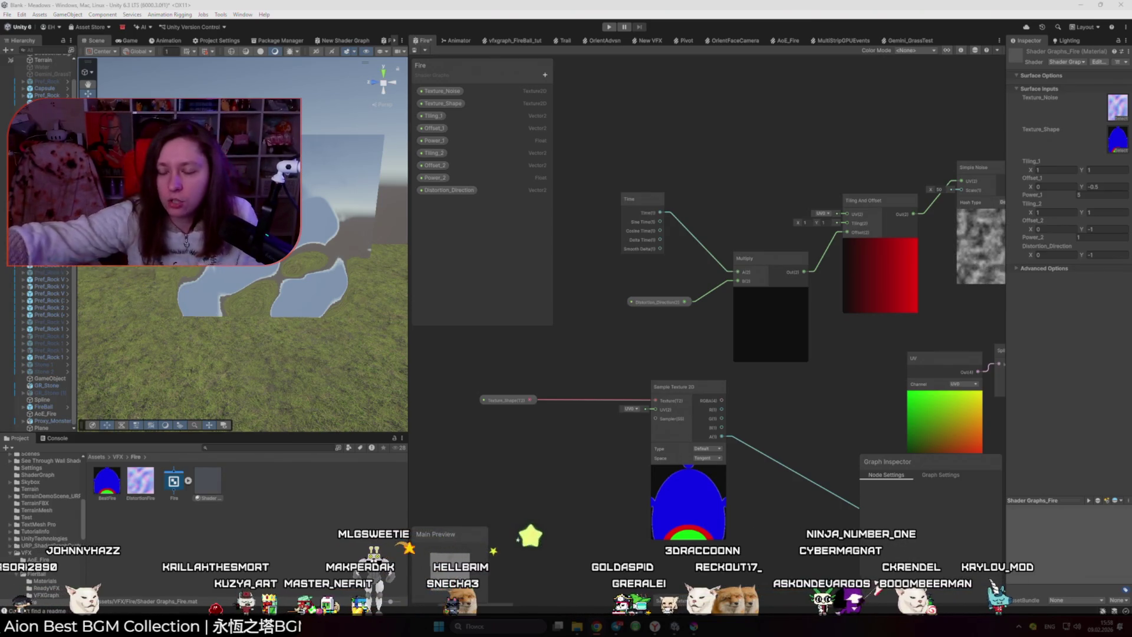
- Connect the Sample Texture 2D output to the Add node
scroll(688, 290, "down", 5)
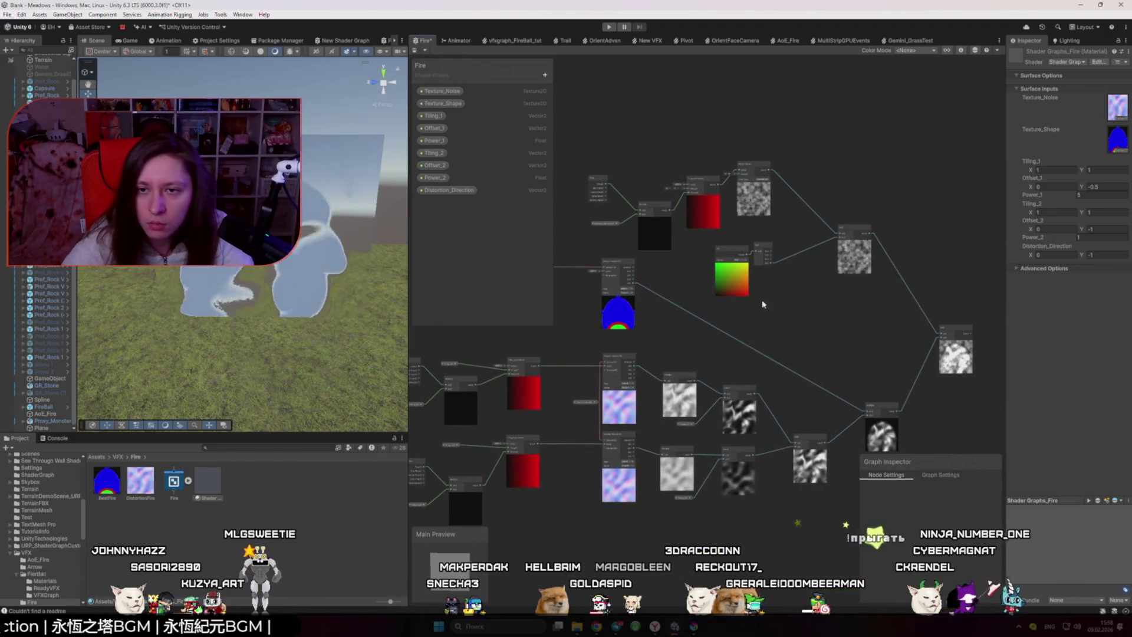
left_click_drag(840, 250, 636, 319)
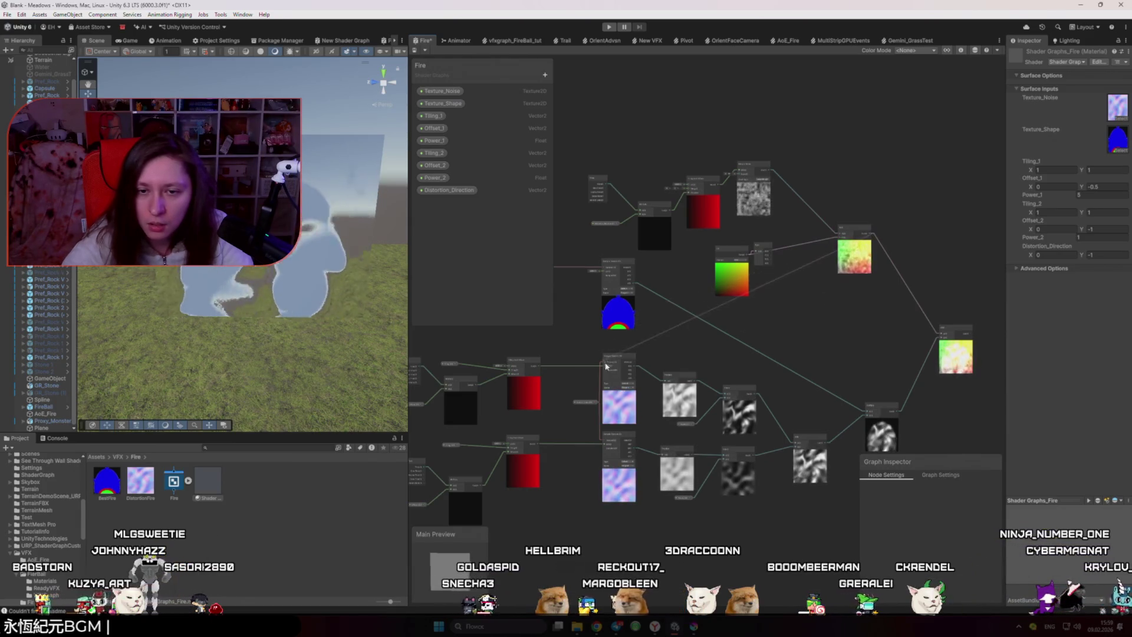
scroll(617, 416, "up", 3)
scroll(618, 416, "up", 1)
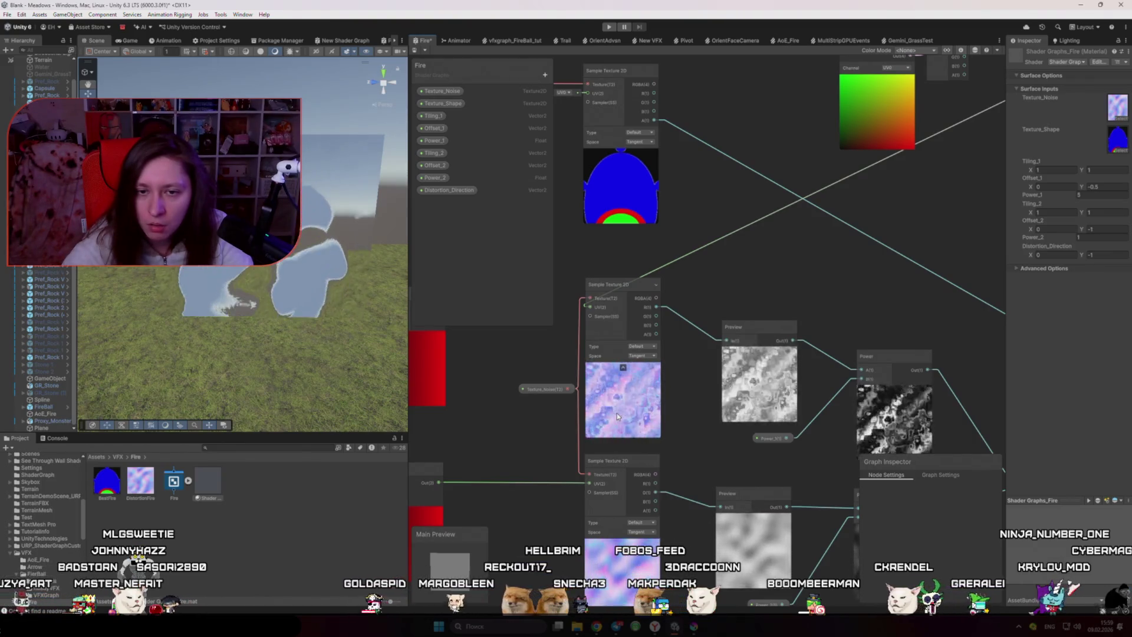
scroll(598, 413, "down", 4)
- Box-select the upper UV and noise node cluster and move it further left
left_click_drag(599, 413, 720, 406)
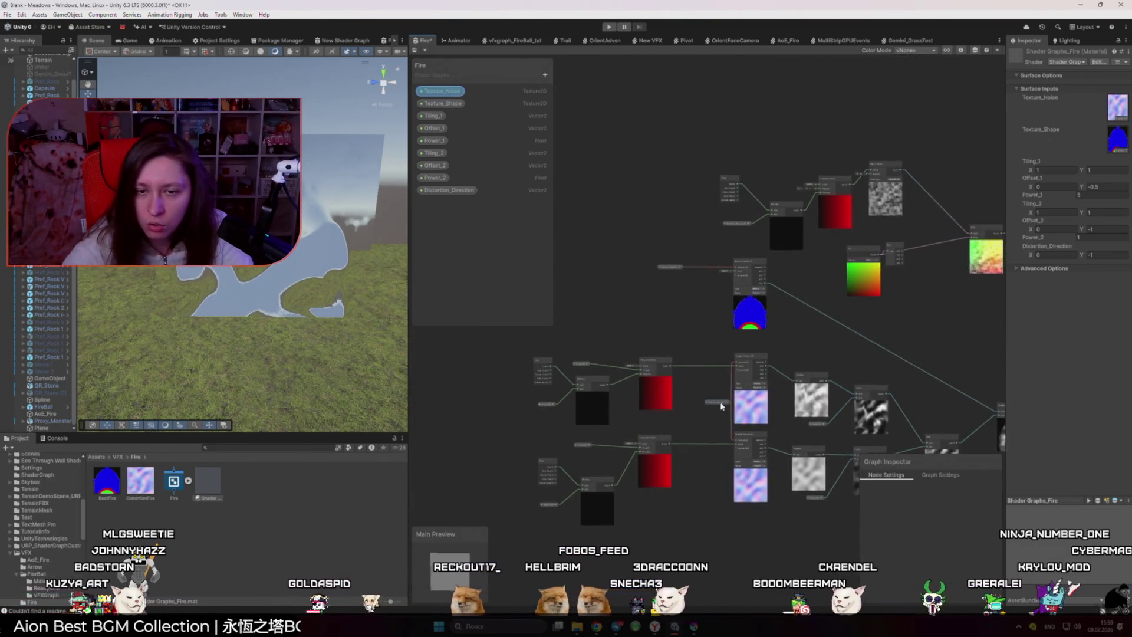
scroll(670, 377, "up", 3)
scroll(637, 392, "down", 3)
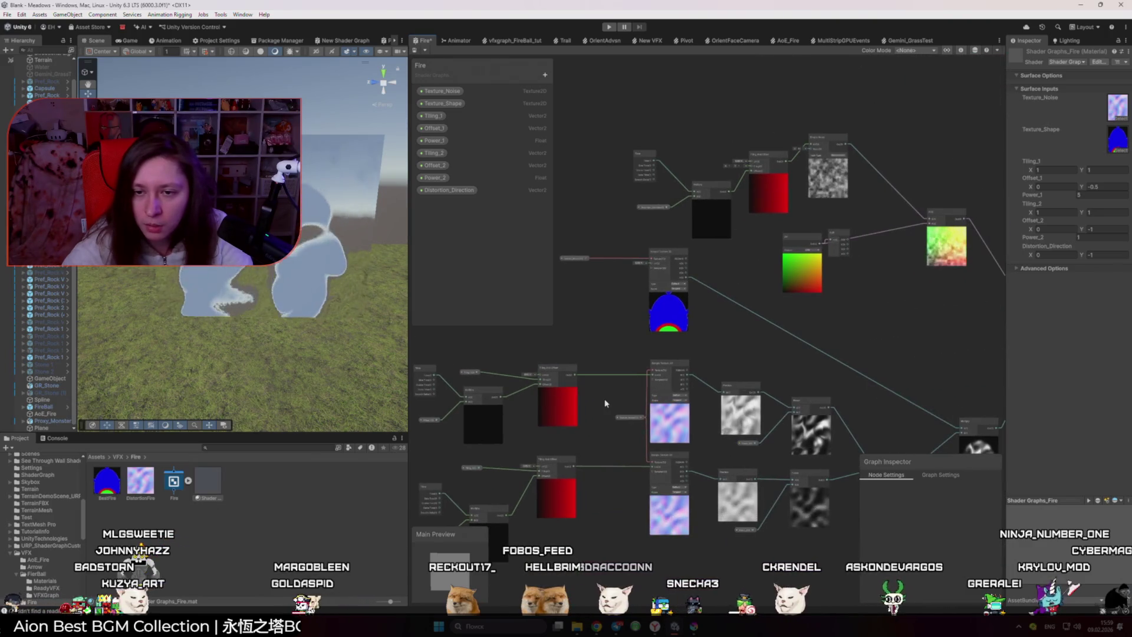
scroll(608, 401, "down", 2)
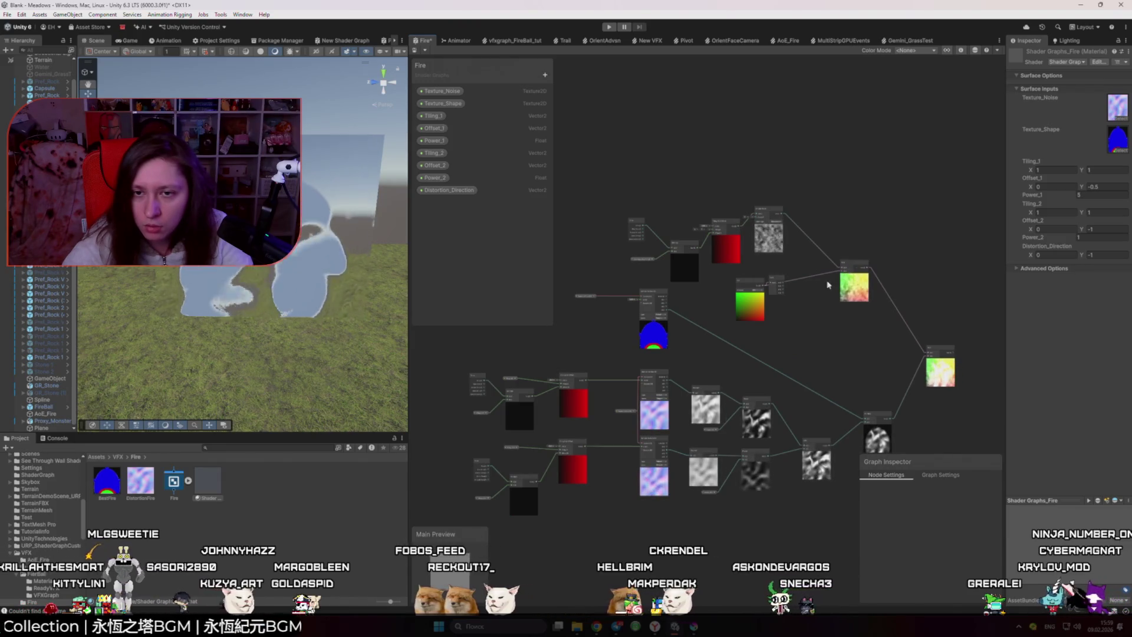
mouse_move(621, 182)
left_mouse_down()
mouse_move(848, 283)
mouse_move(851, 267)
mouse_move(737, 279)
mouse_move(459, 342)
left_mouse_up()
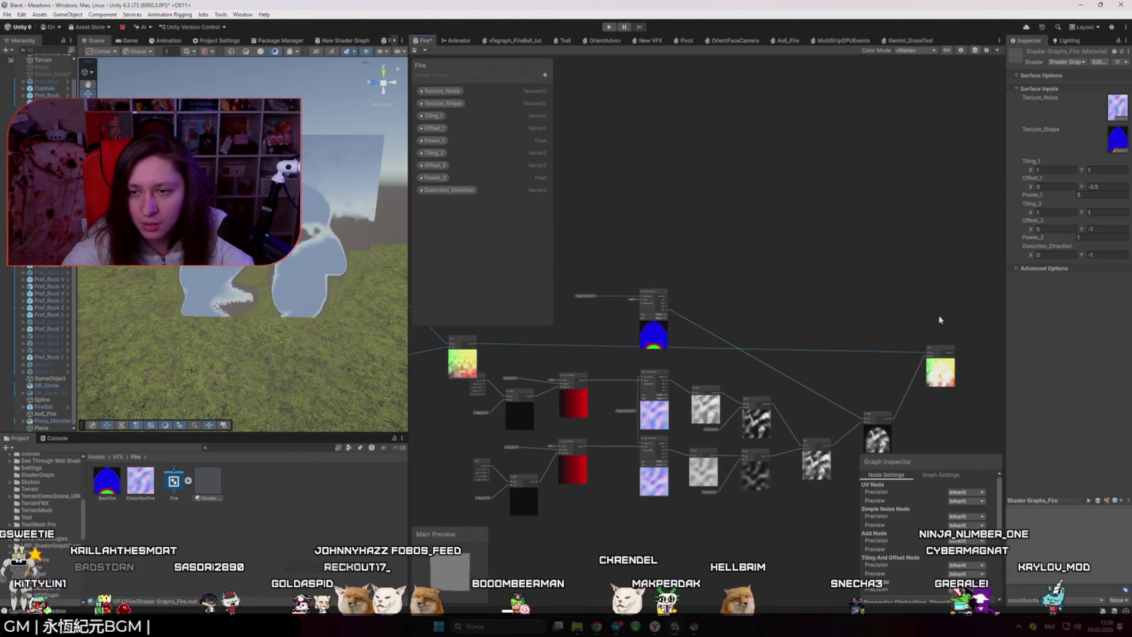
left_click_drag(559, 375, 640, 378)
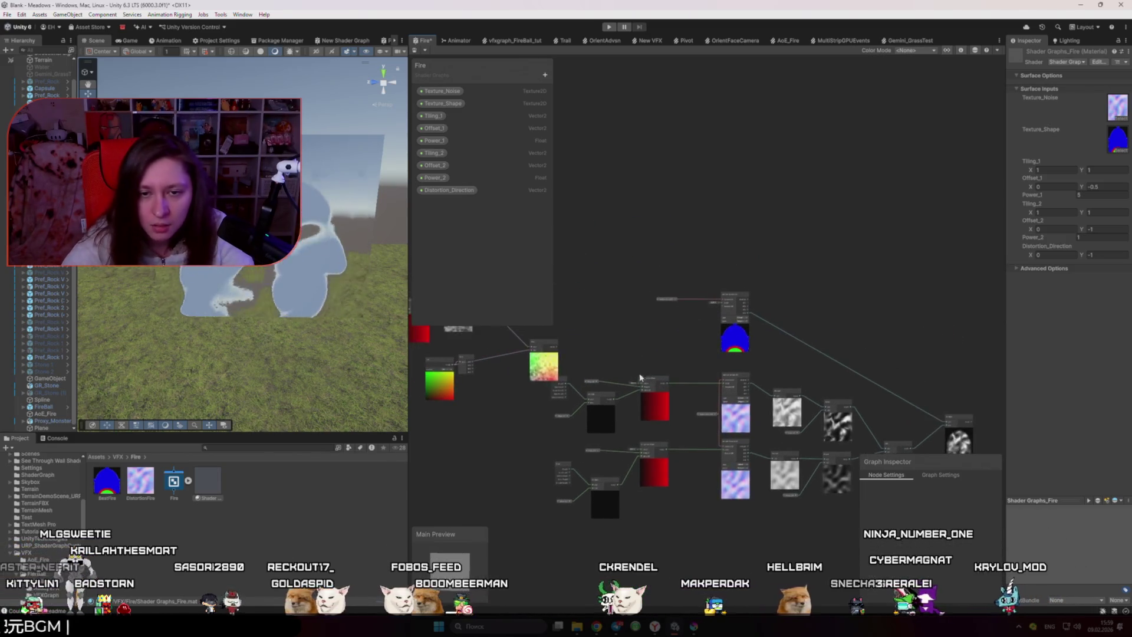
scroll(557, 349, "up", 2)
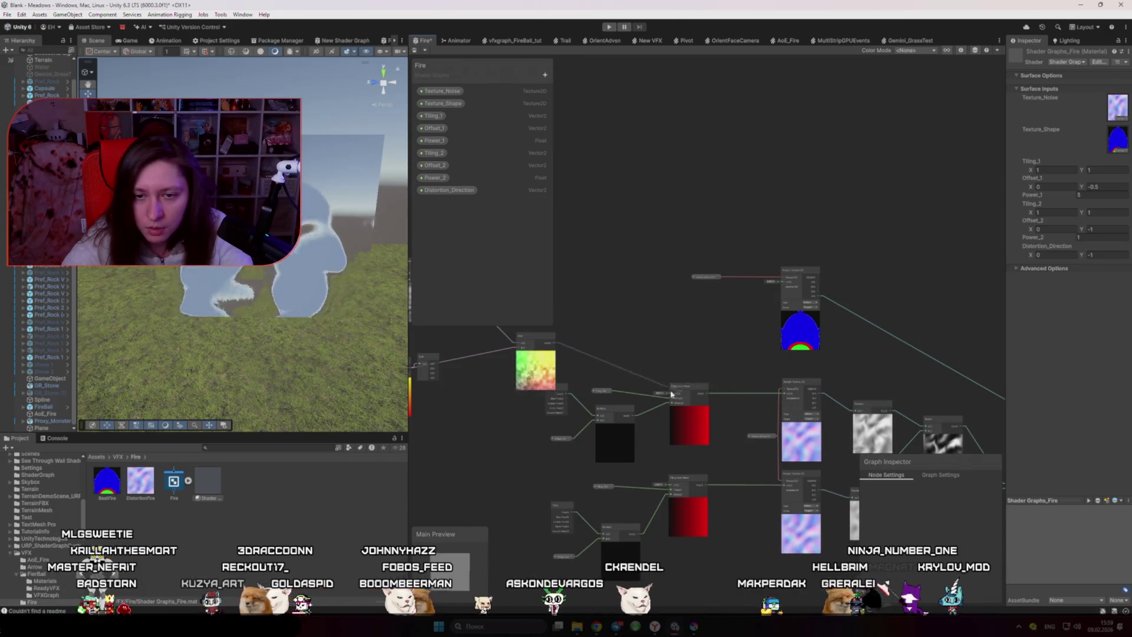
left_click_drag(674, 445, 636, 451)
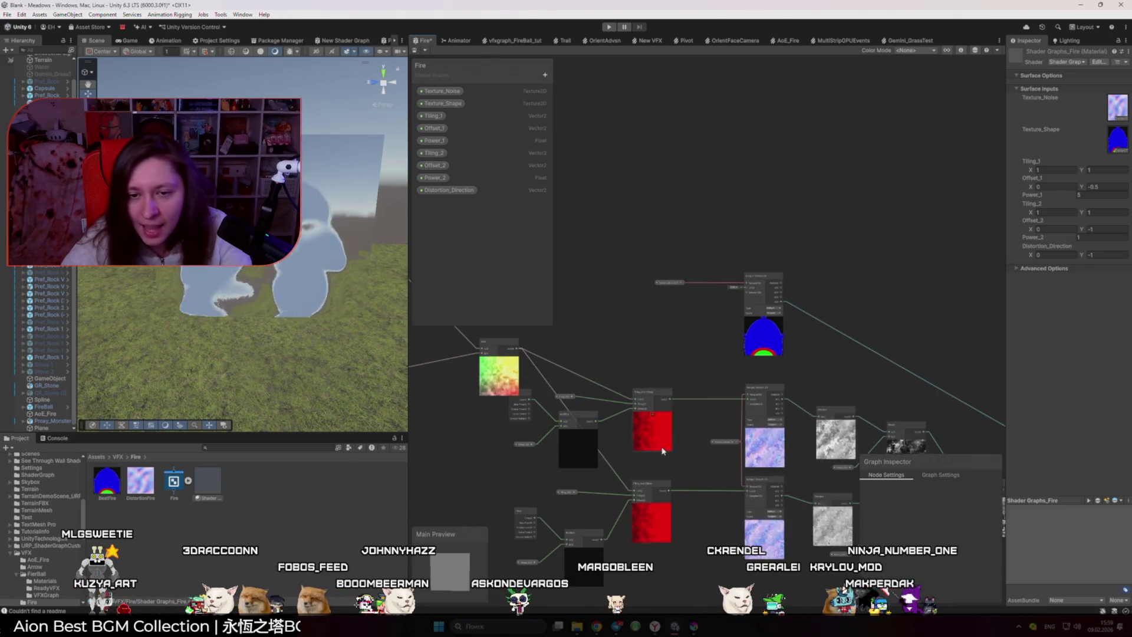
- Wire the final output into the fragment Base Color and save the graph
scroll(672, 441, "up", 3)
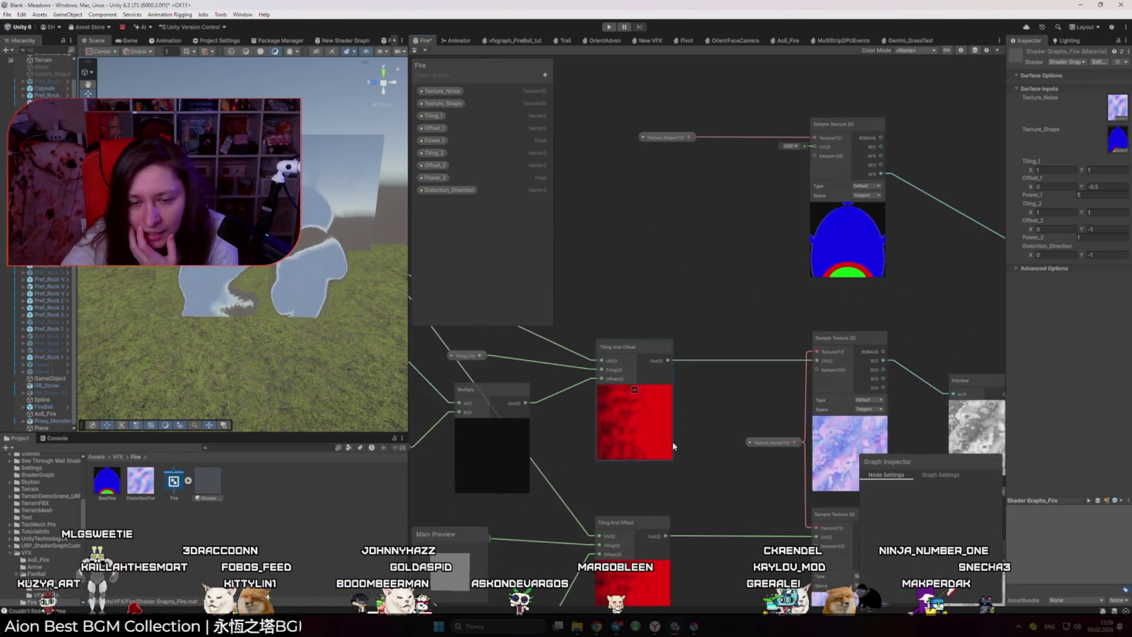
scroll(654, 433, "down", 3)
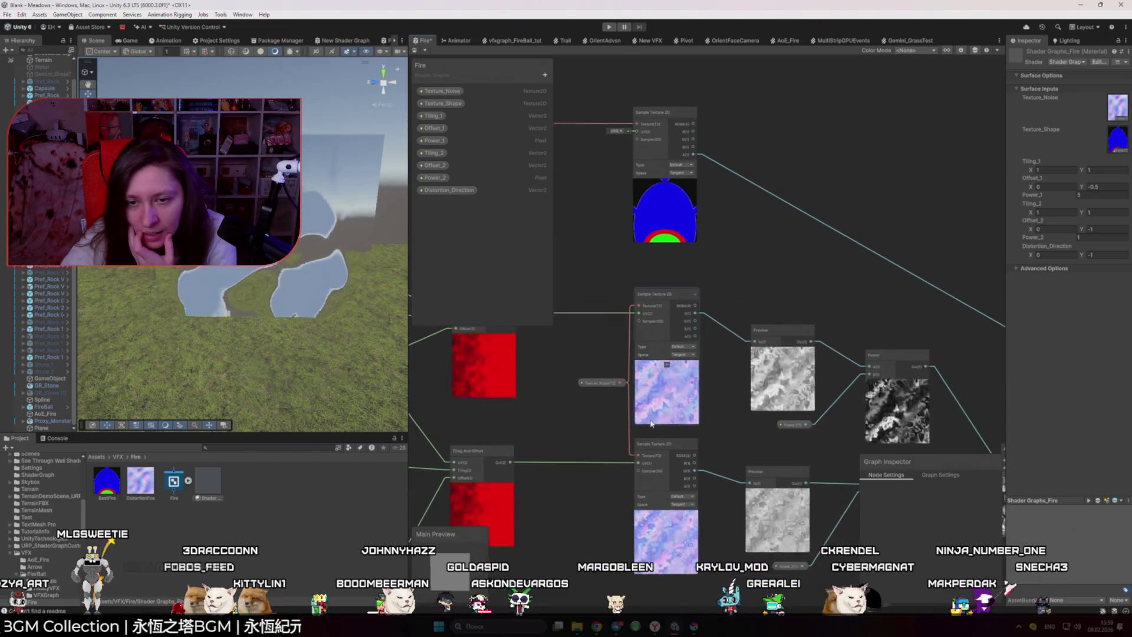
scroll(677, 418, "up", 4)
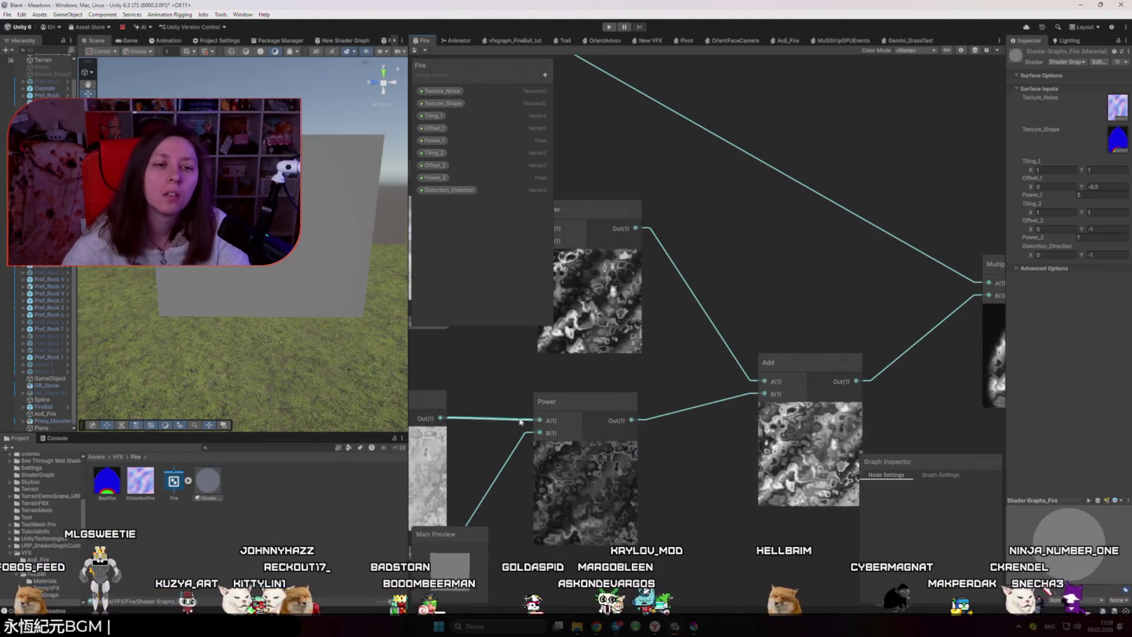
scroll(684, 356, "down", 4)
scroll(685, 356, "down", 2)
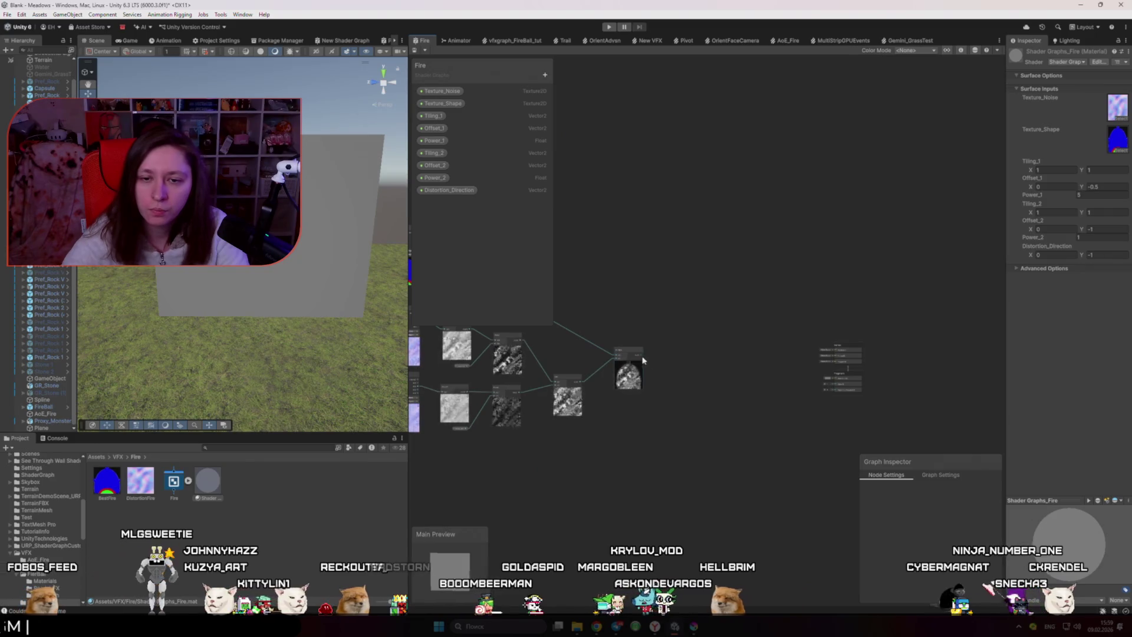
left_click_drag(642, 357, 833, 376)
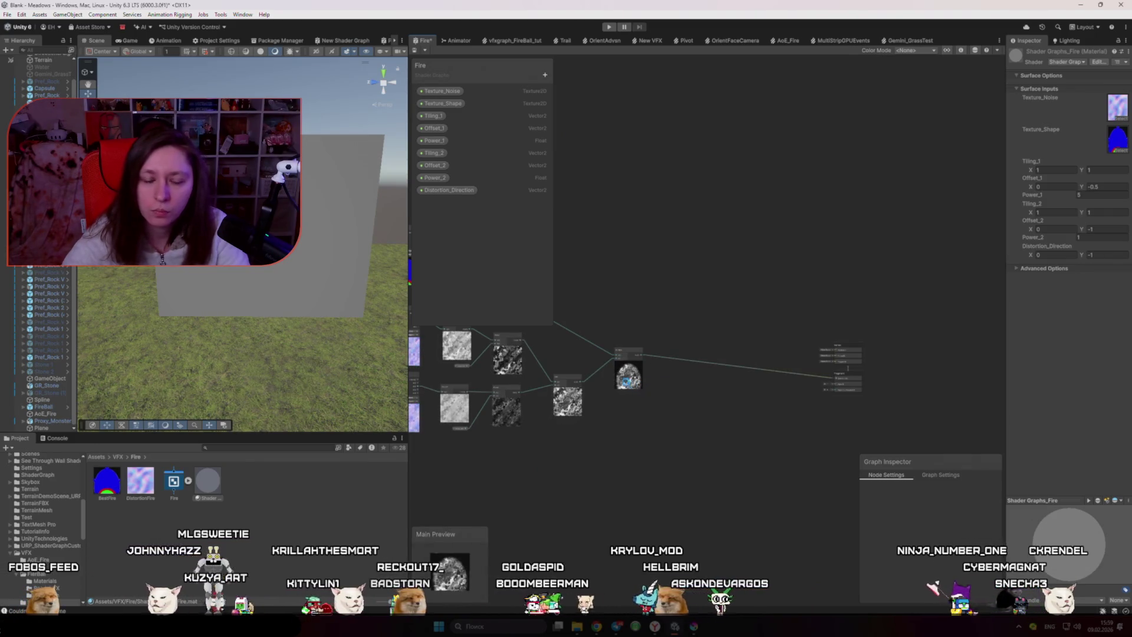
key("ctrl+s")
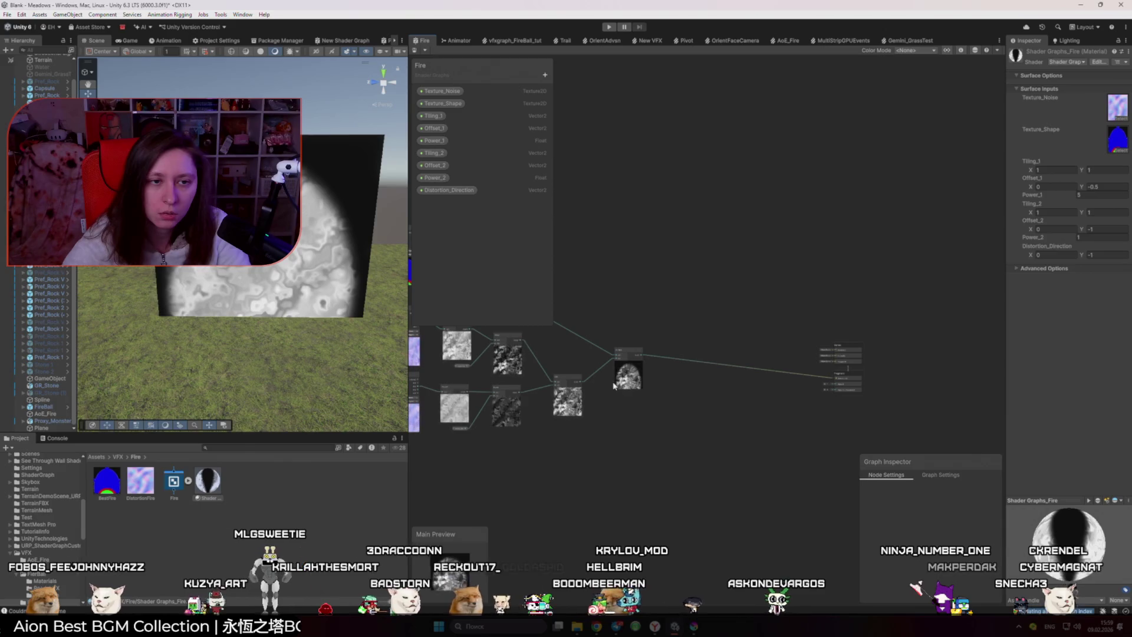
- Feed the same output into the fragment Alpha as well
left_click_drag(354, 321, 330, 328)
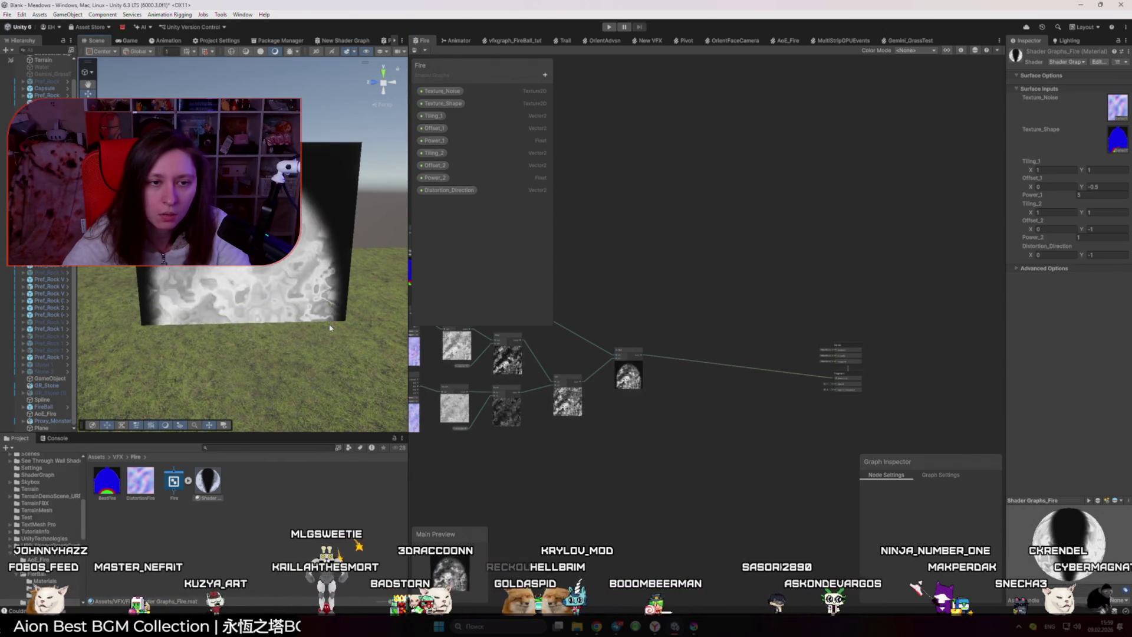
scroll(671, 388, "up", 3)
scroll(592, 382, "down", 1)
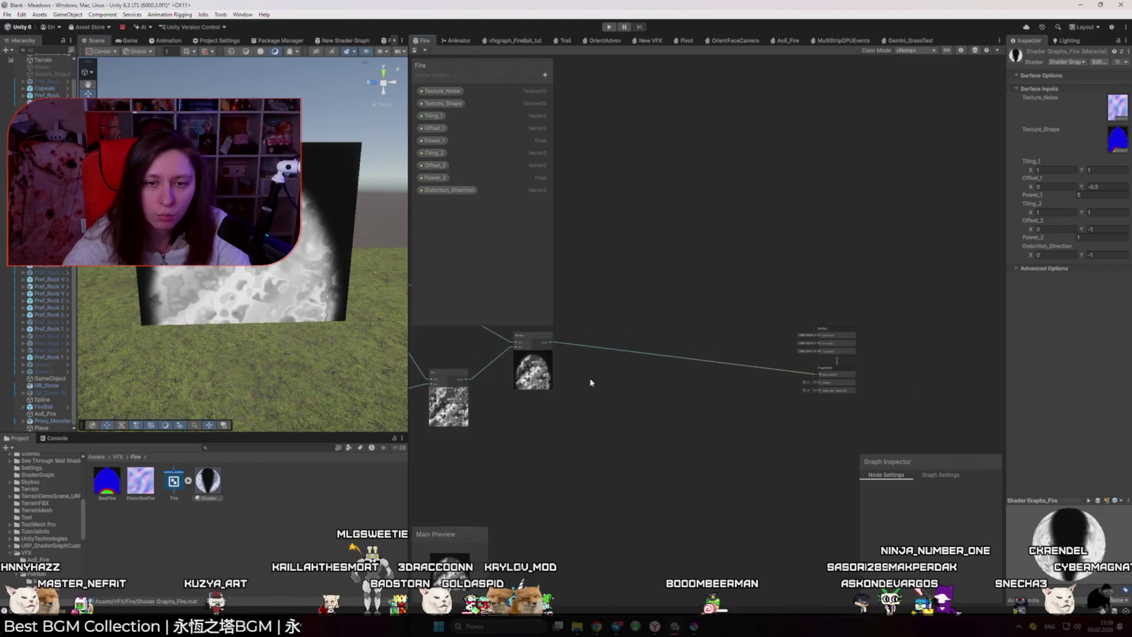
left_click_drag(809, 389, 813, 384)
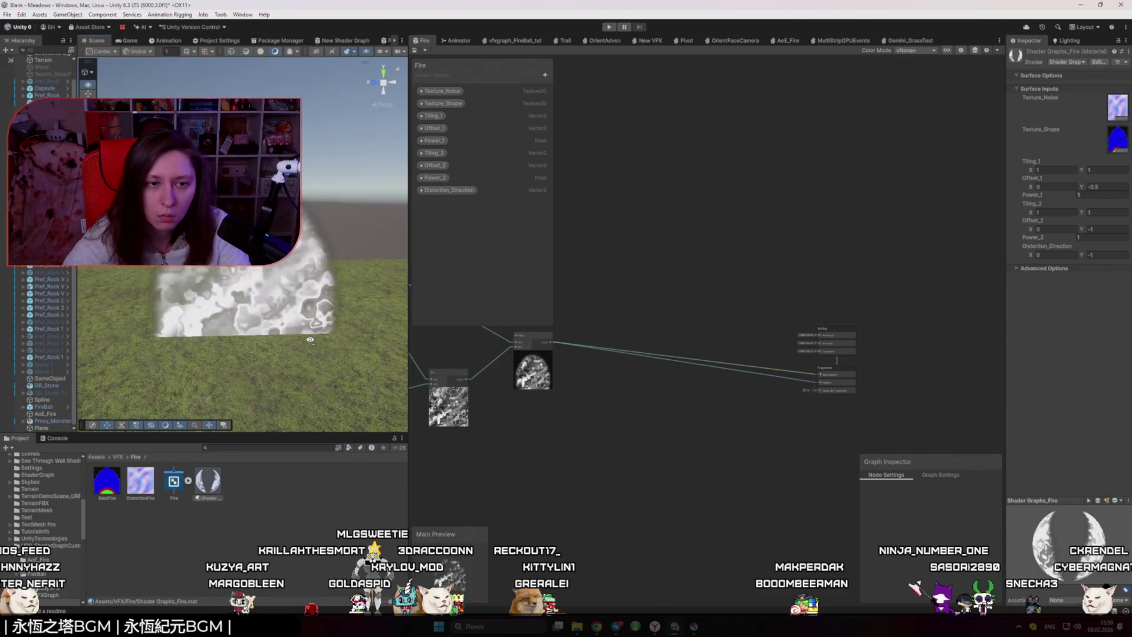
scroll(825, 405, "up", 4)
left_click(940, 475)
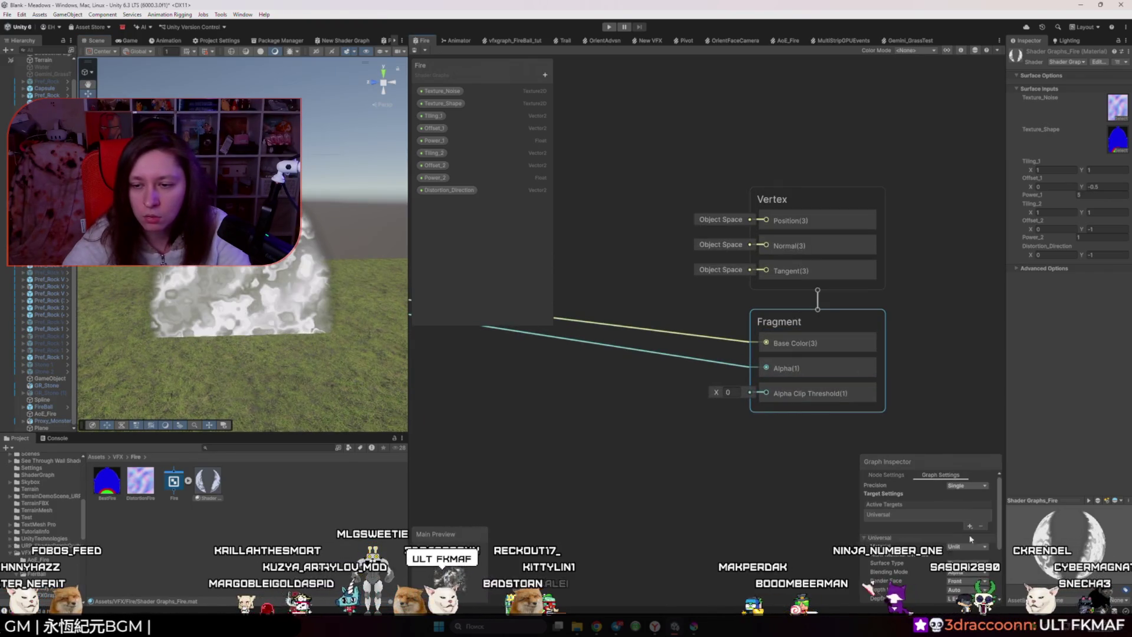
- Tick Alpha Clipping with threshold 1 and save the Fire graph
left_click(745, 475)
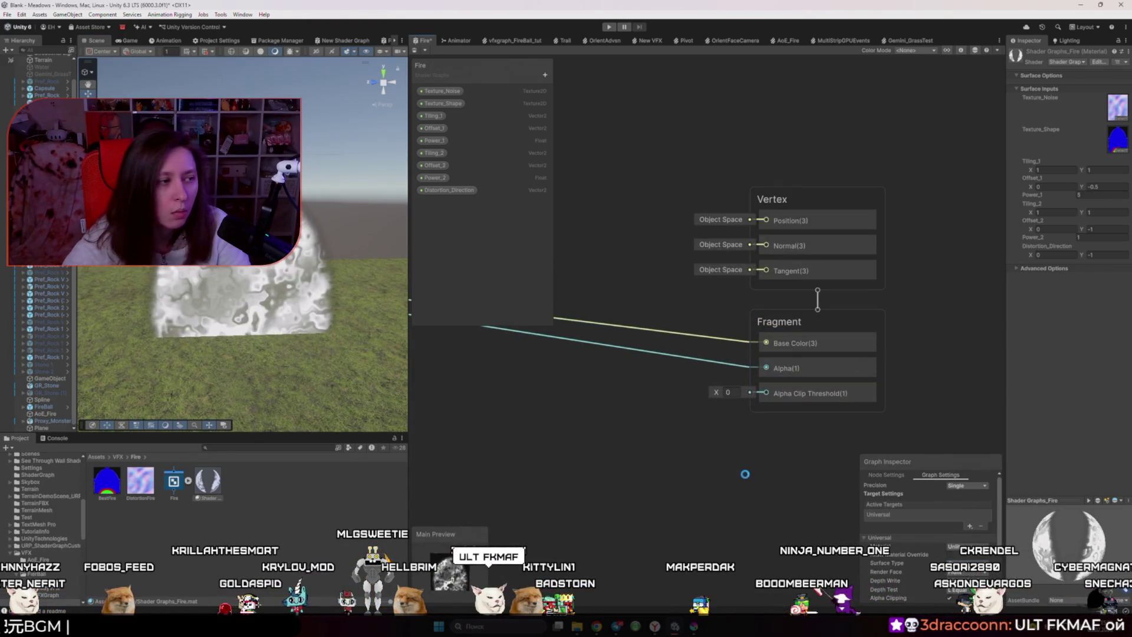
key("ctrl+s")
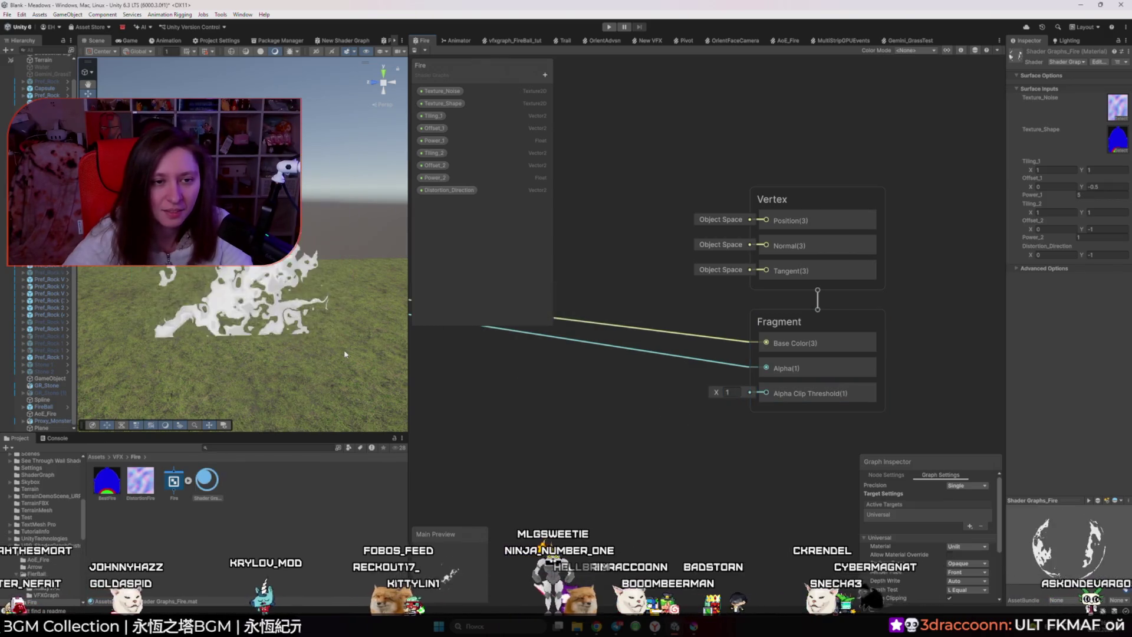
left_click_drag(349, 336, 334, 323)
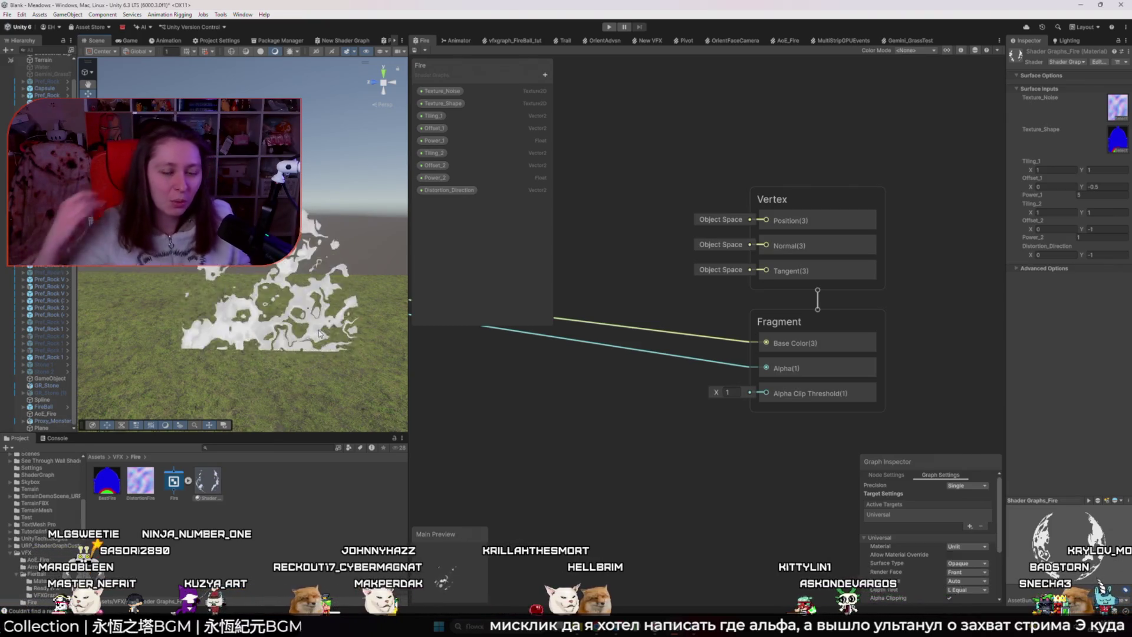
scroll(777, 401, "down", 5)
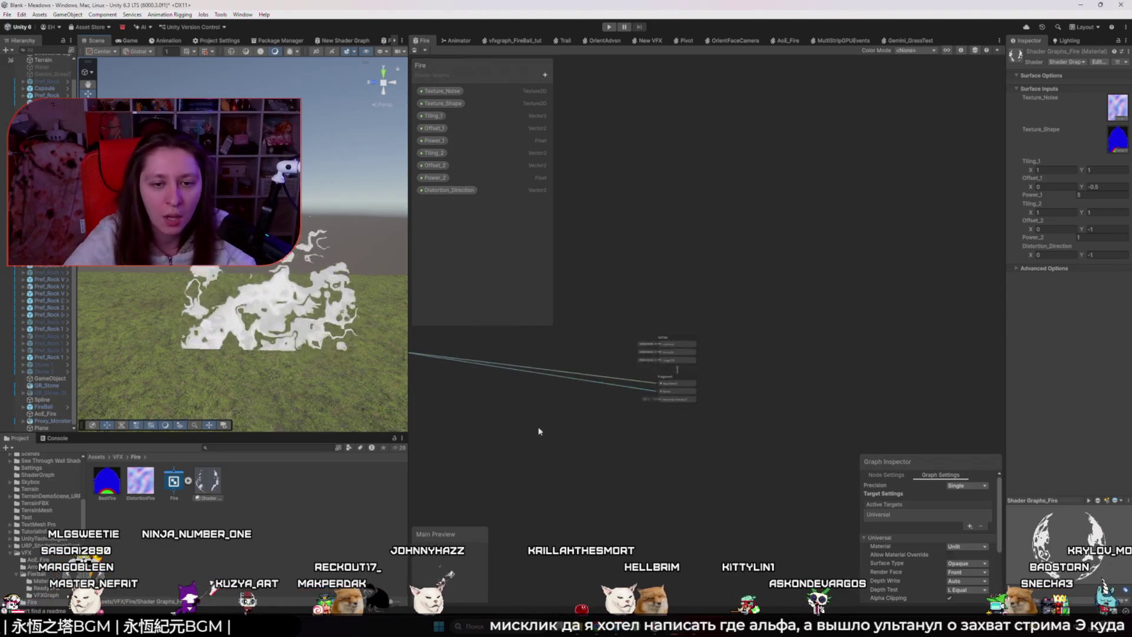
scroll(777, 400, "up", 8)
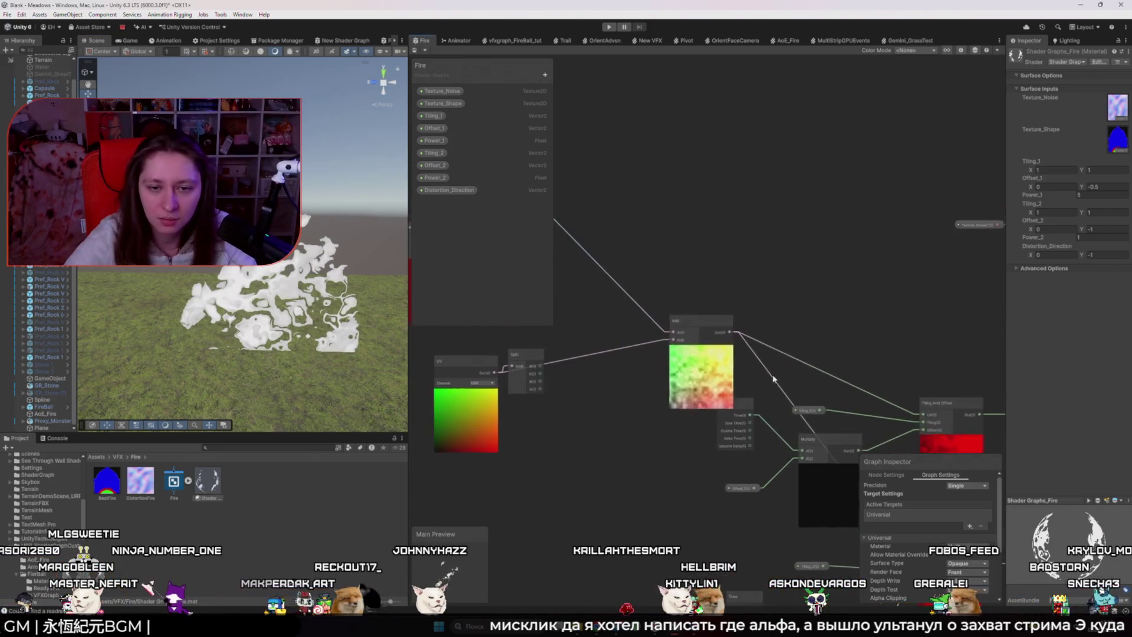
scroll(698, 439, "down", 5)
scroll(644, 407, "up", 5)
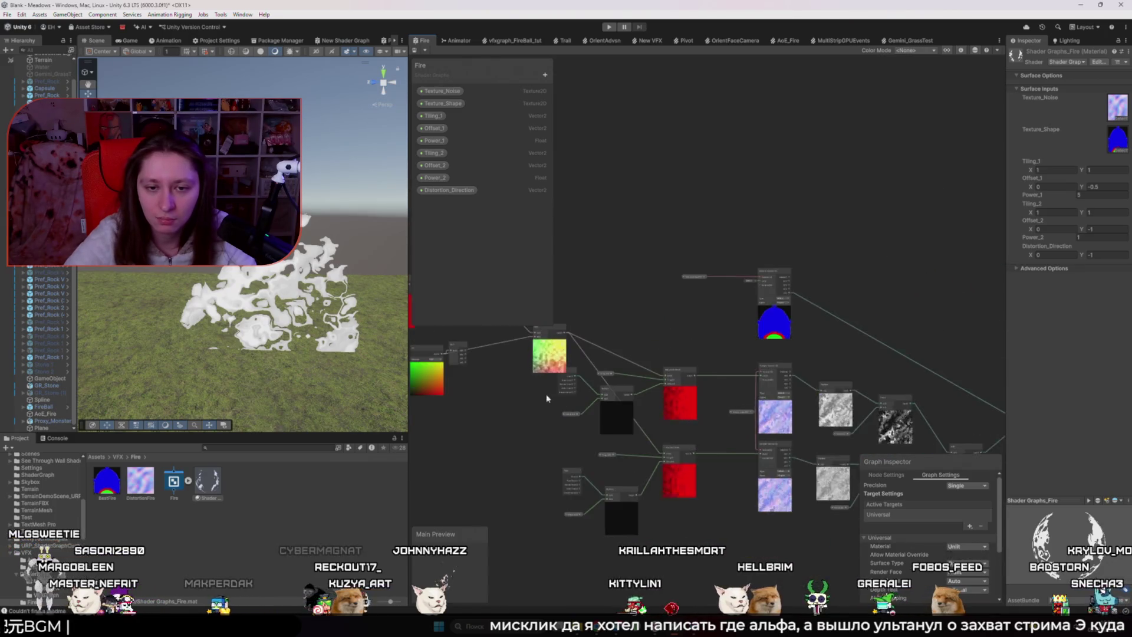
left_click(593, 372)
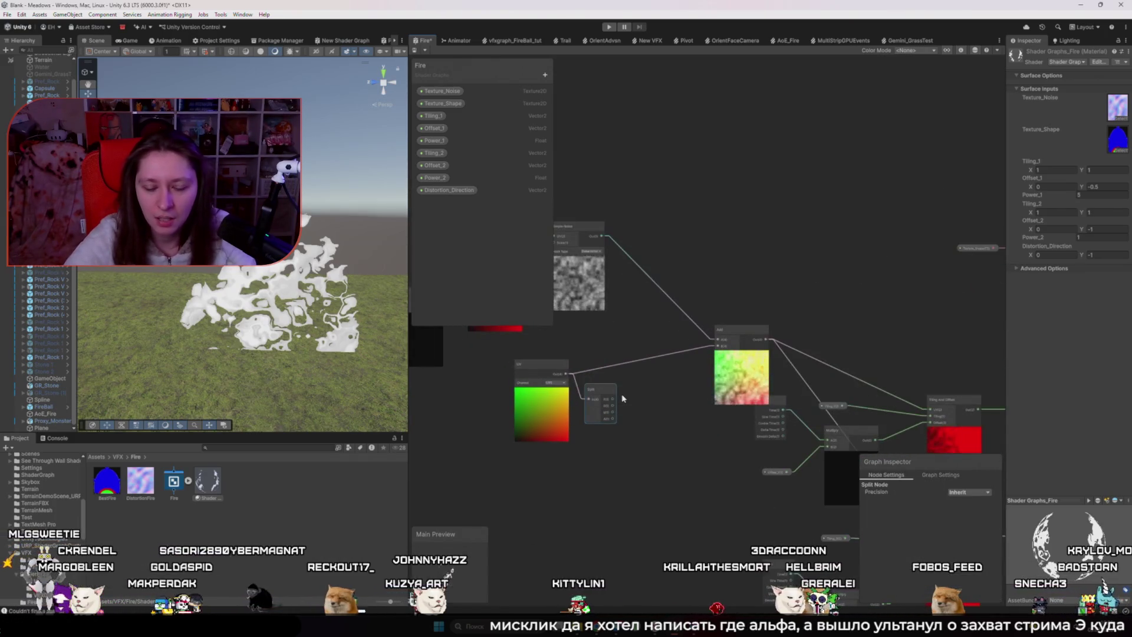
key("Delete")
scroll(619, 404, "down", 5)
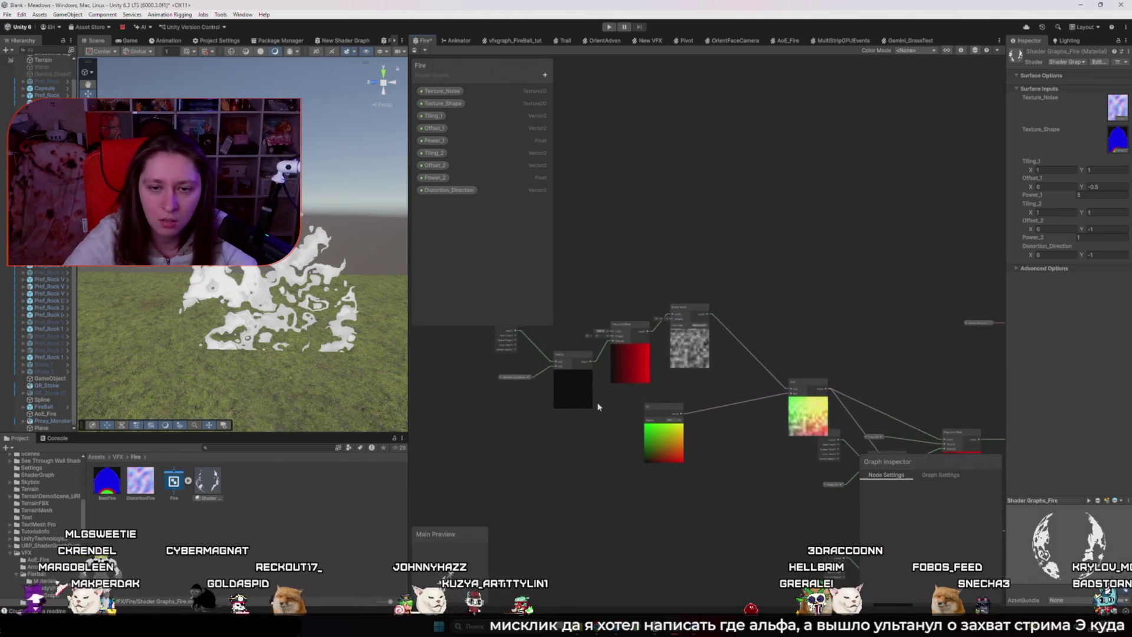
left_click(566, 415)
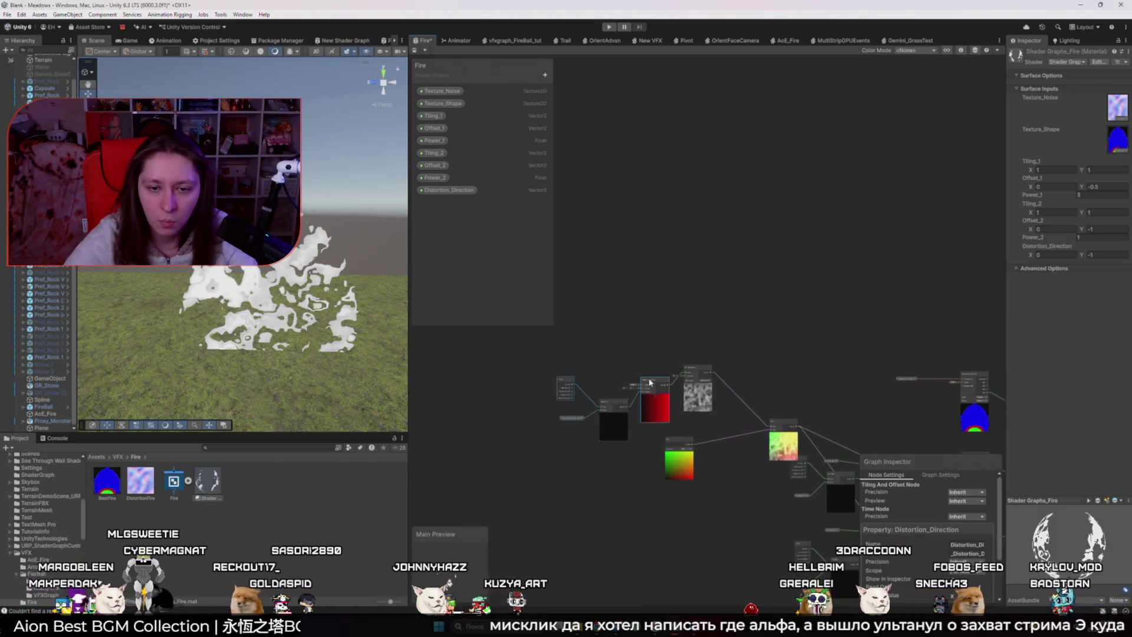
scroll(568, 429, "up", 5)
left_click(566, 426)
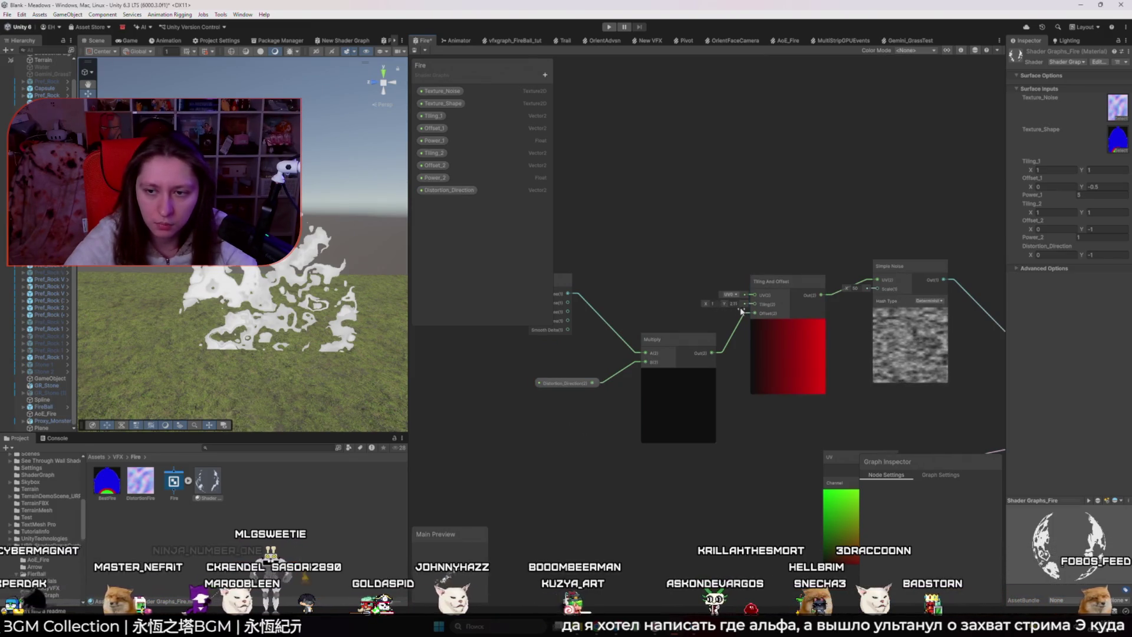
scroll(746, 316, "down", 5)
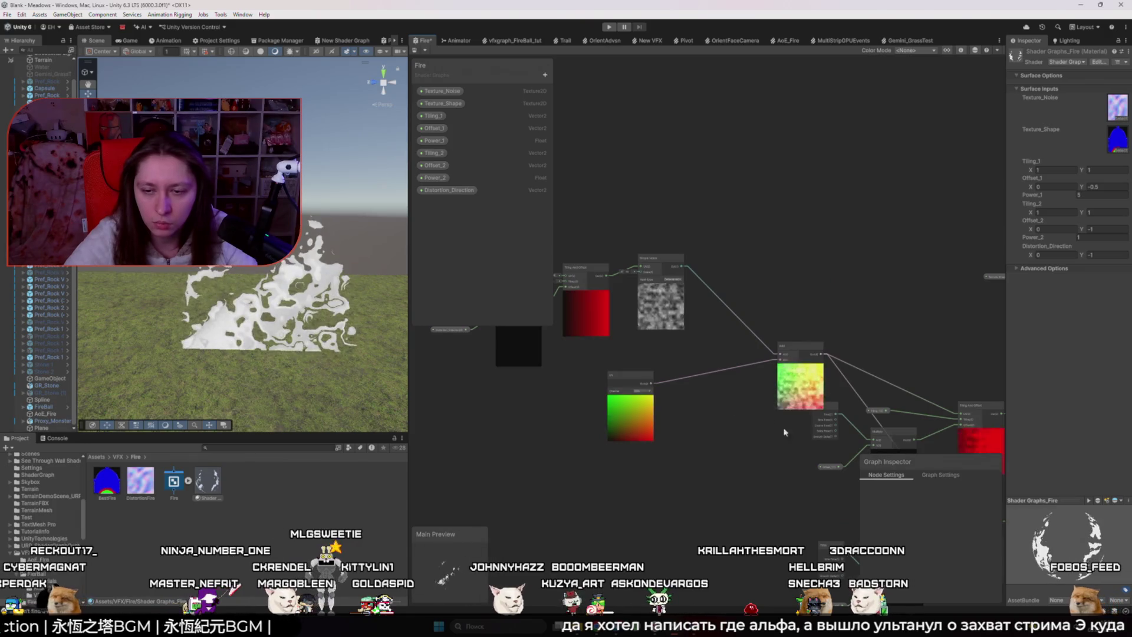
scroll(653, 411, "up", 2)
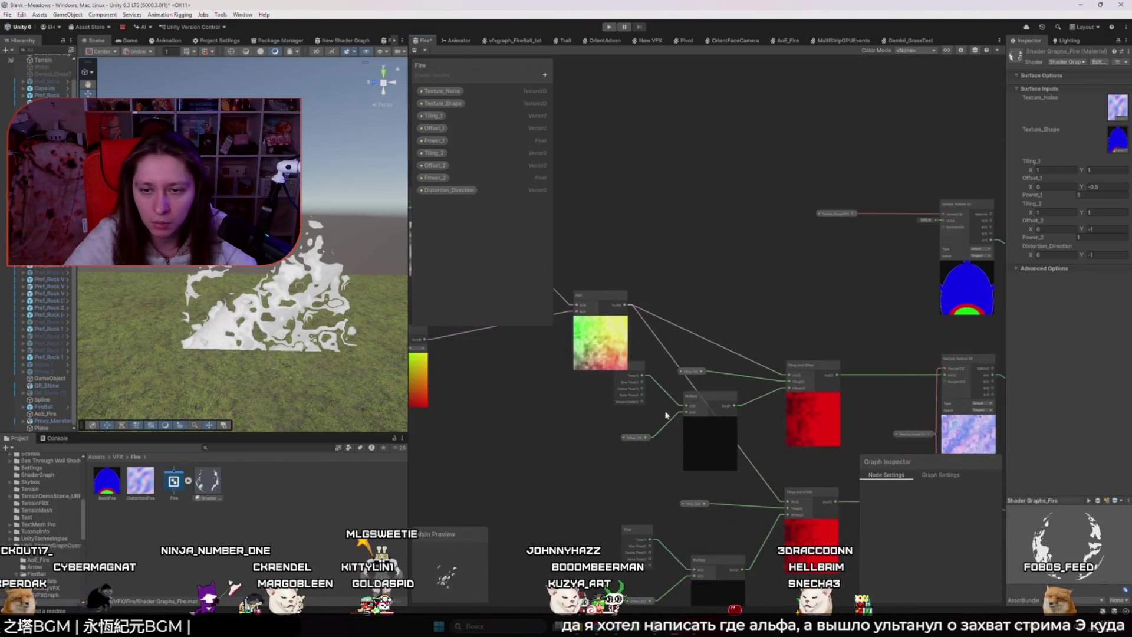
scroll(767, 436, "right", 10)
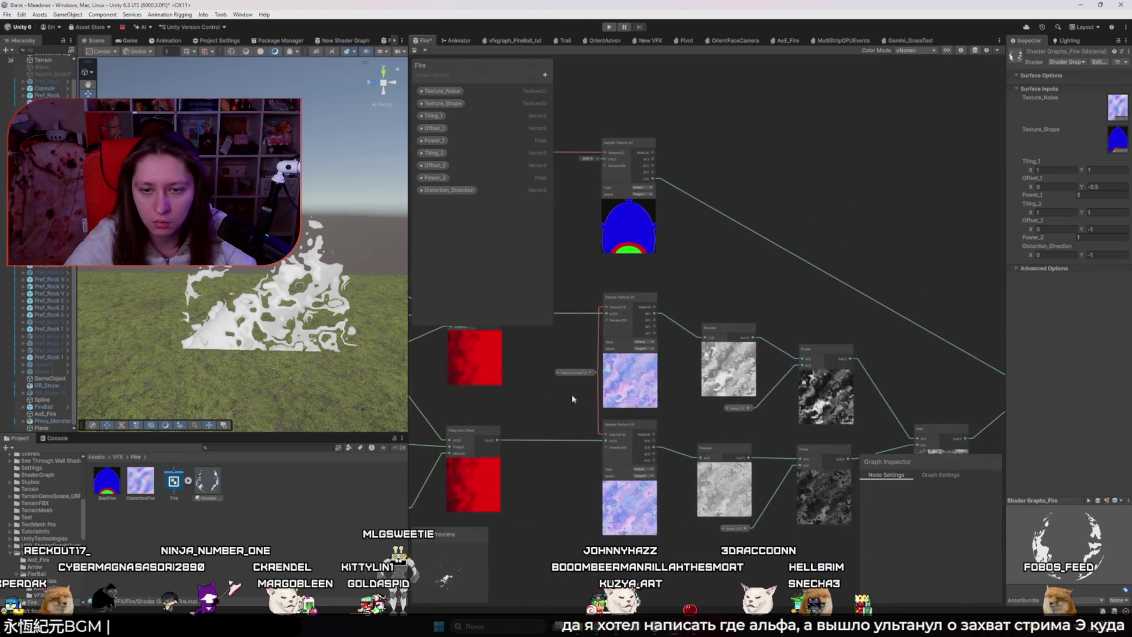
scroll(708, 422, "down", 3)
scroll(648, 365, "left", 8)
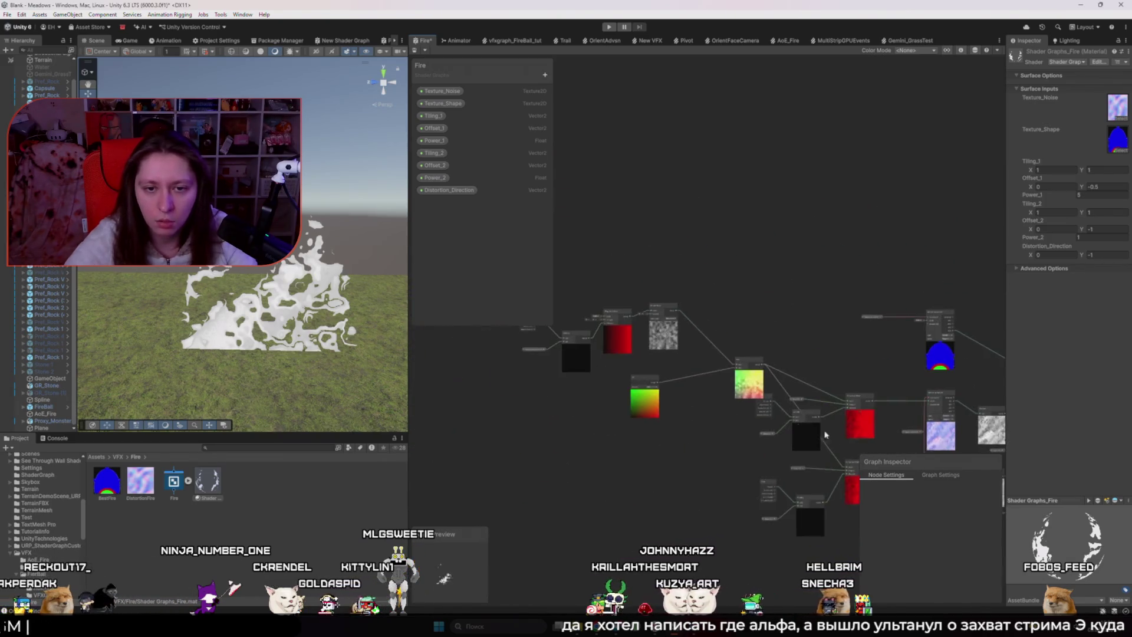
scroll(617, 314, "up", 4)
scroll(616, 314, "left", 4)
scroll(637, 333, "up", 3)
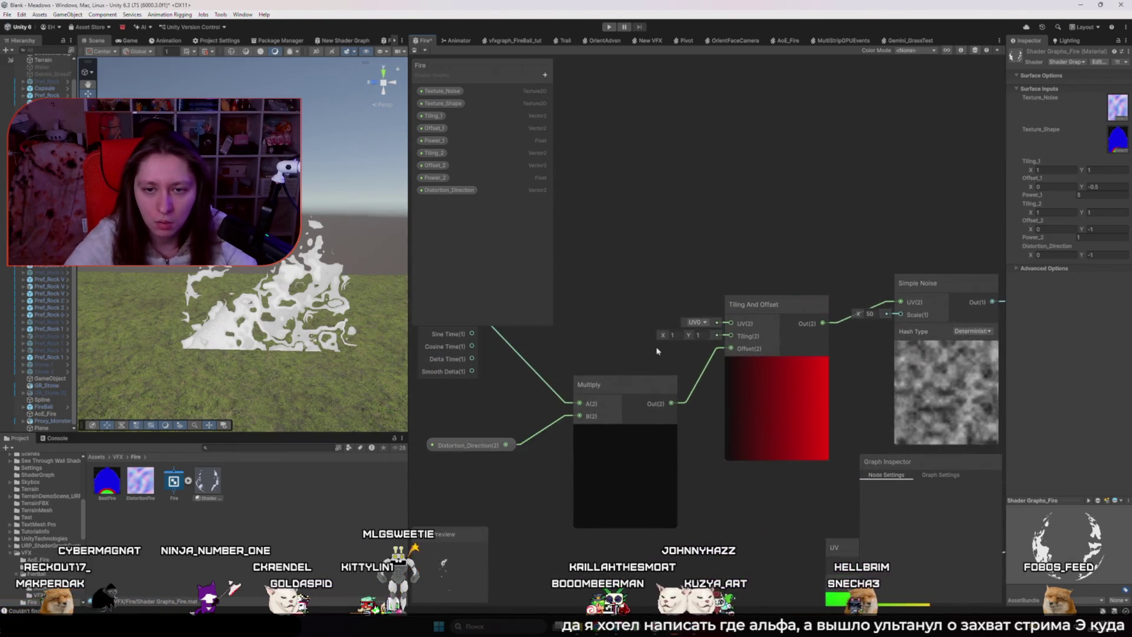
- Create a Float property Size, default 0.11, wired into Tiling And Offset's Tiling, and save
left_click(544, 77)
left_click(571, 106)
type("Siz")
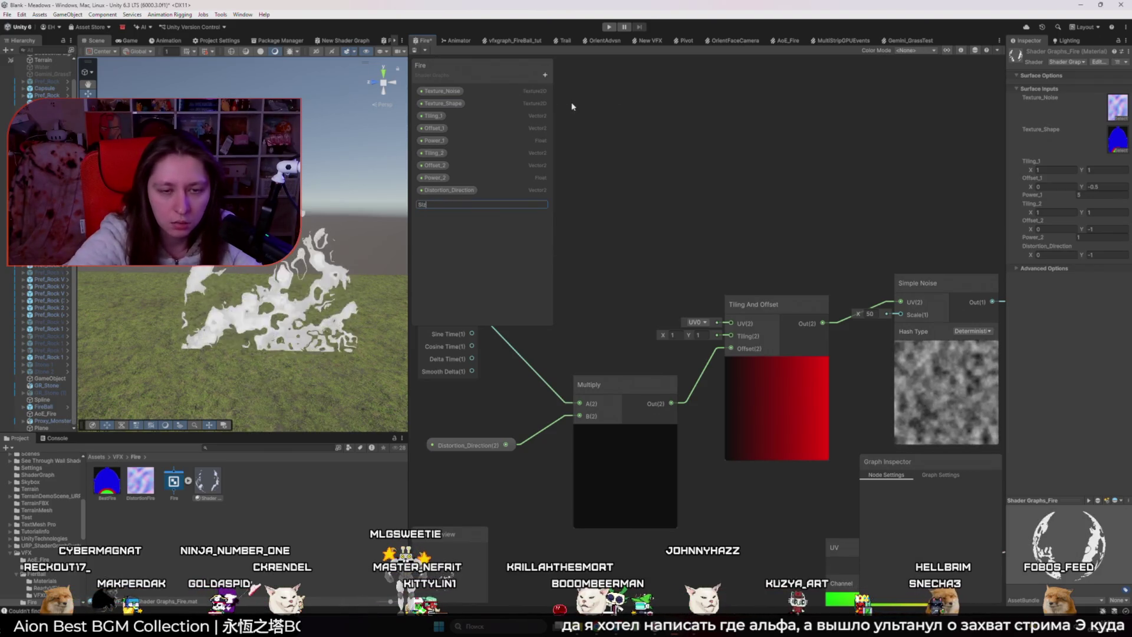
type("e")
key("Return")
mouse_move(613, 299)
left_mouse_down()
mouse_move(673, 337)
mouse_move(731, 336)
left_mouse_up()
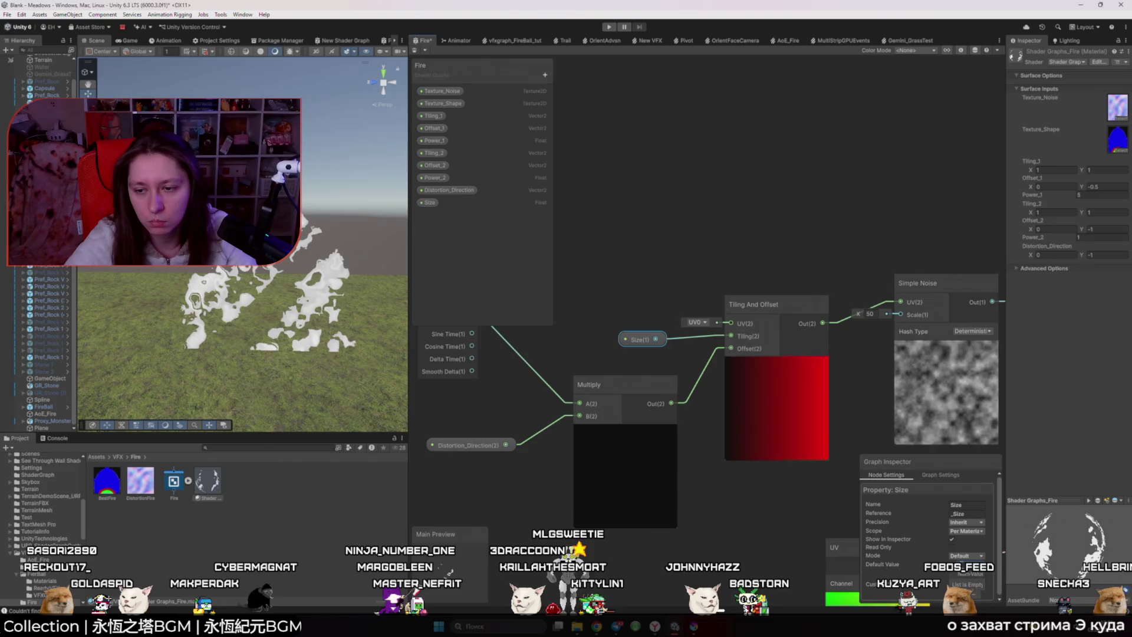
left_click_drag(951, 567, 942, 566)
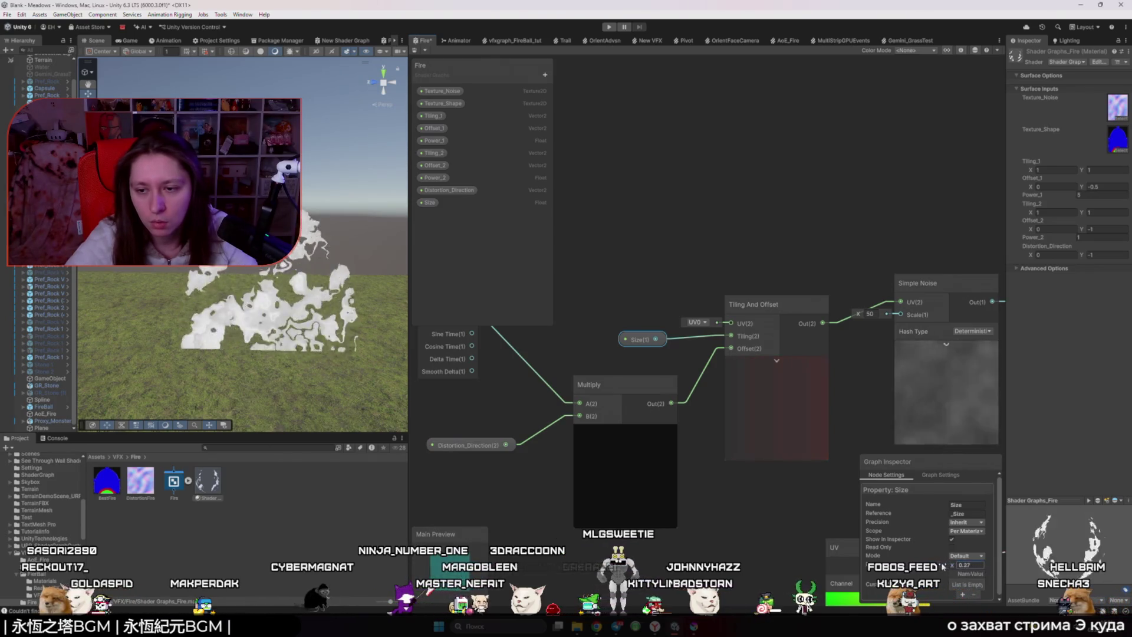
left_click(823, 551)
key("ctrl+s")
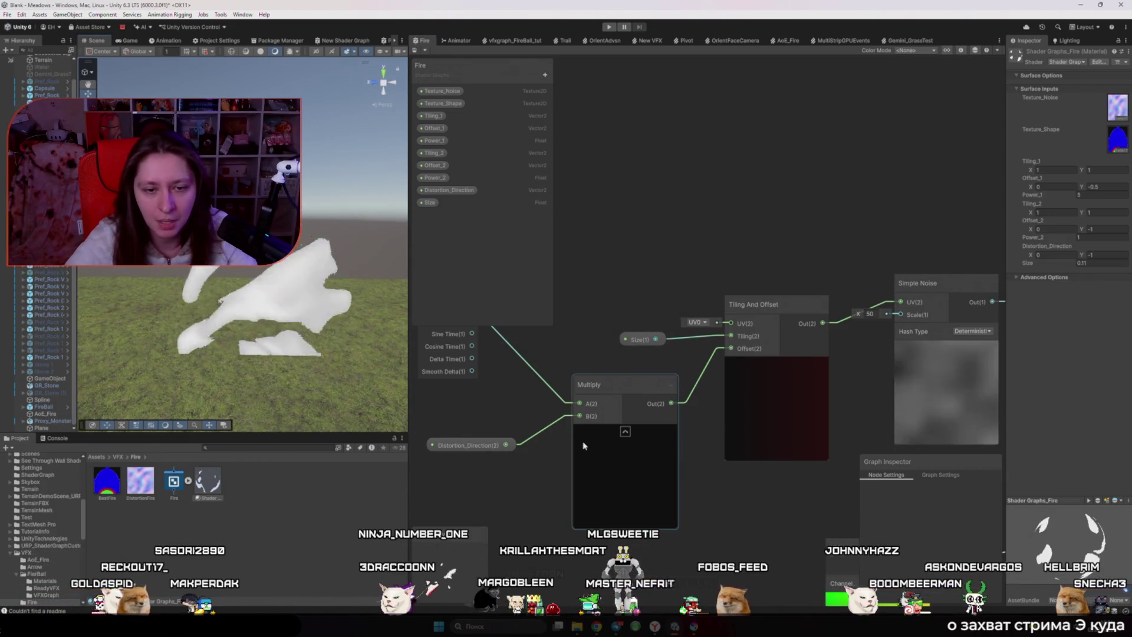
- Set Distortion_Direction's default Y value to -0.0 and save the graph
scroll(676, 467, "down", 3)
scroll(675, 467, "down", 2)
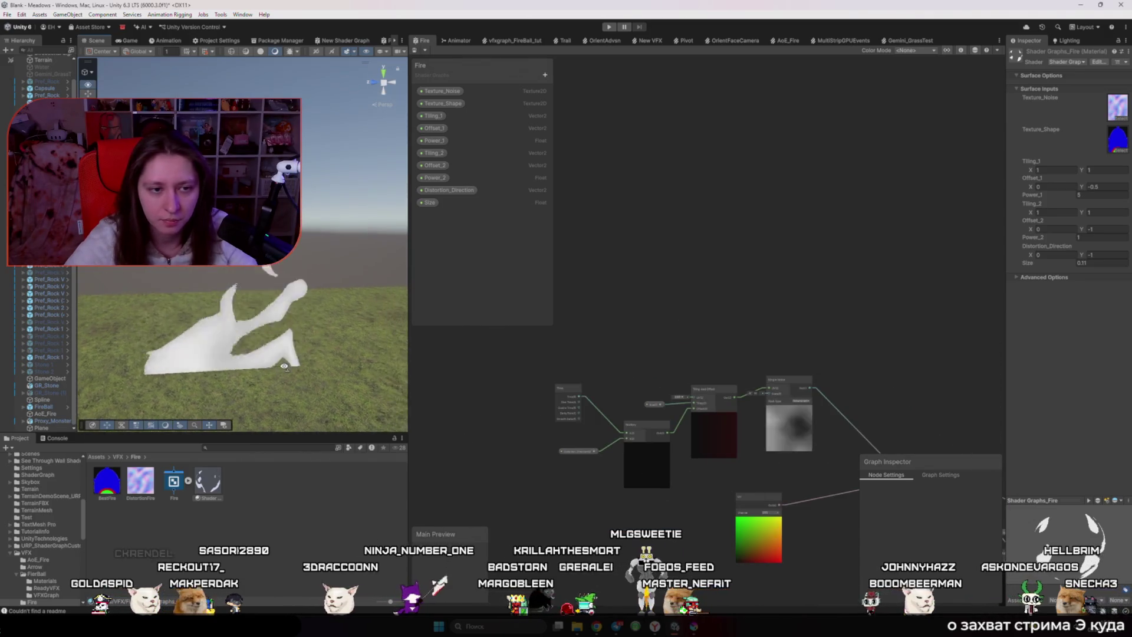
scroll(766, 466, "up", 3)
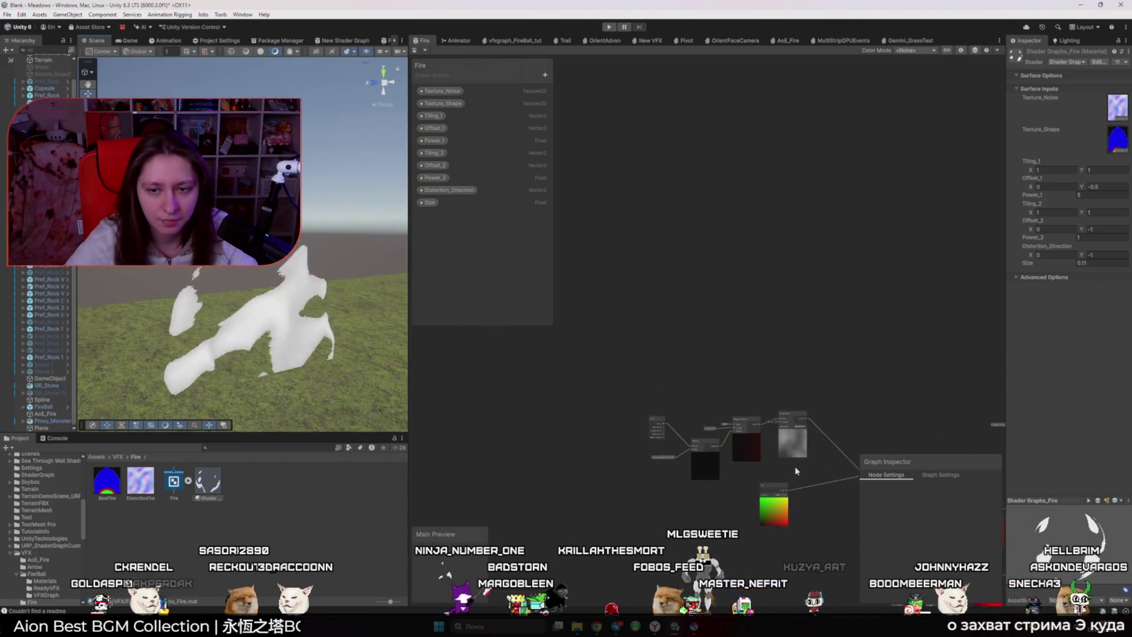
left_click(445, 442)
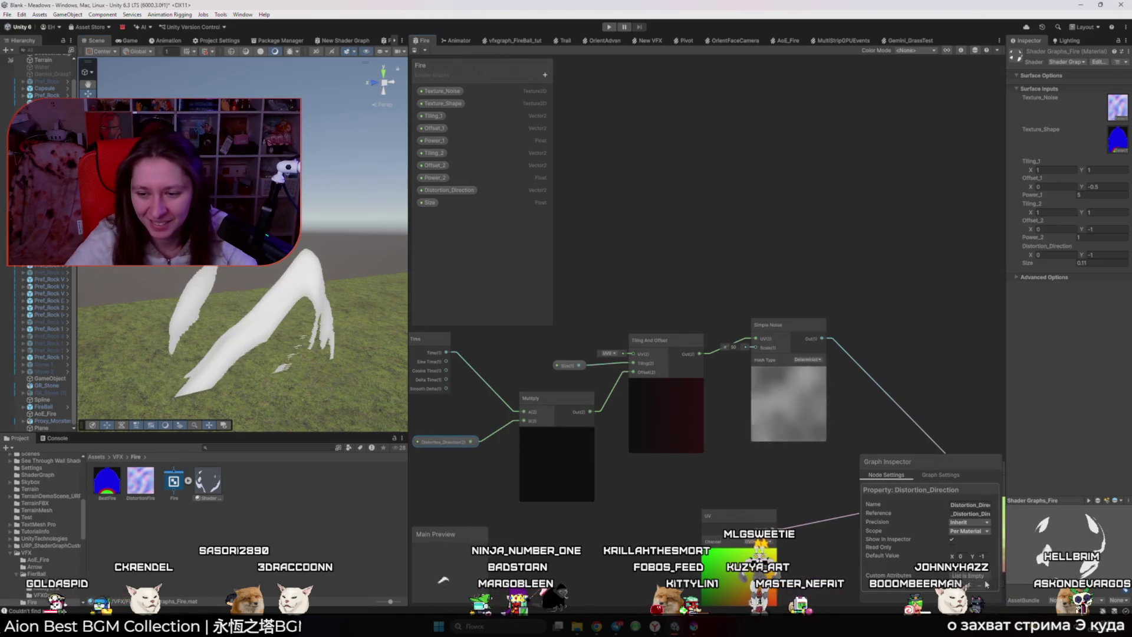
type("-0.0")
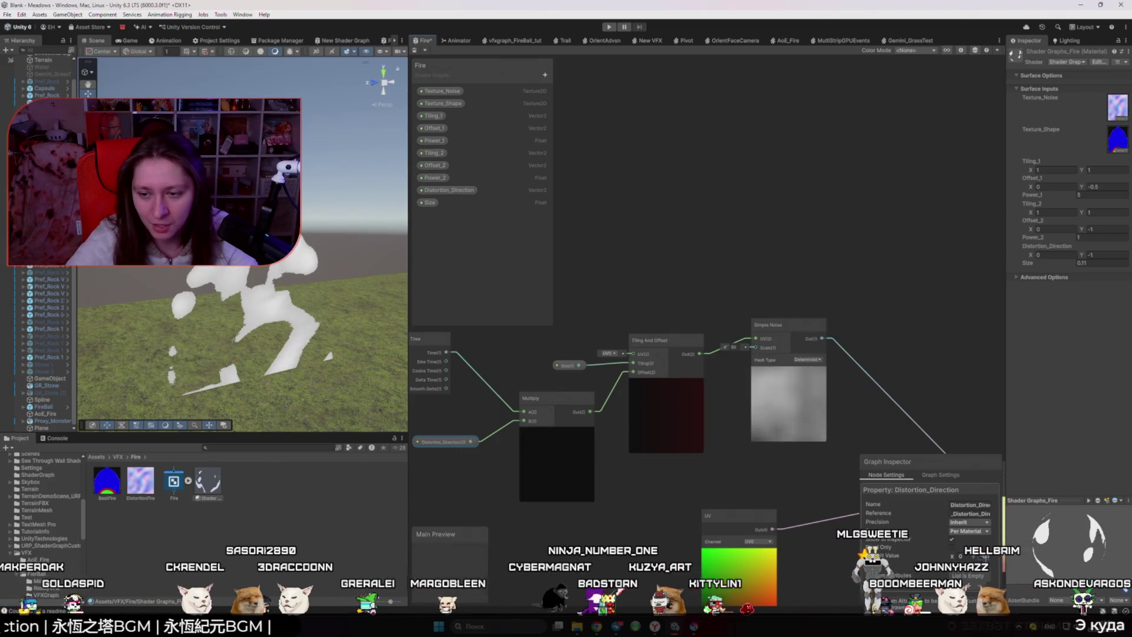
left_click(746, 489)
key("ctrl+s")
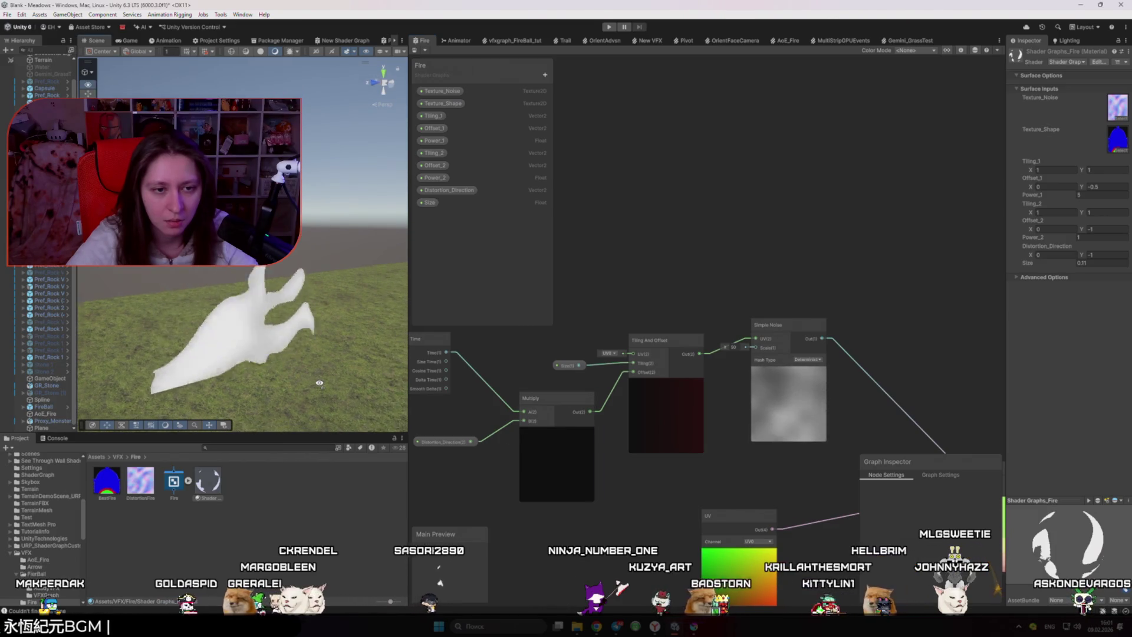
- Try other Size values on the fire material, comparing with the reference talk
left_click(445, 442)
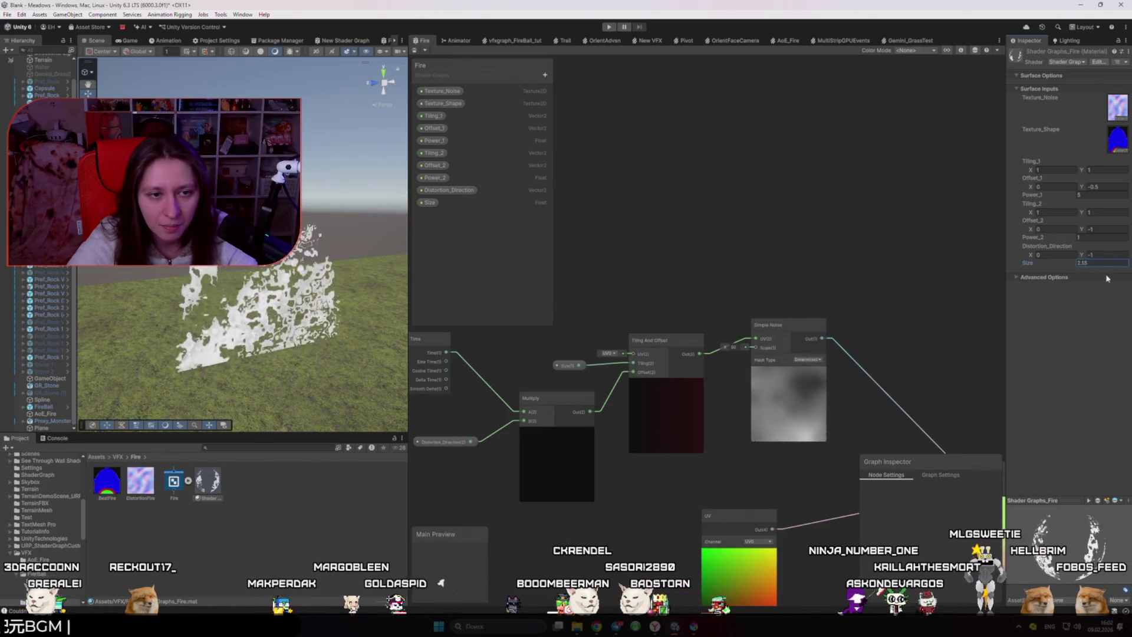
left_click_drag(1122, 280, 2, 275)
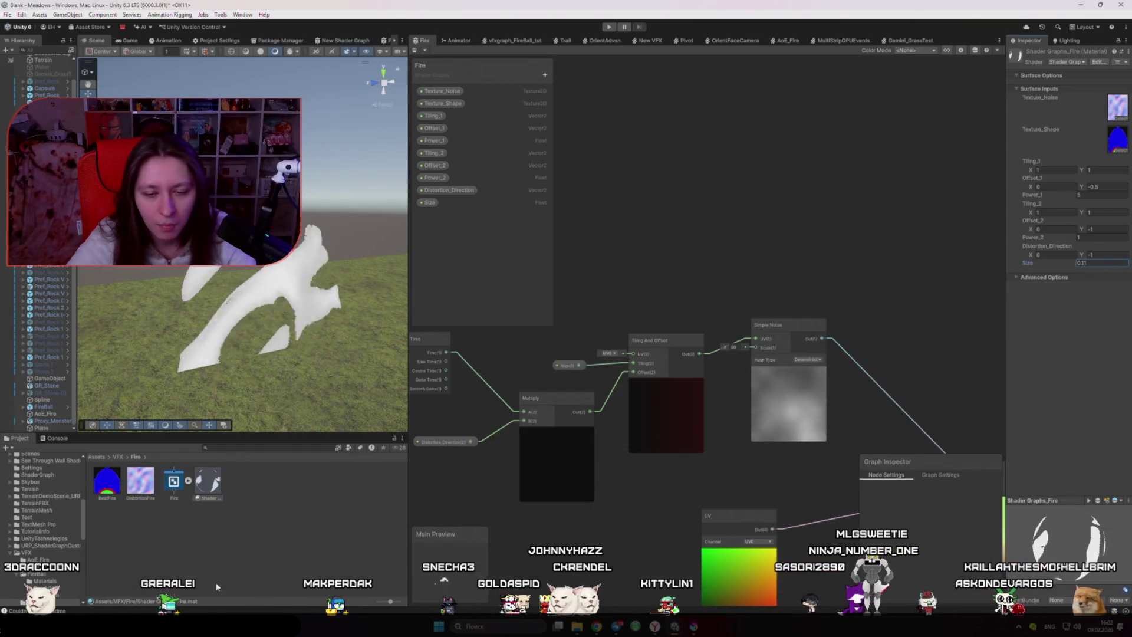
key("alt+Tab")
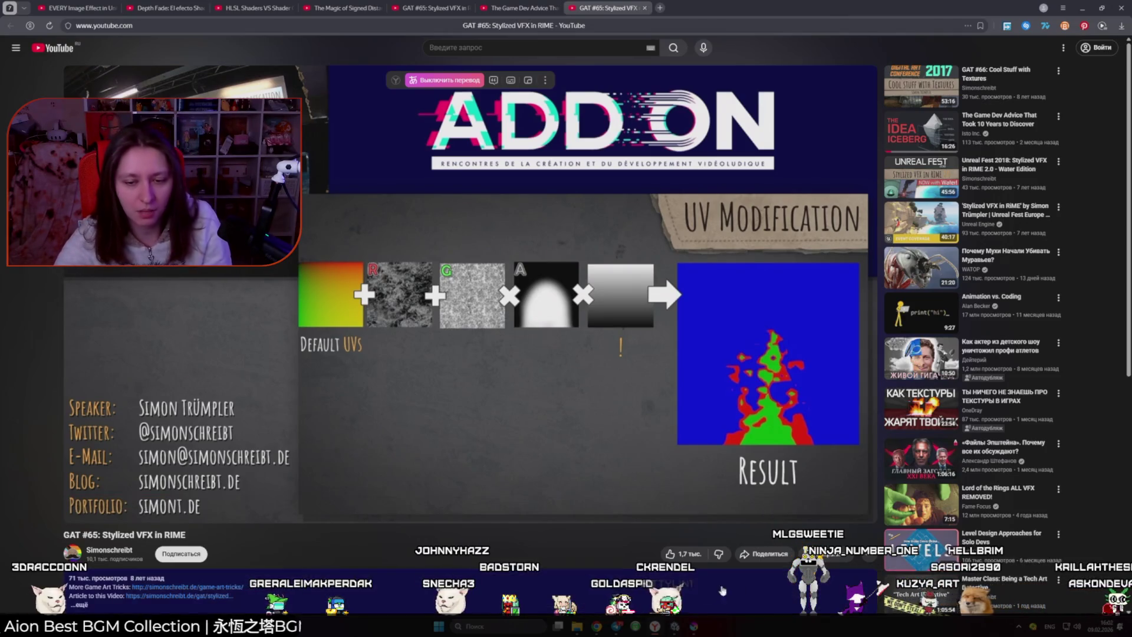
key("alt+Tab")
key("alt+Tab")
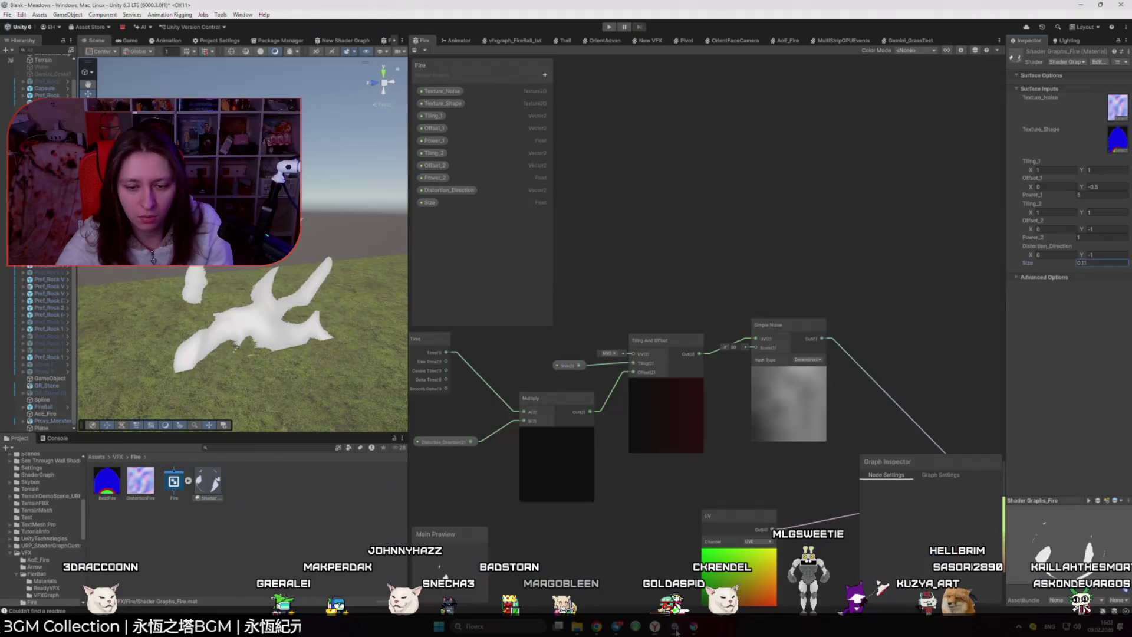
scroll(824, 365, "down", 3)
scroll(825, 365, "up", 4)
scroll(824, 365, "down", 3)
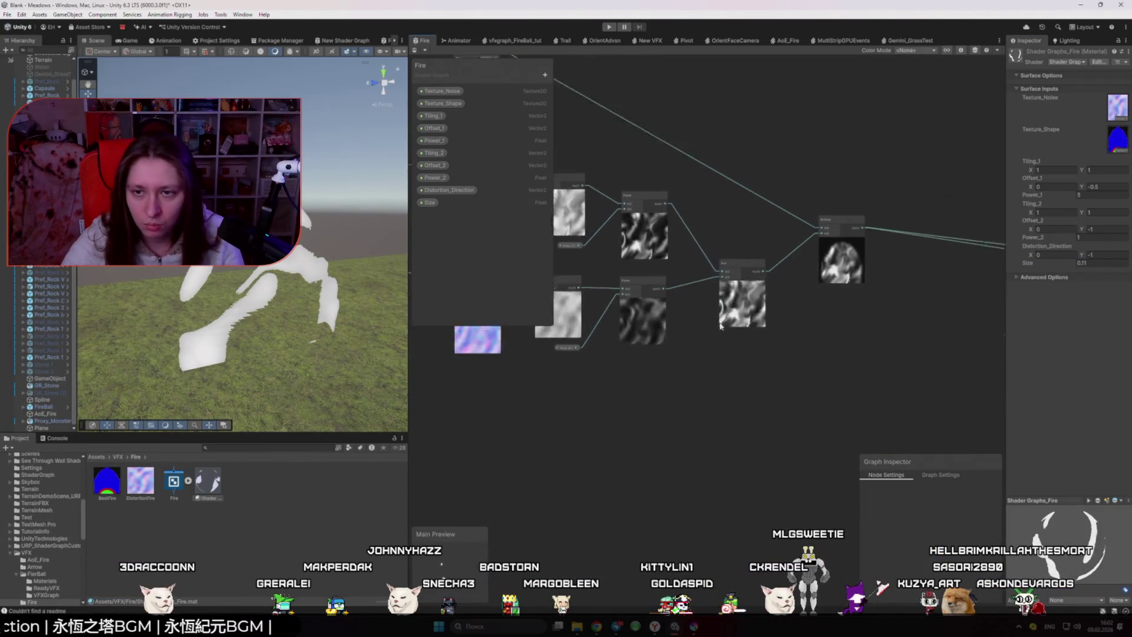
scroll(693, 401, "down", 2)
scroll(693, 401, "up", 3)
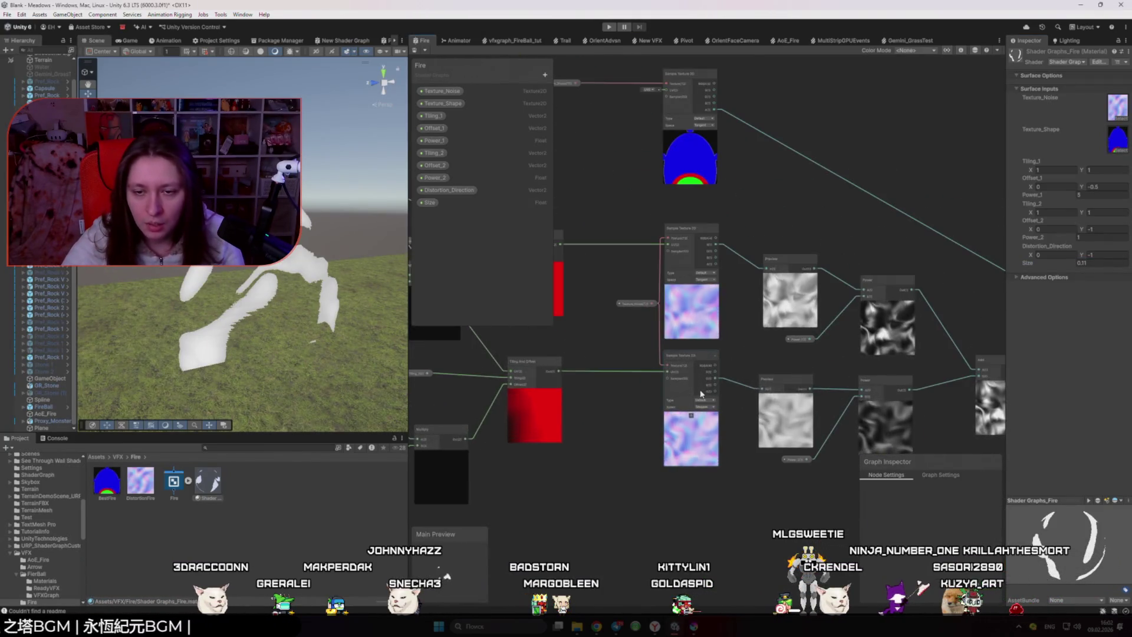
scroll(733, 392, "up", 2)
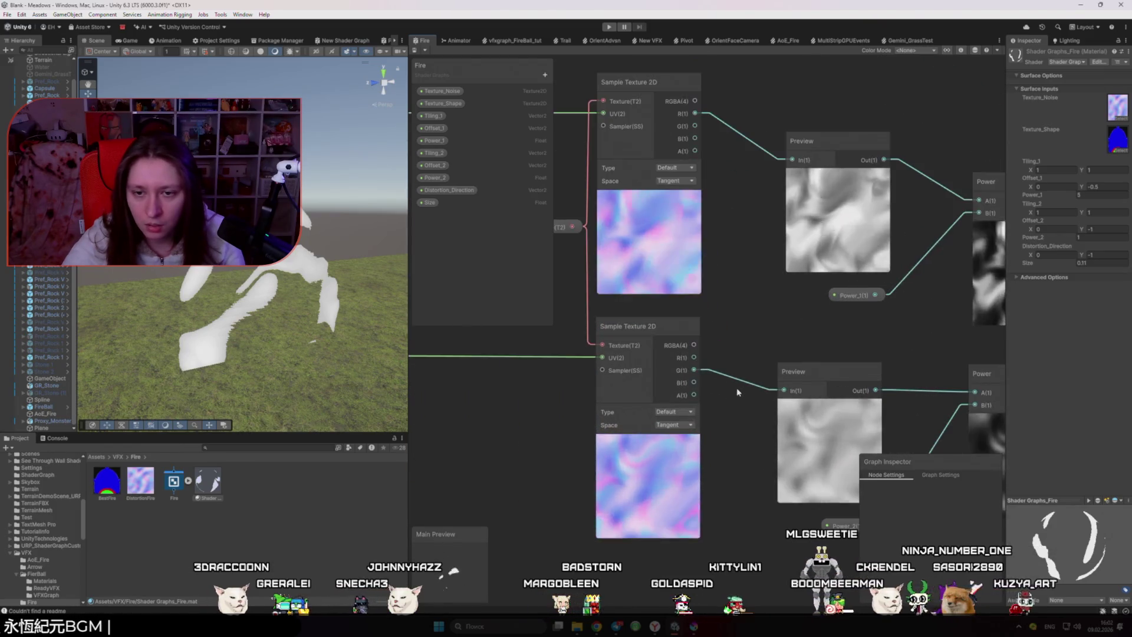
scroll(732, 390, "down", 4)
mouse_move(732, 396)
left_mouse_down()
mouse_move(693, 402)
mouse_move(679, 461)
left_mouse_up()
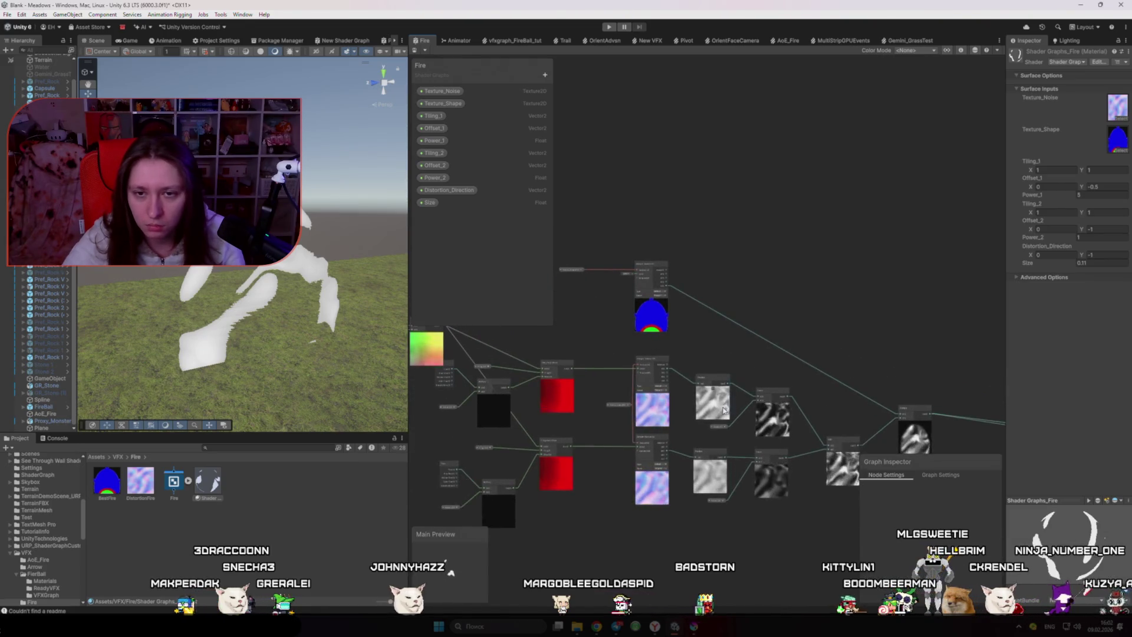
scroll(693, 326, "up", 1)
scroll(693, 326, "down", 1)
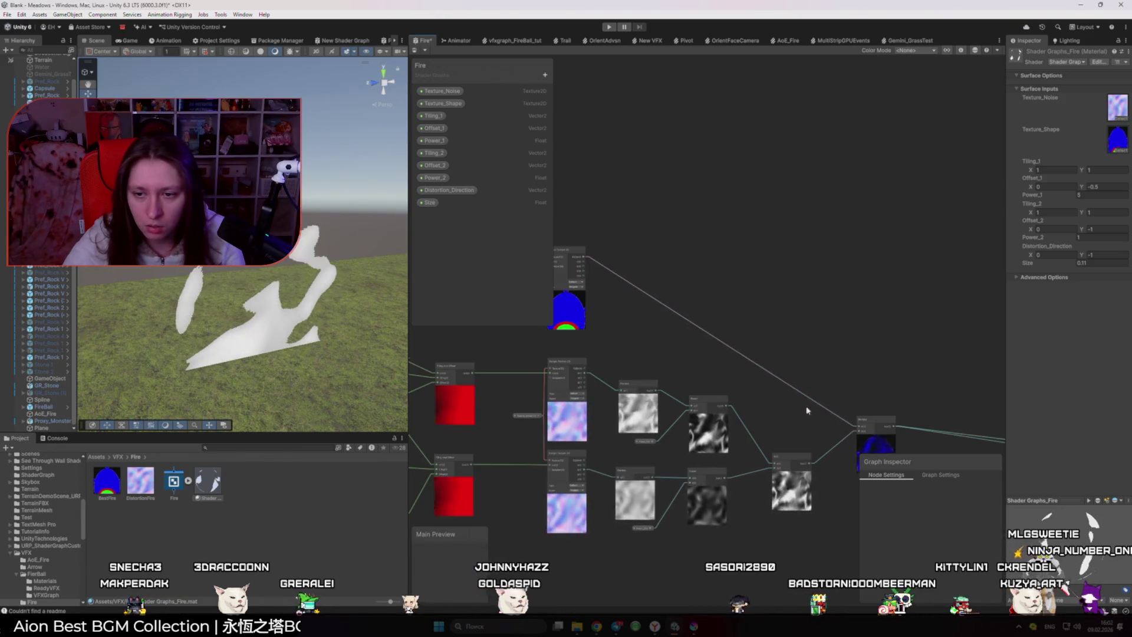
scroll(737, 378, "up", 3)
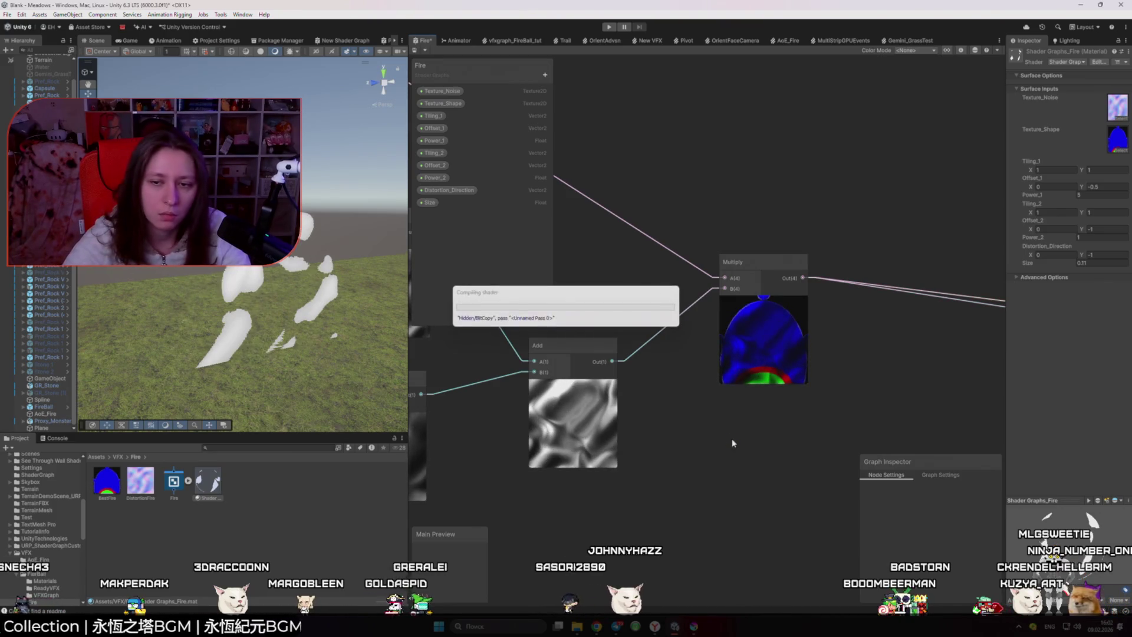
- Orbit the scene camera around the fire and pan the graph to the Add and sampler nodes
left_click_drag(273, 370, 217, 368)
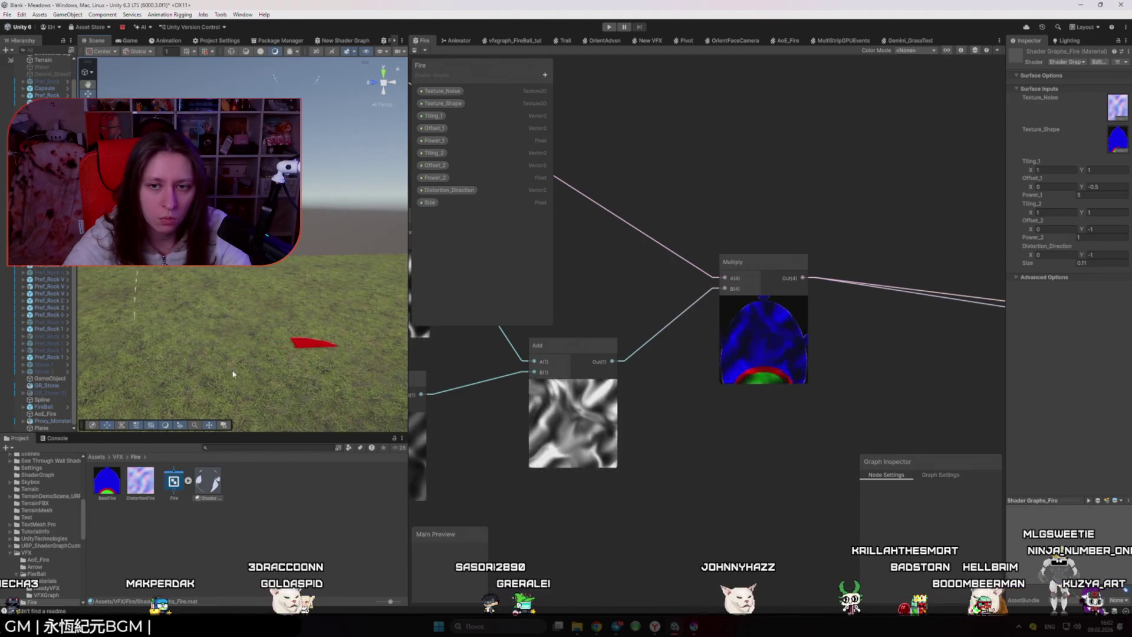
scroll(669, 444, "down", 5)
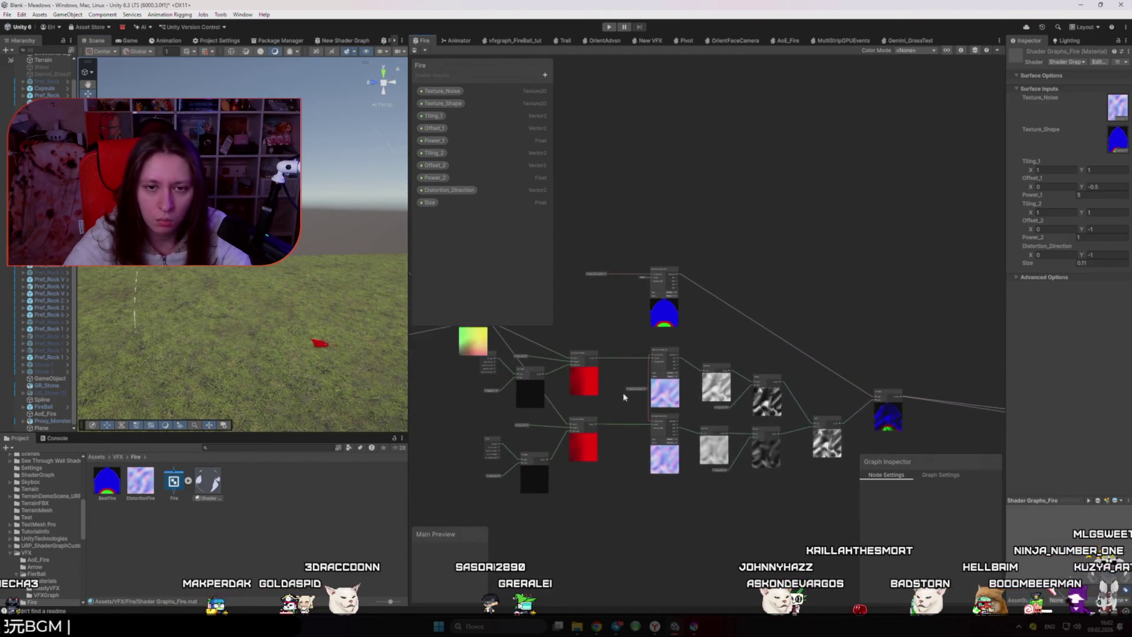
scroll(589, 321, "down", 3)
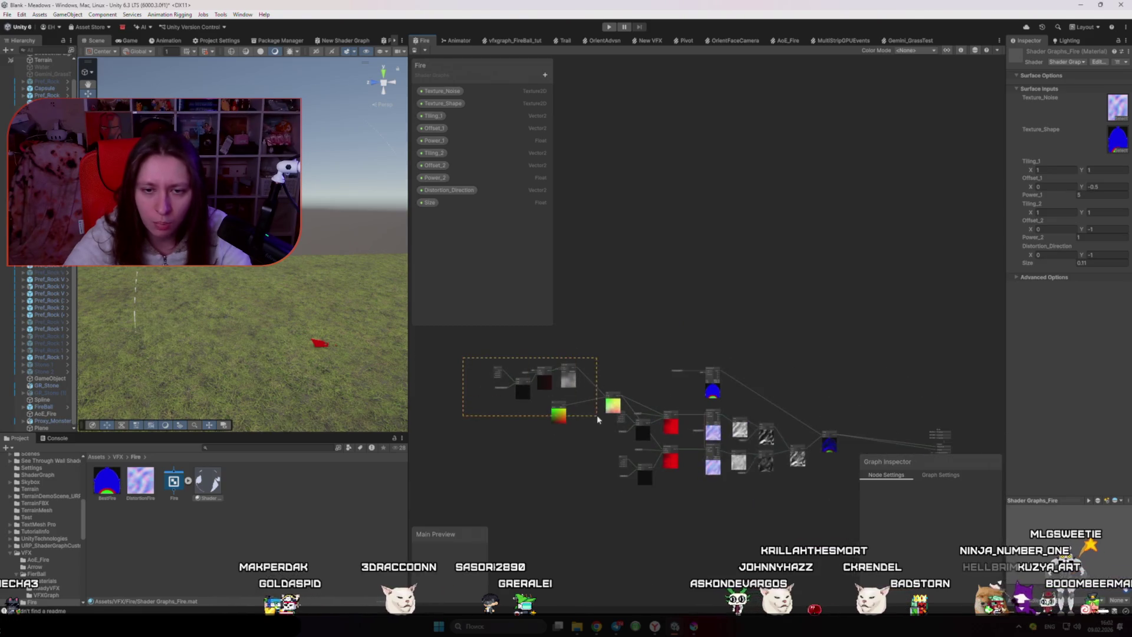
scroll(690, 396, "up", 4)
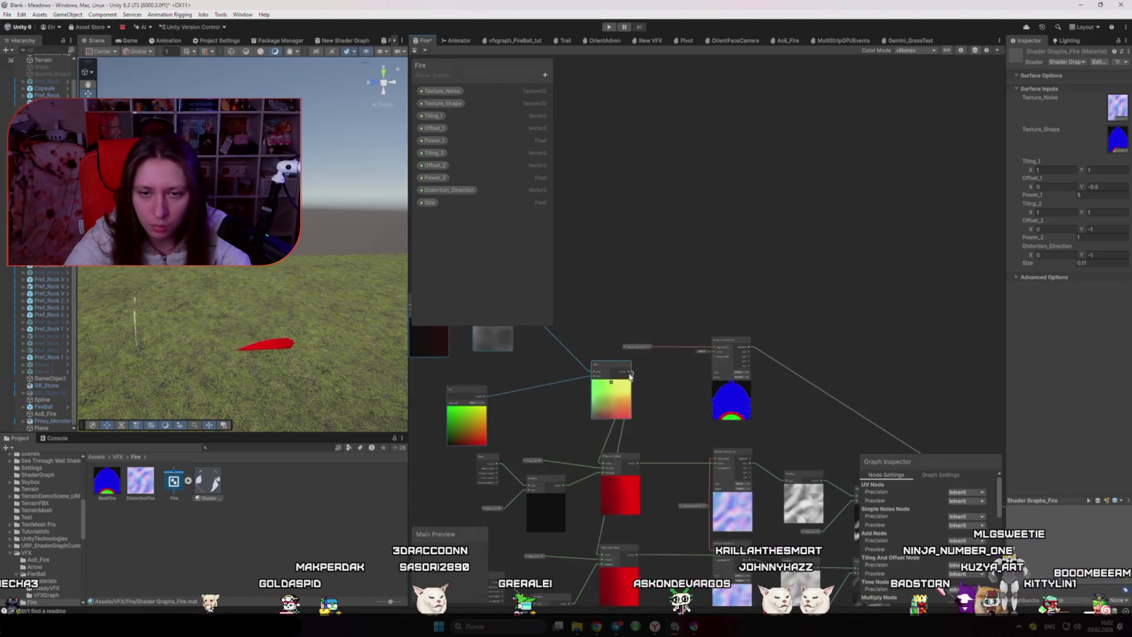
left_click_drag(599, 426, 635, 443)
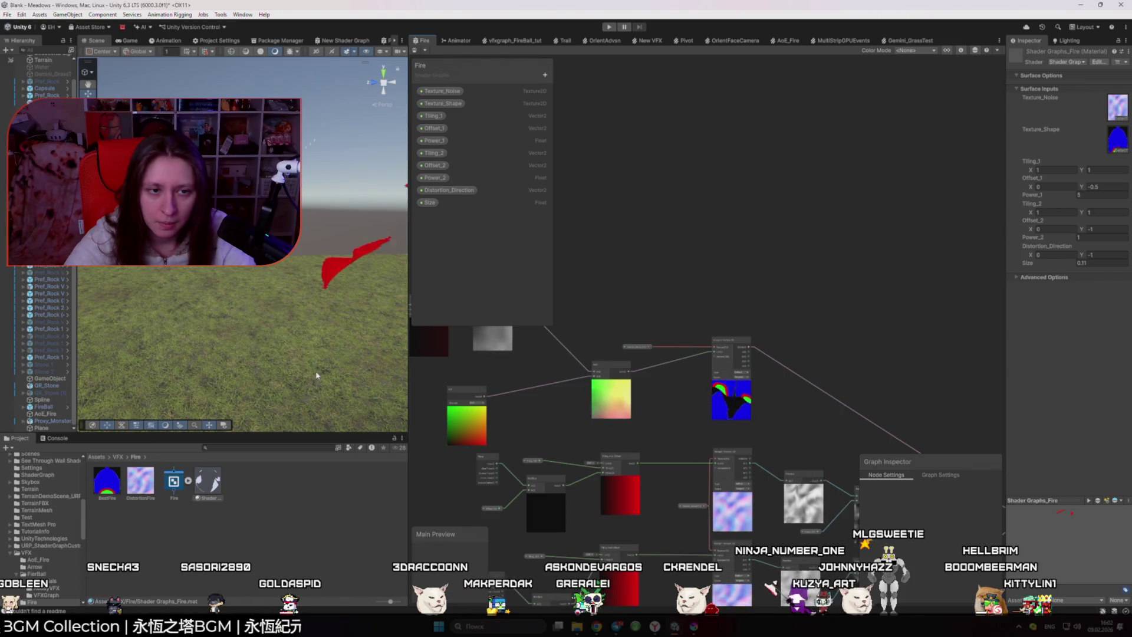
left_click_drag(281, 330, 281, 317)
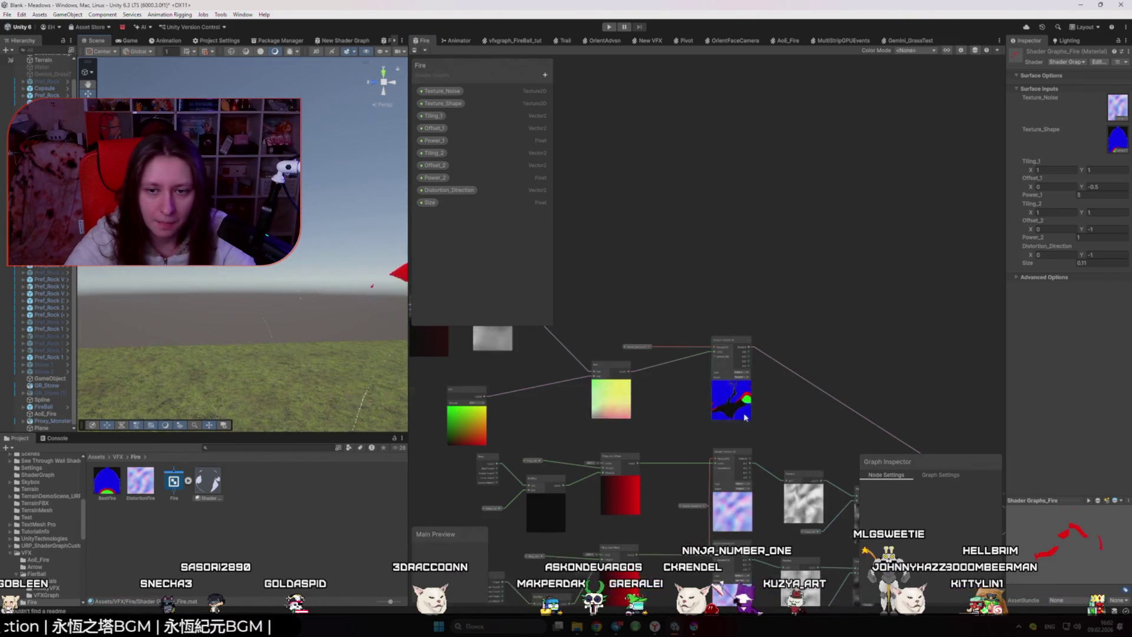
scroll(758, 418, "up", 5)
scroll(635, 388, "down", 6)
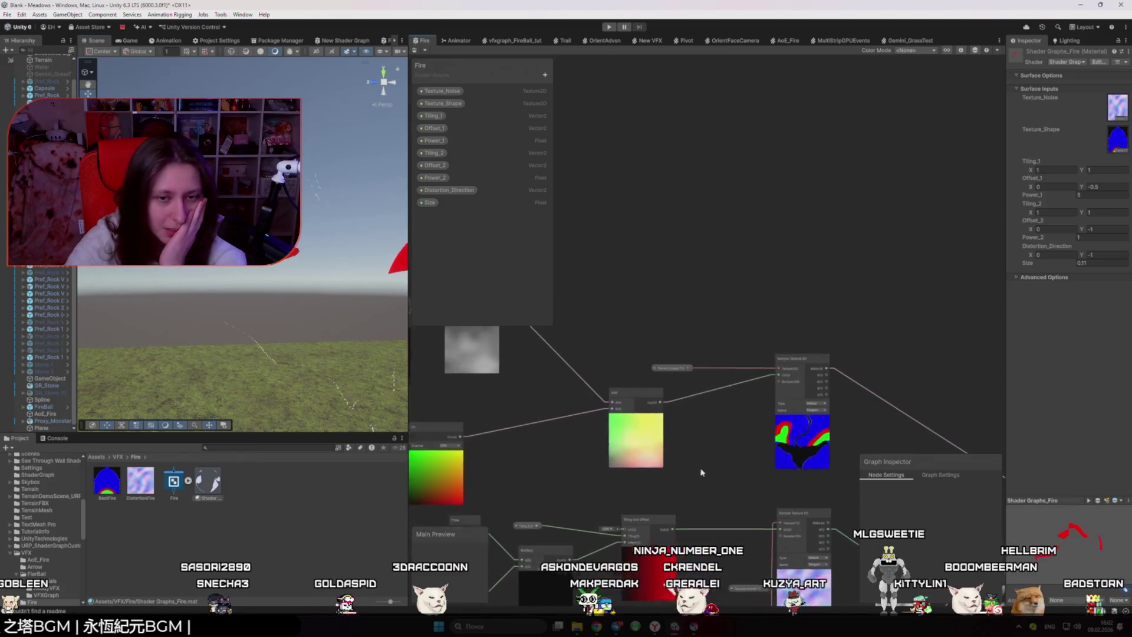
scroll(570, 464, "down", 1)
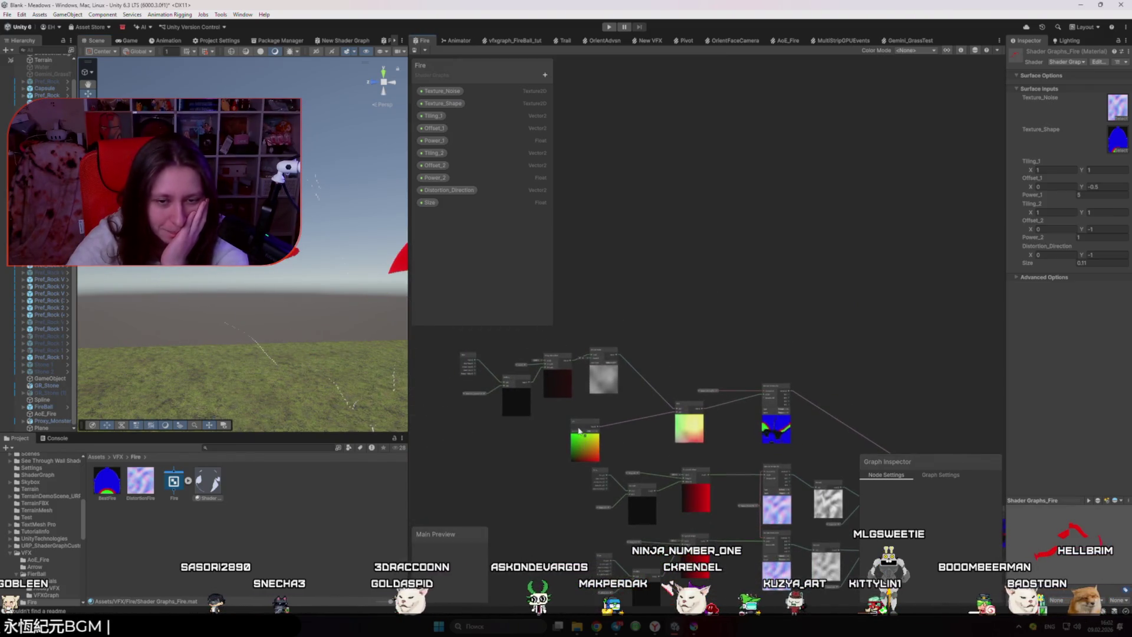
scroll(676, 449, "up", 3)
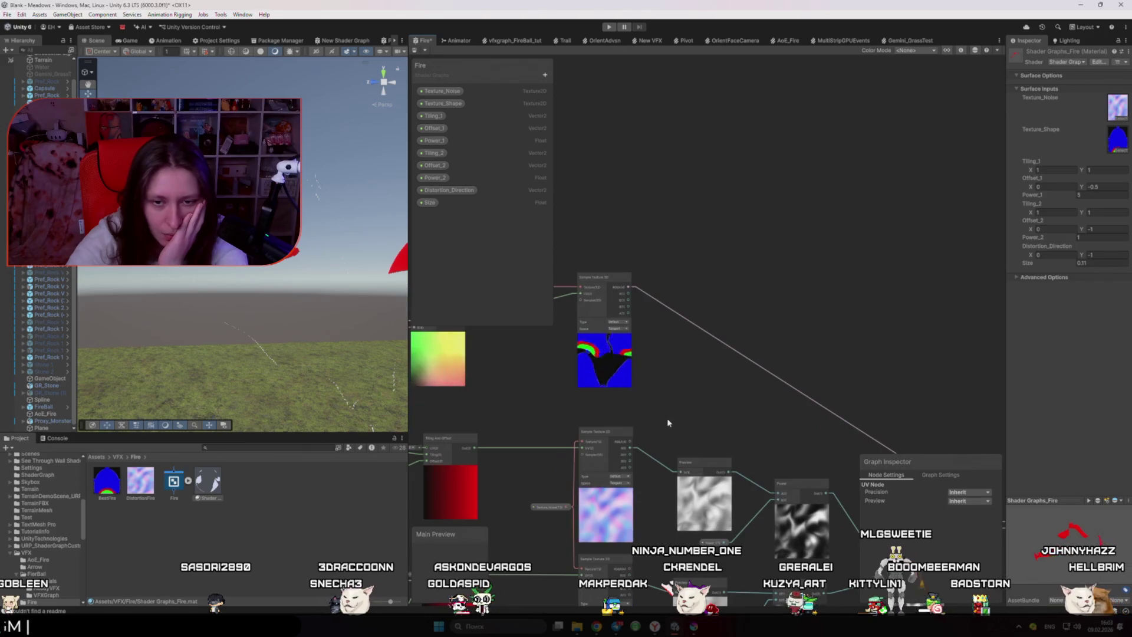
left_click_drag(525, 396, 711, 413)
scroll(711, 414, "down", 1)
- Inspect the Distortion_Direction and Size property settings, then switch to the reference talk
left_click(448, 190)
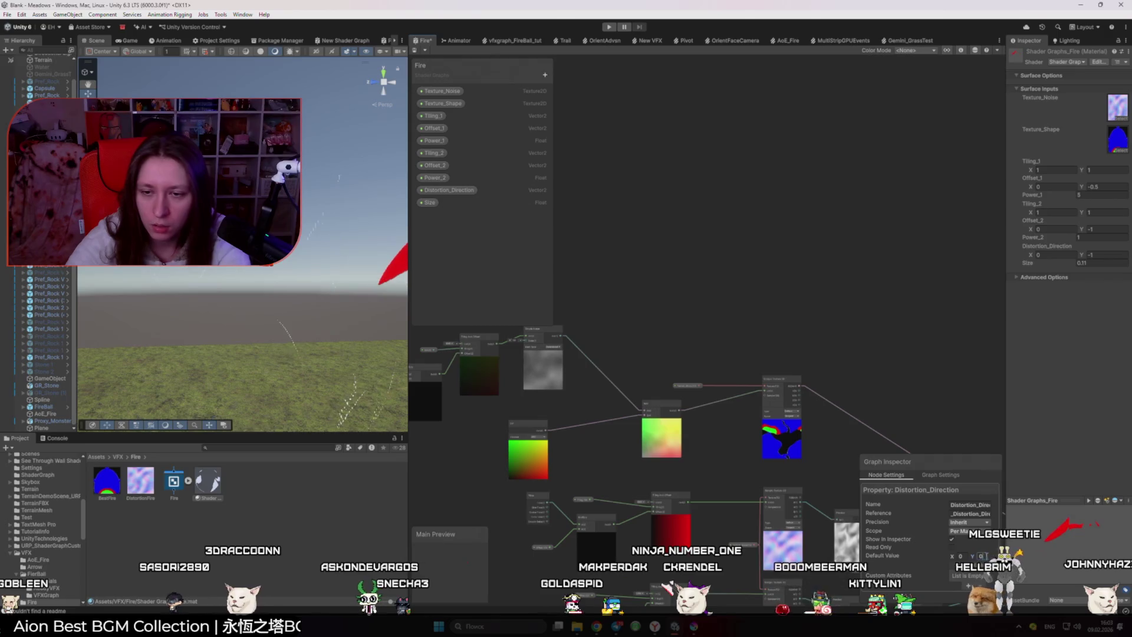
left_click(809, 486)
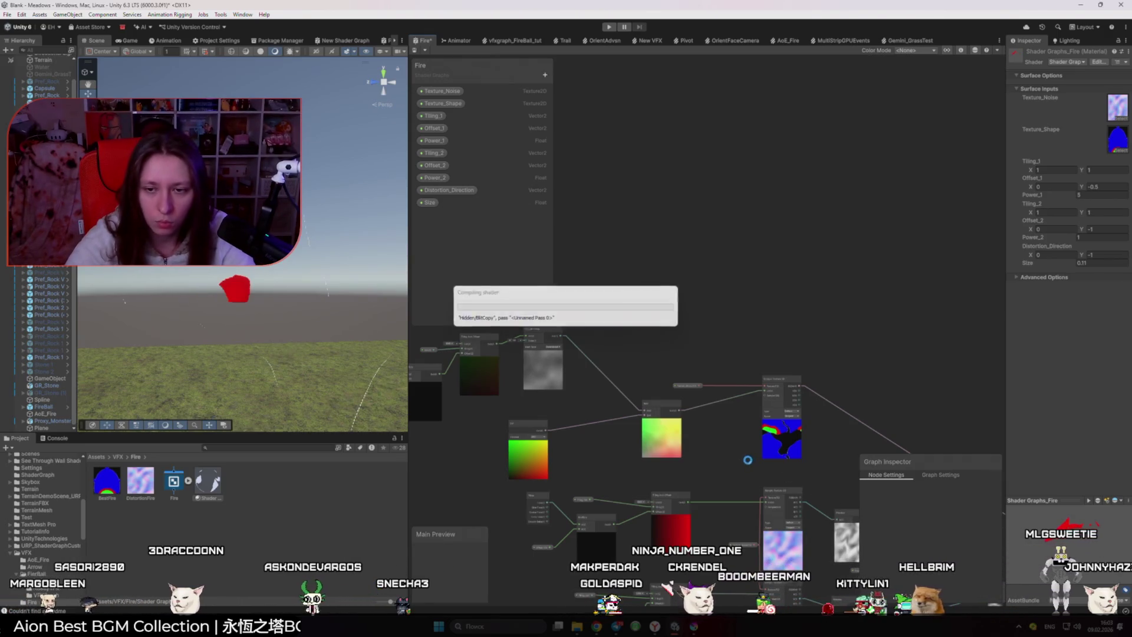
scroll(745, 466, "up", 2)
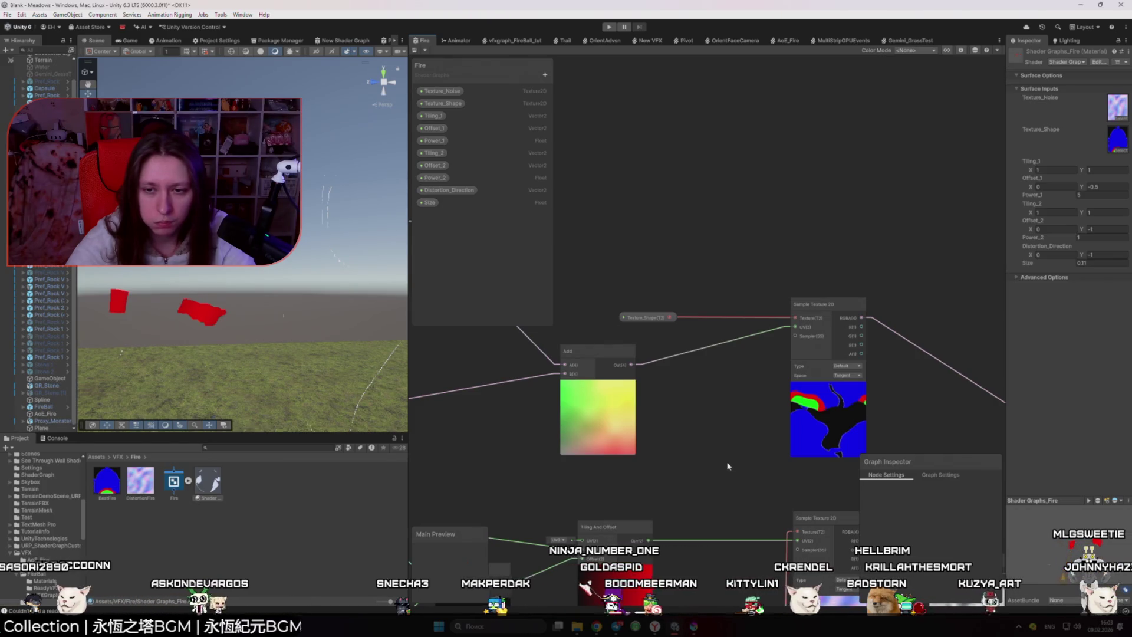
scroll(728, 466, "down", 3)
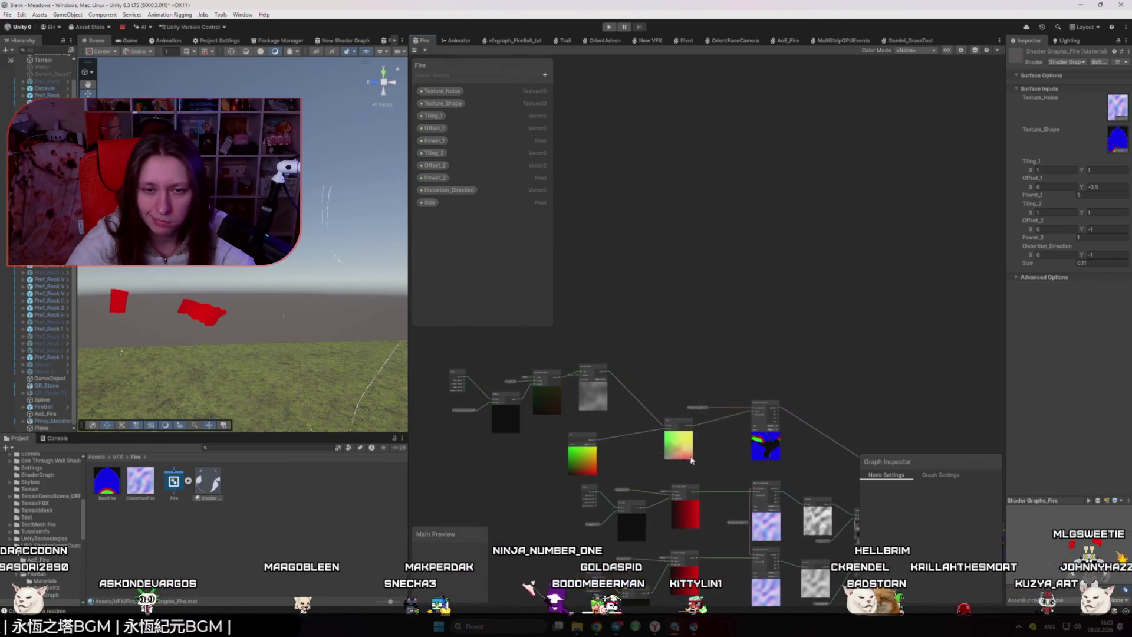
scroll(522, 383, "up", 3)
left_click(490, 392)
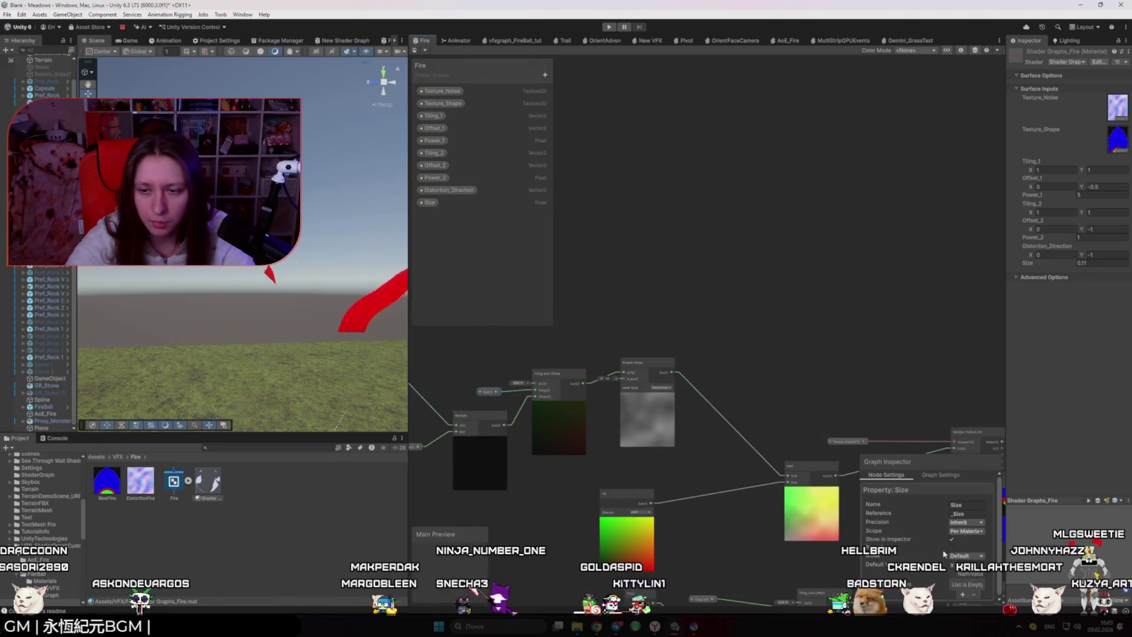
left_click(777, 443)
scroll(775, 439, "up", 4)
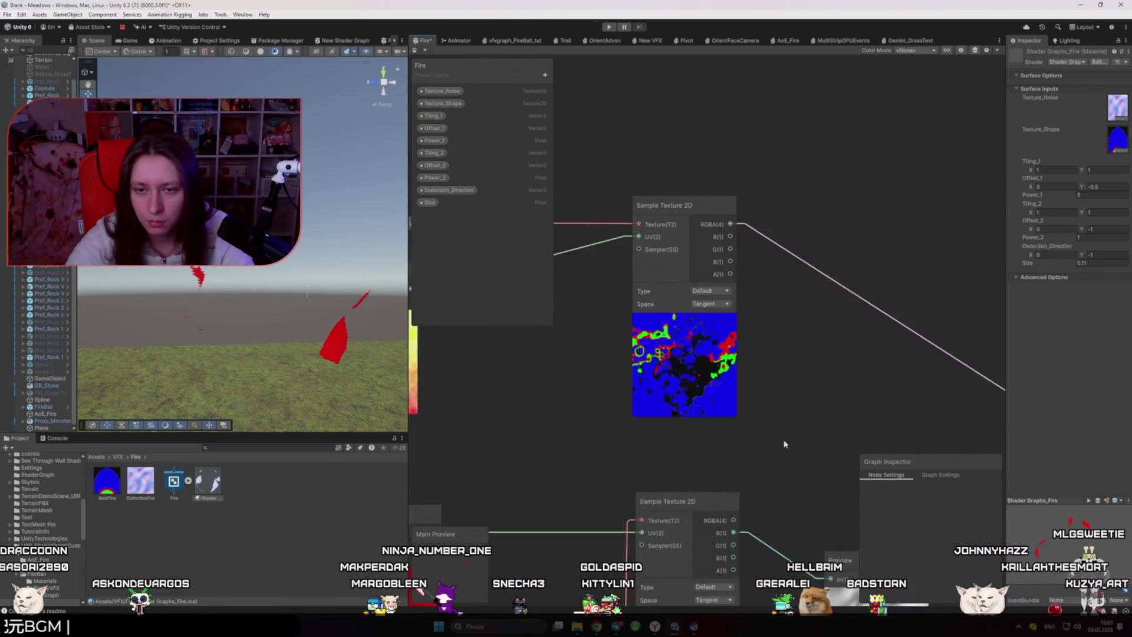
scroll(581, 401, "down", 5)
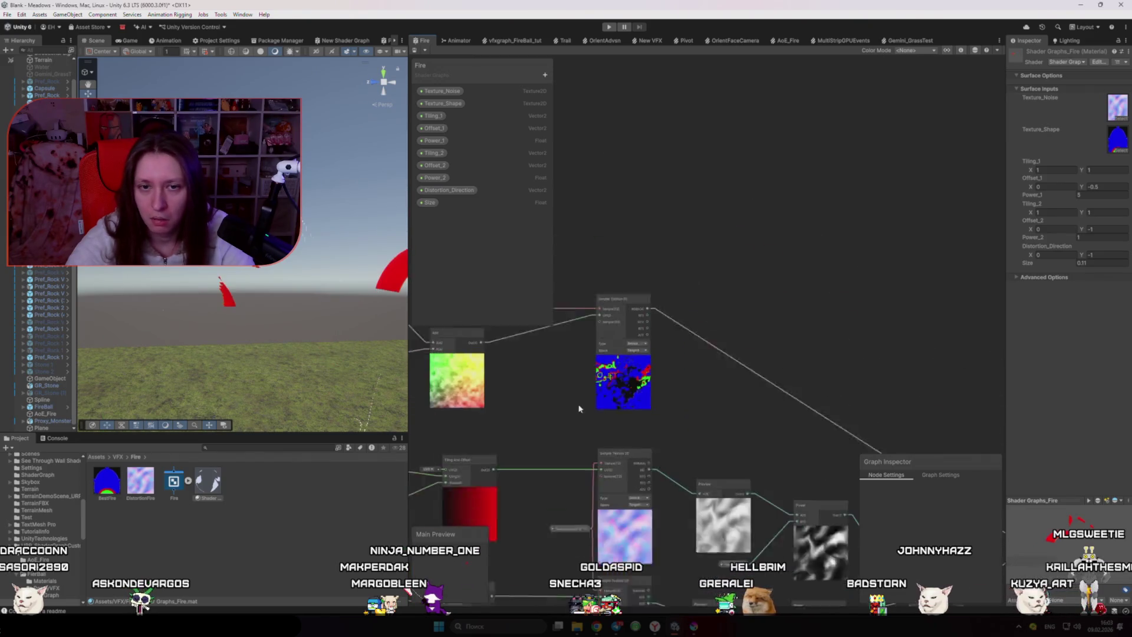
scroll(700, 387, "up", 5)
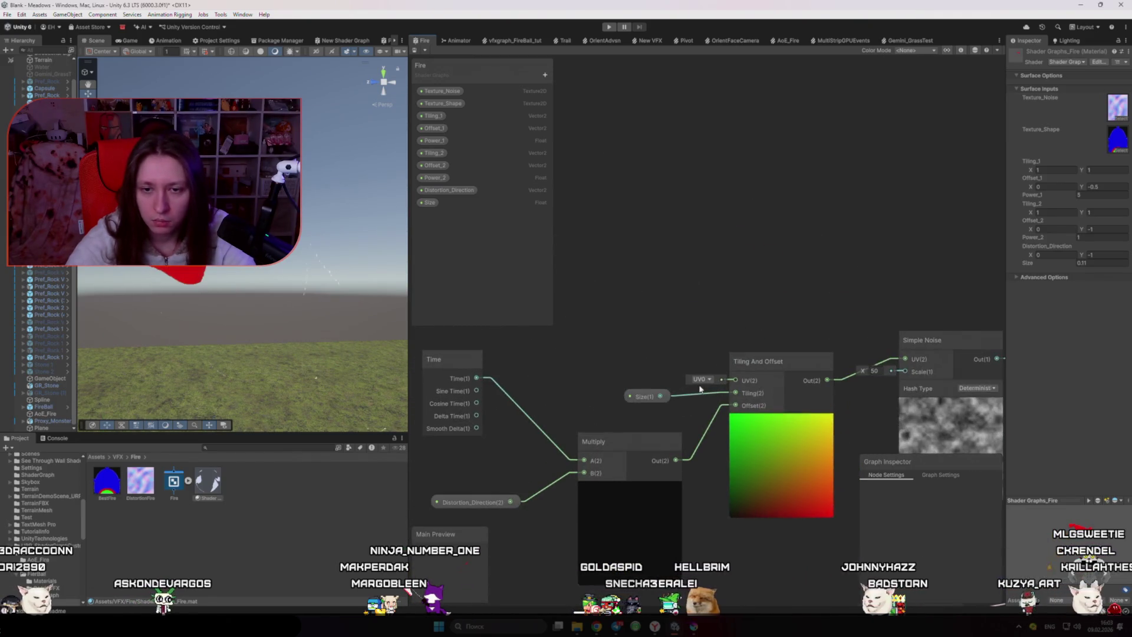
scroll(700, 388, "down", 4)
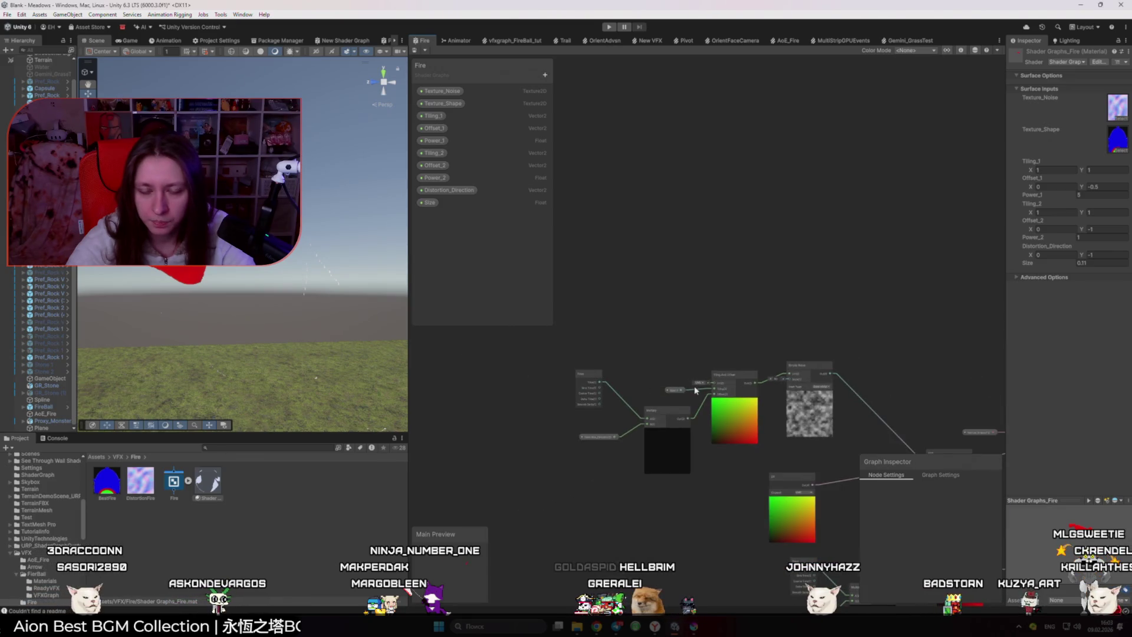
key("alt+Tab")
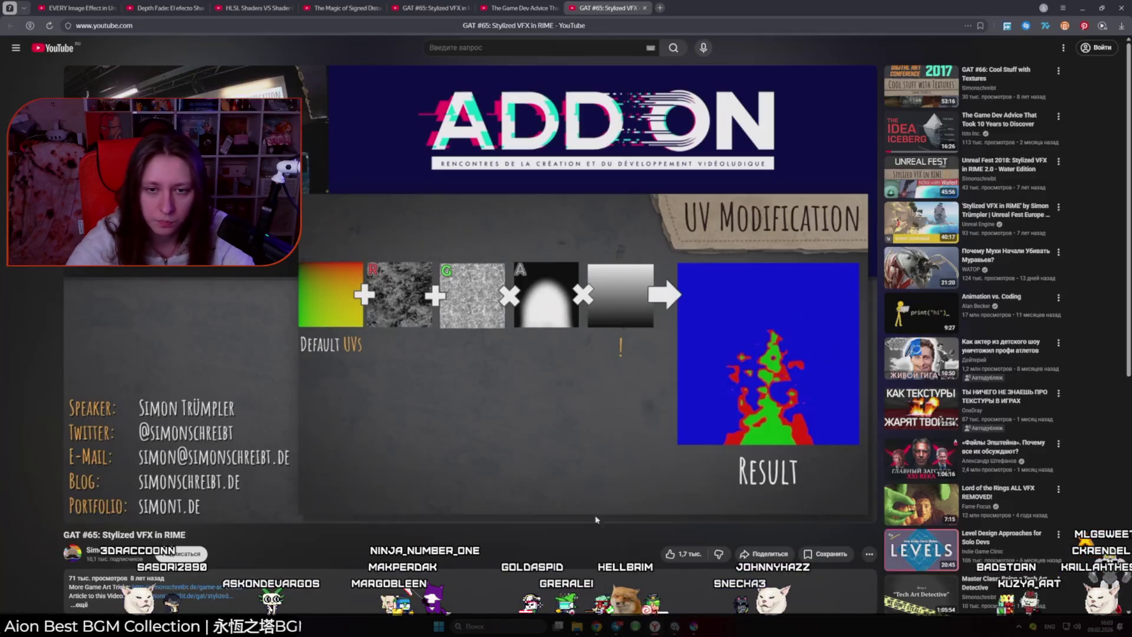
- Pause the RIME talk, jump back a slide, and return through Krita to Unity
left_click(572, 449)
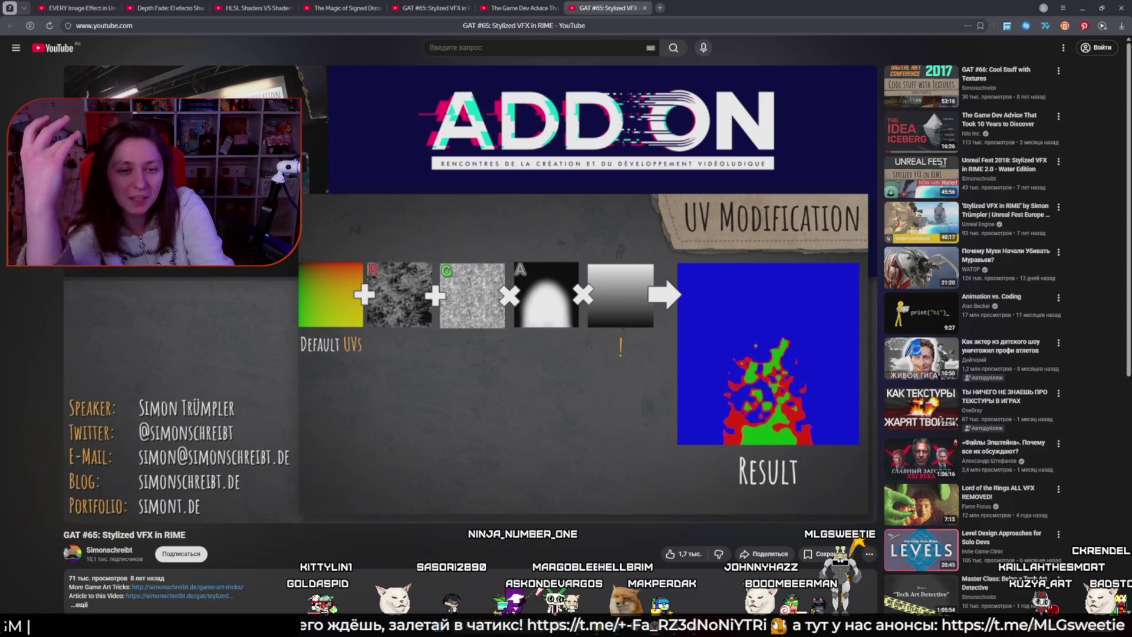
key("Left")
key("Left")
key("Left")
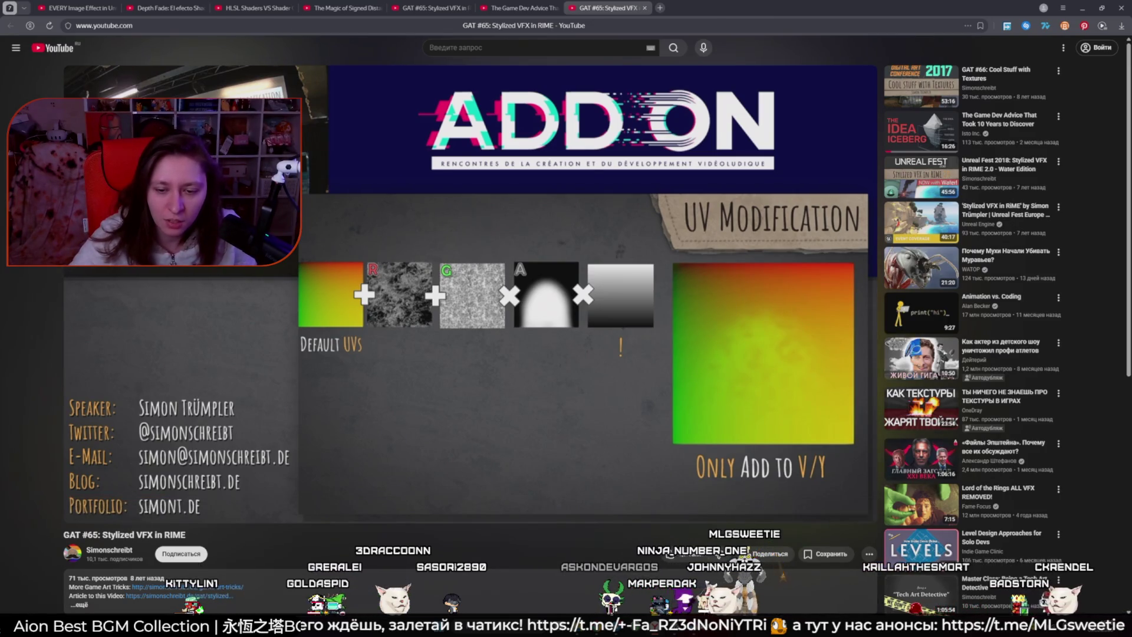
key("alt+Tab")
key("alt+Tab")
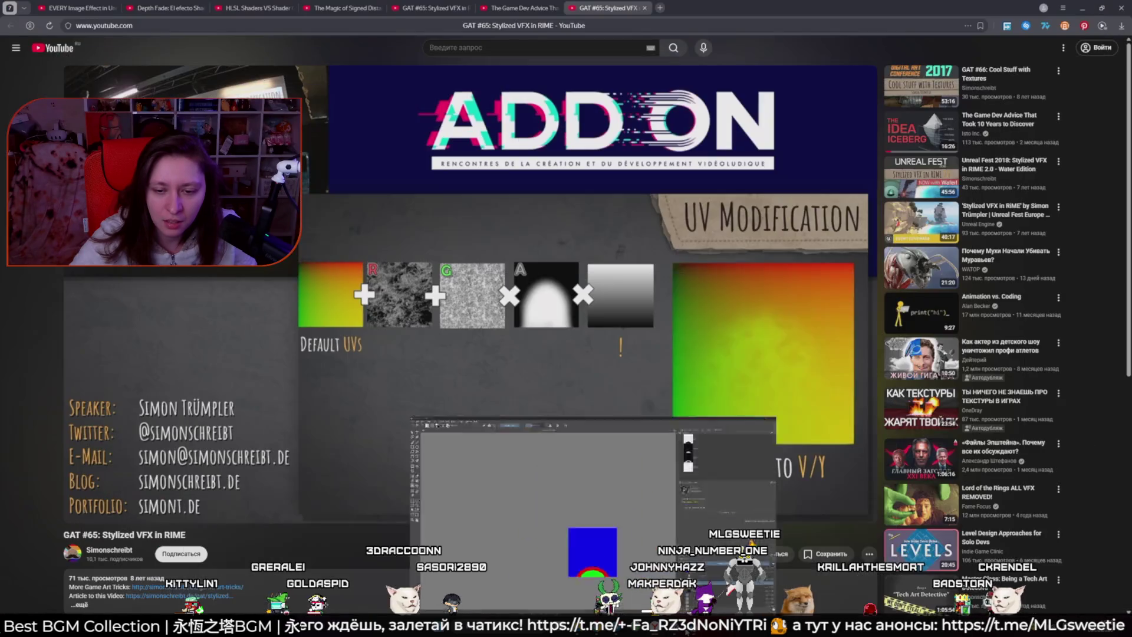
key("alt+Tab")
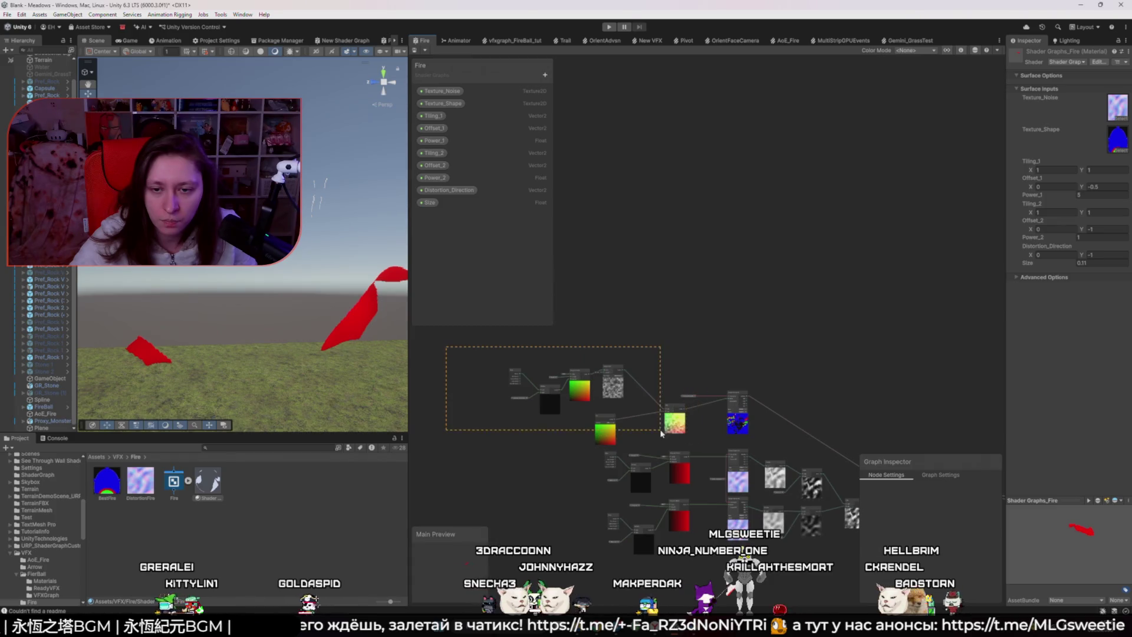
- Delete the top noise and UV node cluster and frame all remaining nodes
left_click_drag(661, 433, 671, 446)
key("Delete")
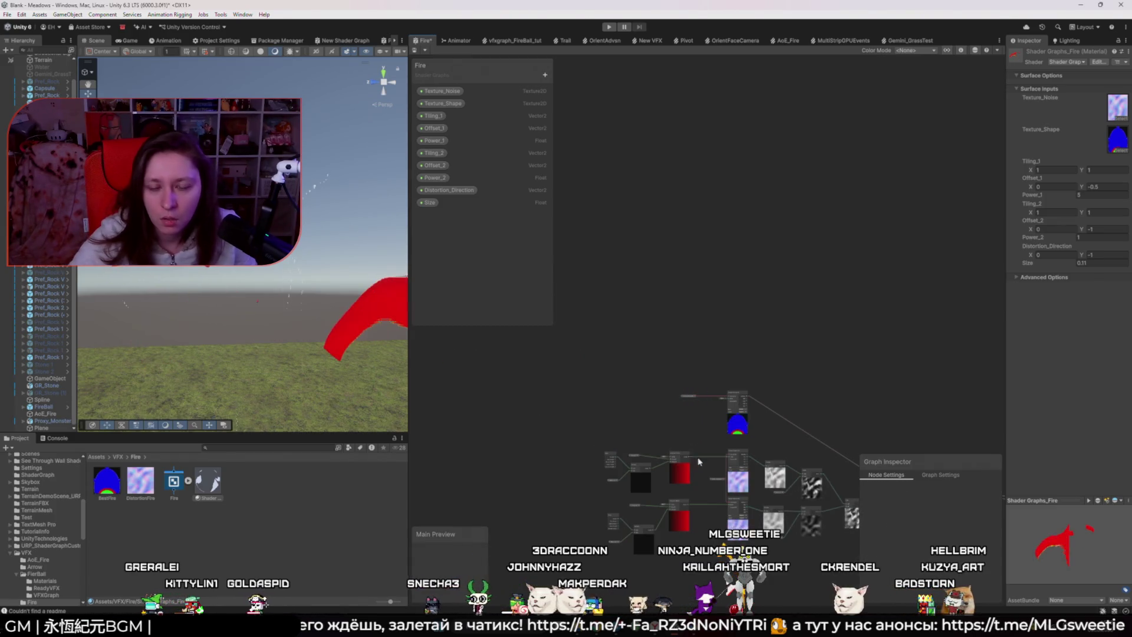
key("a")
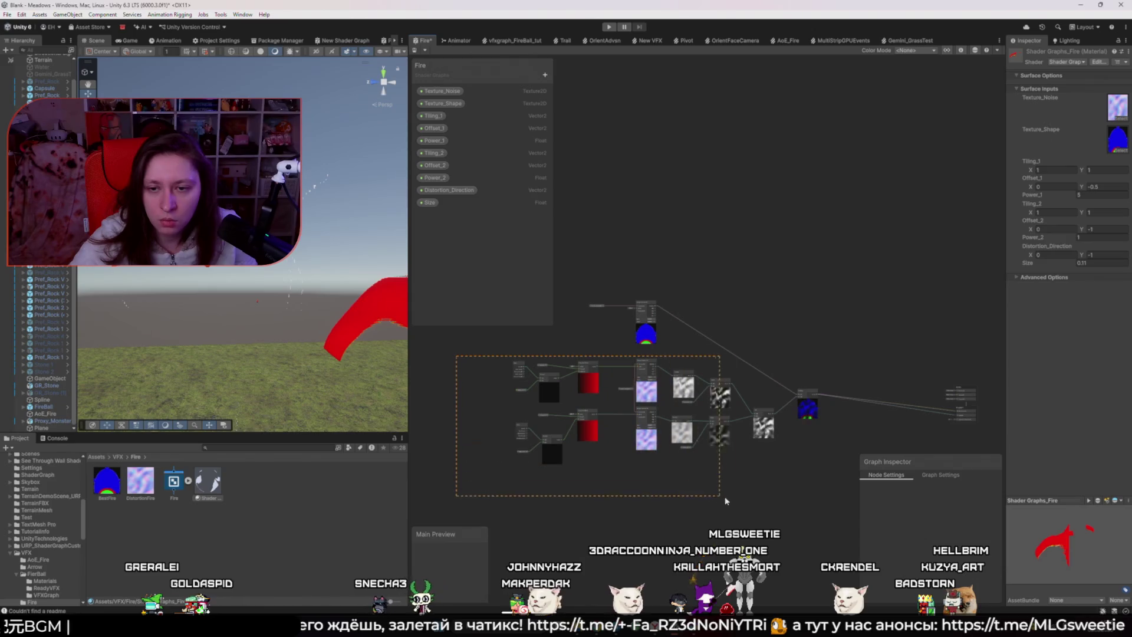
- Select the lower noise distortion group and zoom in on its blended output connection
left_click_drag(772, 506, 771, 504)
scroll(760, 415, "up", 5)
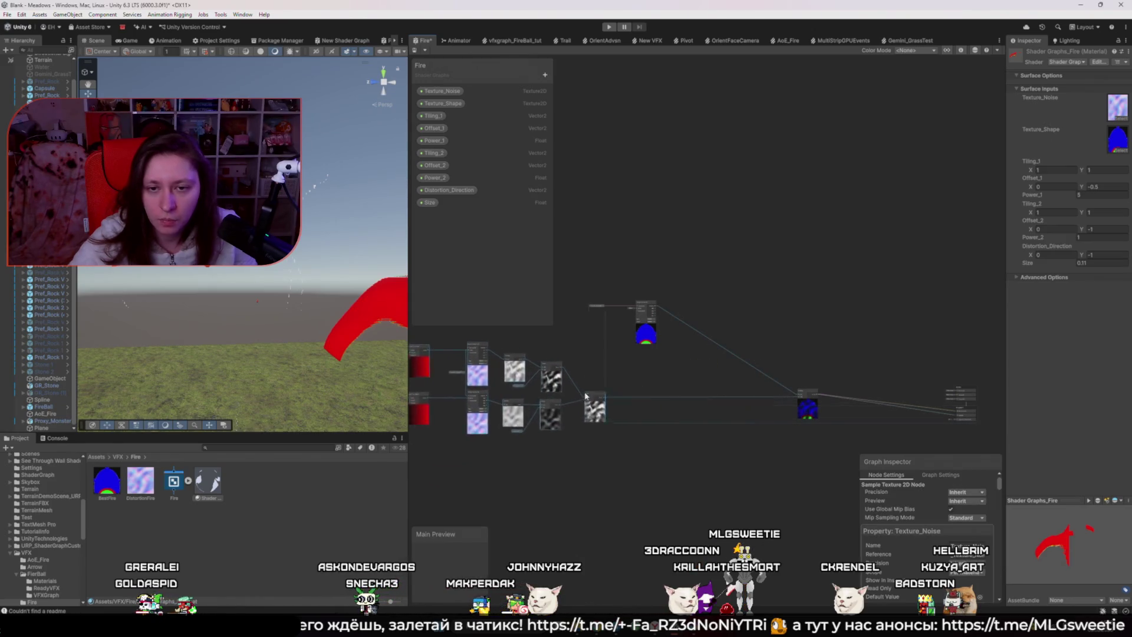
scroll(606, 394, "down", 6)
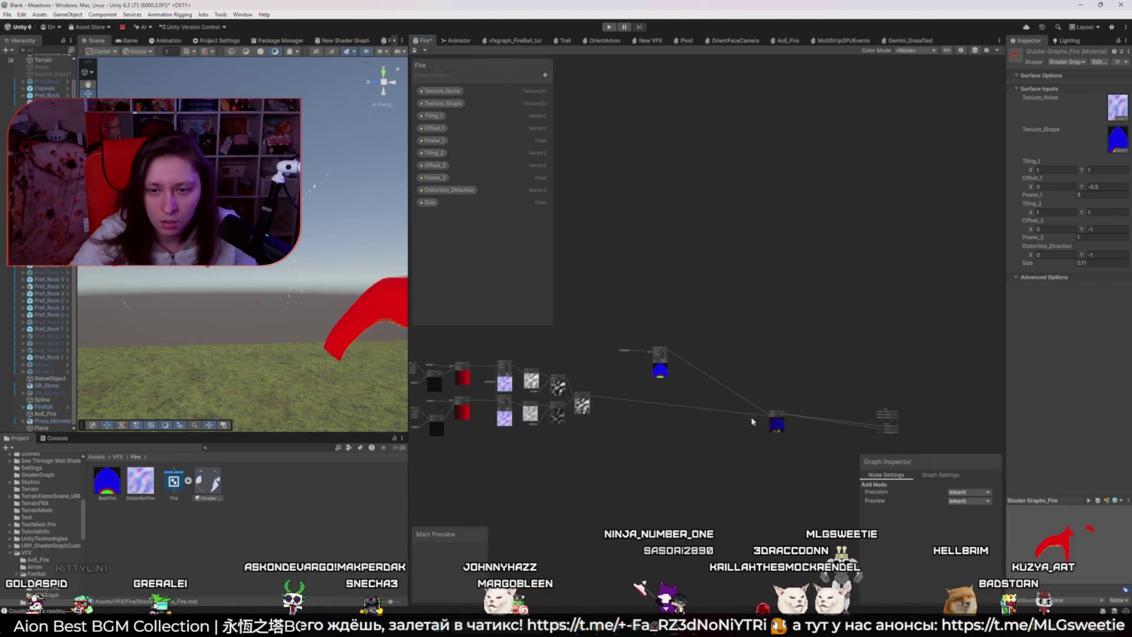
scroll(776, 433, "up", 5)
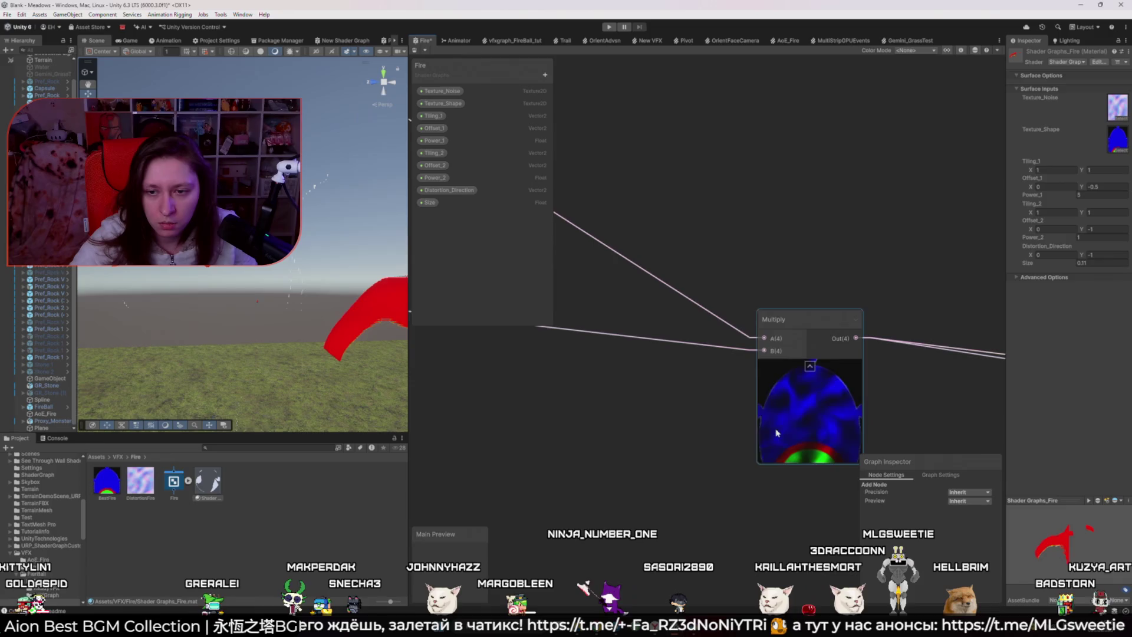
scroll(776, 433, "down", 5)
scroll(817, 437, "up", 3)
scroll(734, 405, "down", 1)
scroll(681, 387, "up", 2)
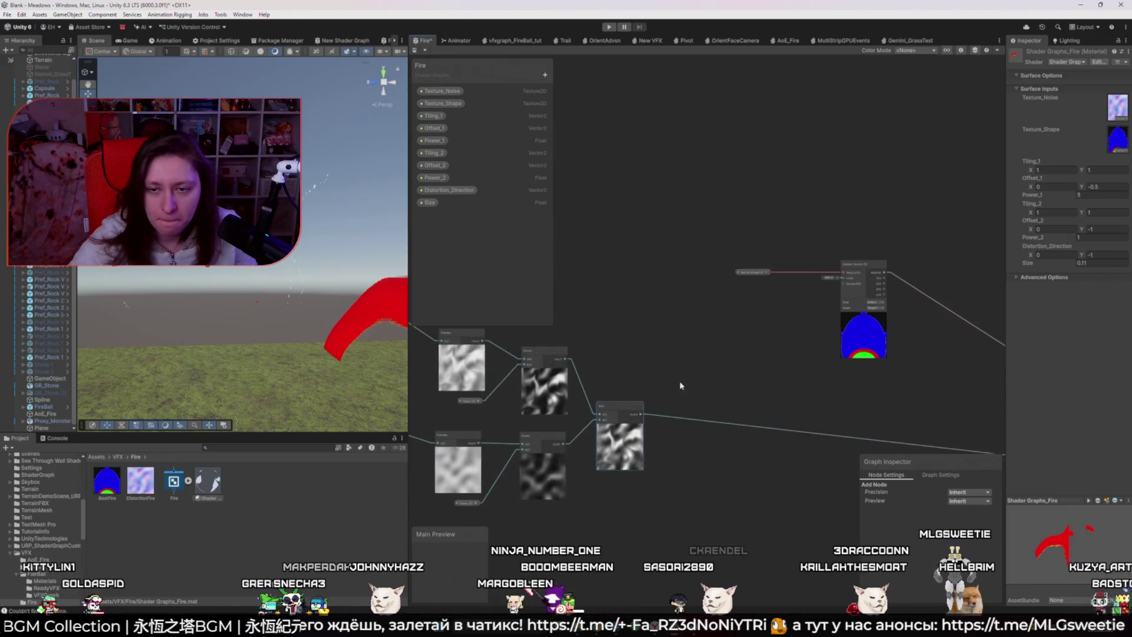
left_click(644, 417)
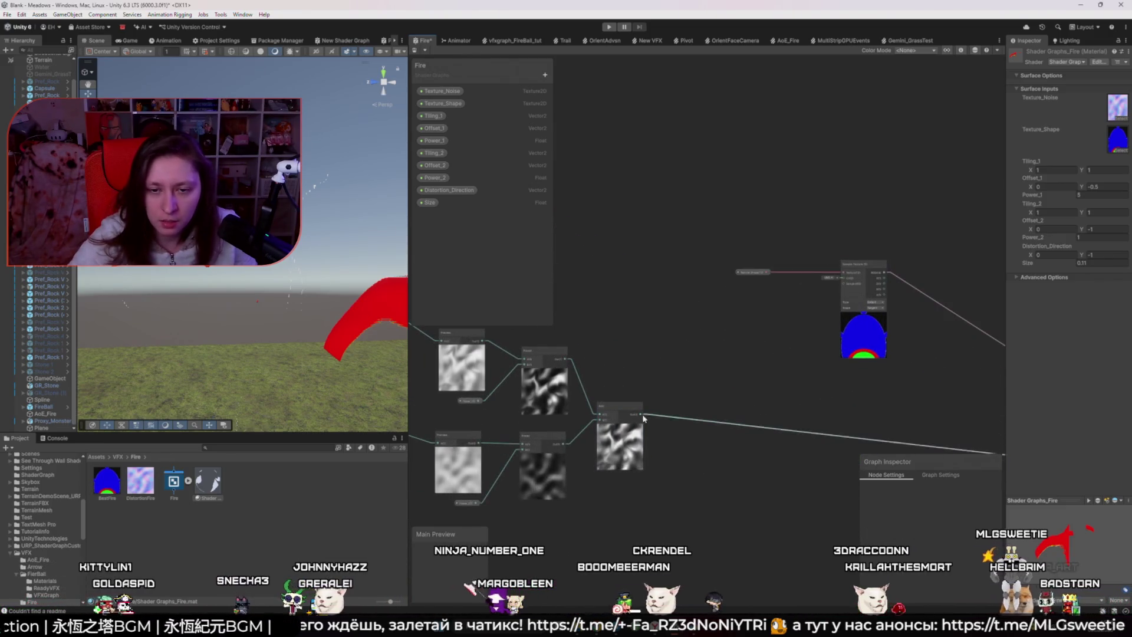
left_click_drag(644, 418, 844, 273)
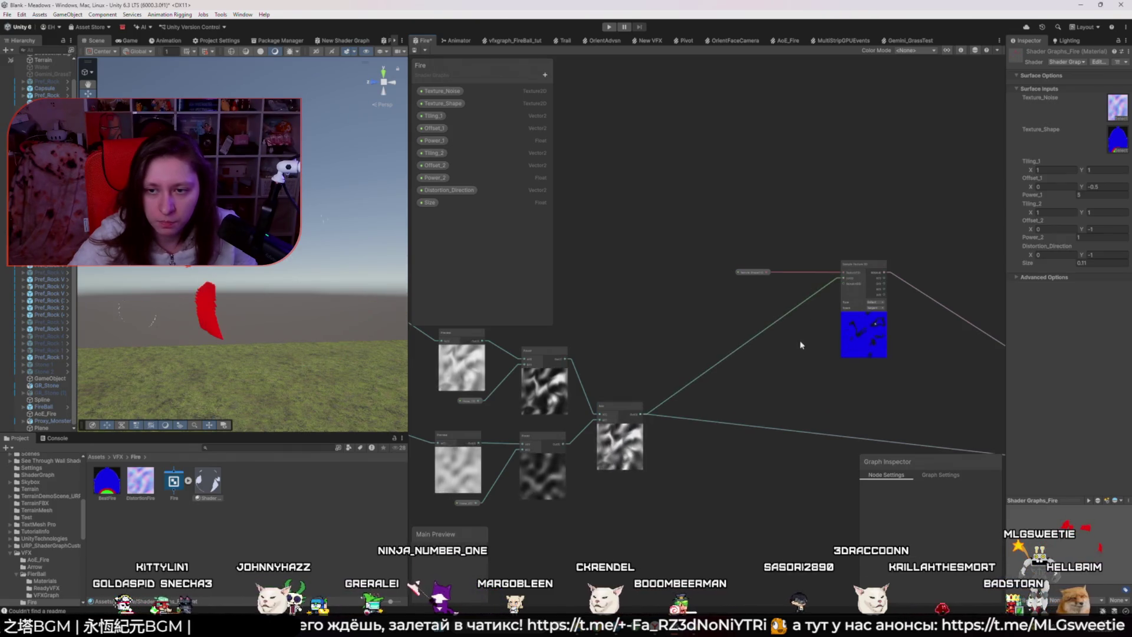
scroll(681, 354, "up", 4)
scroll(683, 355, "down", 5)
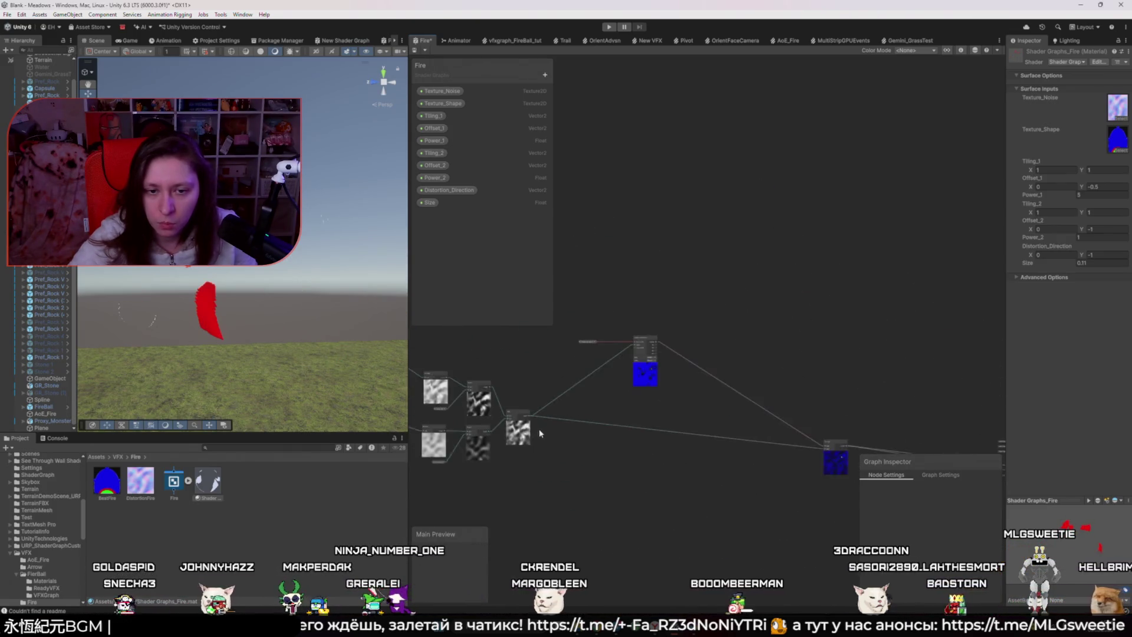
scroll(680, 467, "up", 3)
mouse_move(680, 468)
left_mouse_down()
mouse_move(545, 500)
mouse_move(589, 481)
mouse_move(473, 419)
left_mouse_up()
scroll(437, 416, "down", 2)
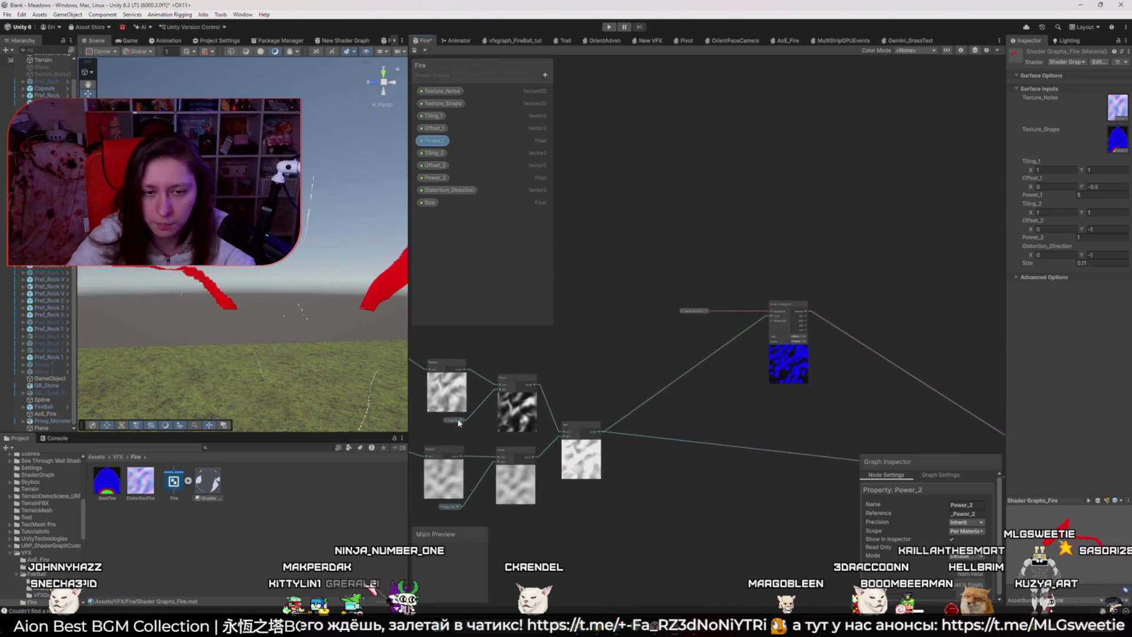
left_click(789, 518)
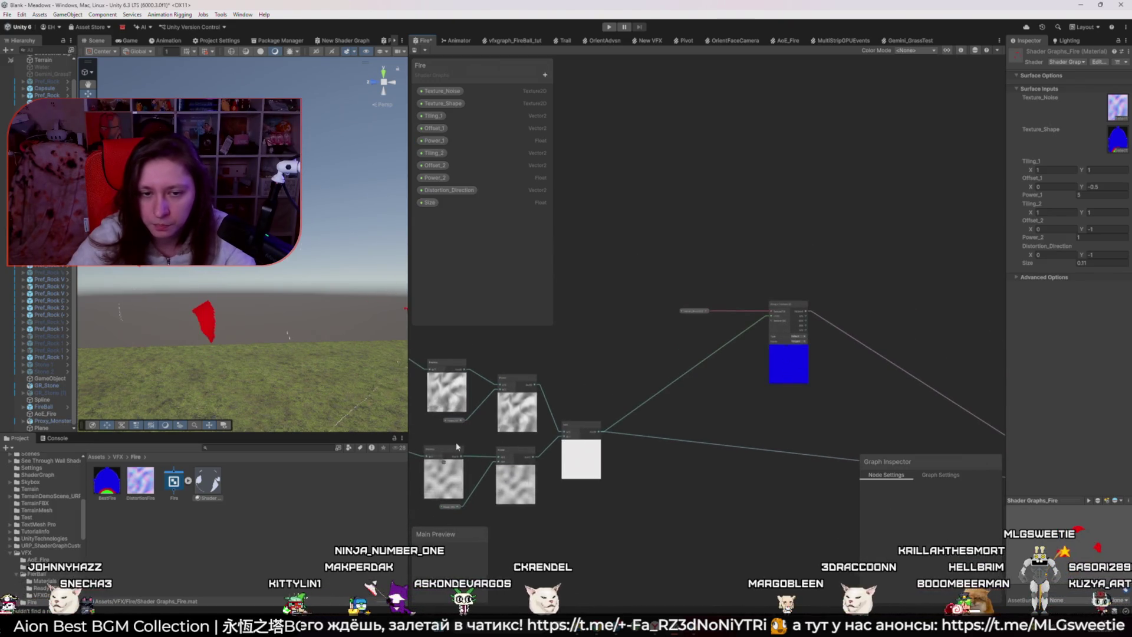
scroll(453, 442, "up", 1)
left_click(454, 420)
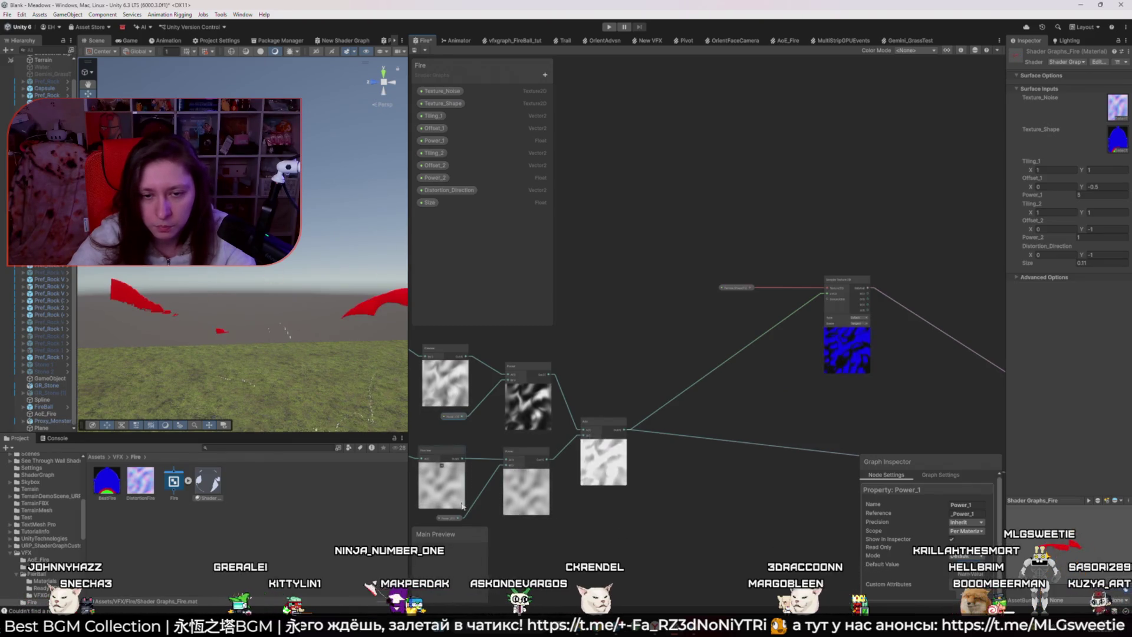
left_click(449, 518)
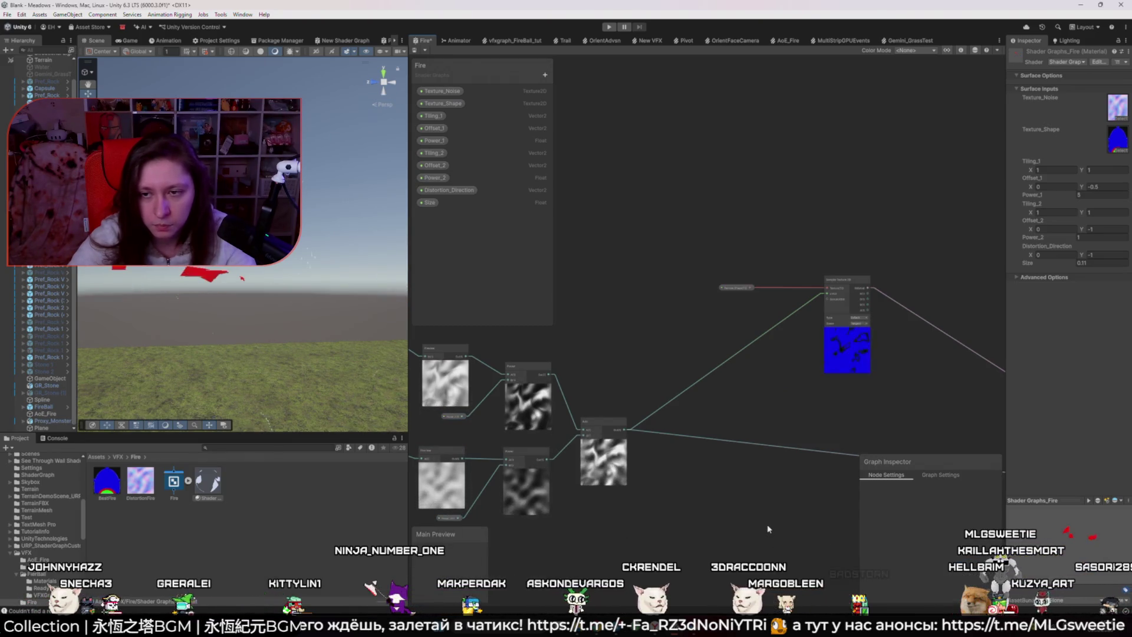
left_click(874, 392)
scroll(875, 392, "up", 3)
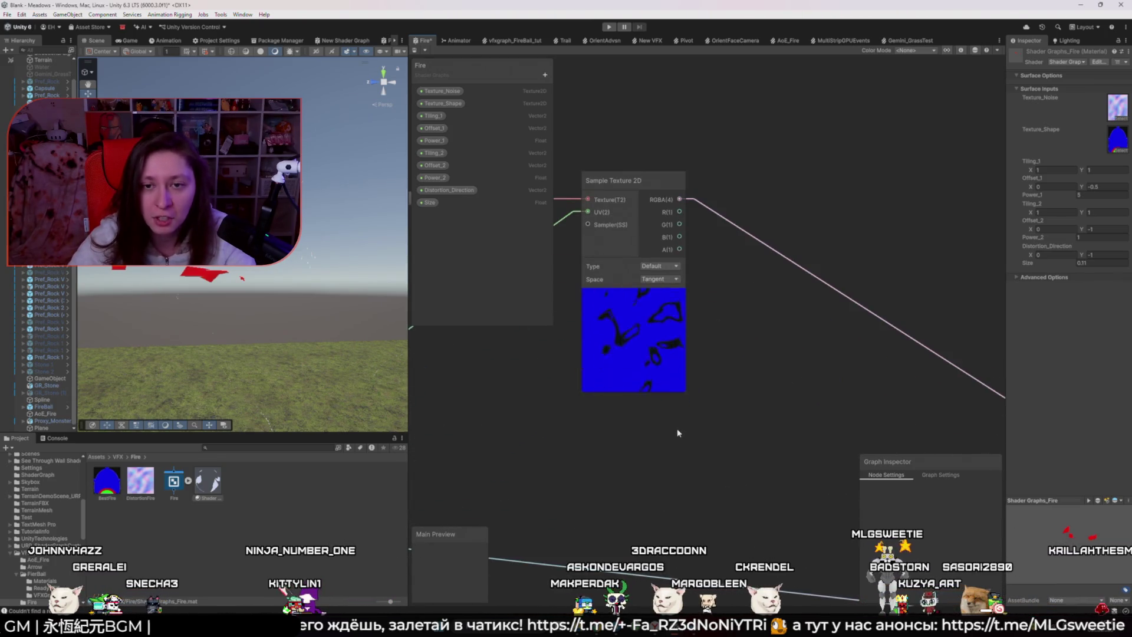
scroll(677, 434, "down", 5)
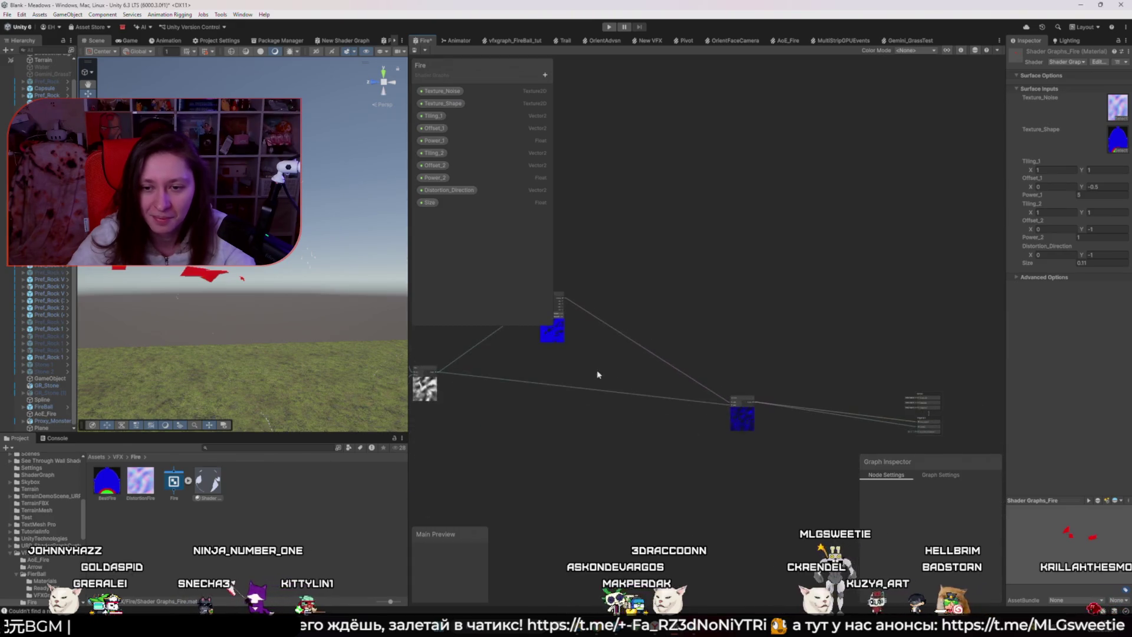
scroll(593, 376, "up", 4)
left_click_drag(594, 376, 624, 404)
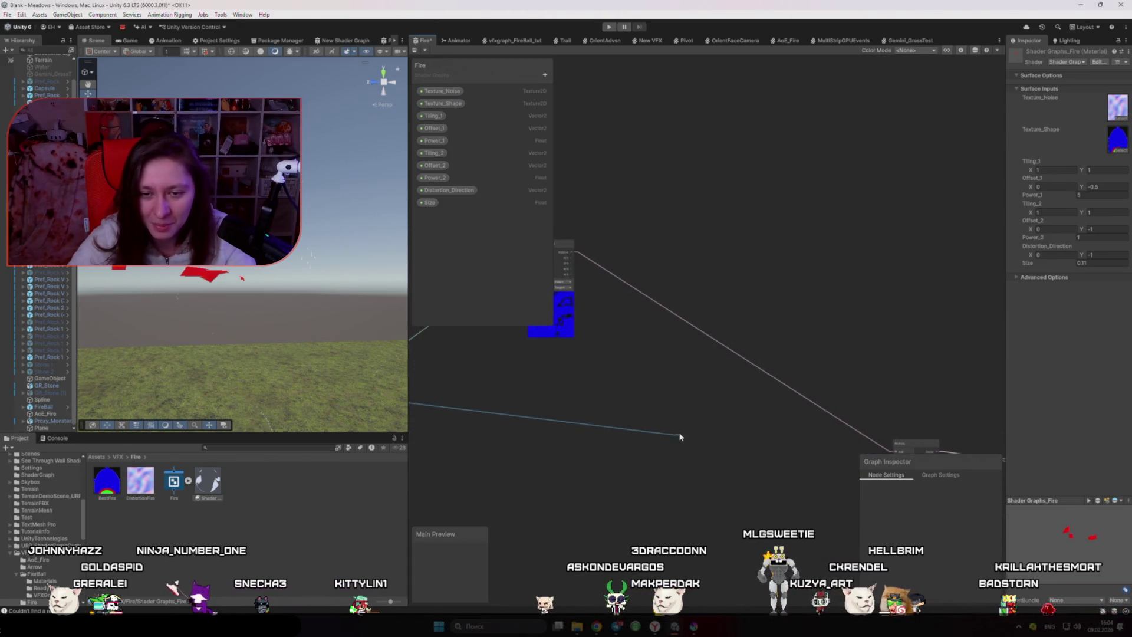
left_click_drag(680, 437, 678, 436)
left_click(616, 435)
scroll(487, 405, "down", 2)
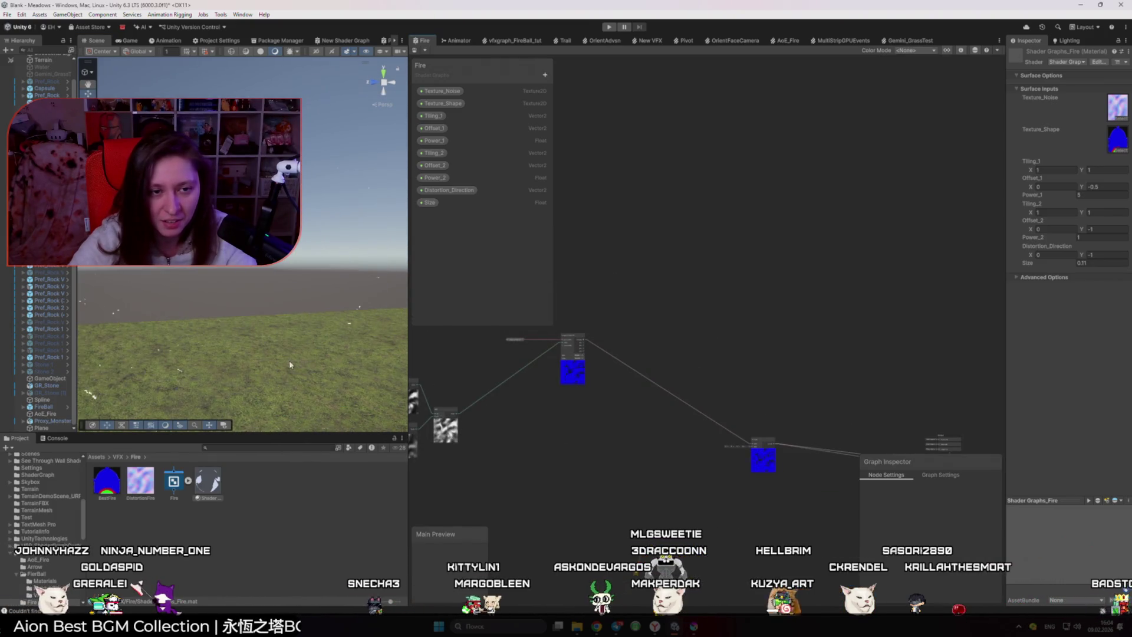
mouse_move(259, 331)
left_mouse_down()
mouse_move(256, 348)
mouse_move(266, 337)
left_mouse_up()
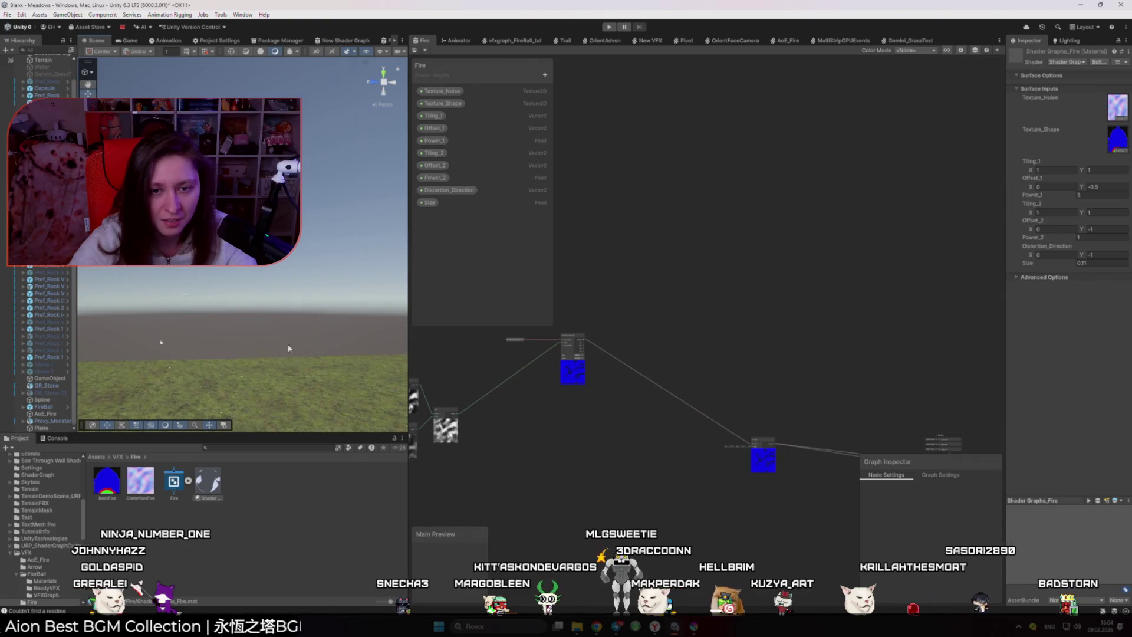
key("alt+Tab")
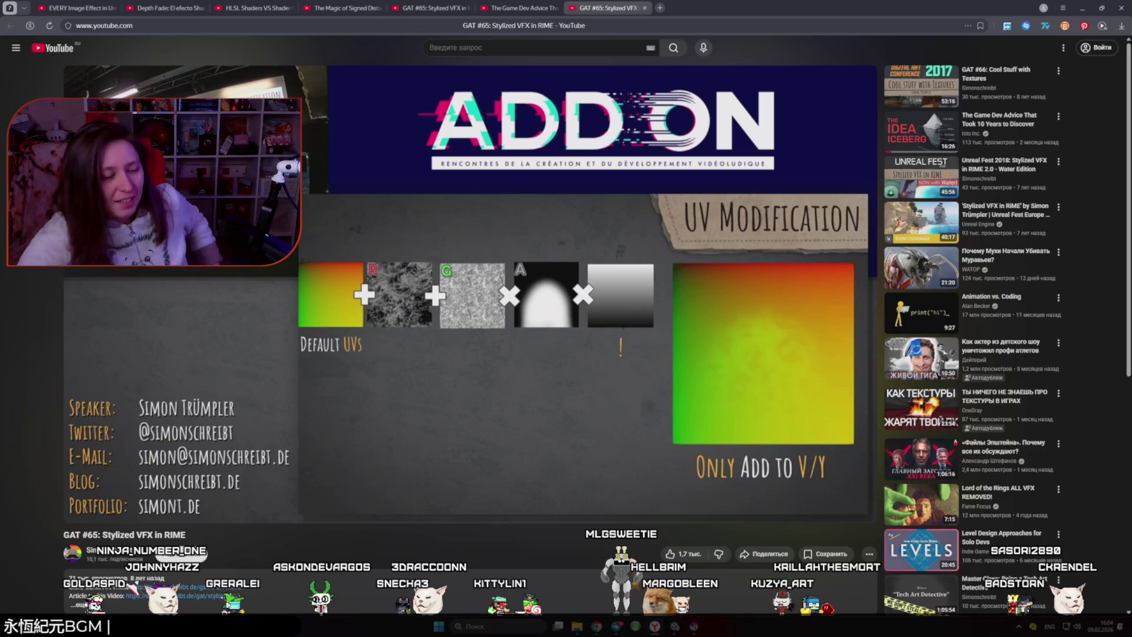
- Skip the RIME talk ahead to the Final Flame slide, pause it, and return to Unity
mouse_move(619, 319)
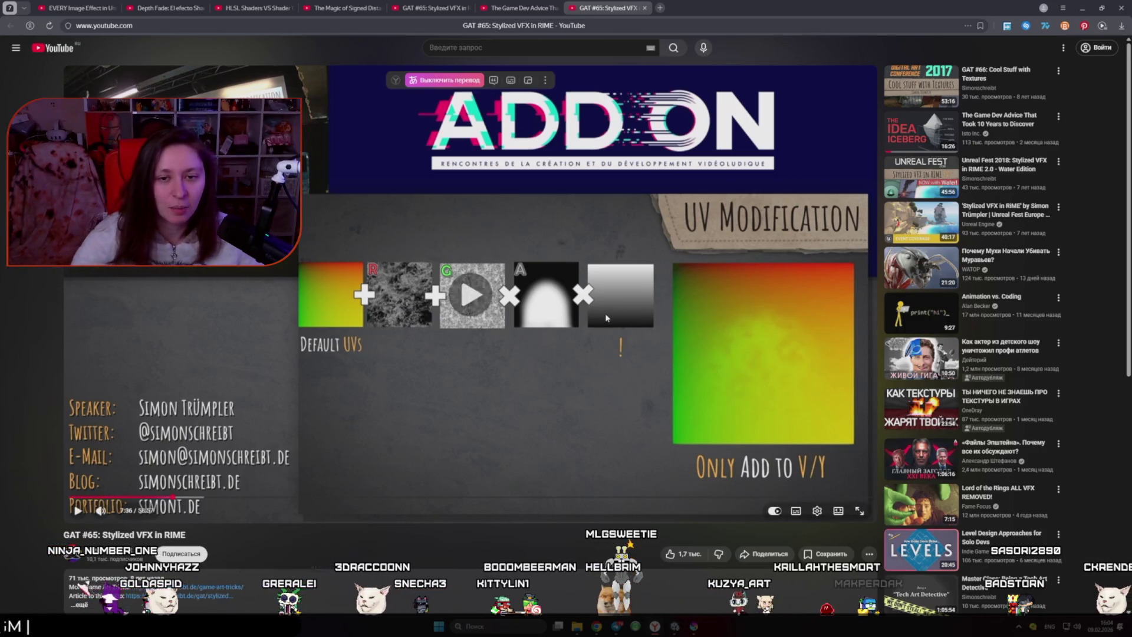
key("Right")
key("Right")
key("Right")
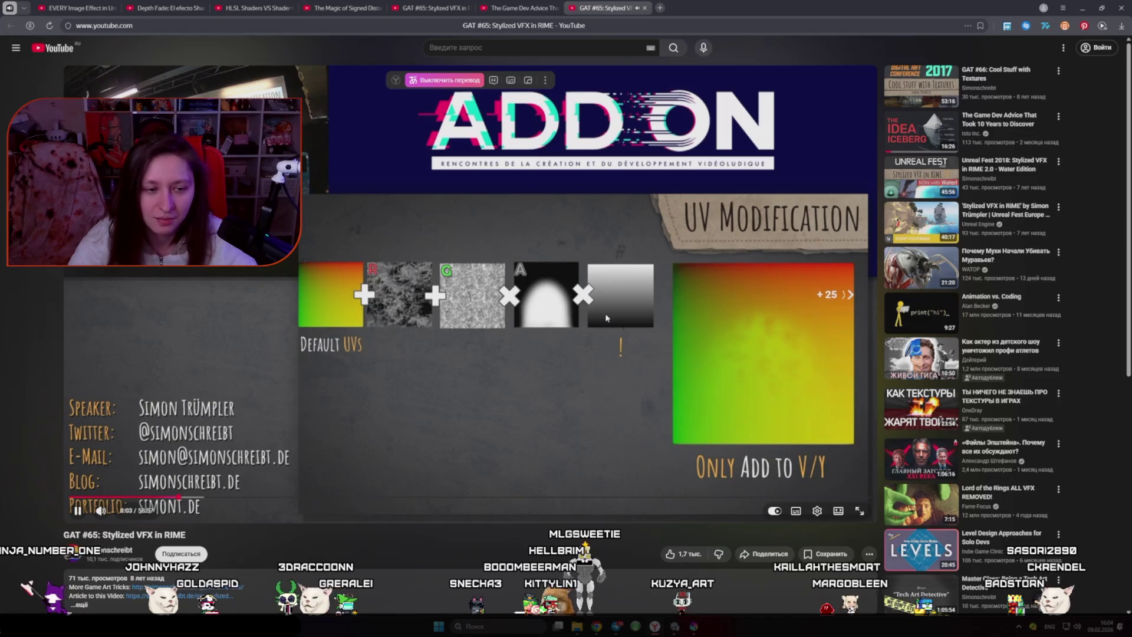
key("Right")
key("Right")
key("Right")
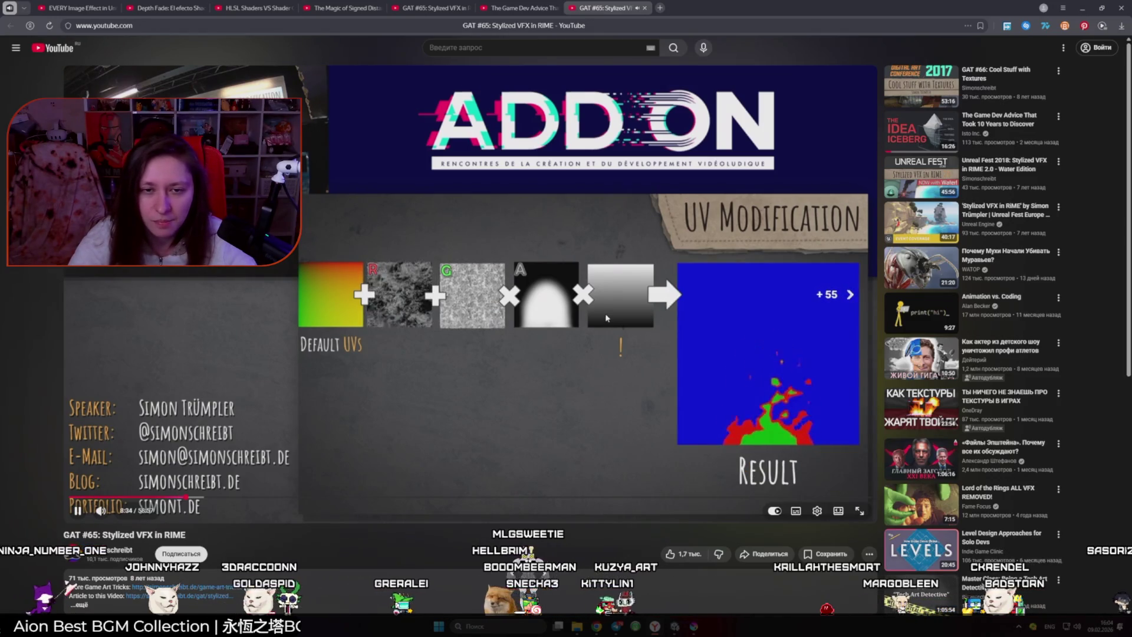
key("Right")
key("Right")
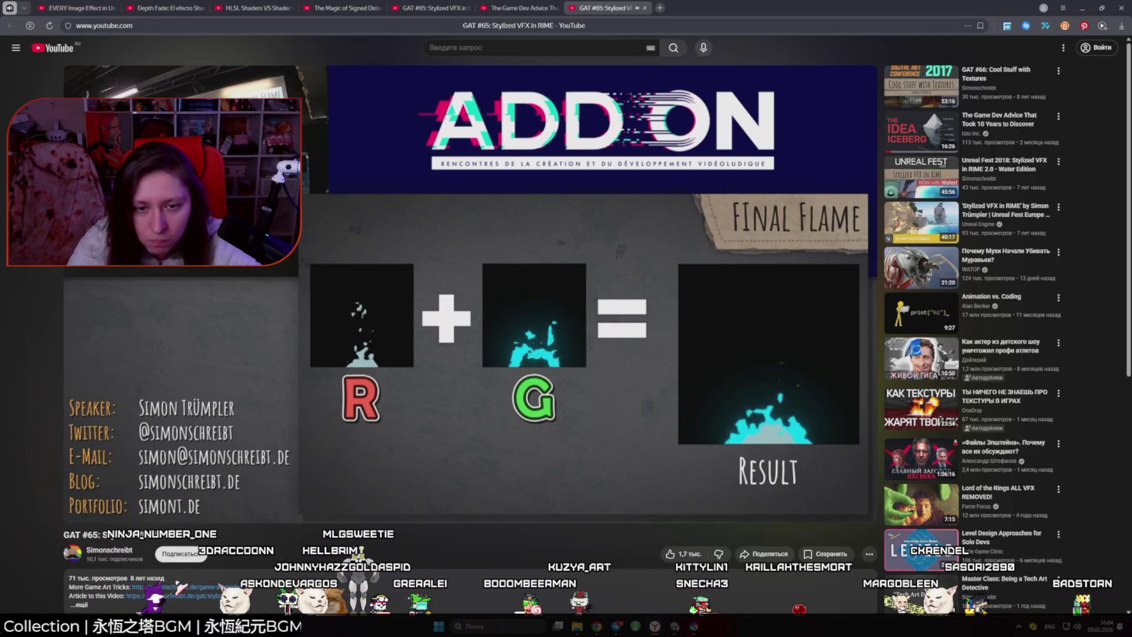
left_click(578, 283)
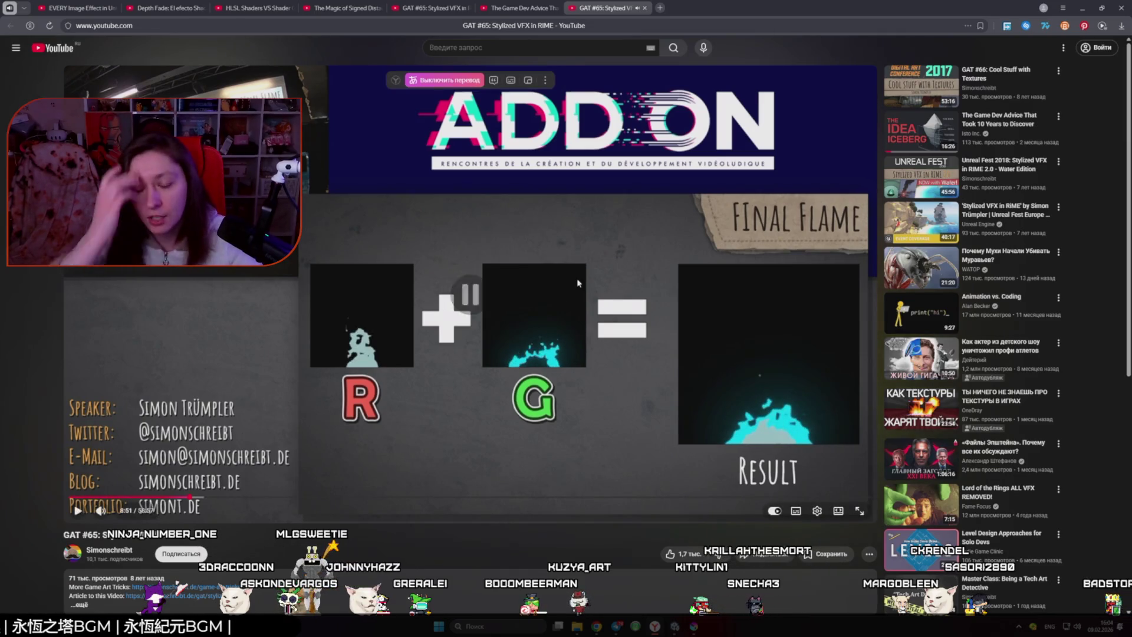
key("alt+Tab")
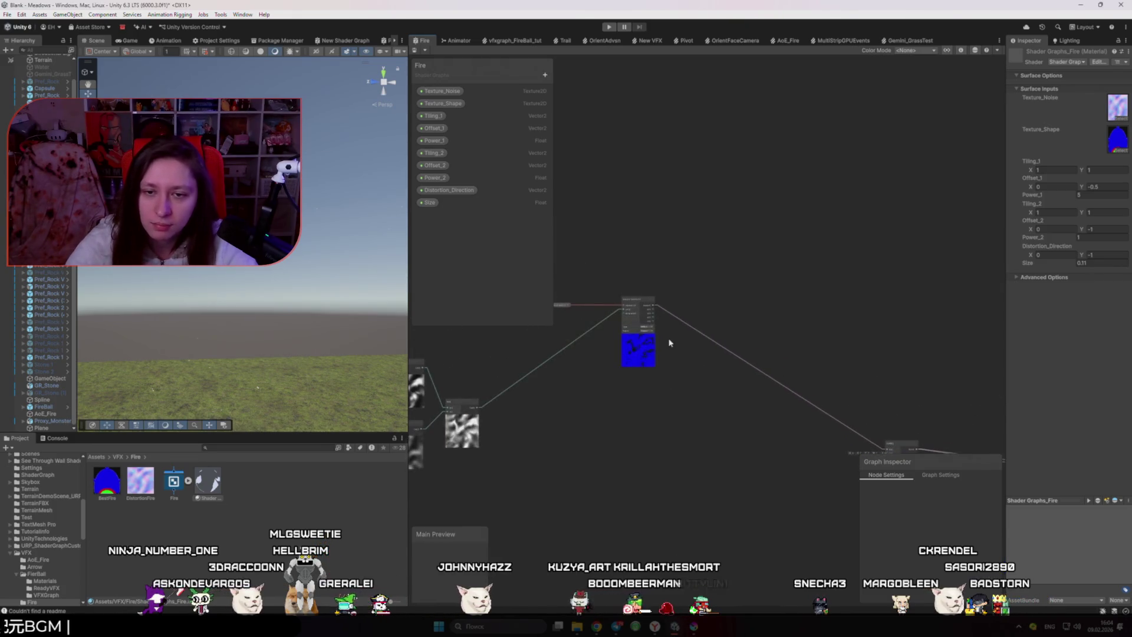
- Reposition the Multiply node, moving it left and then back to the right
scroll(663, 330, "up", 3)
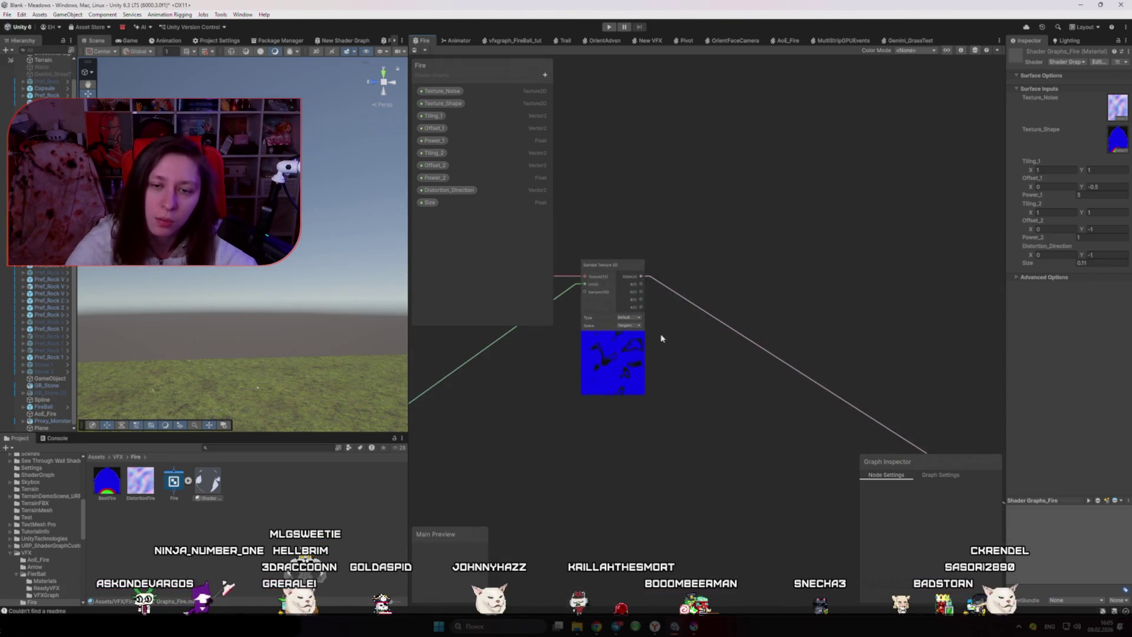
scroll(661, 338, "down", 5)
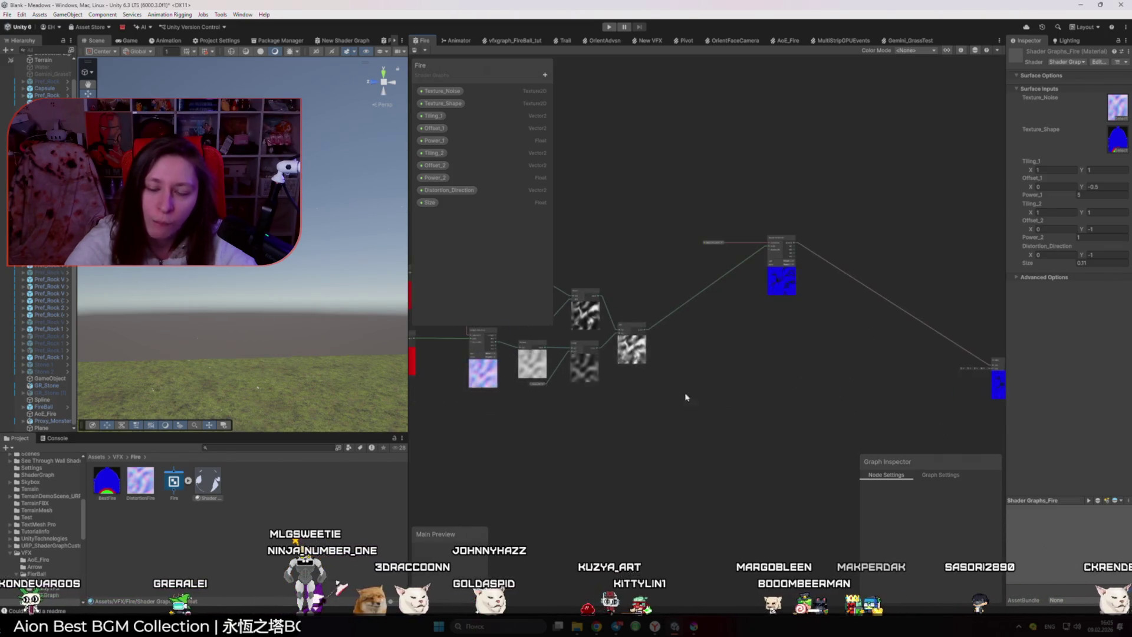
scroll(423, 372, "down", 3)
left_click_drag(791, 365, 596, 352)
scroll(560, 357, "up", 6)
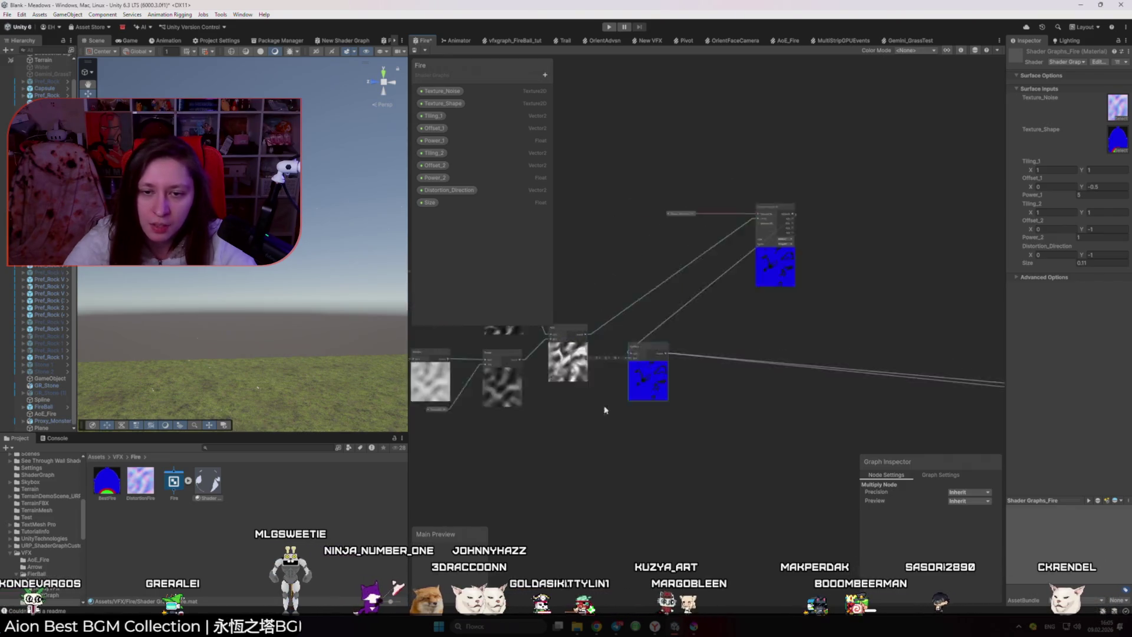
scroll(604, 410, "up", 3)
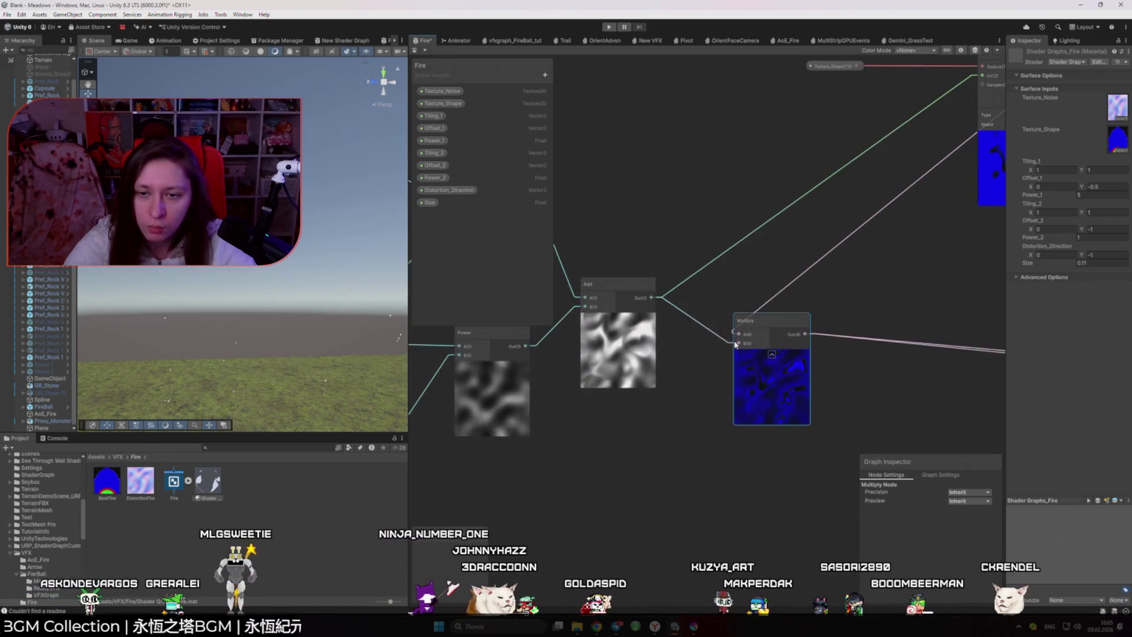
scroll(735, 345, "down", 3)
left_click_drag(744, 347, 815, 345)
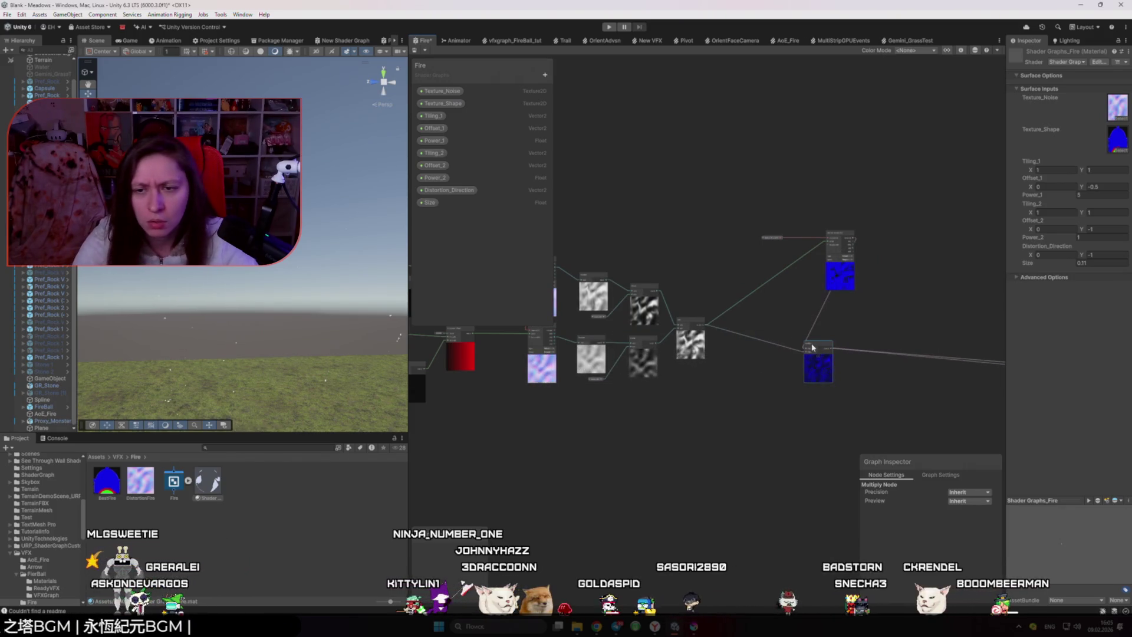
scroll(872, 279, "up", 3)
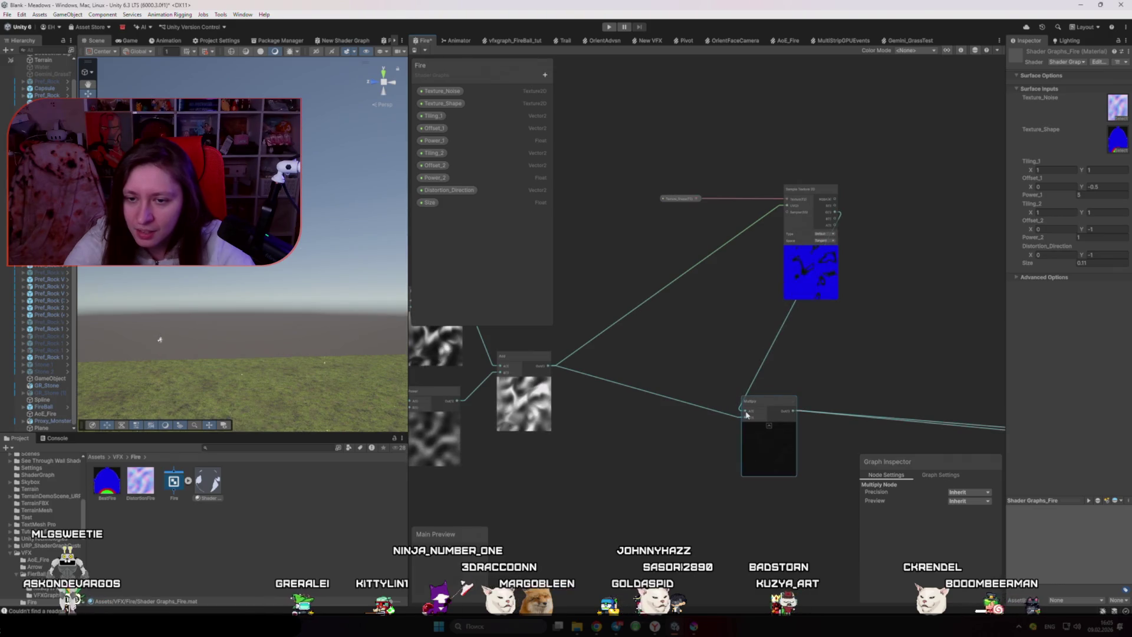
- Delete the Add-to-UV edge on the shape sampler and wire its RGBA output into Multiply
left_click(708, 258)
key("Delete")
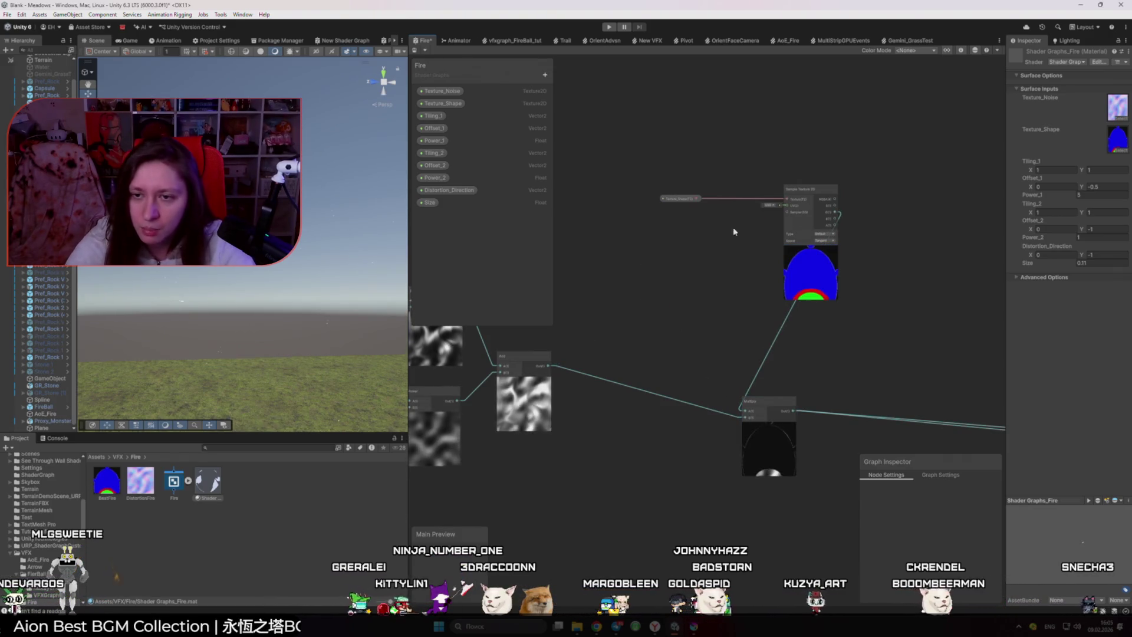
mouse_move(842, 232)
left_mouse_down()
mouse_move(850, 306)
mouse_move(820, 354)
left_mouse_up()
key("Escape")
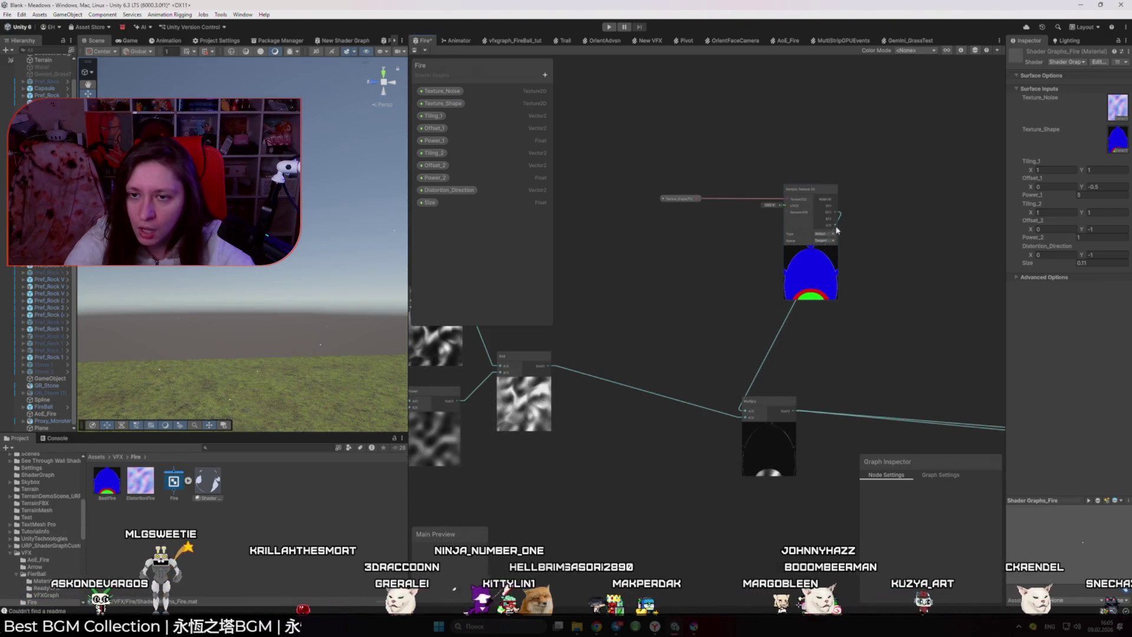
mouse_move(836, 225)
left_mouse_down()
mouse_move(753, 408)
mouse_move(816, 401)
left_mouse_up()
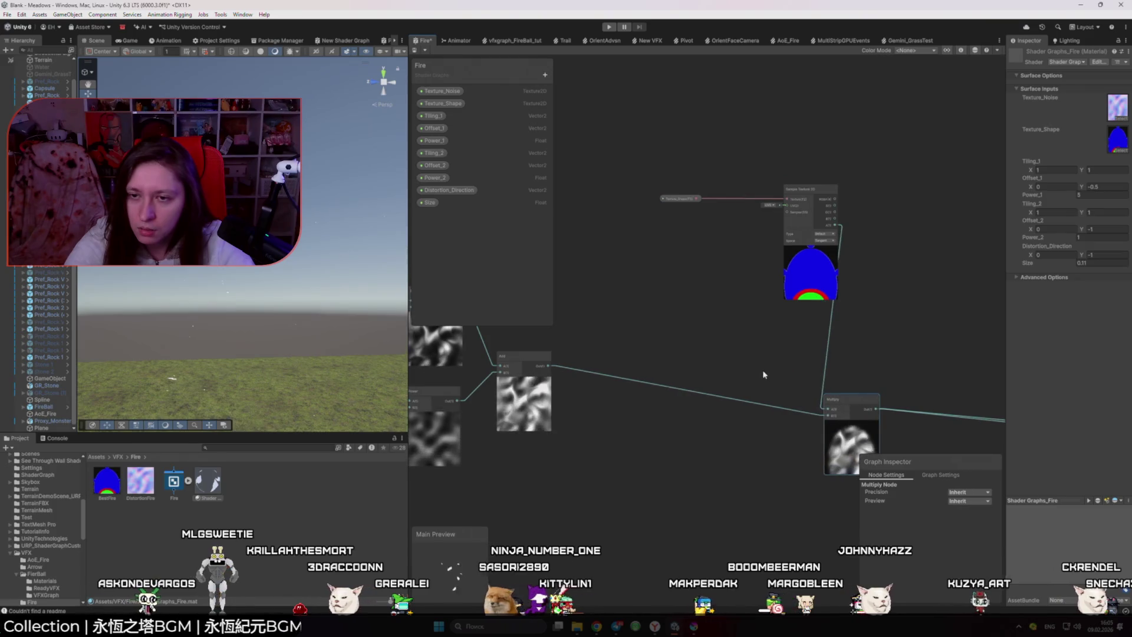
key("alt+Tab")
- Rewind the talk about 10 seconds and pause at the UV Modification part
key("Left")
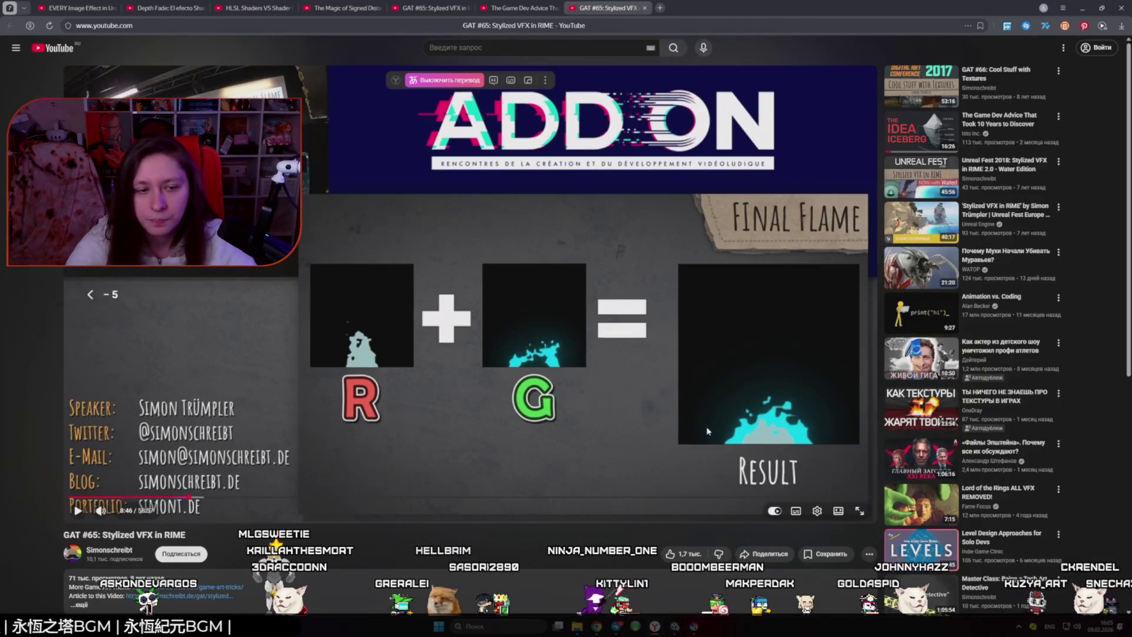
key("Left")
key("Left")
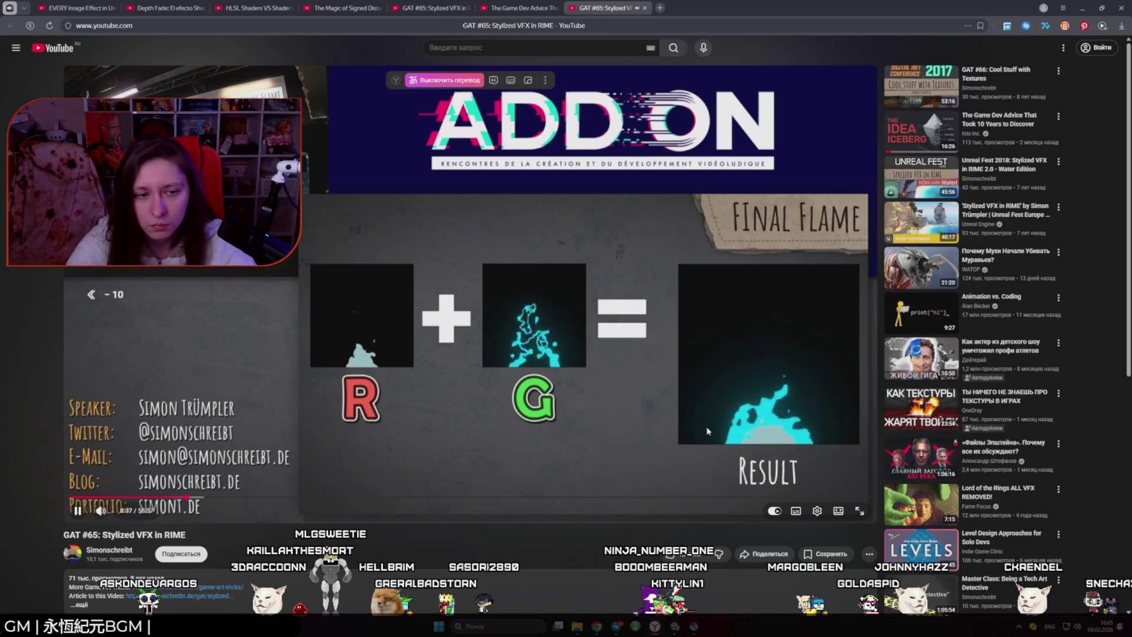
key("space")
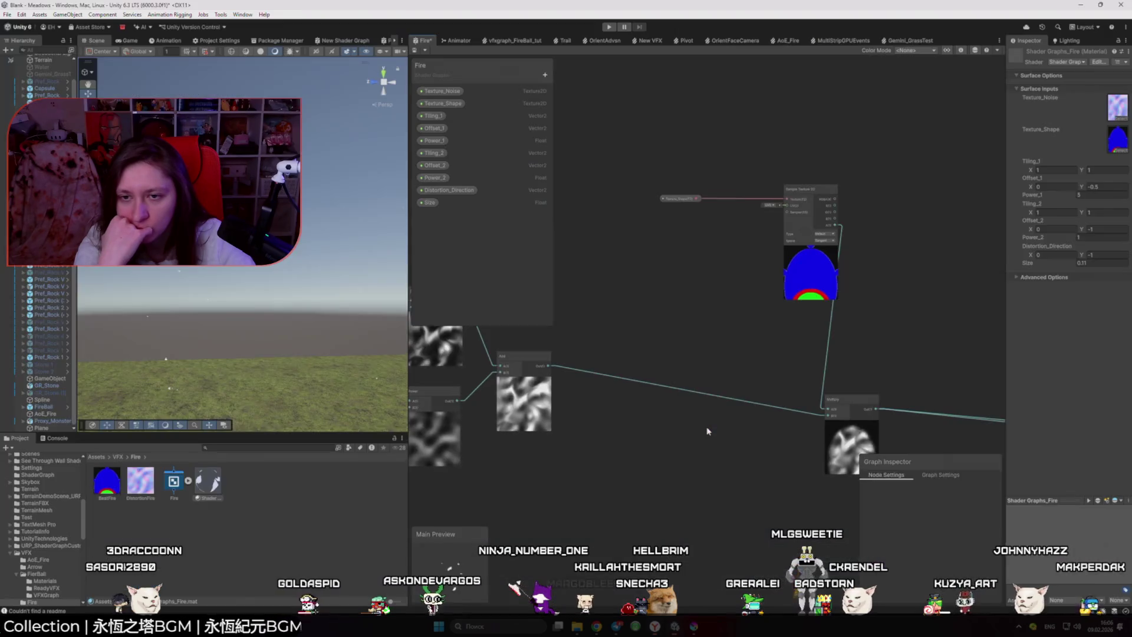
- Duplicate the shape Sample Texture 2D node and its Texture_Shape property, then arrange the samplers
key("alt+Tab")
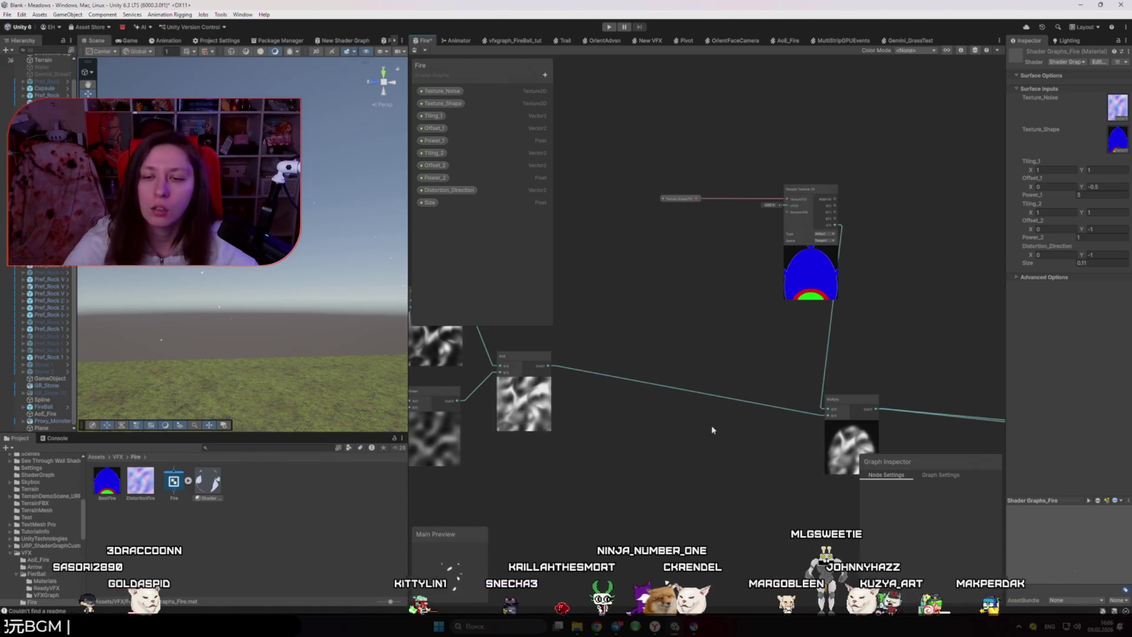
mouse_move(830, 406)
left_mouse_down()
mouse_move(867, 371)
mouse_move(851, 396)
left_mouse_up()
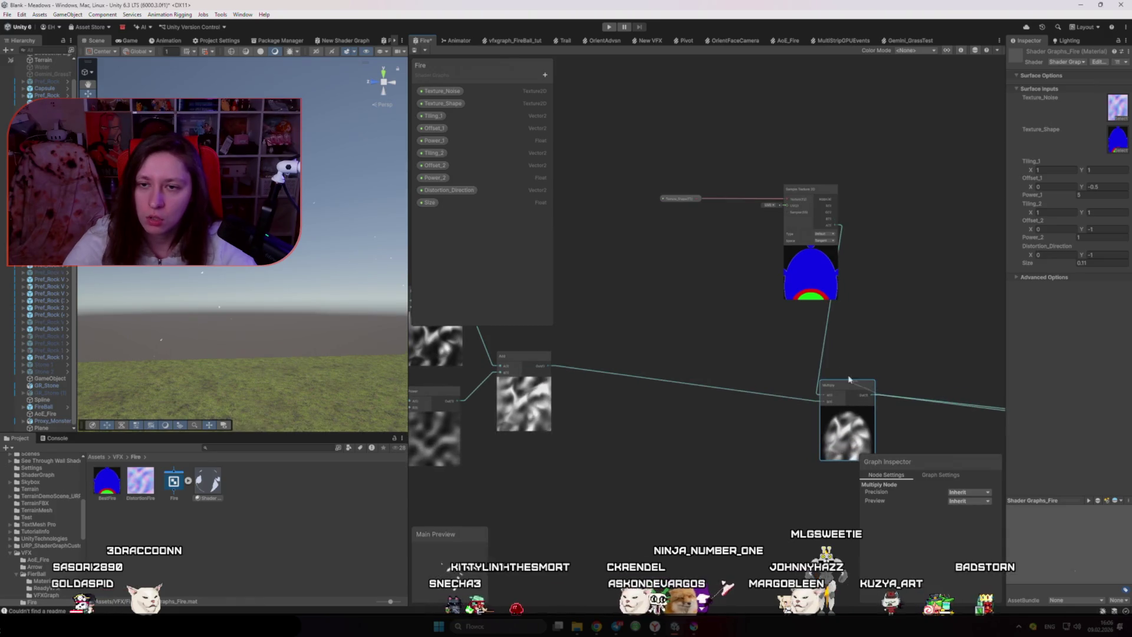
left_click(788, 196)
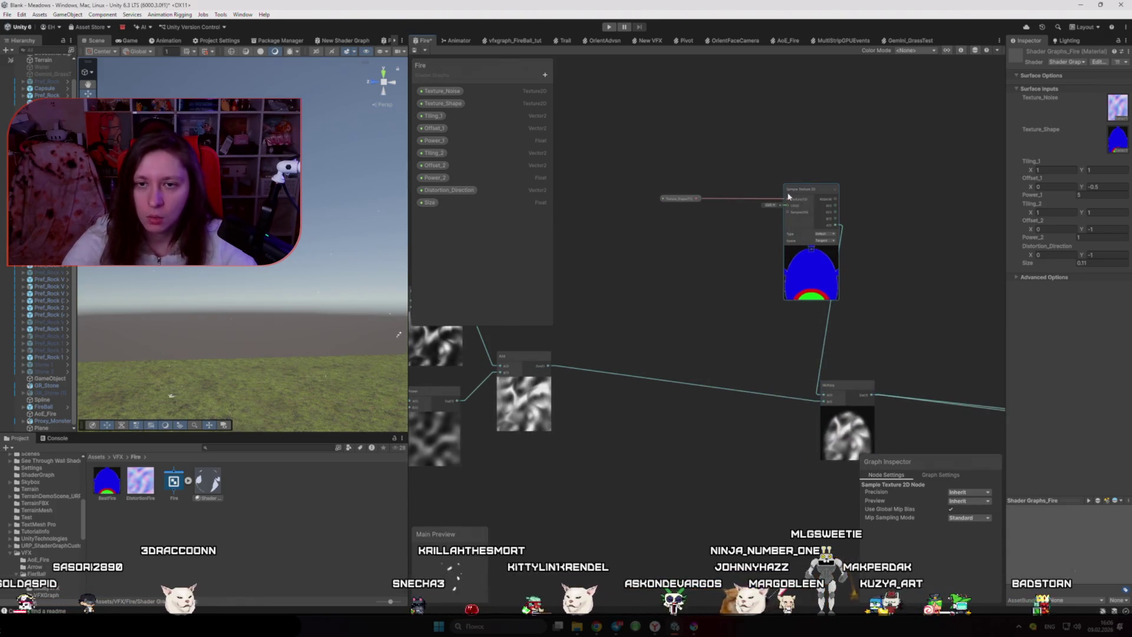
left_click_drag(645, 171, 778, 210)
key("ctrl+d")
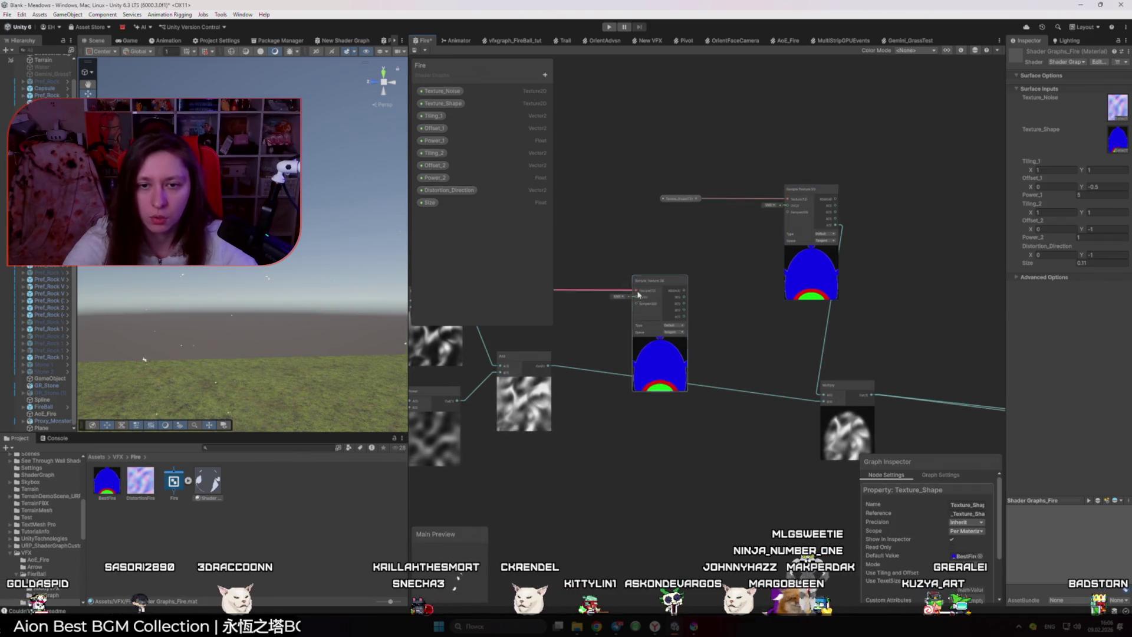
scroll(638, 295, "down", 3)
mouse_move(702, 278)
left_mouse_down()
mouse_move(678, 307)
mouse_move(669, 425)
mouse_move(873, 172)
left_mouse_up()
mouse_move(810, 243)
left_mouse_down()
mouse_move(728, 274)
mouse_move(792, 272)
mouse_move(732, 275)
mouse_move(678, 239)
left_mouse_up()
scroll(683, 387, "up", 3)
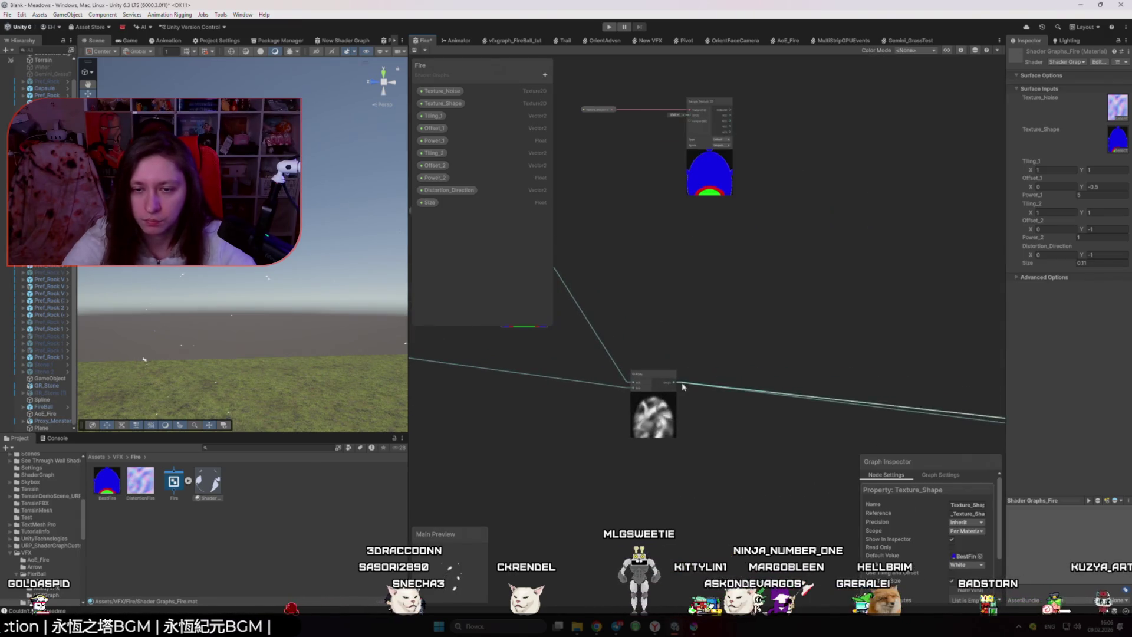
left_click_drag(699, 105, 756, 228)
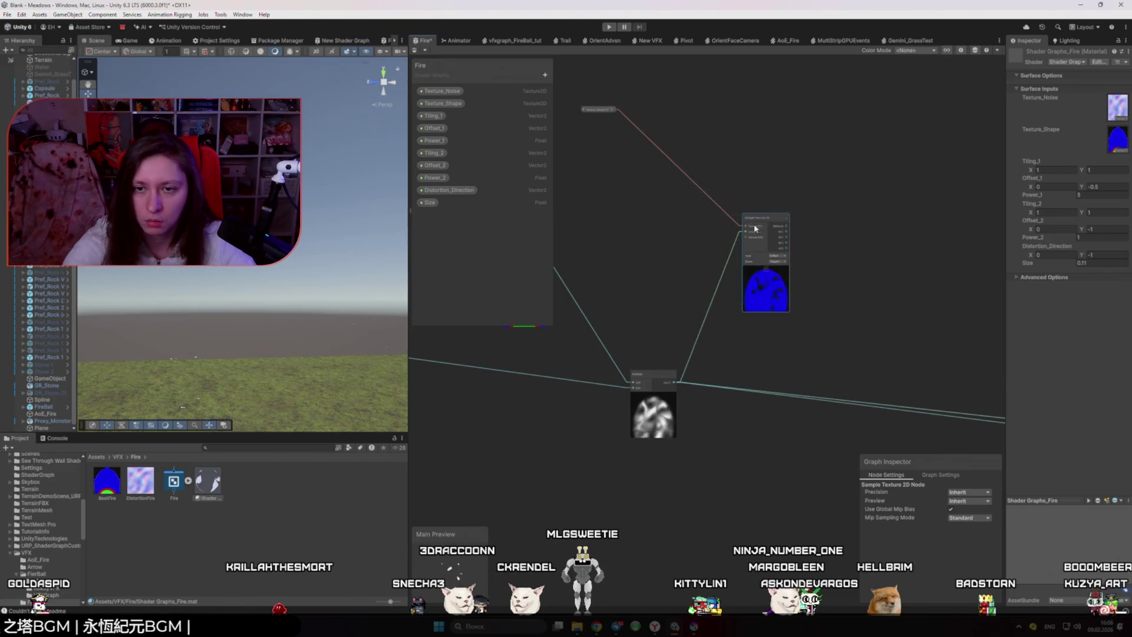
scroll(778, 288, "up", 3)
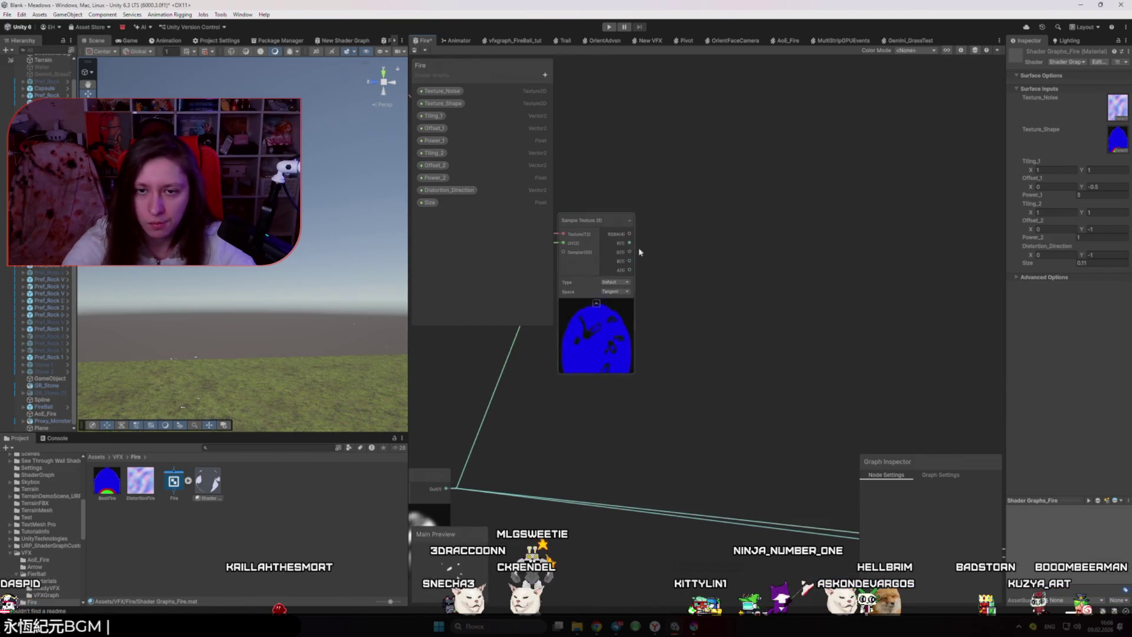
- Add a Preview node fed by the sampler's A output to show the alpha mask, then return to the talk
left_click_drag(630, 243, 688, 275)
type("preview")
key("Return")
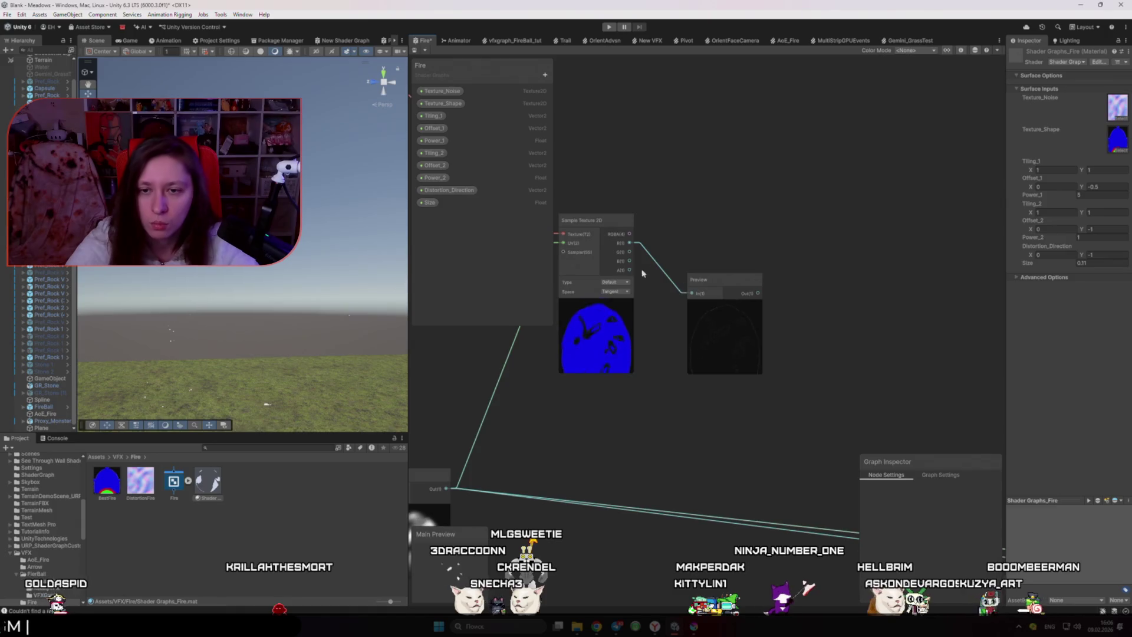
scroll(735, 366, "up", 3)
scroll(648, 248, "down", 1)
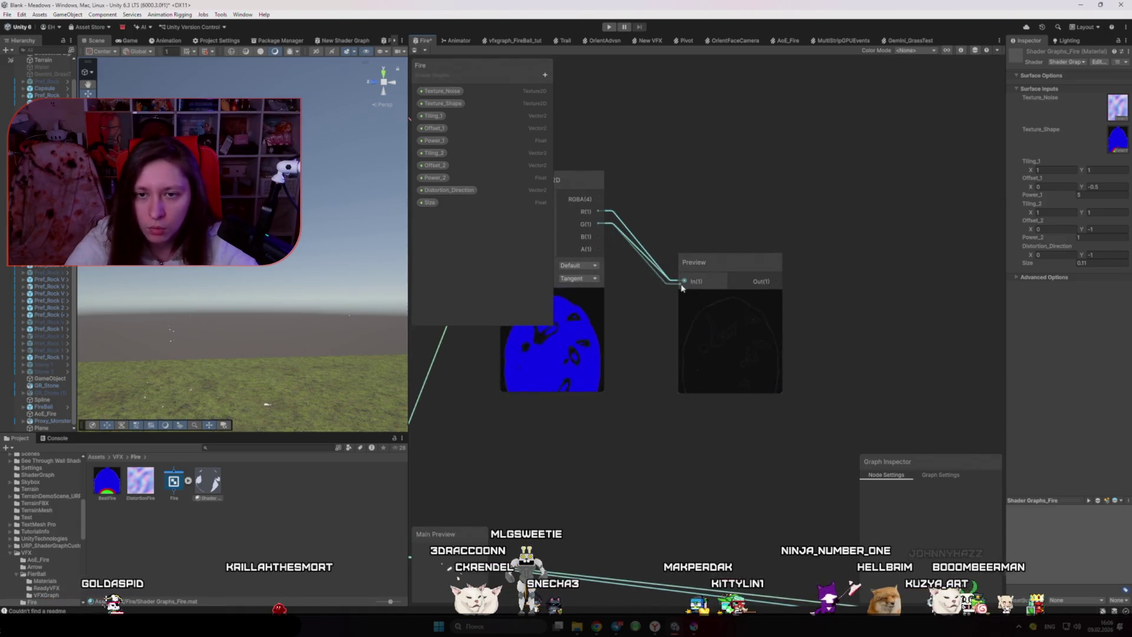
left_click_drag(659, 269, 672, 284)
scroll(649, 291, "down", 2)
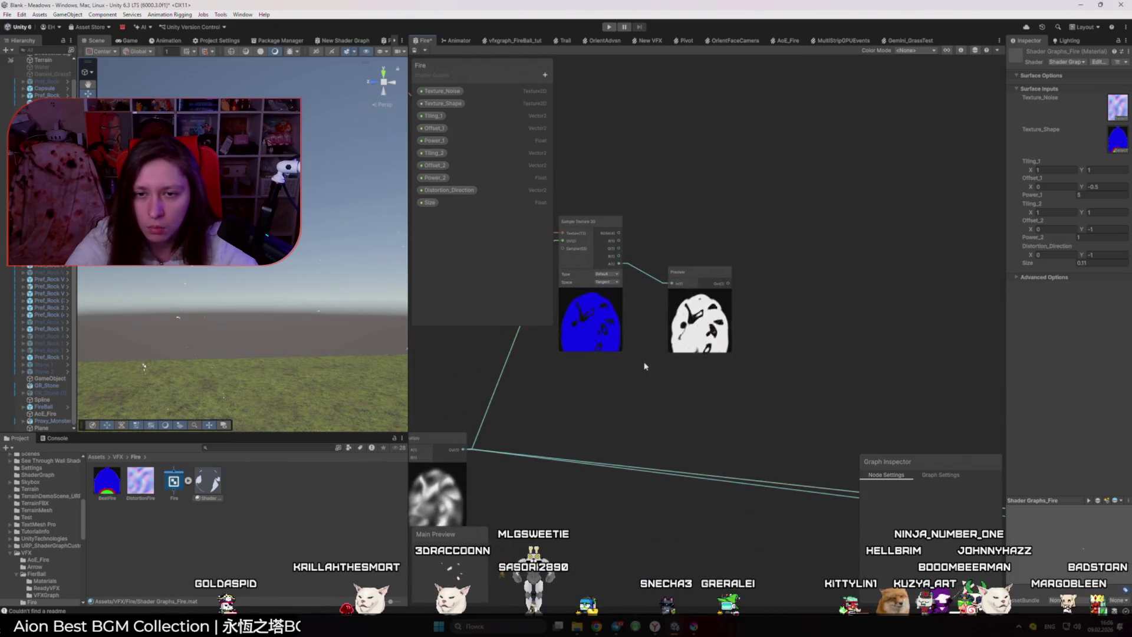
scroll(644, 366, "down", 4)
key("alt+Tab")
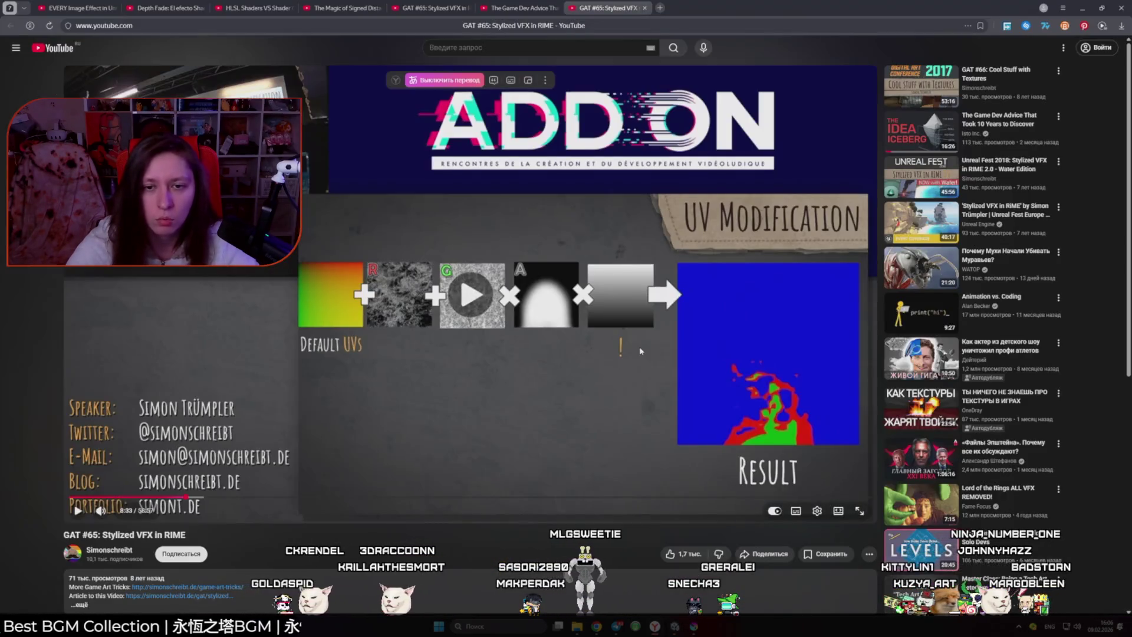
- Resume the RIME talk and skip ahead through the distortion slides to the No Clamp slide
key("k")
key("l")
key("l")
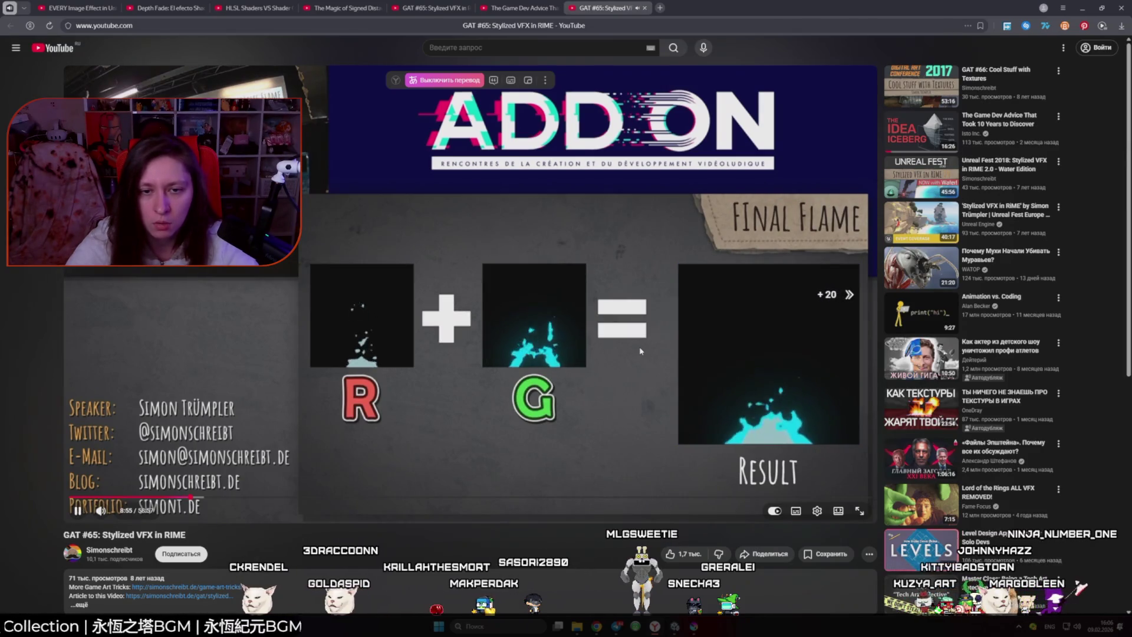
key("l")
key("l")
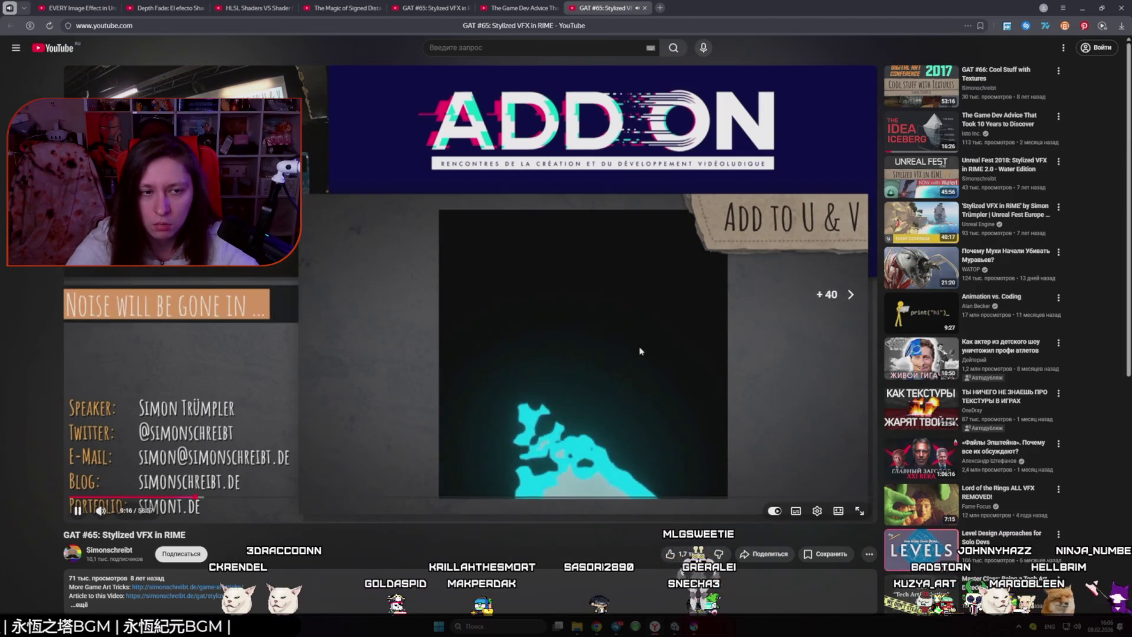
key("Right")
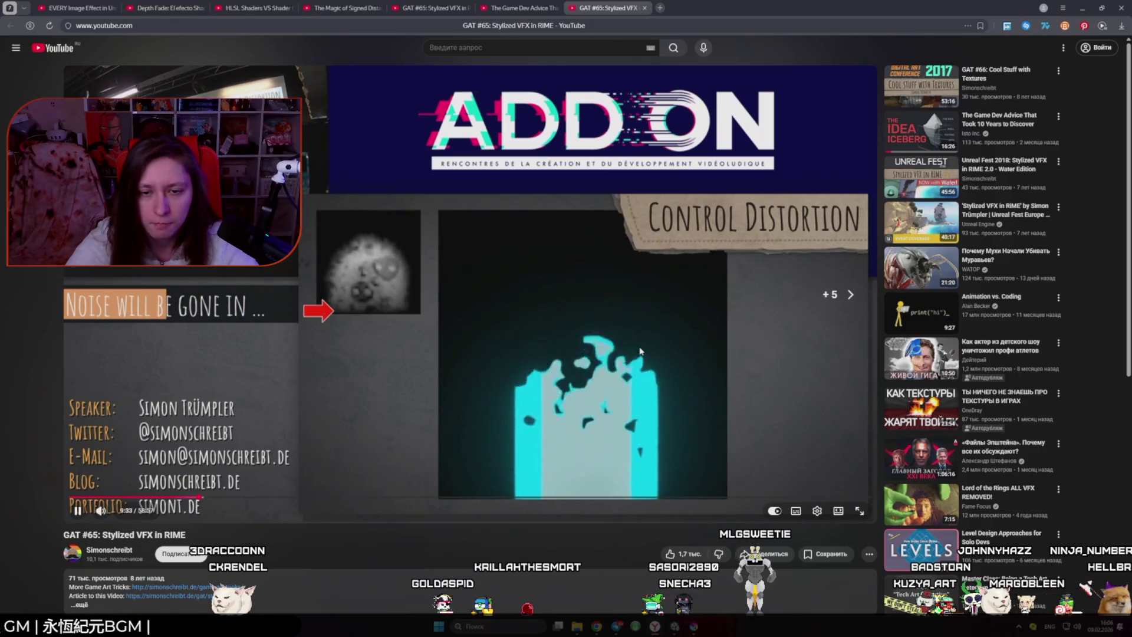
key("Right")
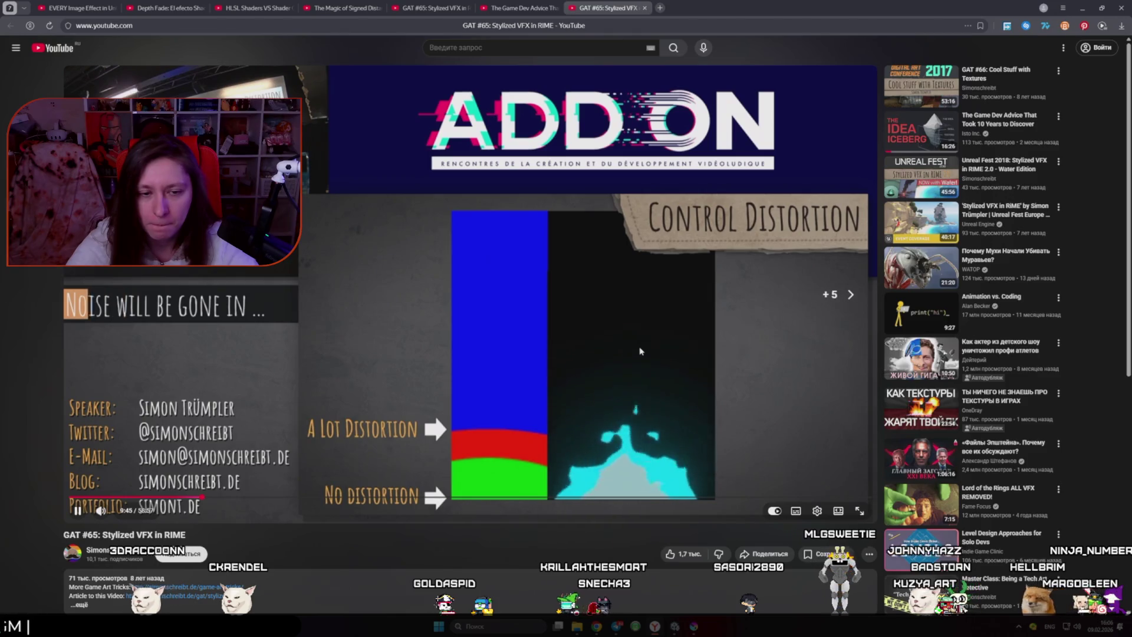
key("l")
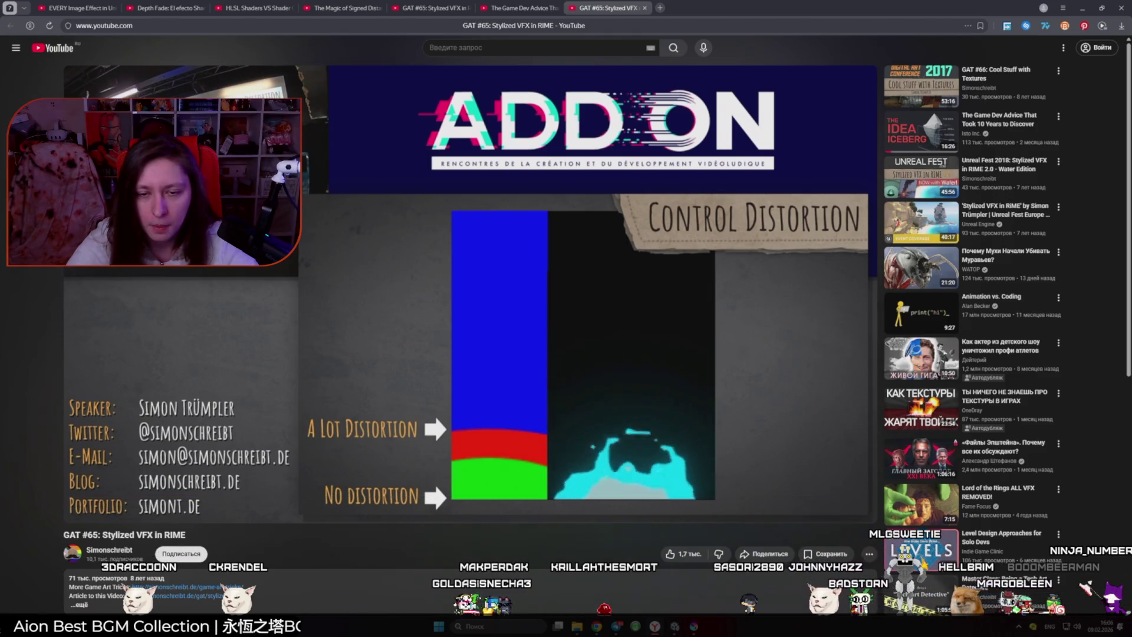
key("Right")
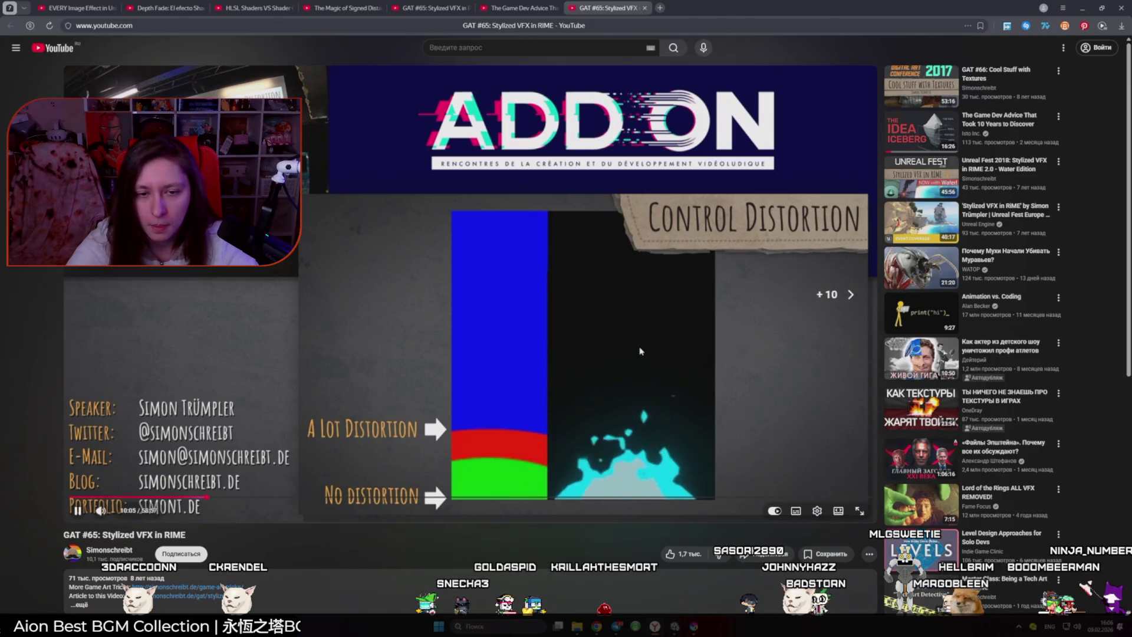
key("Right")
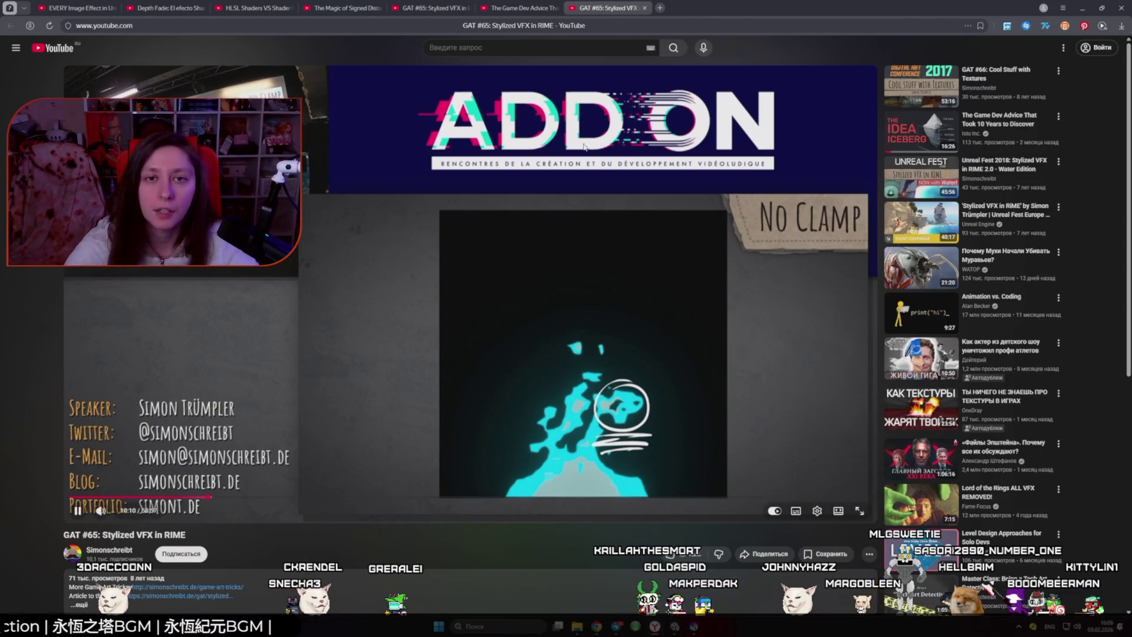
- Jump back to the Control Distortion part with voice translation on, pause, and return to Unity
mouse_move(456, 113)
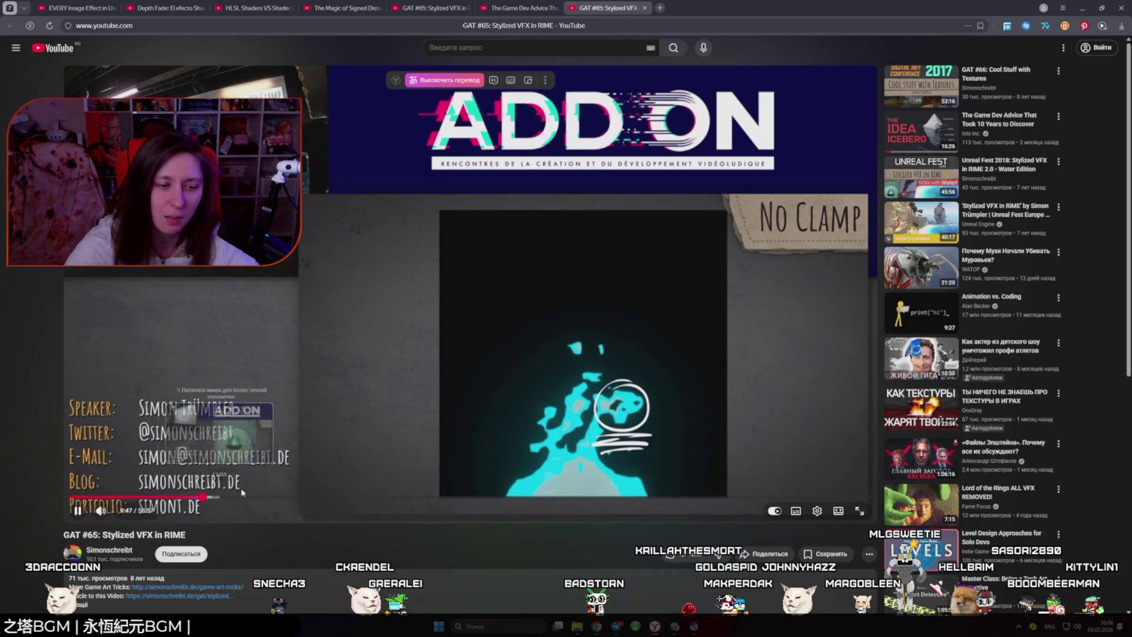
left_click(202, 497)
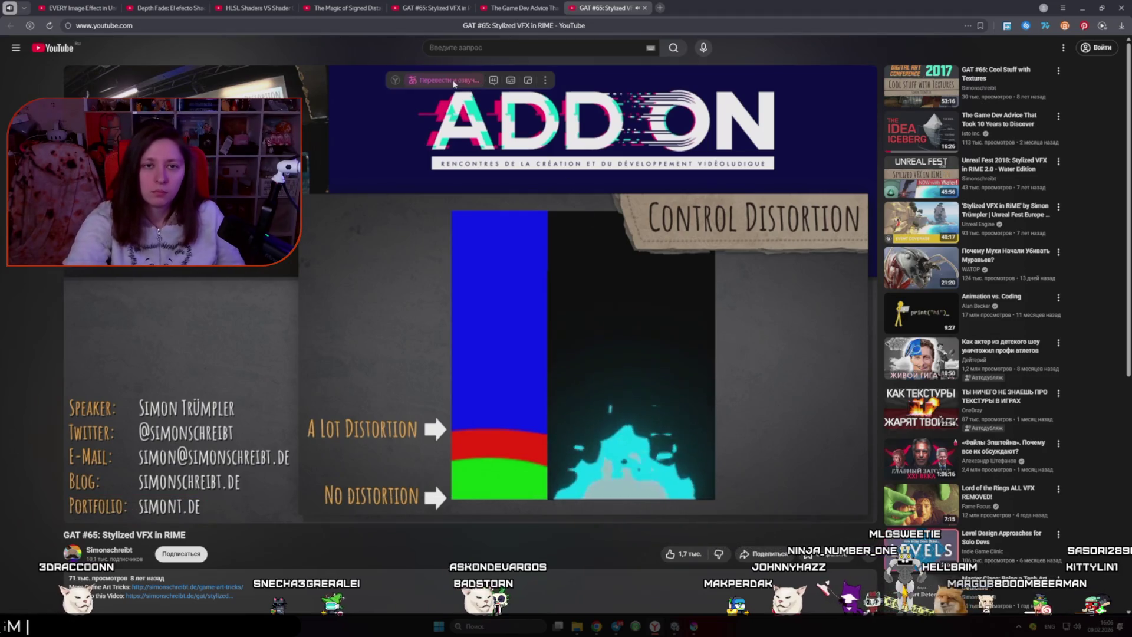
left_click(454, 82)
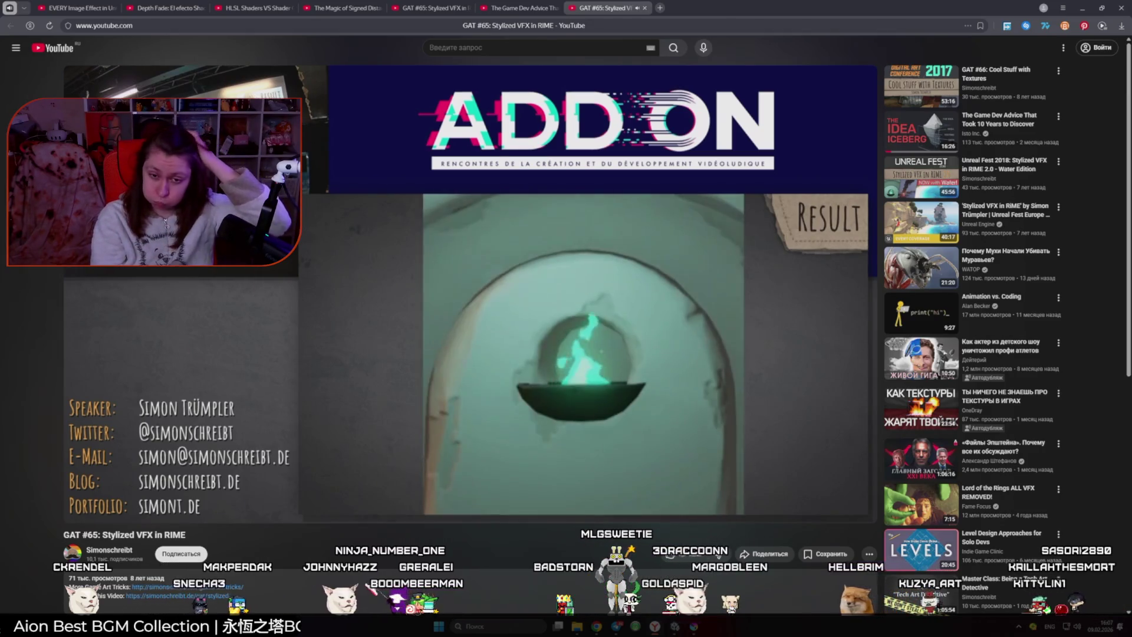
left_click(640, 323)
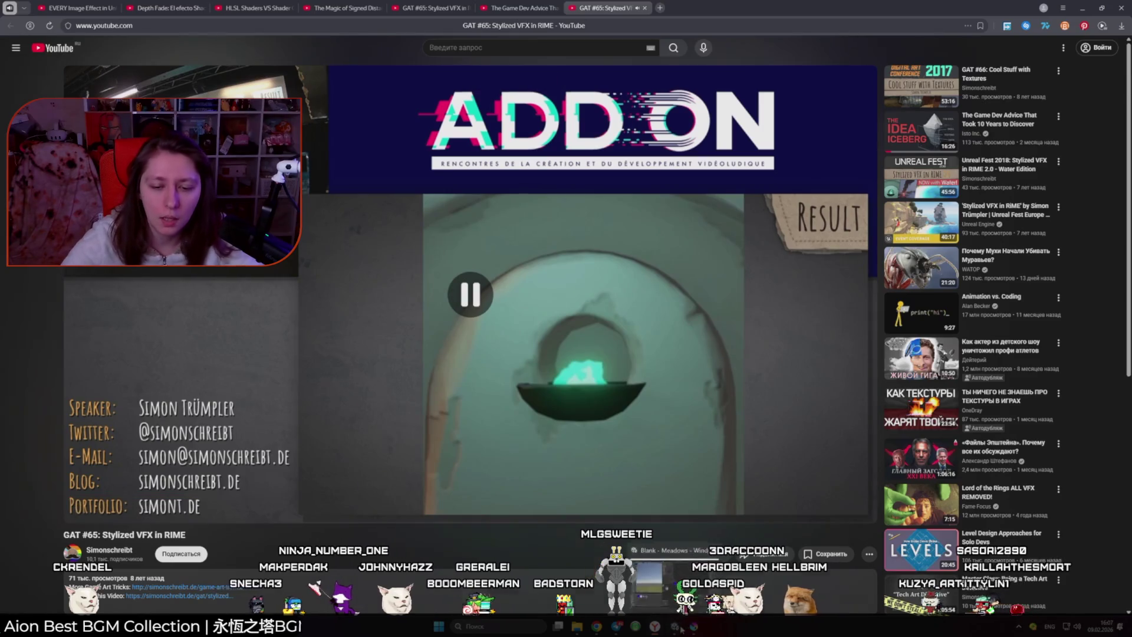
key("alt+Tab")
- Add a test Multiply node, lower its B value below 1, then delete it
left_click_drag(691, 371, 668, 393)
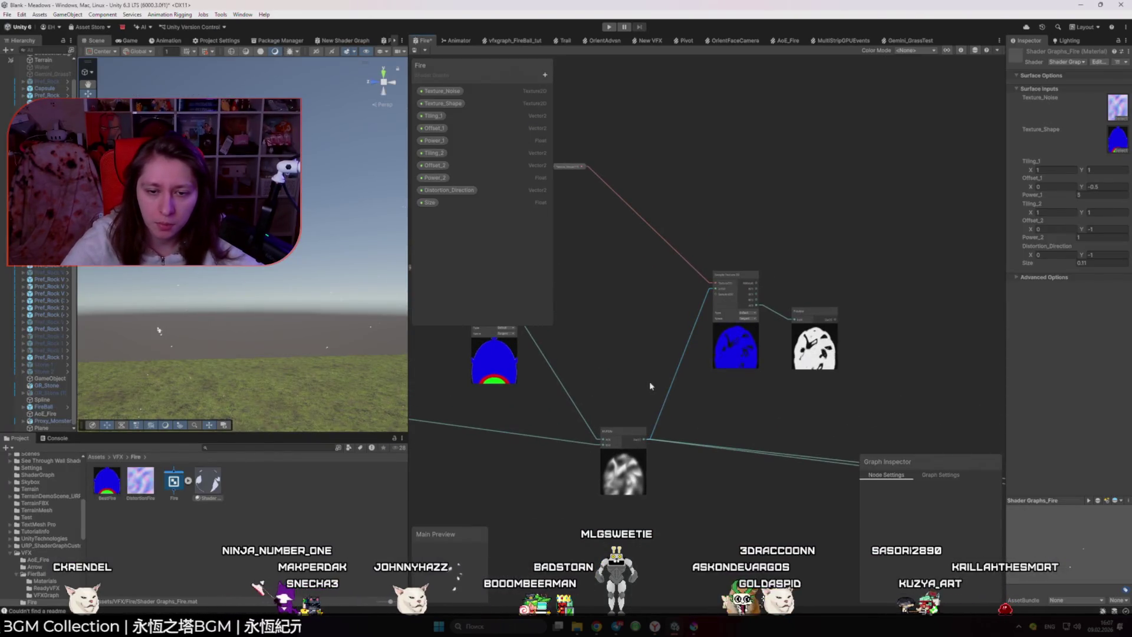
key("space")
type("multiply")
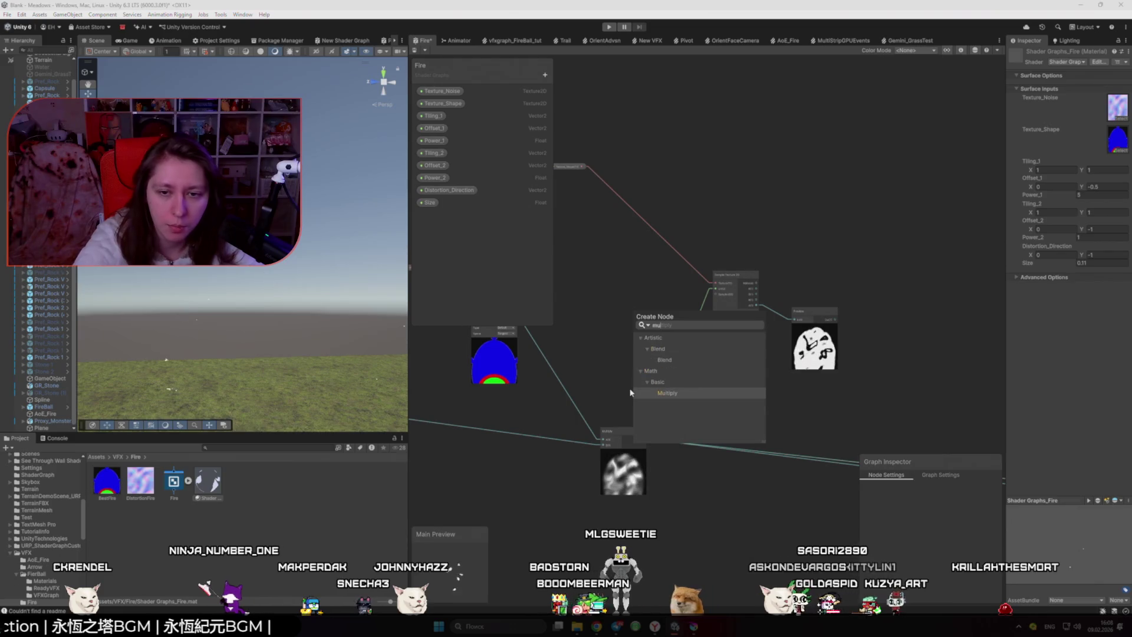
key("Return")
left_click_drag(670, 381, 682, 368)
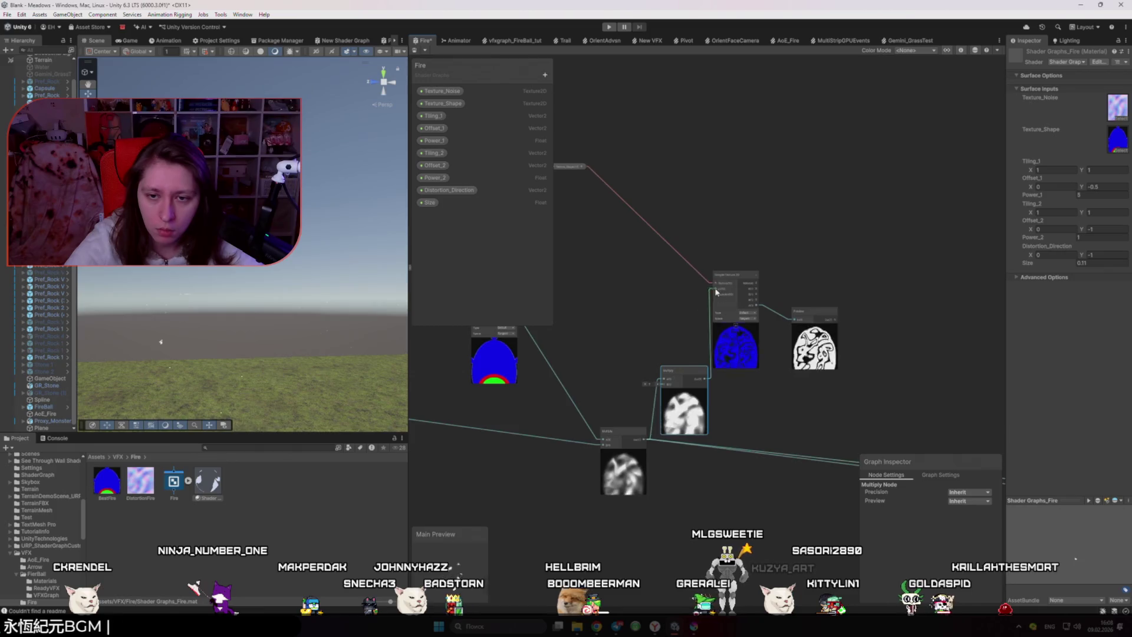
scroll(716, 292, "up", 5)
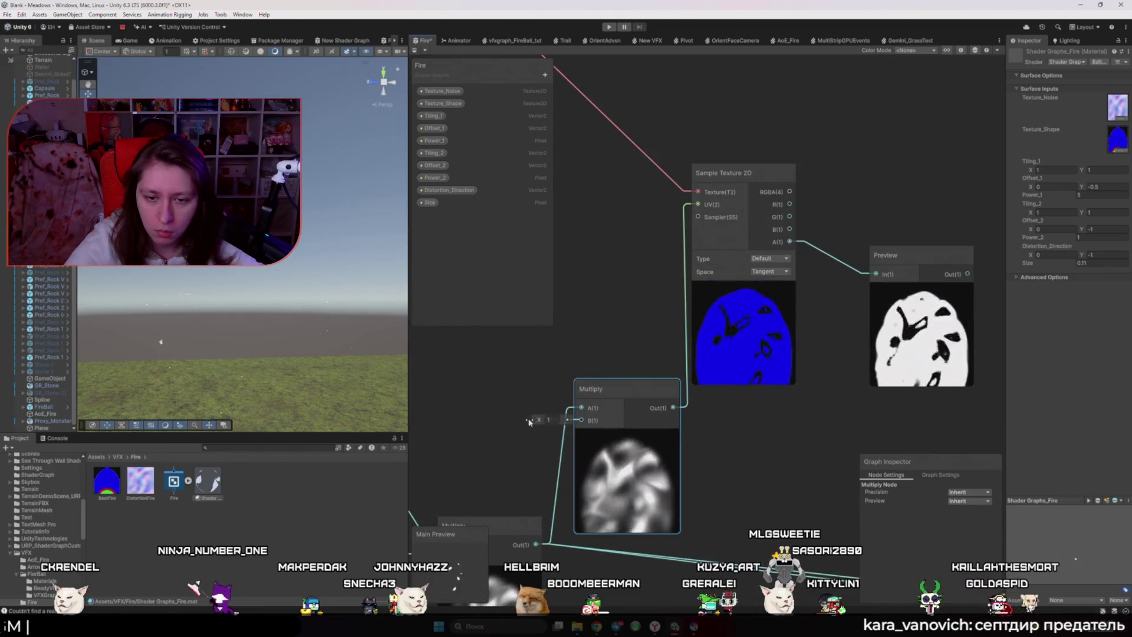
mouse_move(529, 422)
left_mouse_down()
mouse_move(517, 423)
mouse_move(528, 423)
left_mouse_up()
type("0.64")
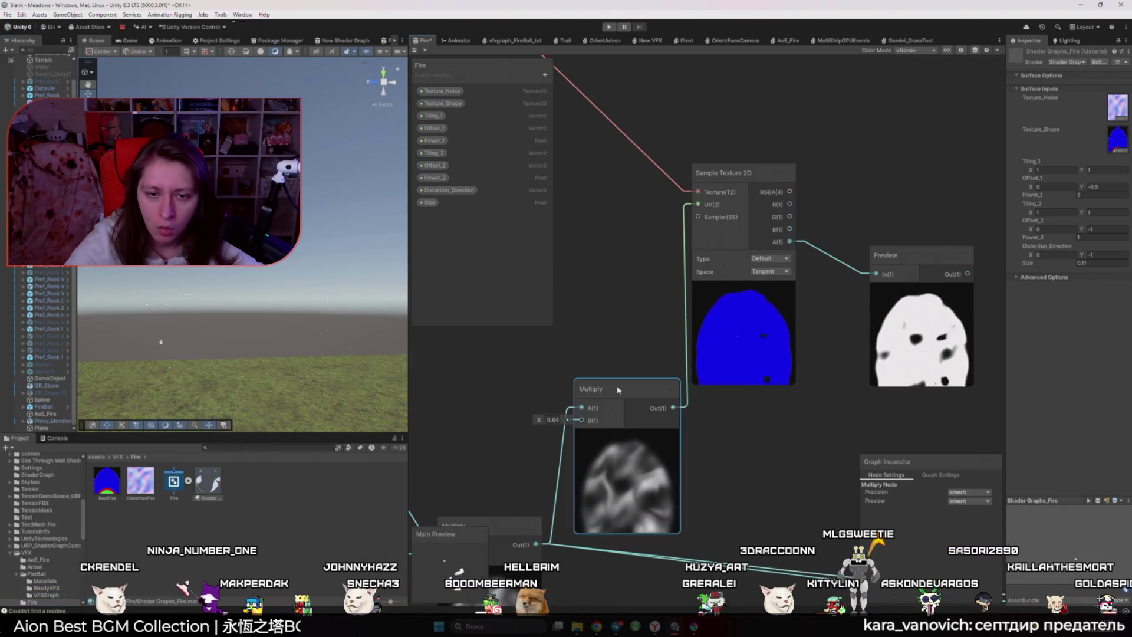
key("Delete")
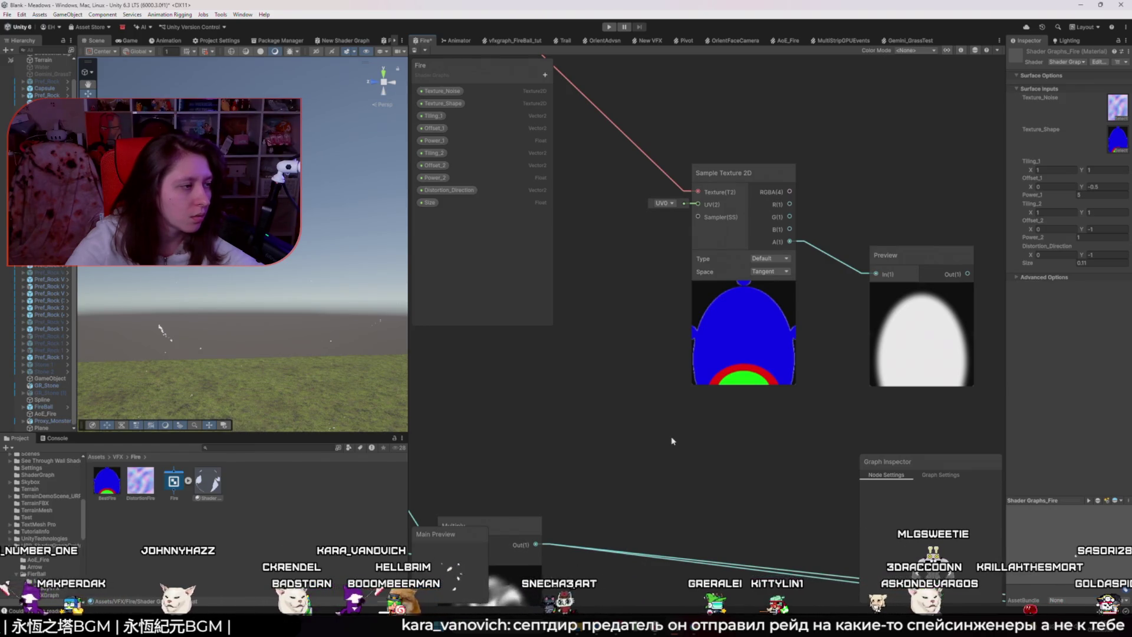
- Connect the noise Multiply output to the Sample Texture 2D UV input, then undo the connection
scroll(672, 441, "down", 5)
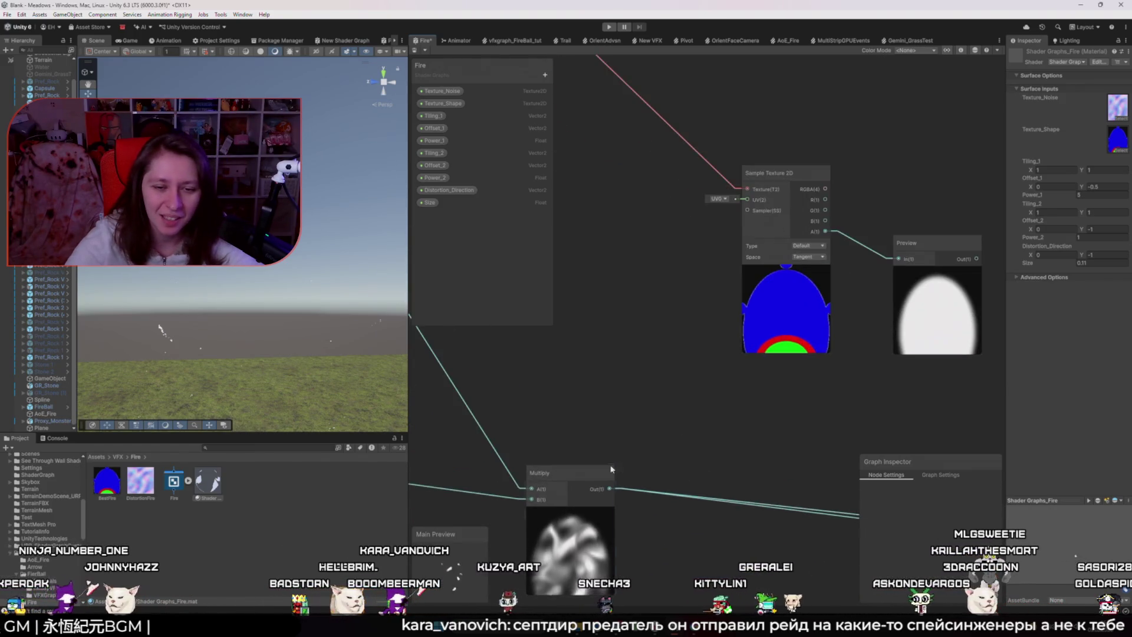
mouse_move(572, 470)
left_mouse_down()
mouse_move(536, 441)
mouse_move(508, 440)
left_mouse_up()
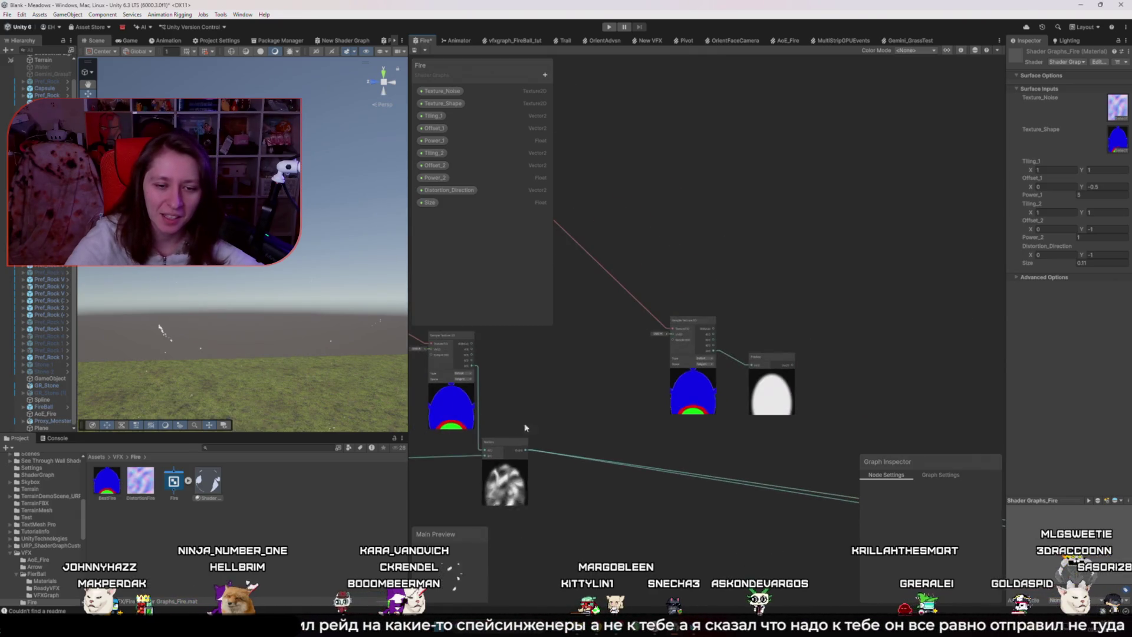
scroll(534, 335, "up", 1)
scroll(534, 335, "up", 4)
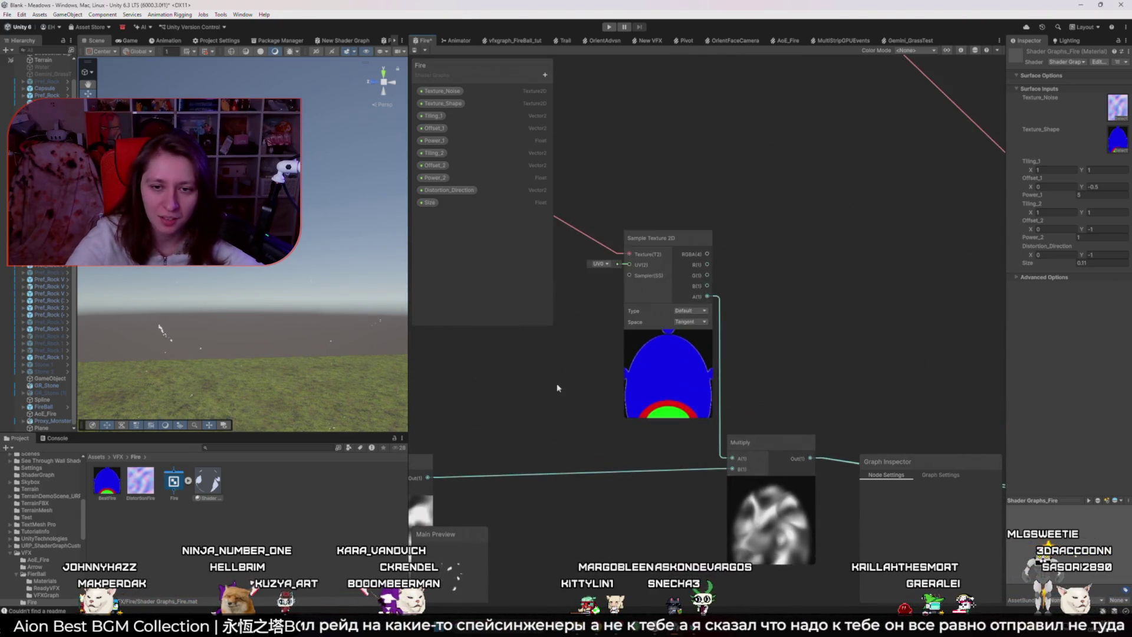
scroll(497, 408, "down", 3)
scroll(656, 423, "down", 3)
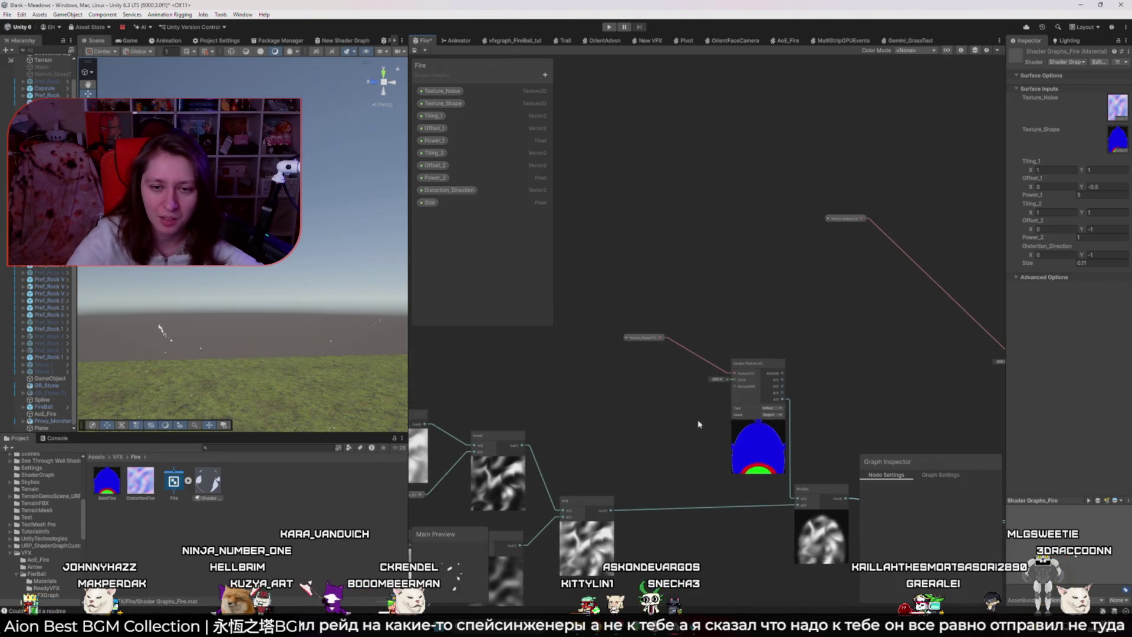
scroll(655, 423, "up", 3)
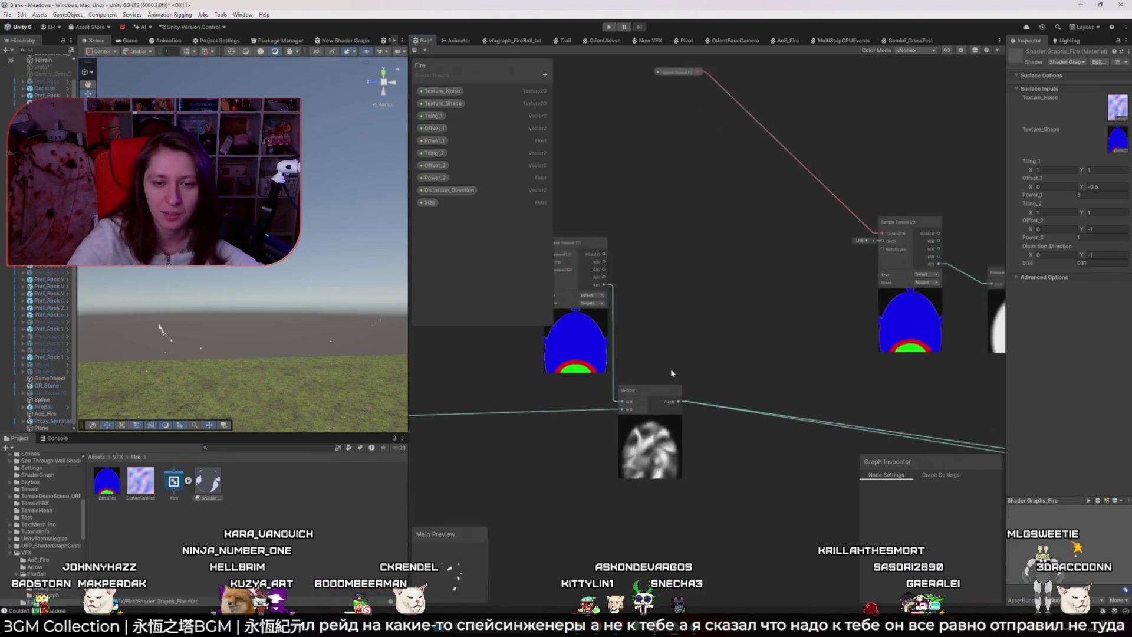
left_click_drag(716, 396, 542, 422)
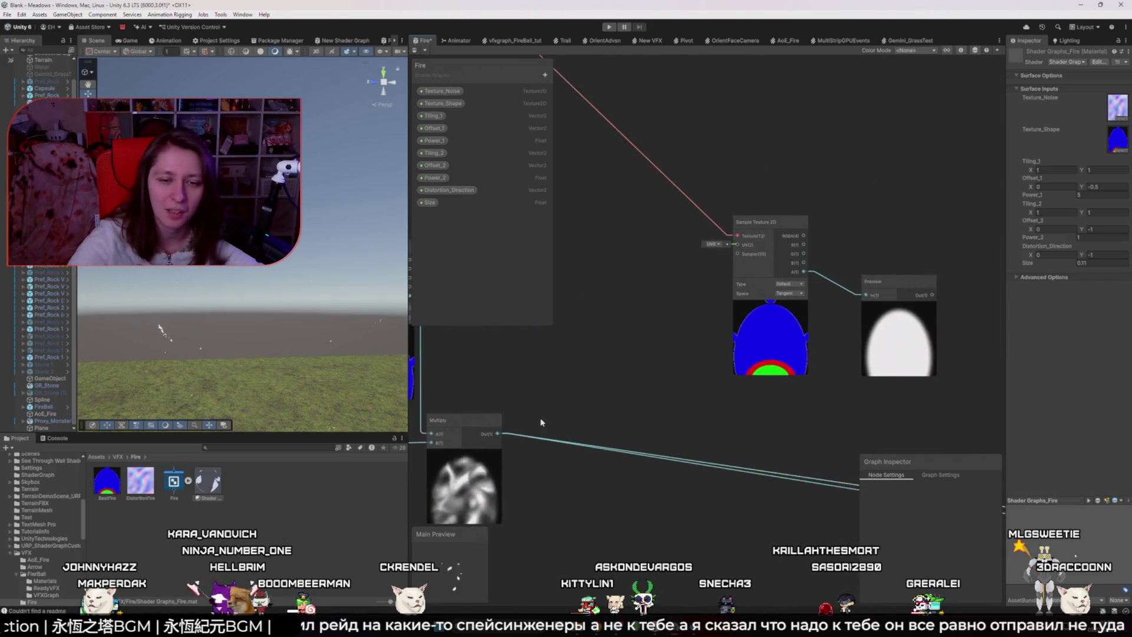
left_click_drag(712, 306, 736, 244)
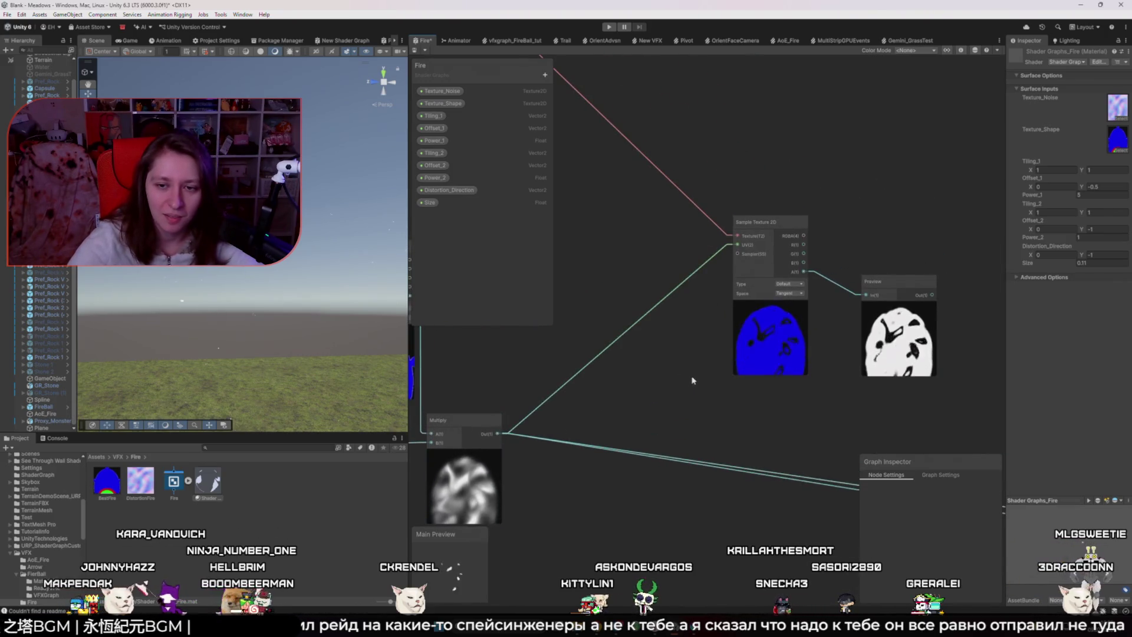
left_click_drag(694, 402, 613, 420)
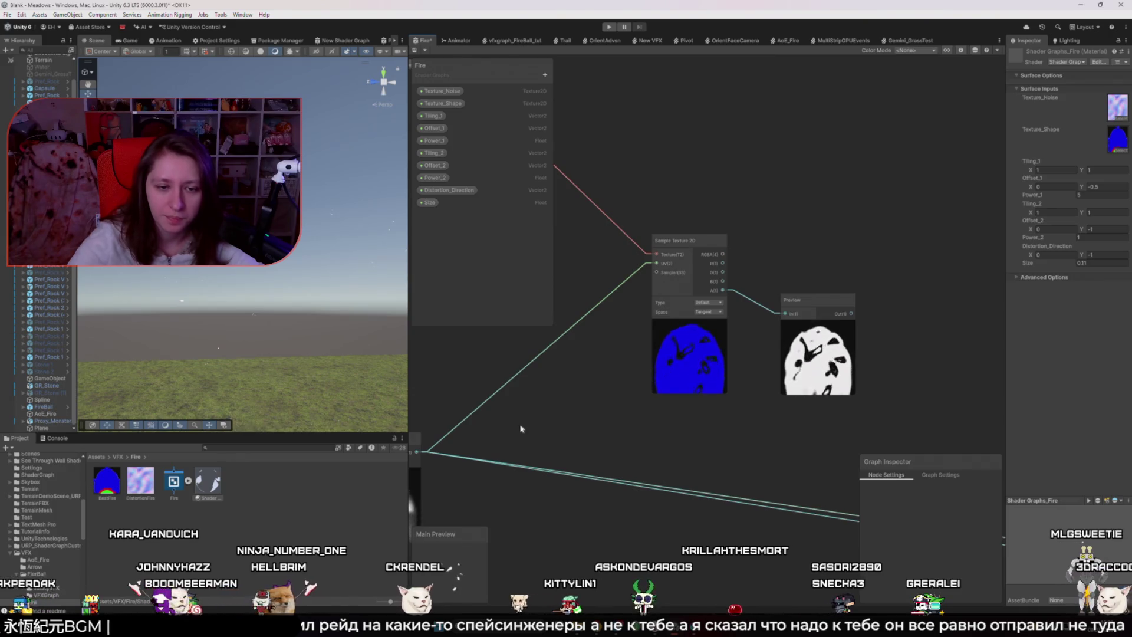
mouse_move(482, 423)
left_mouse_down()
mouse_move(563, 382)
mouse_move(628, 409)
left_mouse_up()
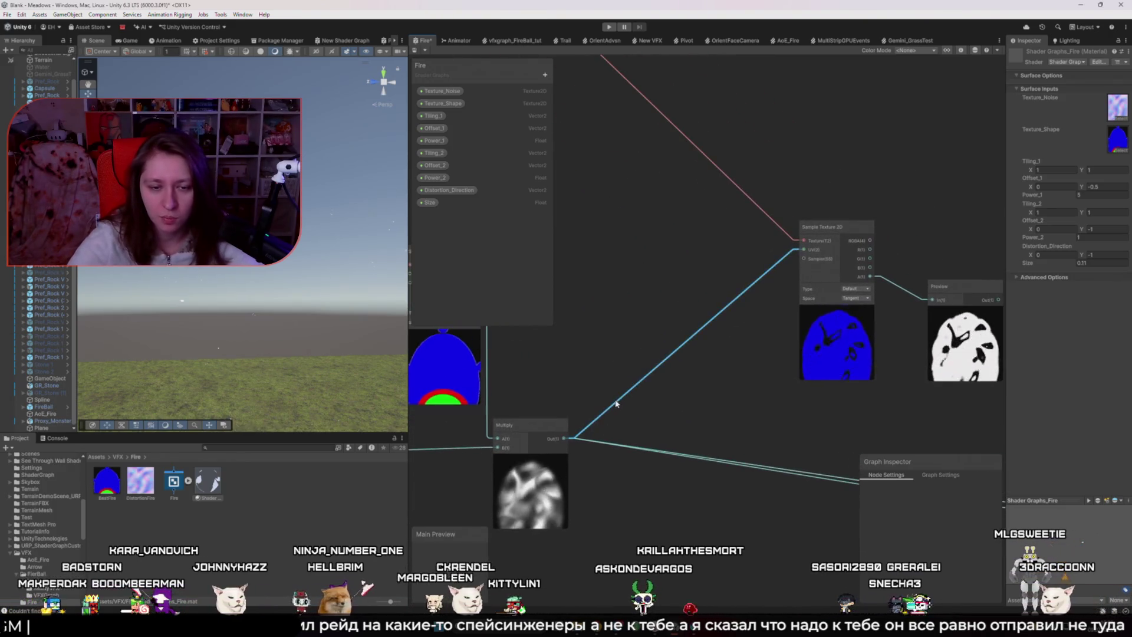
key("ctrl+z")
- Insert a Power node after the noise Multiply and lower its exponent from 2 to about 0.83
key("space")
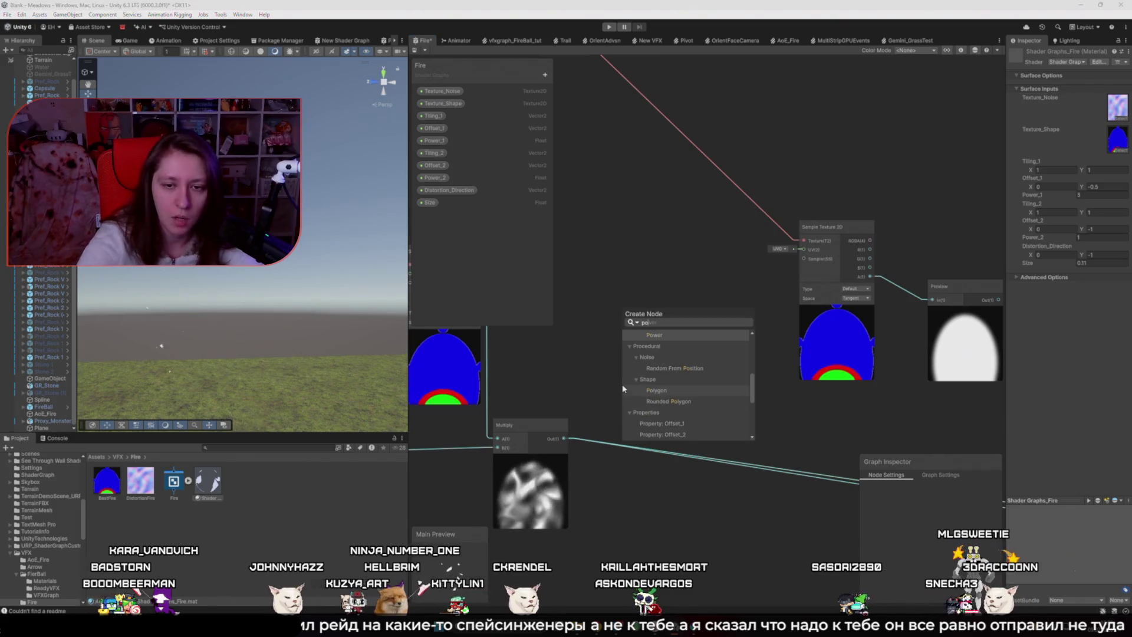
type("pow")
key("Return")
mouse_move(649, 391)
left_mouse_down()
mouse_move(655, 401)
mouse_move(681, 317)
left_mouse_up()
mouse_move(564, 439)
left_mouse_down()
mouse_move(659, 324)
mouse_move(804, 249)
left_mouse_up()
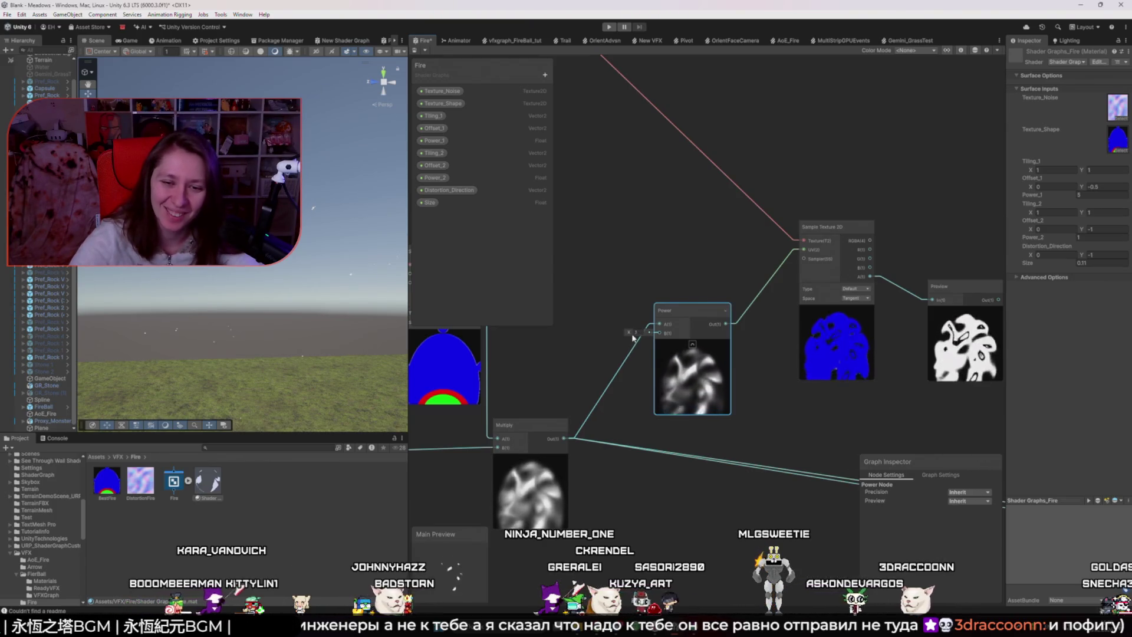
mouse_move(628, 332)
left_mouse_down()
mouse_move(605, 337)
mouse_move(623, 336)
mouse_move(614, 331)
left_mouse_up()
- Delete the Power node and pan to the left-hand texture nodes
scroll(616, 331, "down", 5)
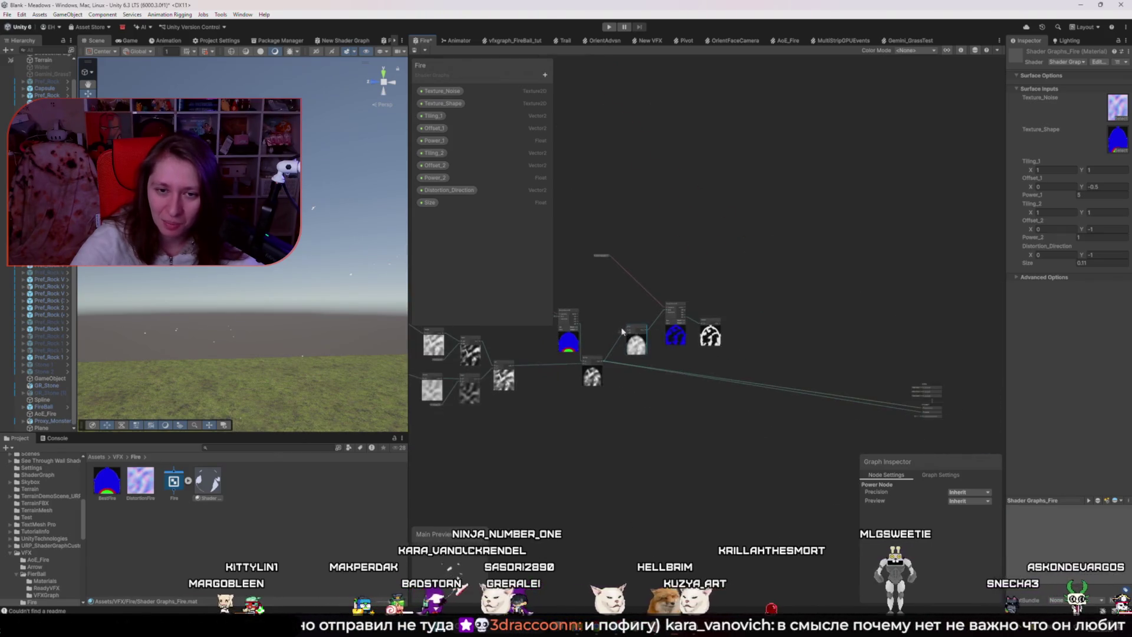
key("Delete")
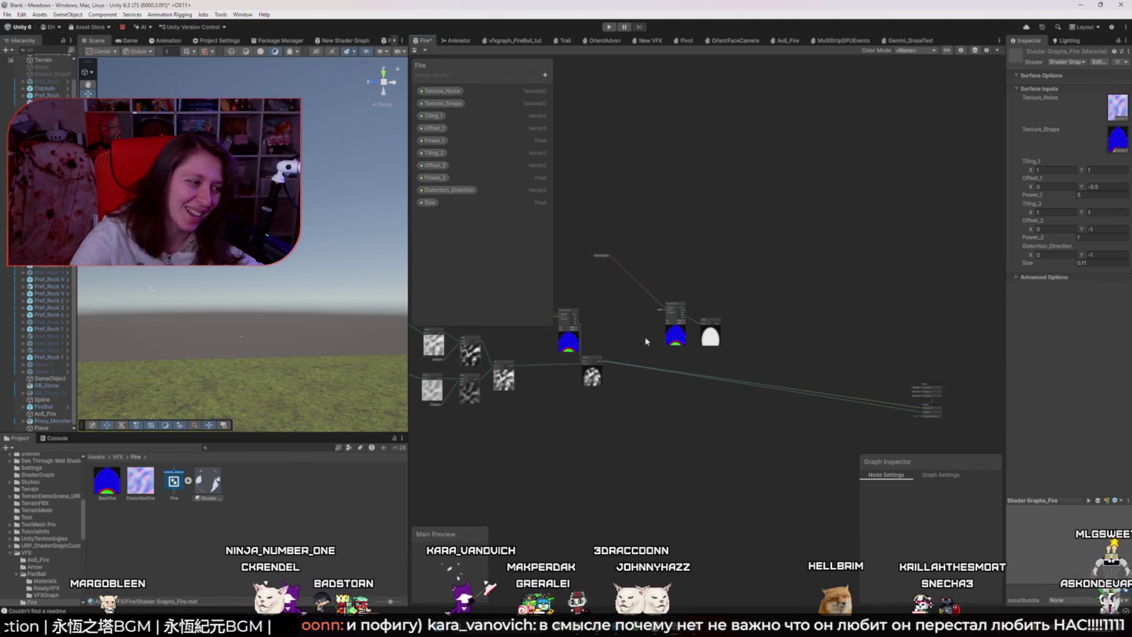
scroll(646, 341, "up", 2)
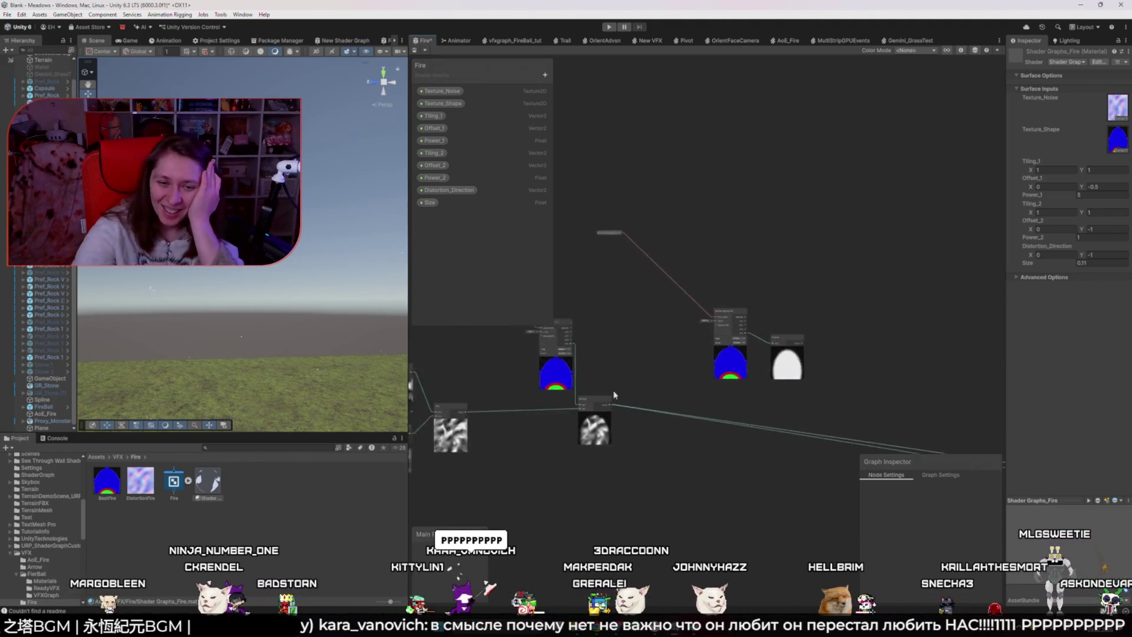
left_click_drag(685, 371, 737, 365)
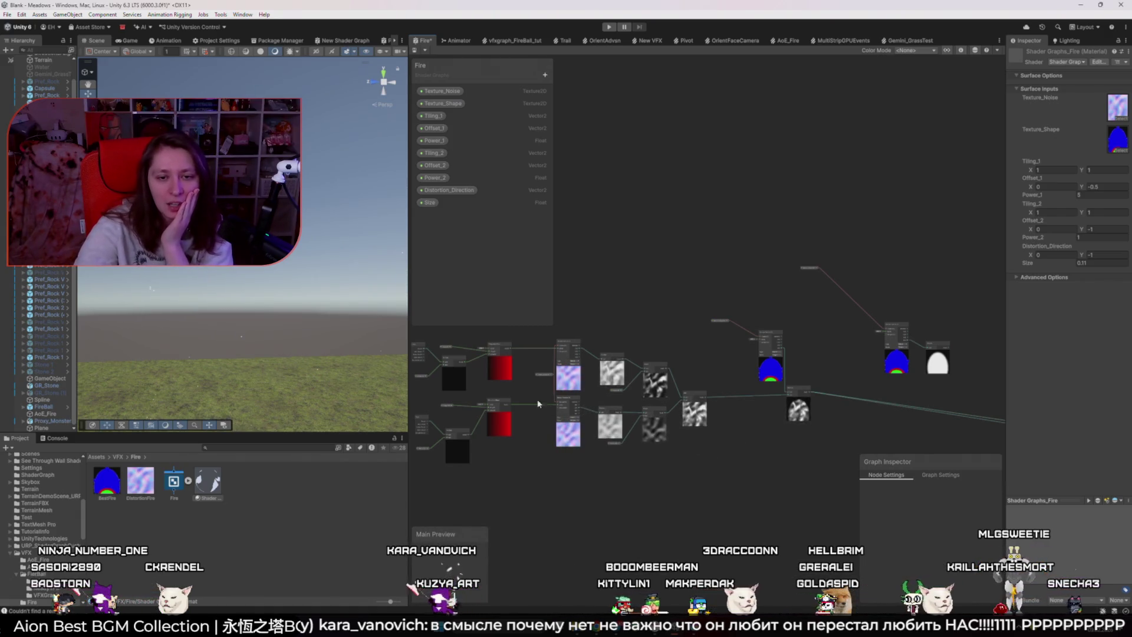
left_click_drag(547, 443, 624, 450)
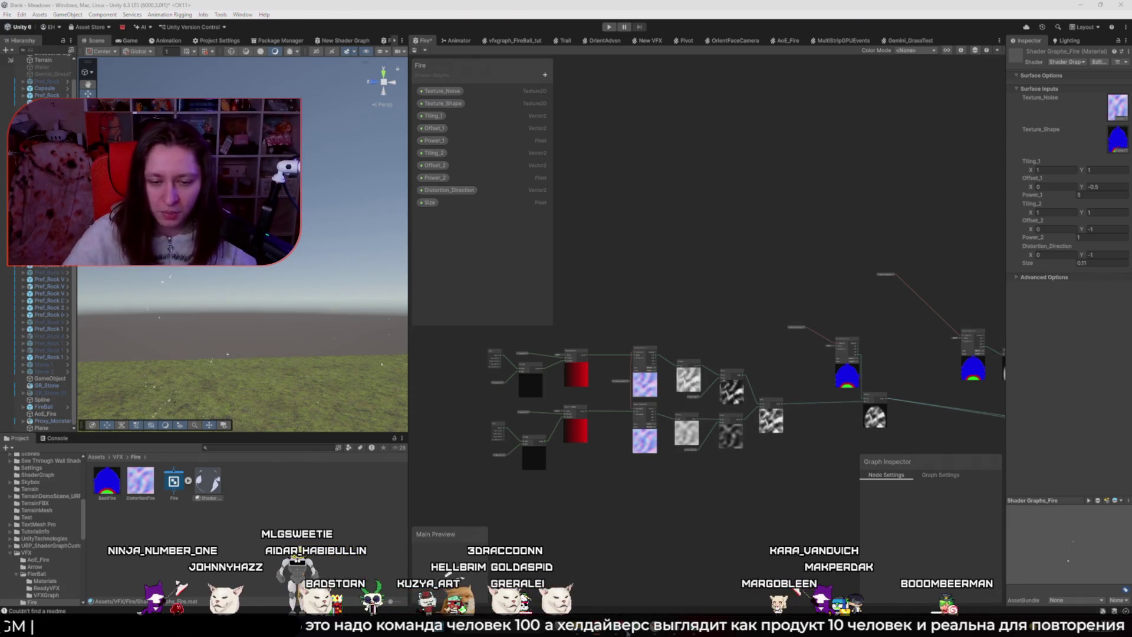
- Rewind the RIME talk to 6:31, skip 10 s to the UV Modification slide, pause, and return to Unity
mouse_move(607, 633)
left_click(549, 580)
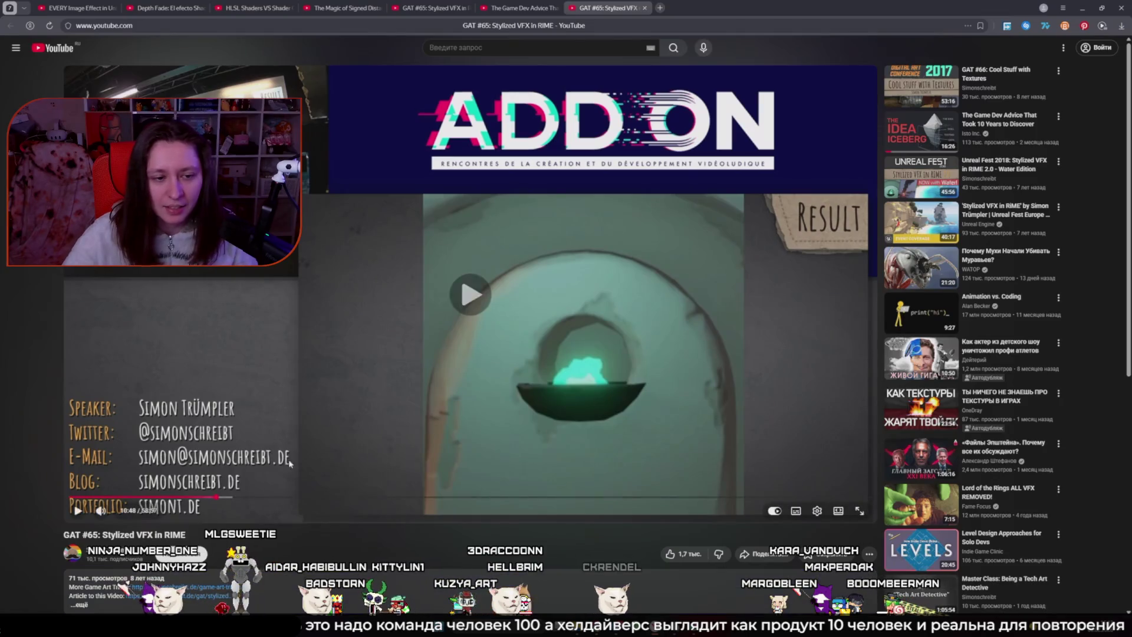
mouse_move(223, 502)
left_mouse_down()
mouse_move(242, 502)
mouse_move(152, 502)
left_mouse_up()
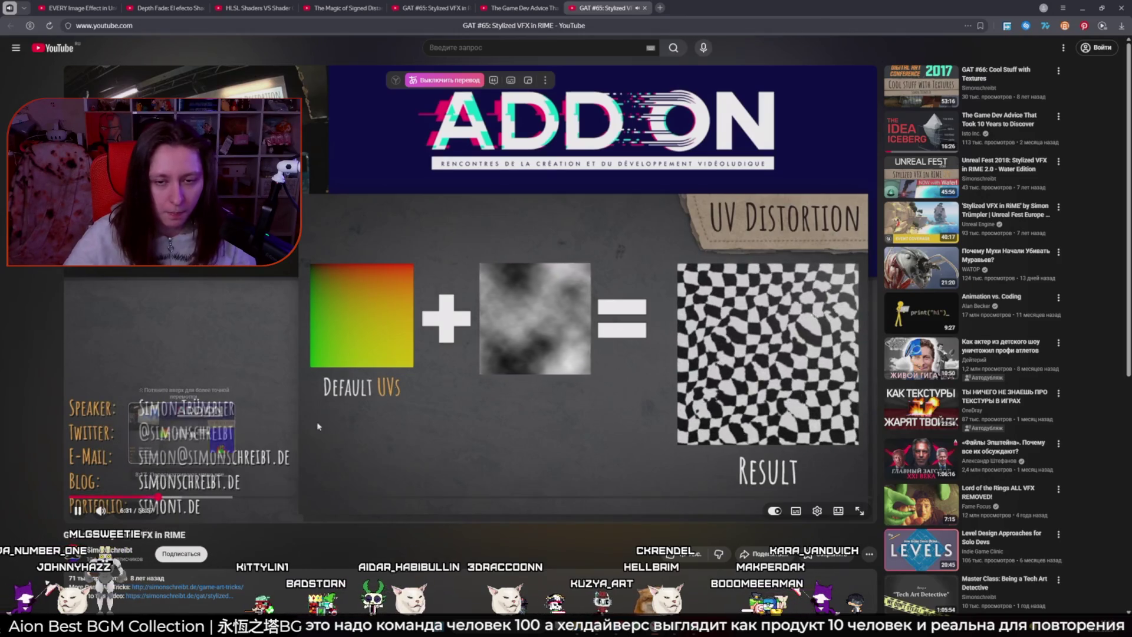
left_click(515, 329)
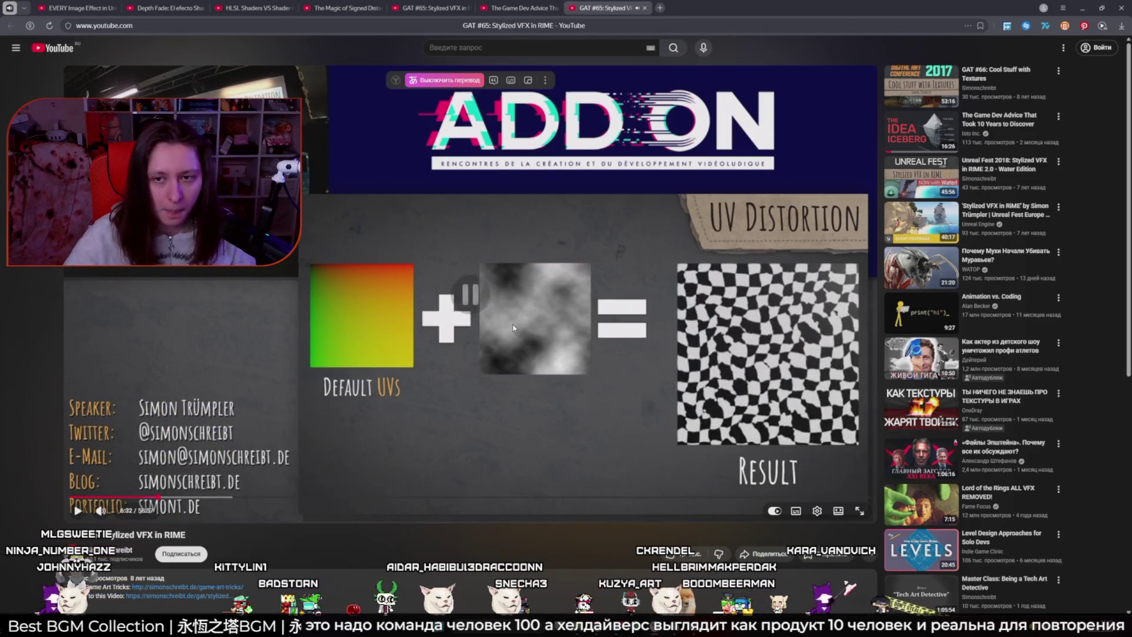
left_click(520, 327)
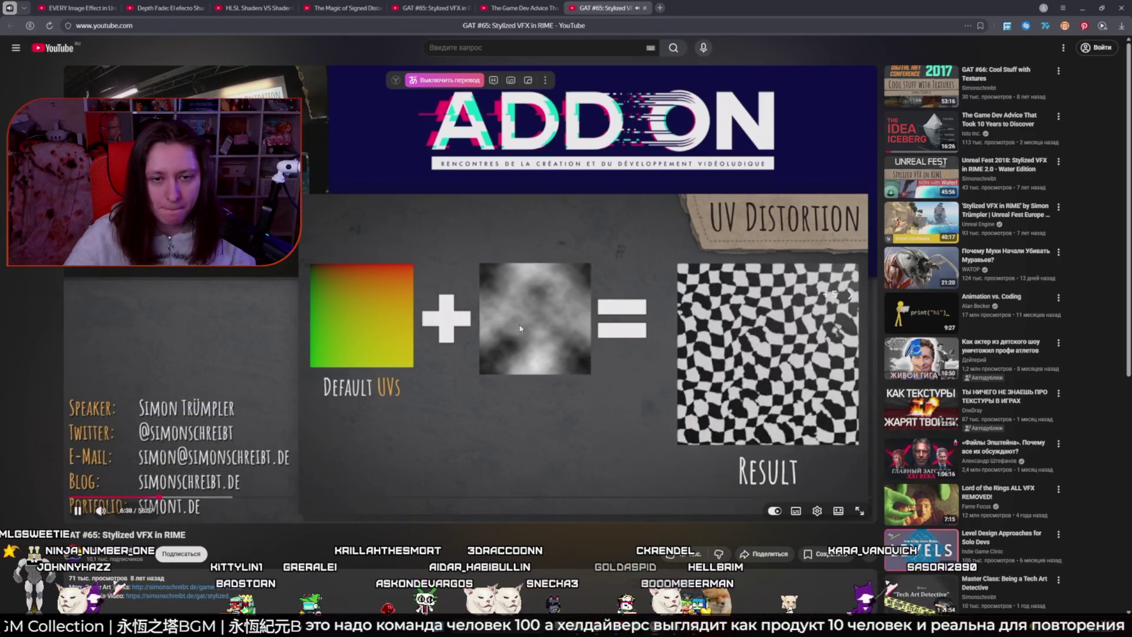
key("l")
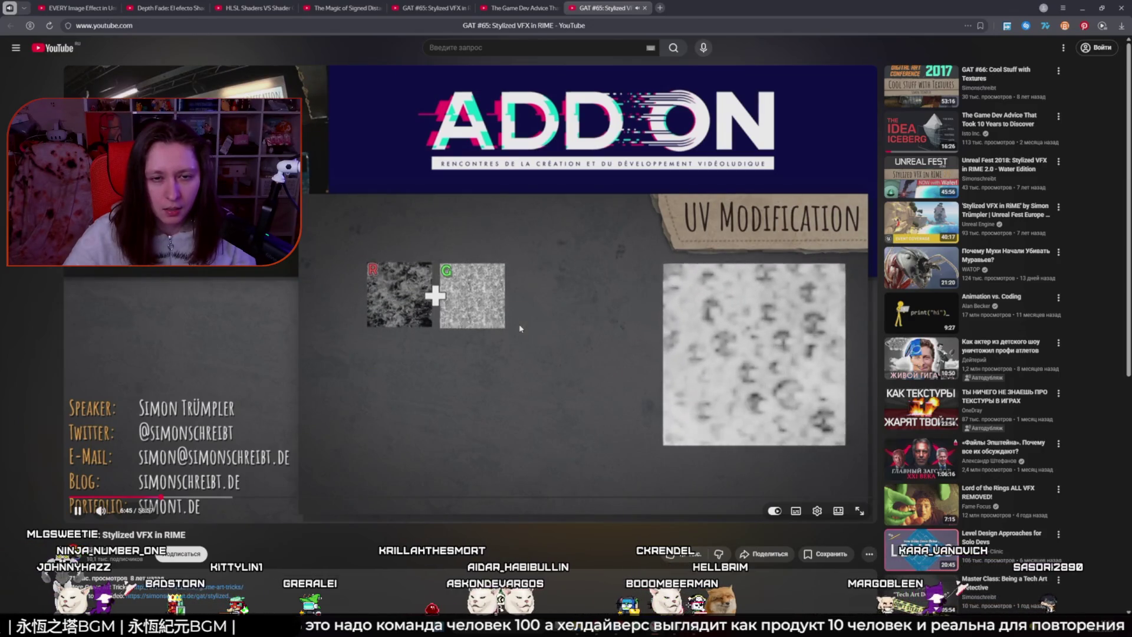
left_click(520, 328)
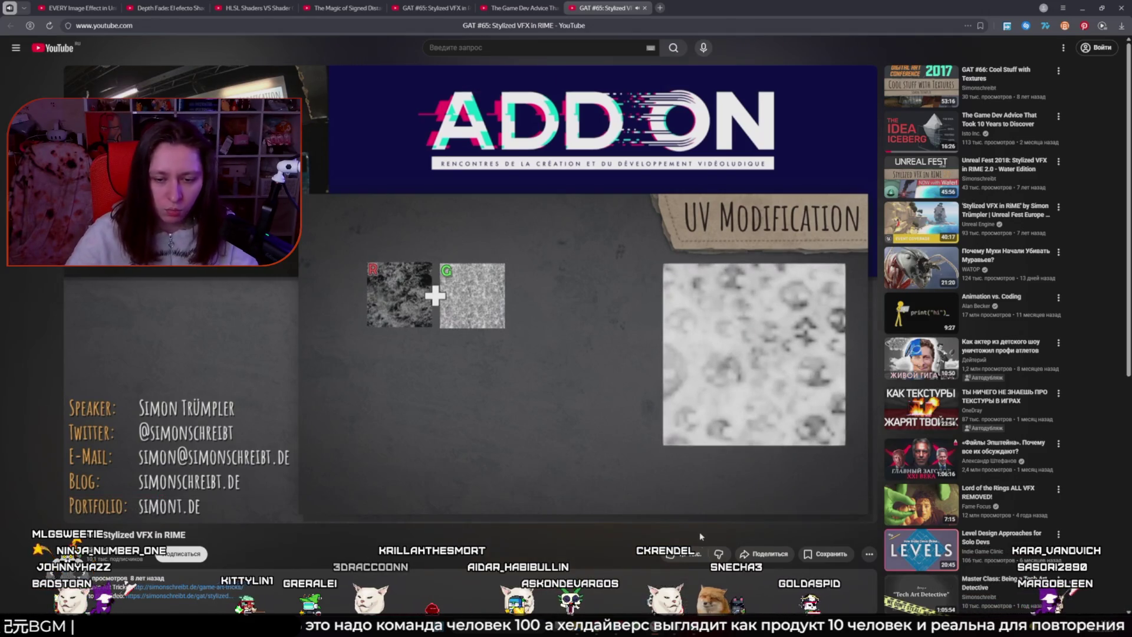
key("alt+Tab")
key("alt+Tab")
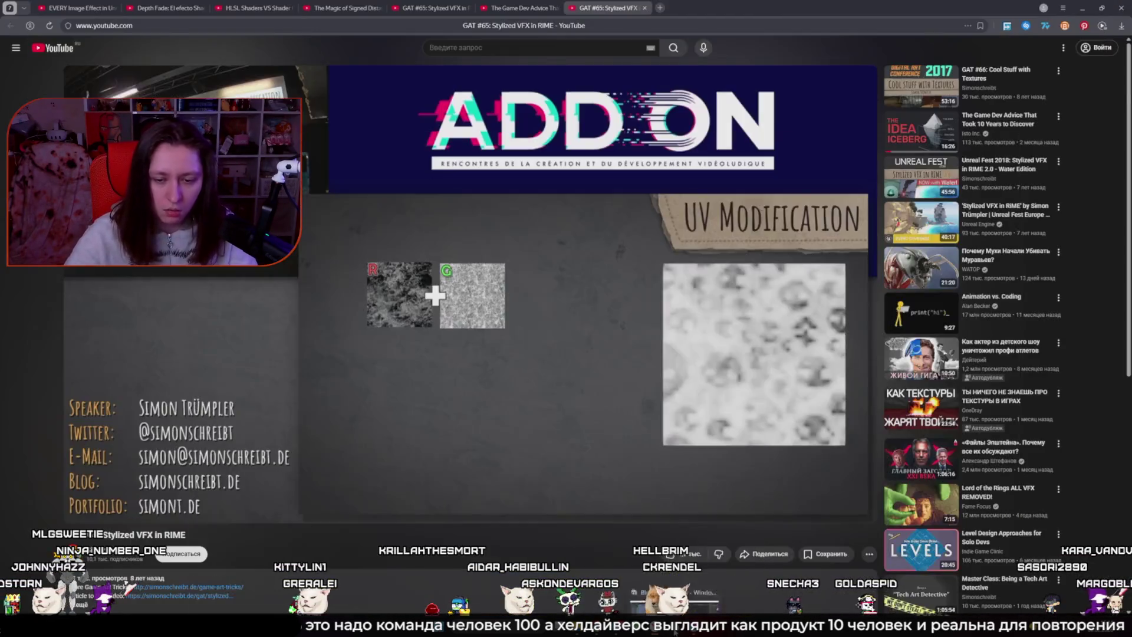
key("alt+Tab")
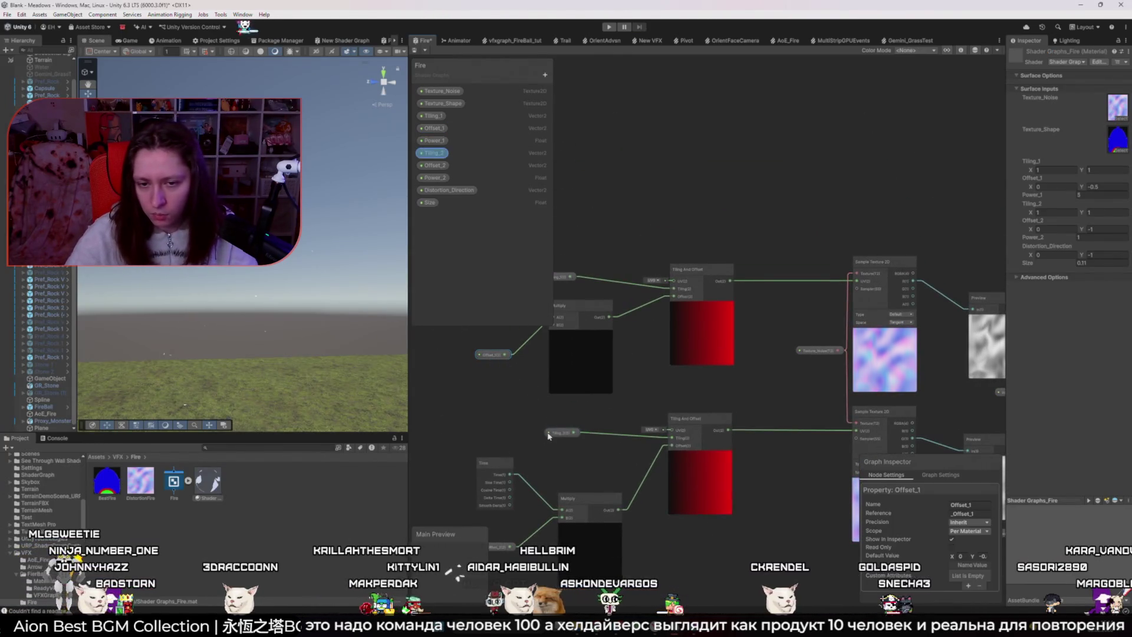
- Inspect the Offset_2 property's settings and bring the whole noise node chain into view
left_click(435, 165)
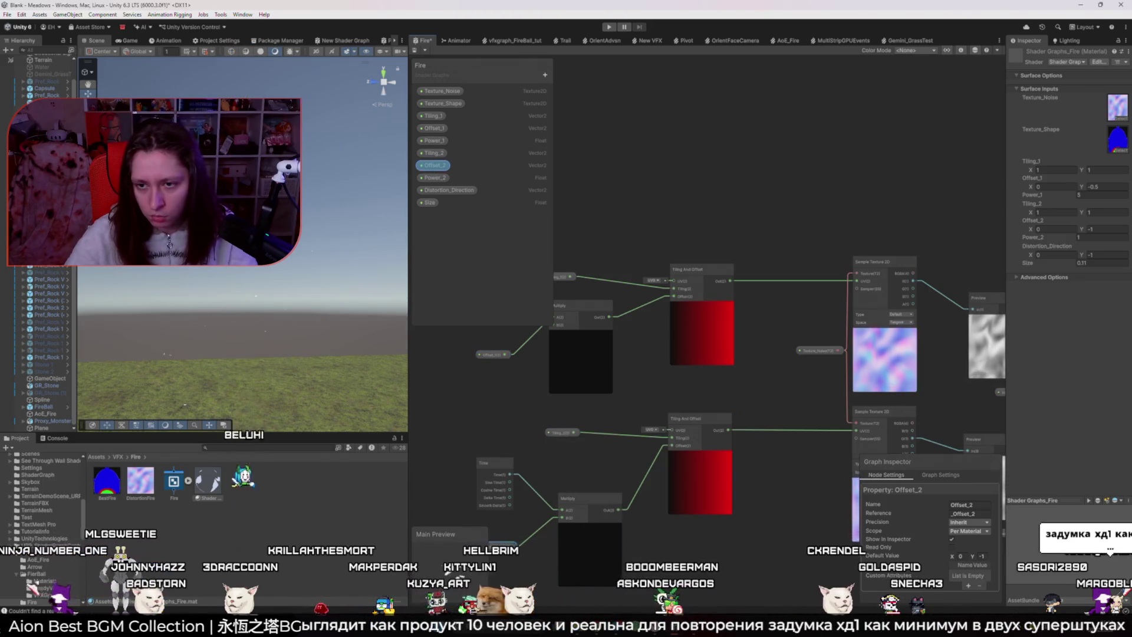
scroll(708, 354, "down", 3)
left_click_drag(943, 413, 690, 424)
left_click(804, 441)
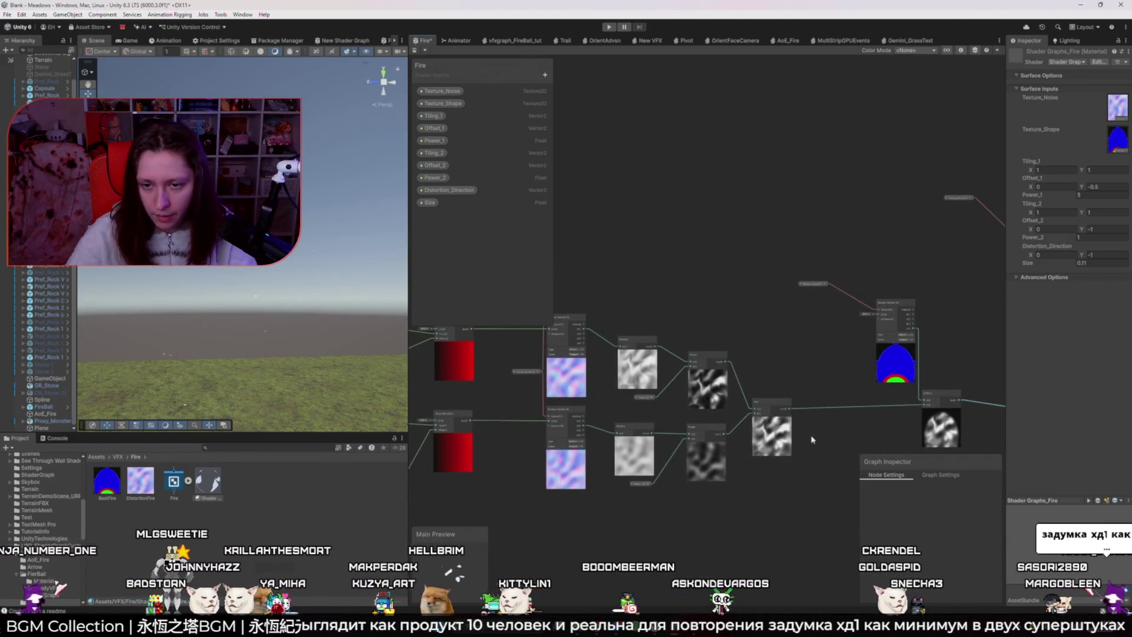
- Skip the talk forward to the mask multiply slide, pause it, and return to Unity
left_click(566, 628)
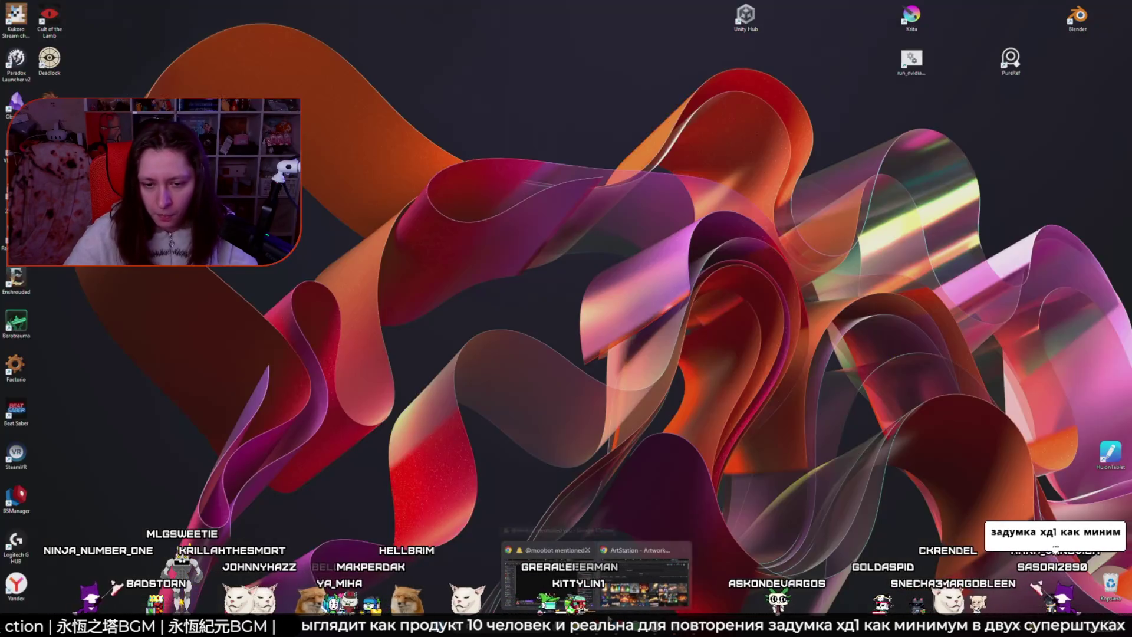
key("Right")
key("Right")
key("Right")
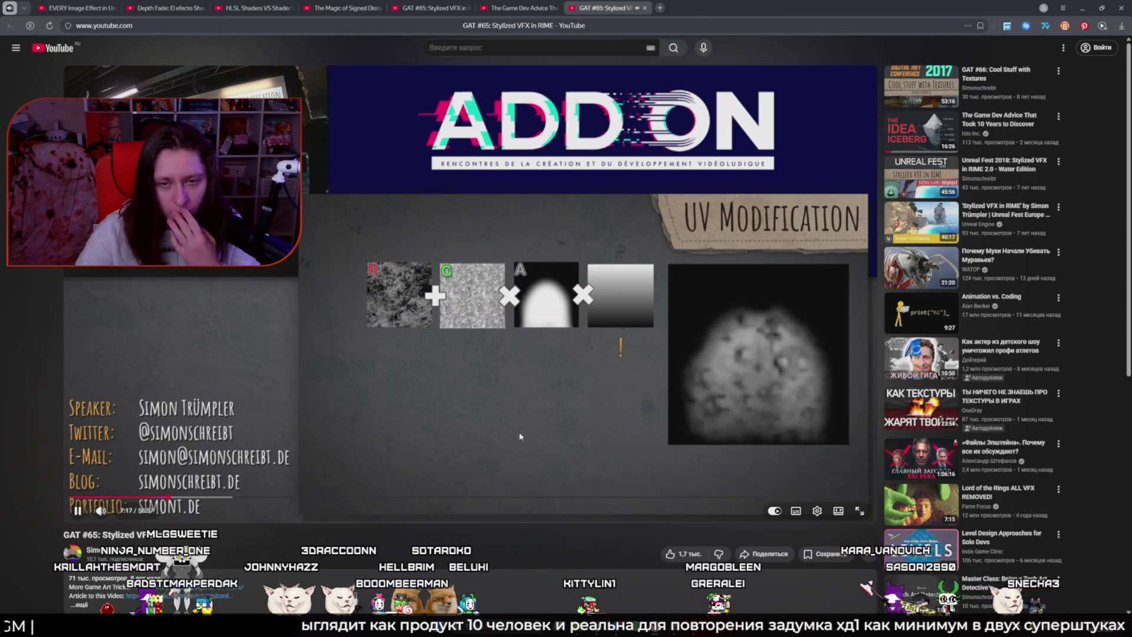
key("space")
key("alt+Tab")
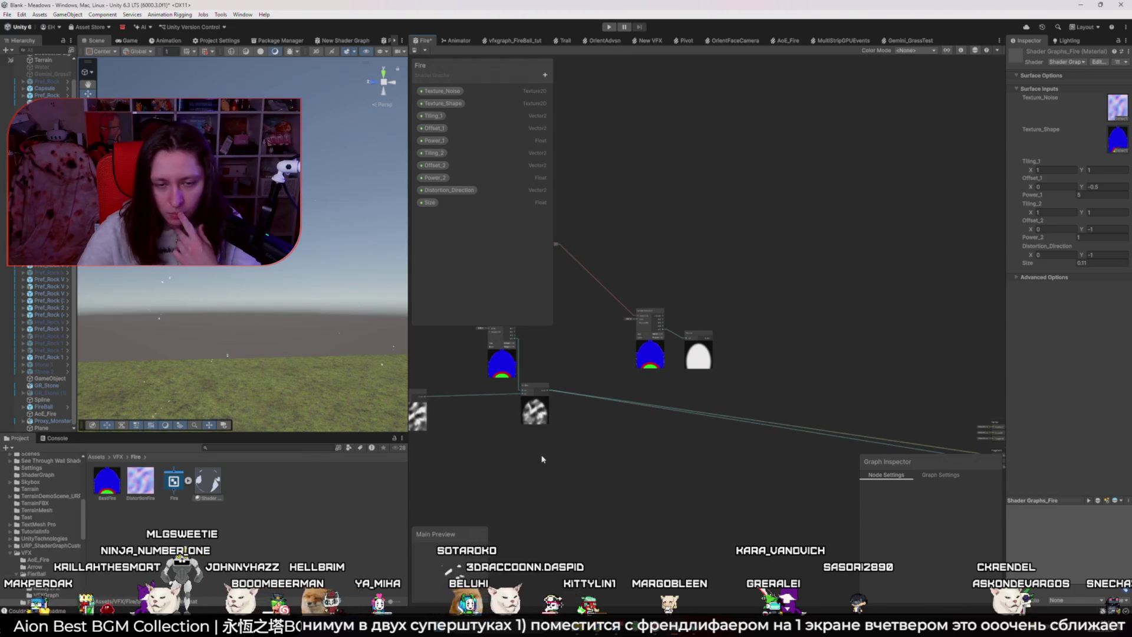
- Set the Power_2 property's Default Value to 3 and check the reshaped flame mask
left_click_drag(543, 460, 658, 502)
scroll(699, 490, "up", 1)
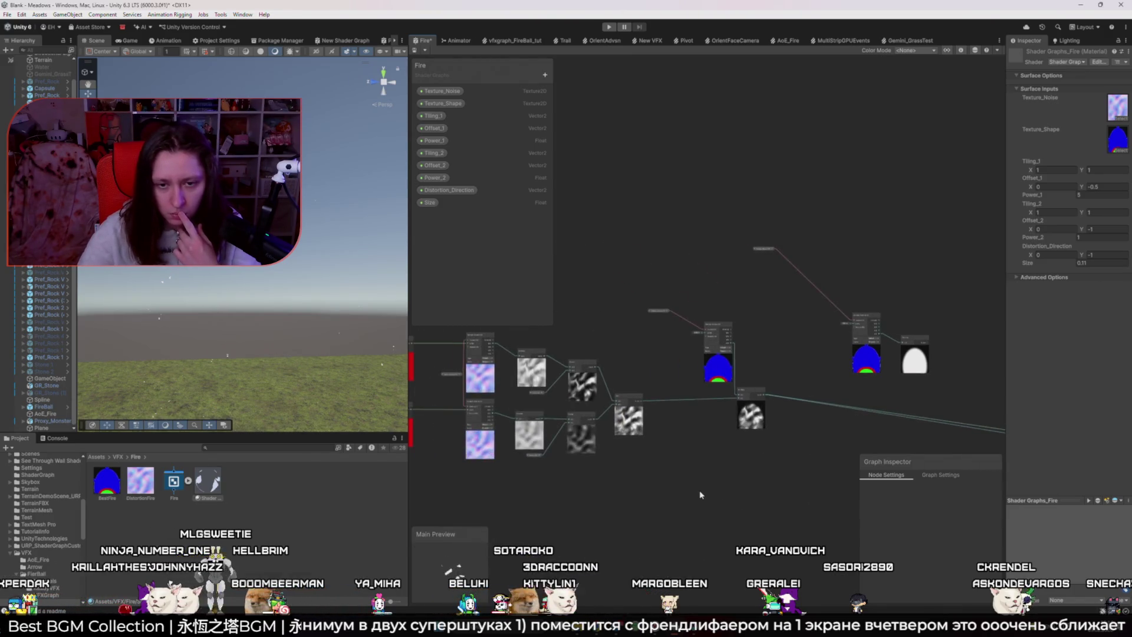
scroll(699, 490, "up", 1)
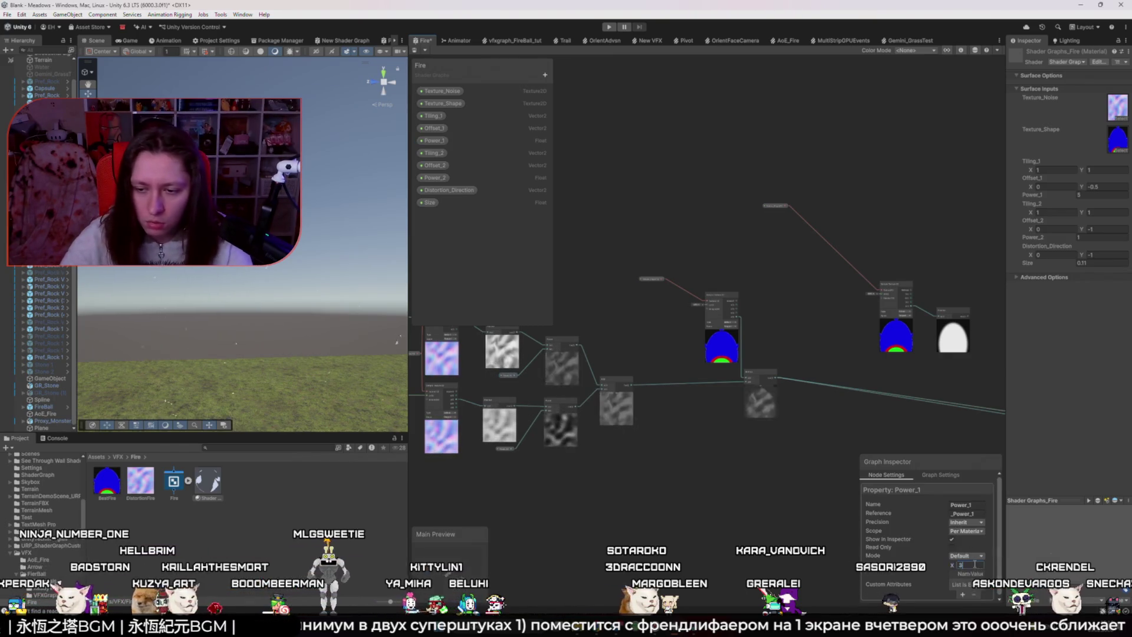
left_click(435, 178)
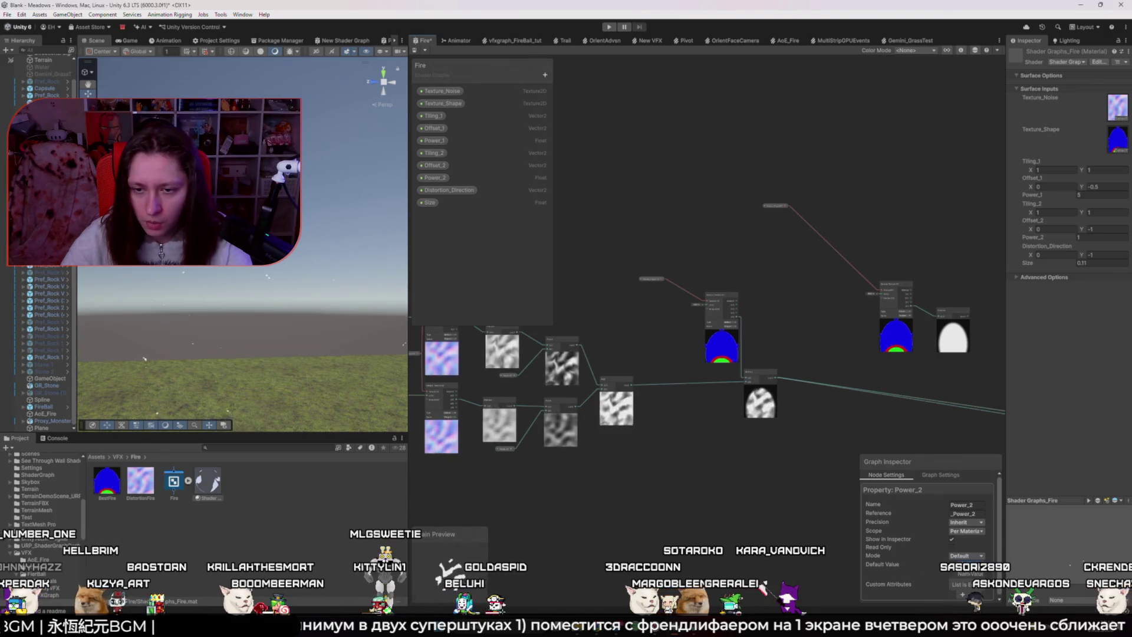
left_click(970, 564)
type("3")
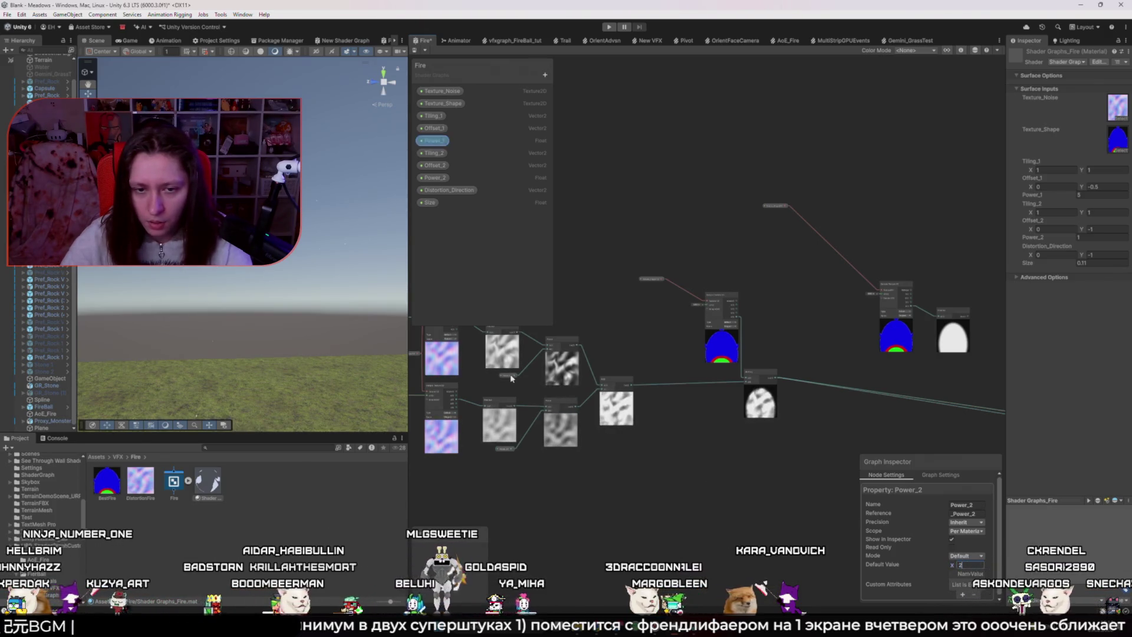
scroll(767, 395, "up", 8)
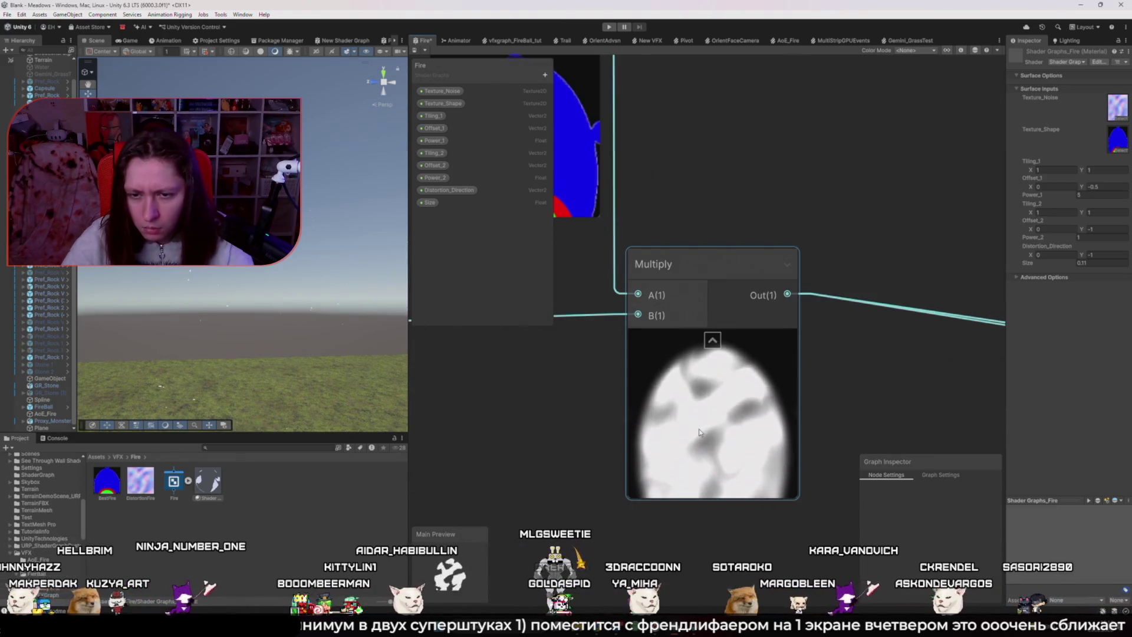
scroll(701, 428, "down", 5)
scroll(699, 433, "down", 3)
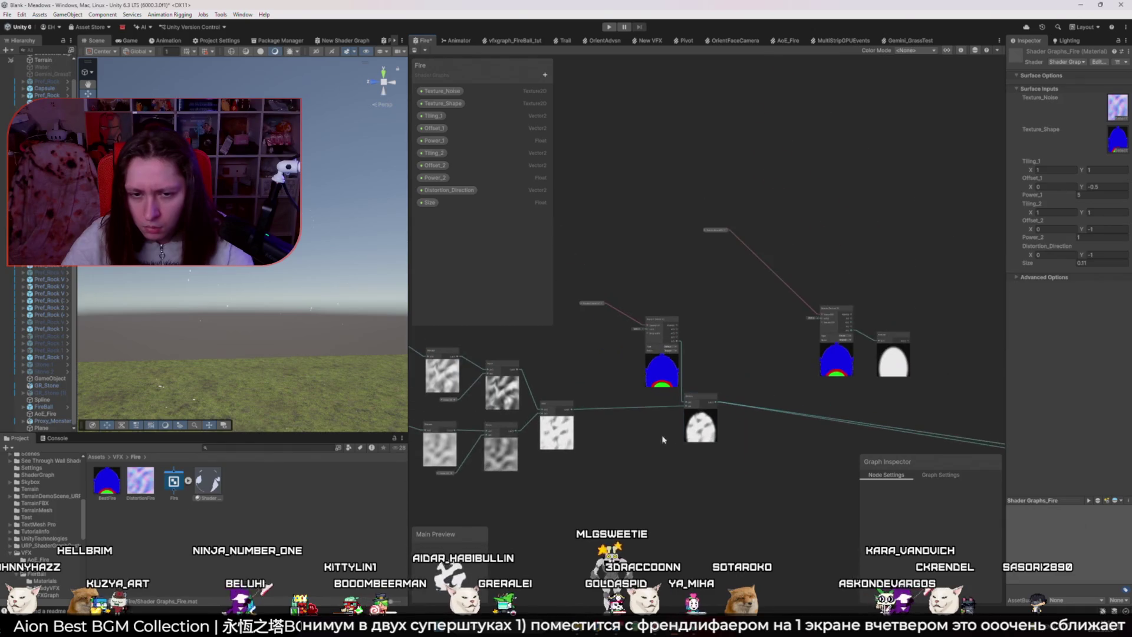
left_click_drag(579, 447, 600, 451)
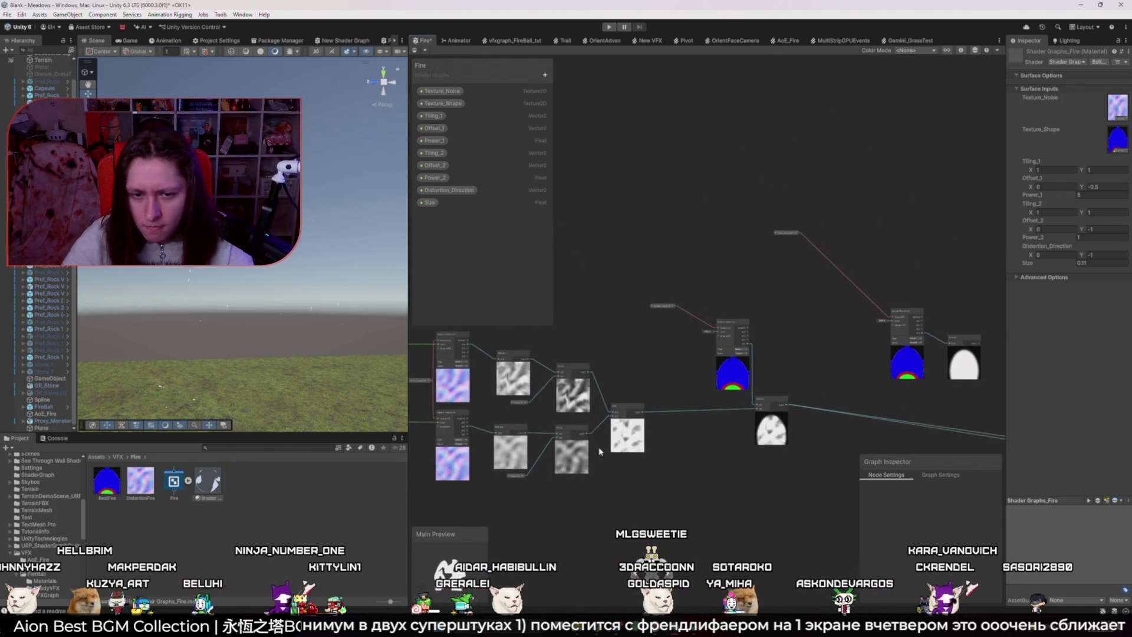
left_click(522, 473)
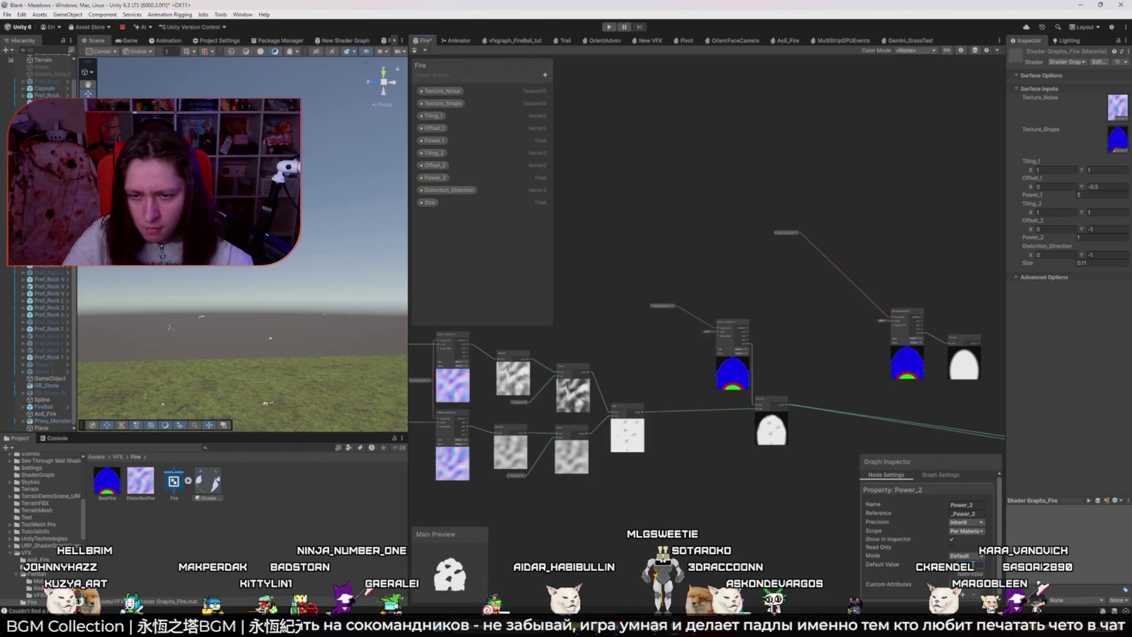
scroll(798, 458, "up", 5)
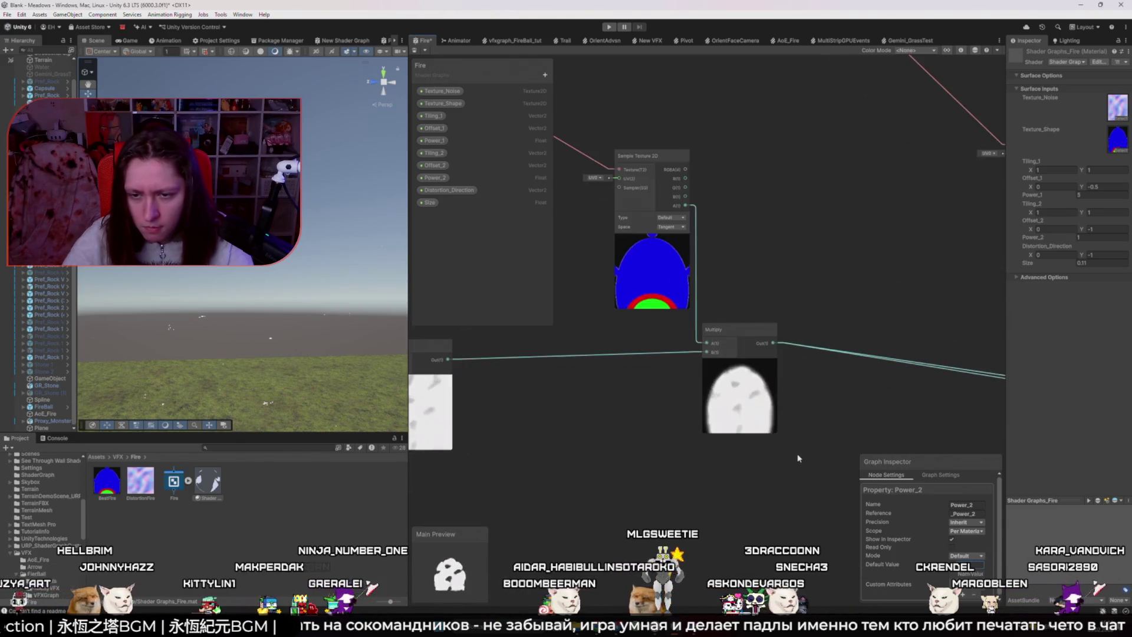
left_click(796, 457)
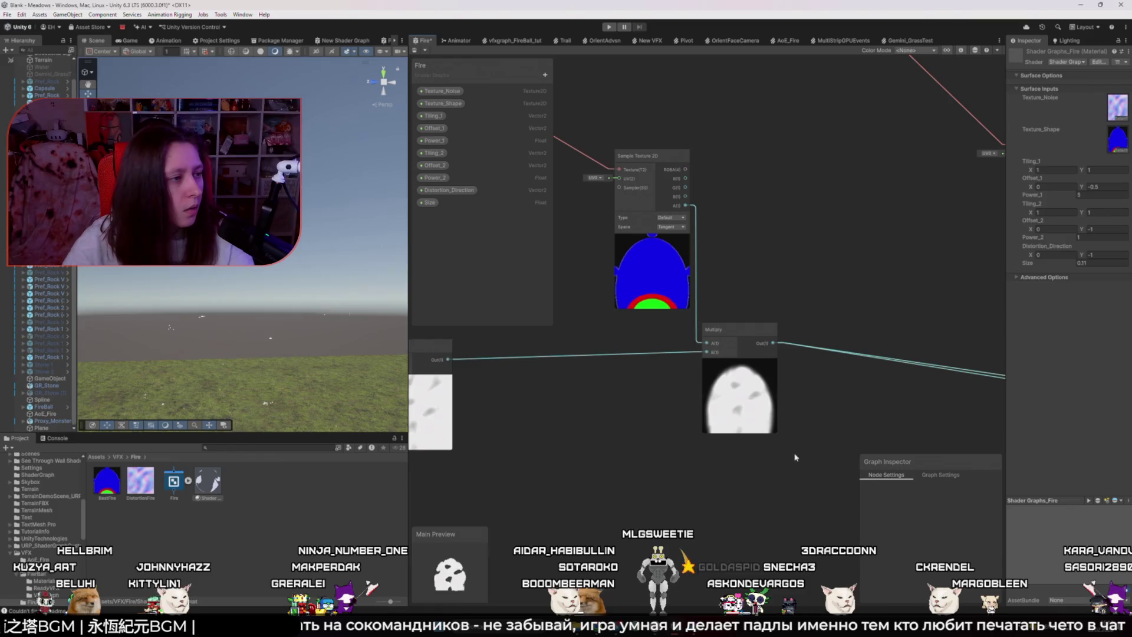
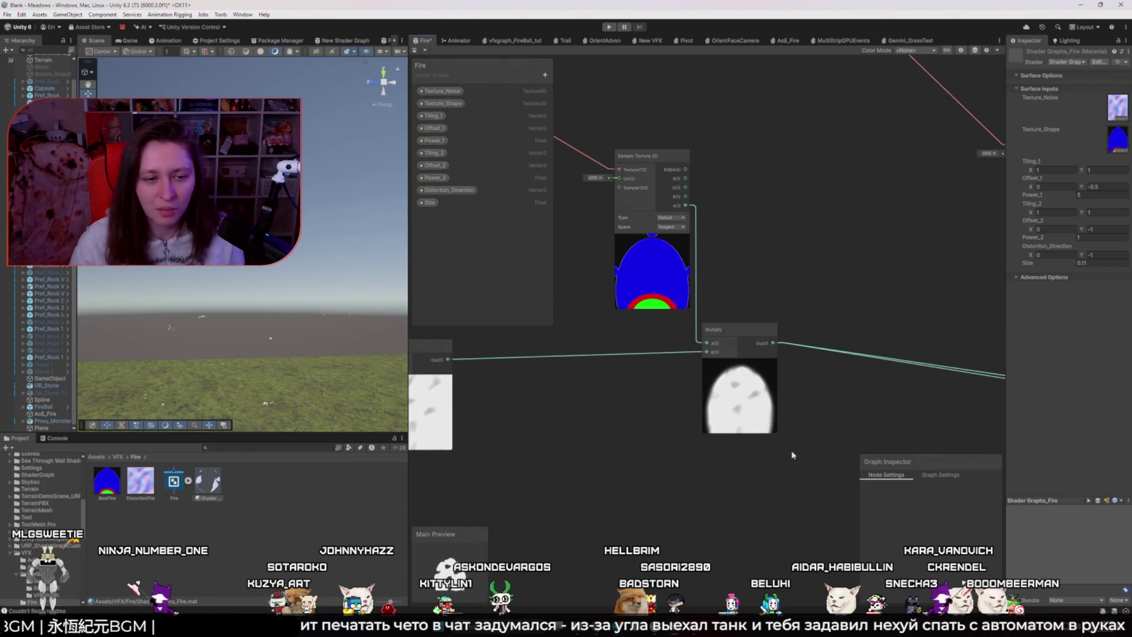
- Save the Fire graph and delete the old Shader Graphs_Fire.mat material
key("ctrl+s")
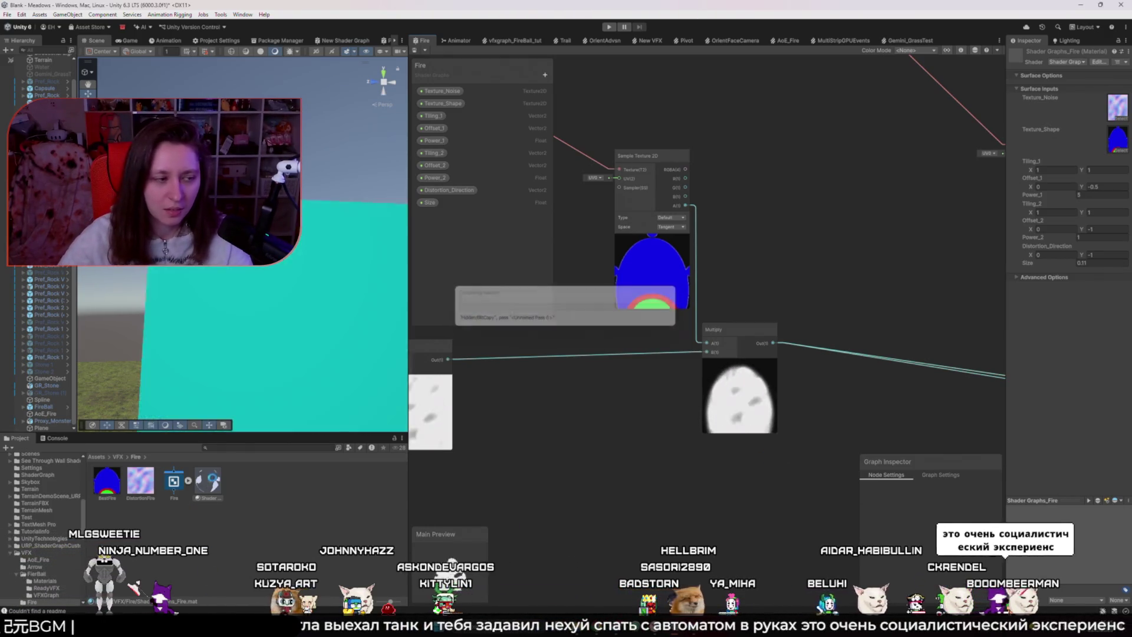
key("Delete")
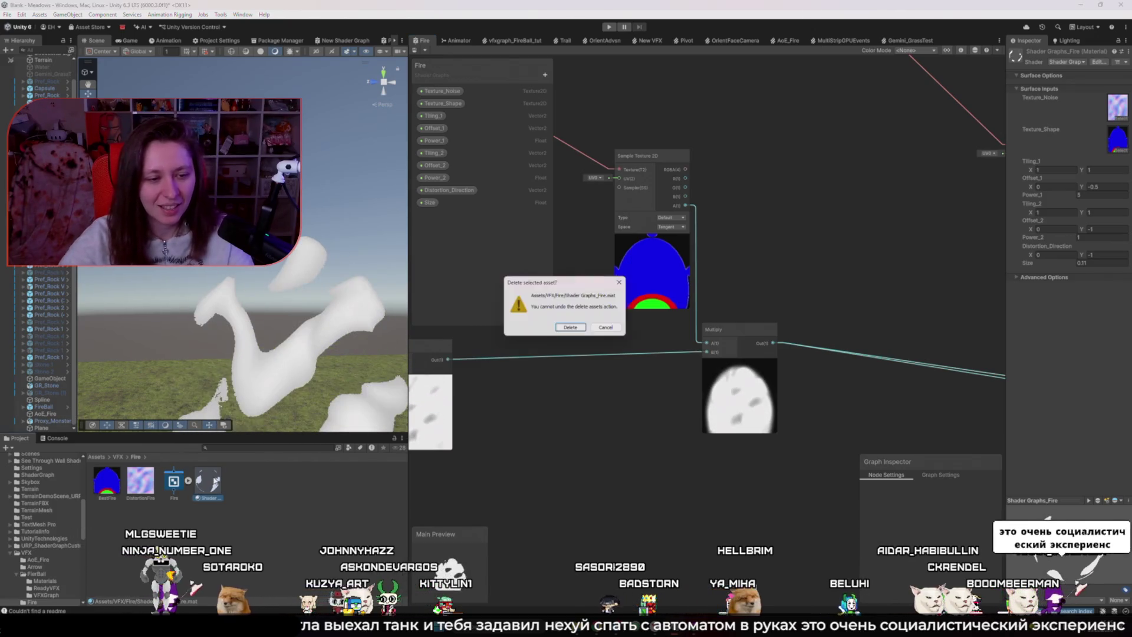
left_click(572, 329)
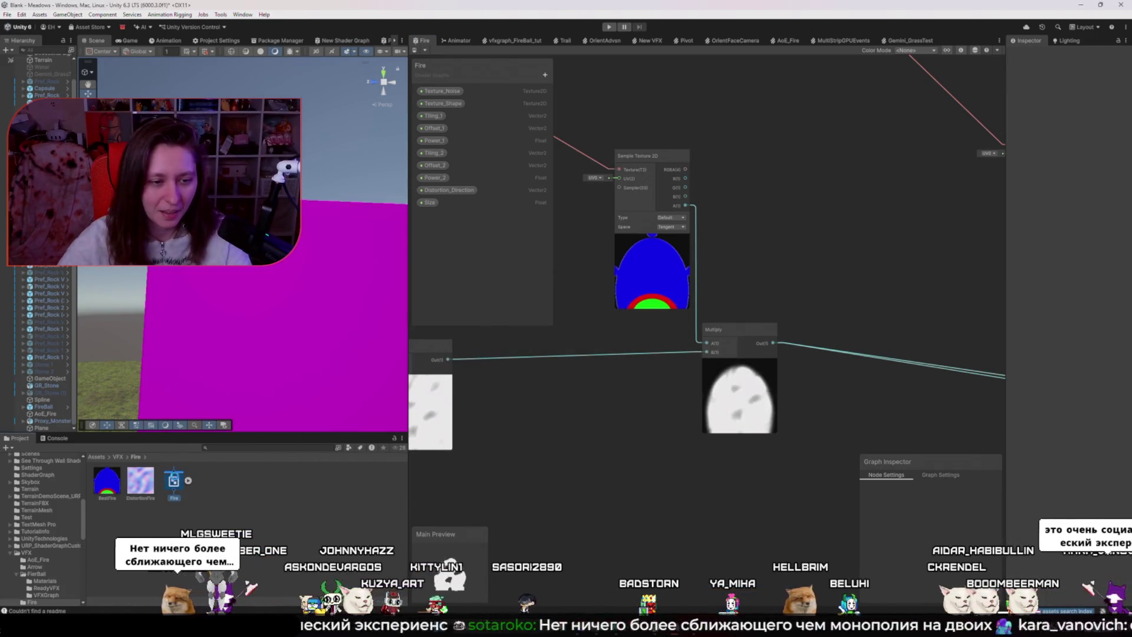
- Create a new material from the Fire shader and apply it to the scene plane
right_click(174, 480)
mouse_move(304, 217)
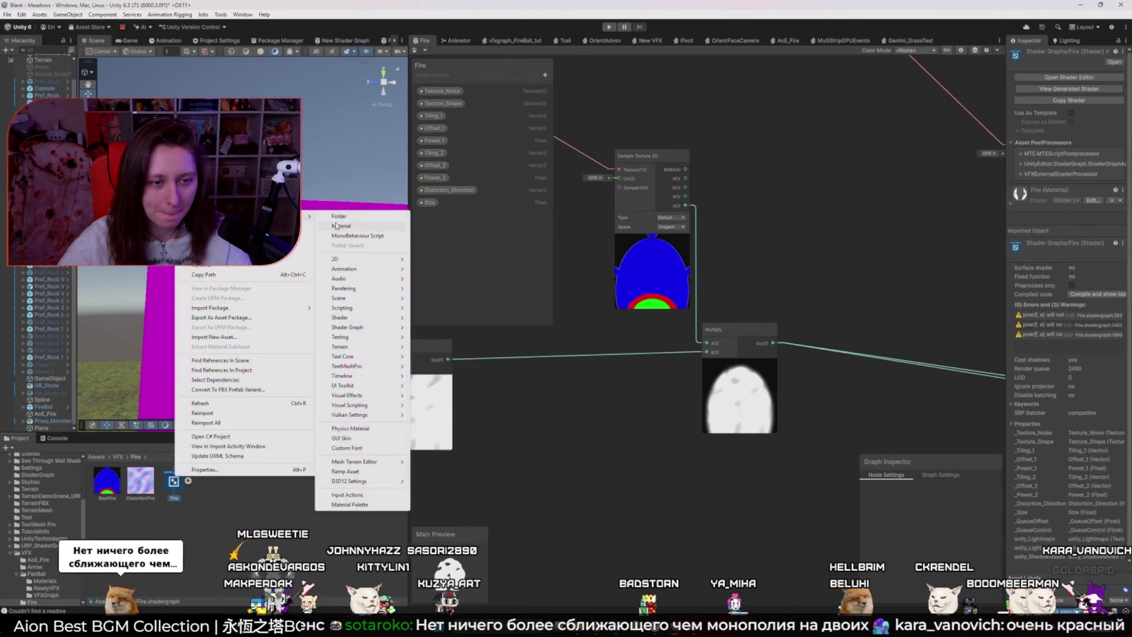
left_click(335, 226)
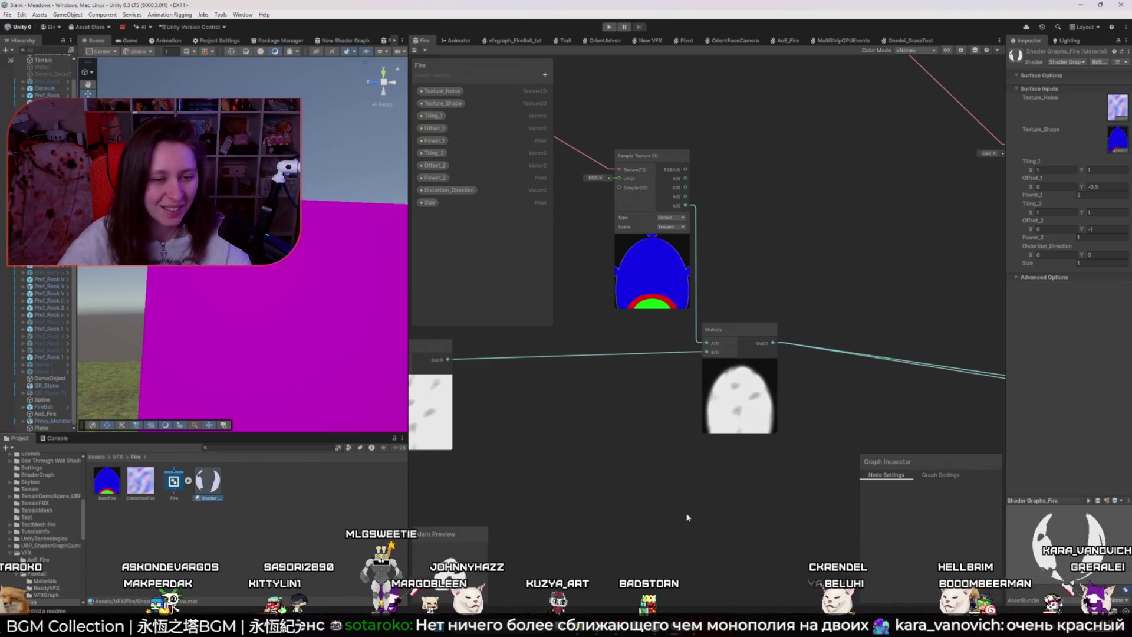
left_click_drag(246, 471, 307, 237)
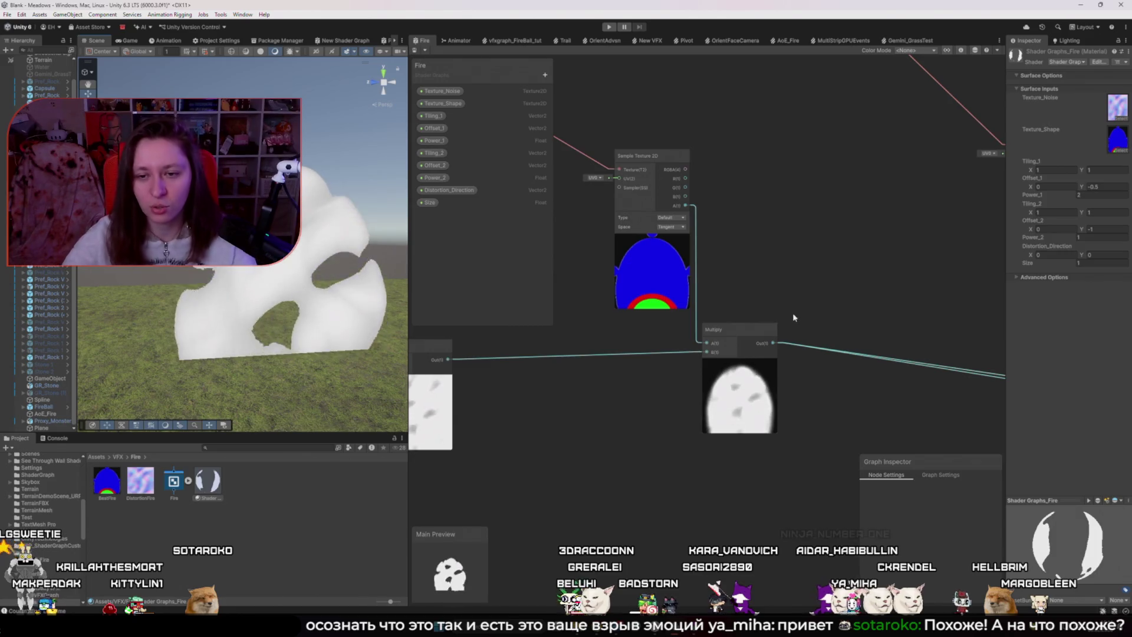
- Set the Fragment Alpha Clip Threshold to 1 after trying 0.5 and 0.8
scroll(760, 359, "down", 5)
mouse_move(760, 359)
left_mouse_down()
mouse_move(755, 425)
mouse_move(733, 392)
left_mouse_up()
scroll(776, 317, "up", 3)
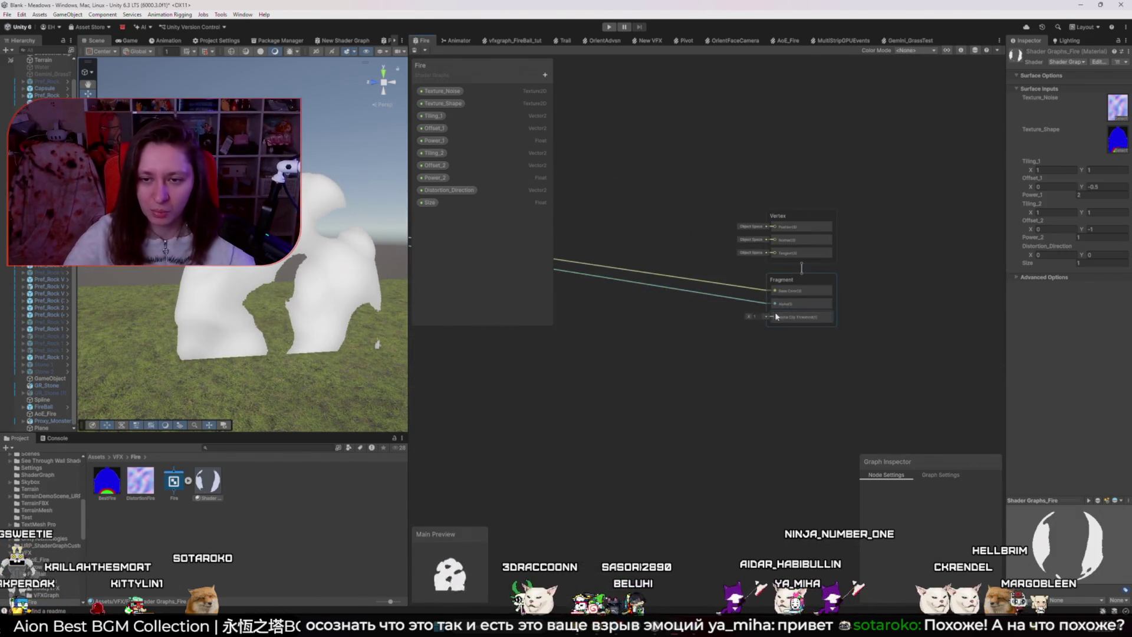
type("0.5")
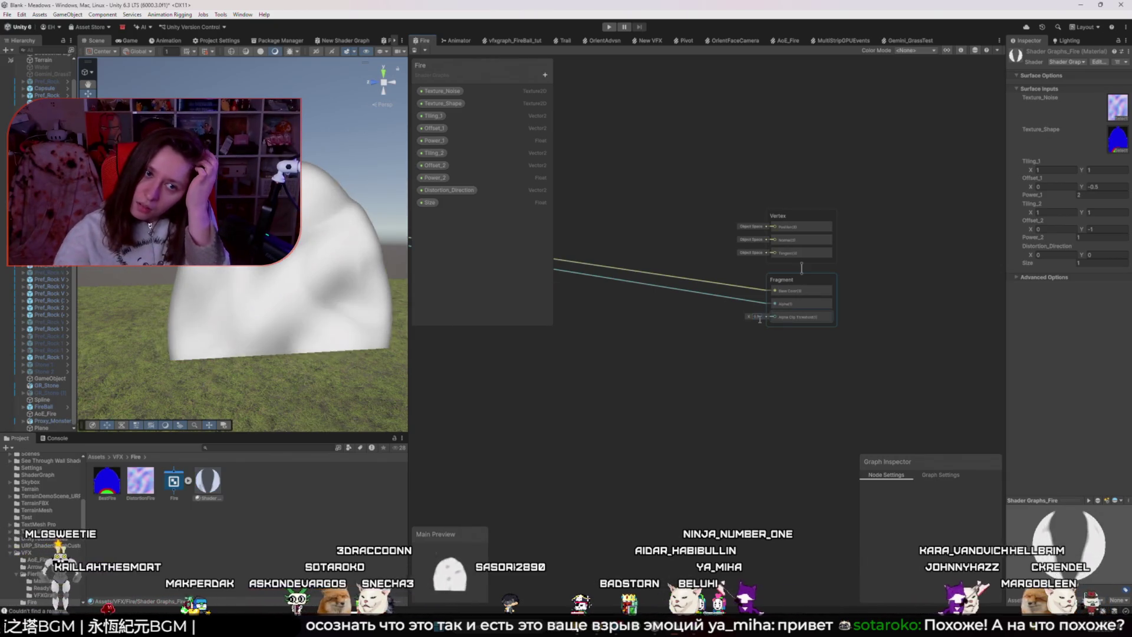
scroll(760, 319, "up", 5)
left_click(746, 317)
type("1")
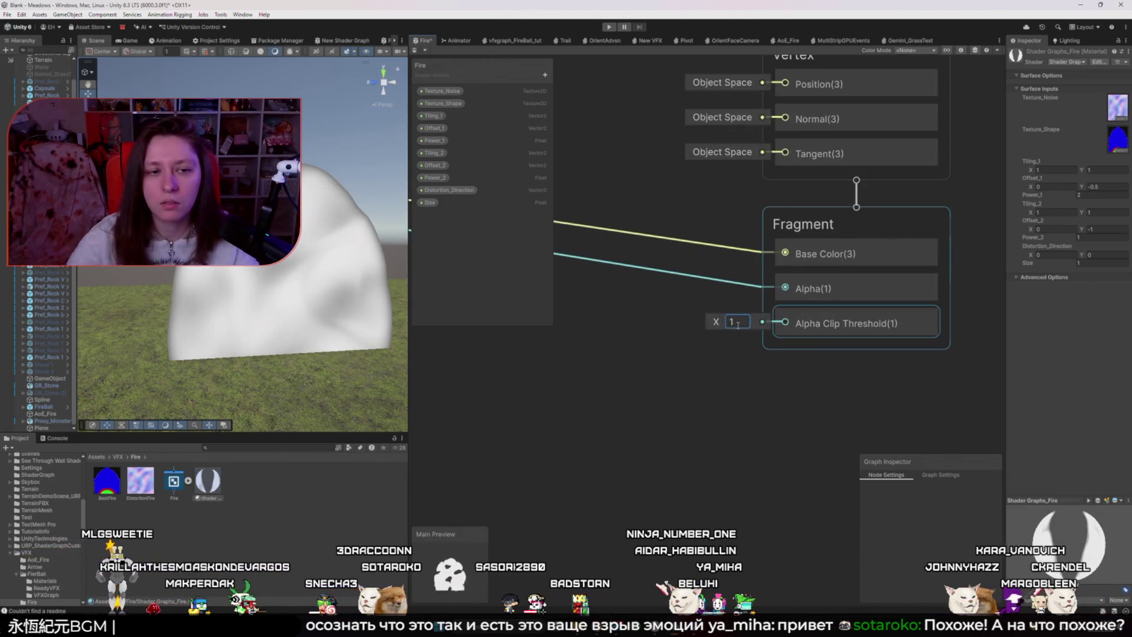
type("0.")
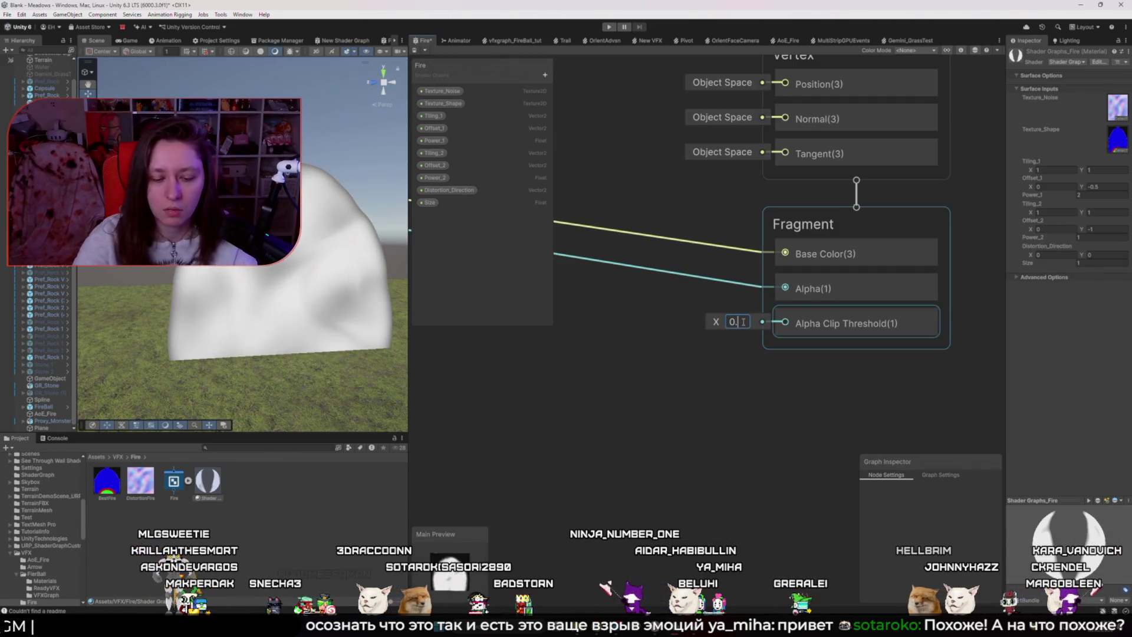
type("8")
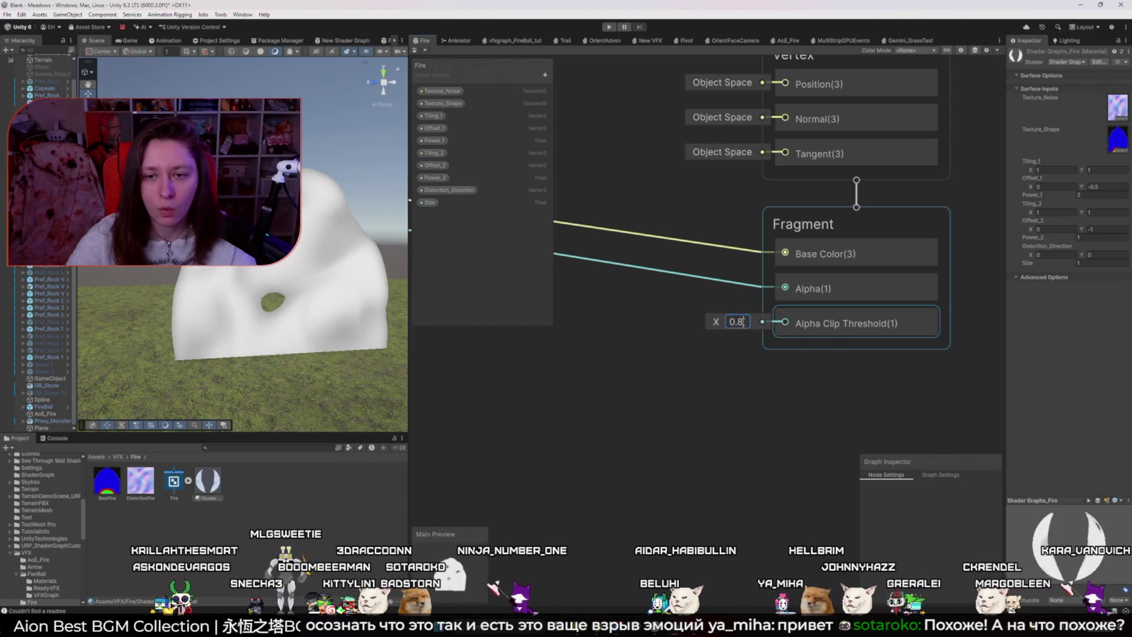
key("BackSpace")
key("BackSpace")
key("BackSpace")
type("1")
key("Return")
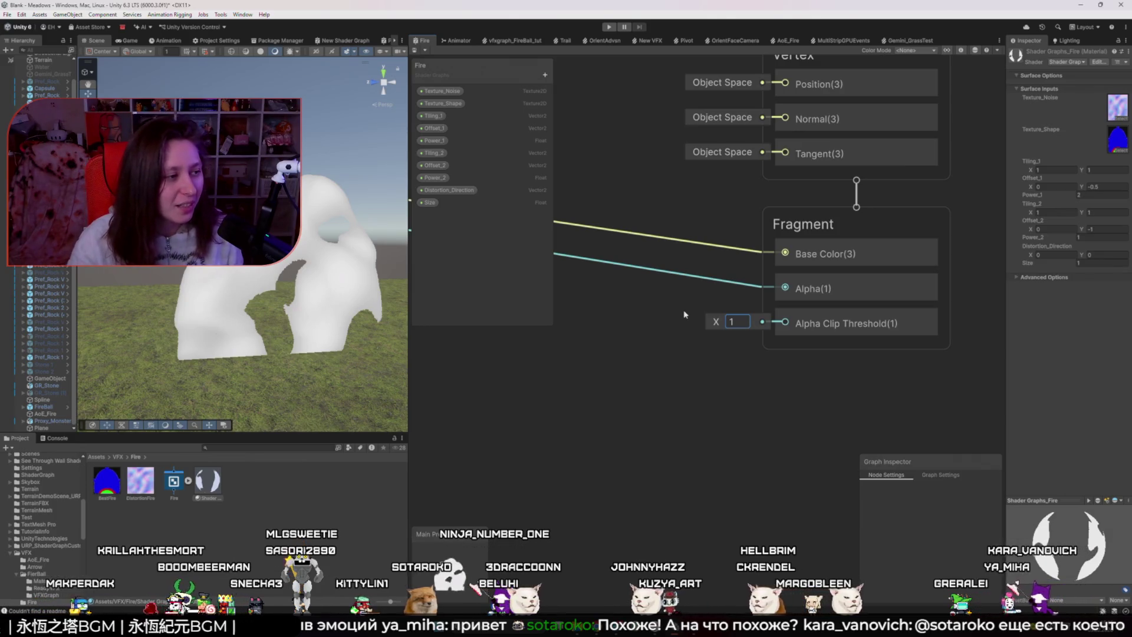
left_click(685, 309)
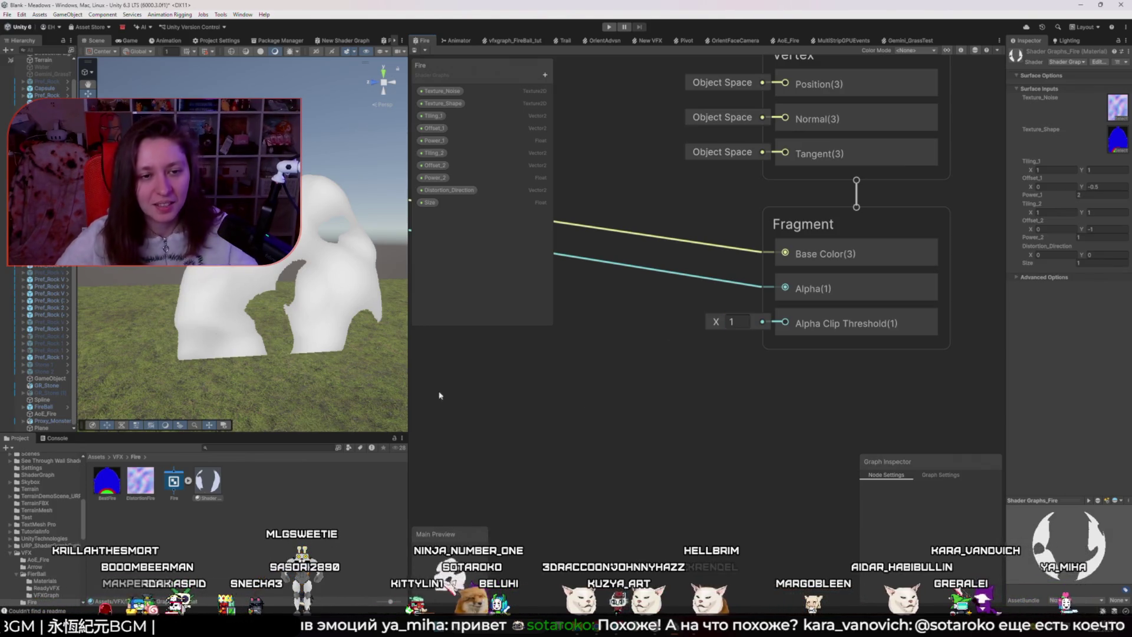
- Orbit the scene view around the flame plane and pan the graph to the texture sampling nodes
mouse_move(307, 354)
left_mouse_down()
mouse_move(265, 340)
mouse_move(281, 329)
left_mouse_up()
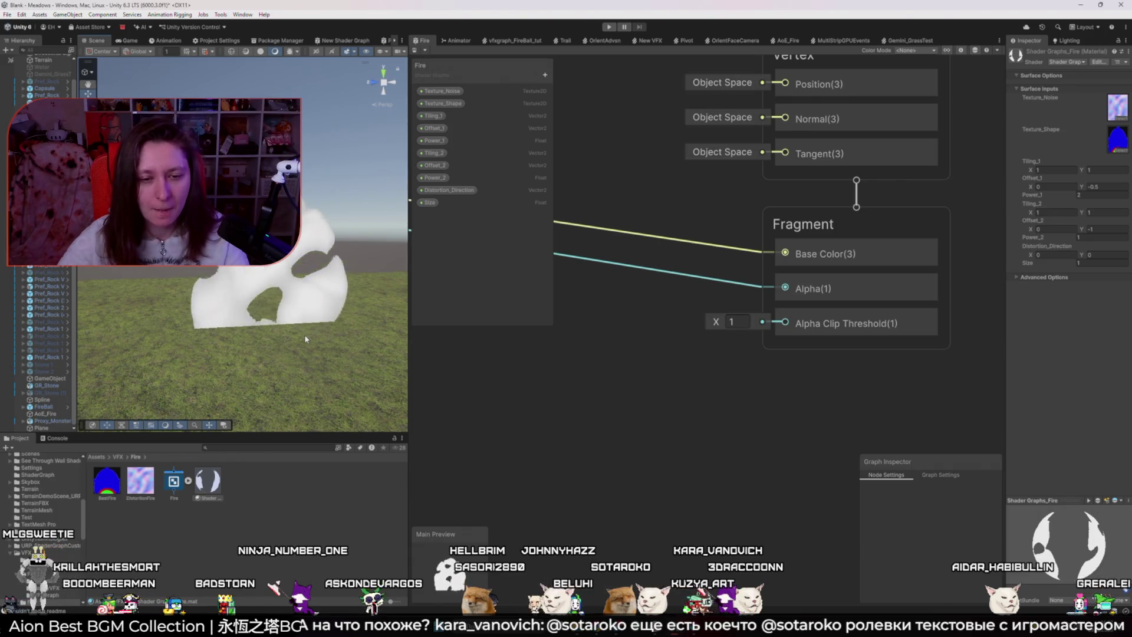
scroll(541, 401, "down", 5)
scroll(541, 402, "down", 3)
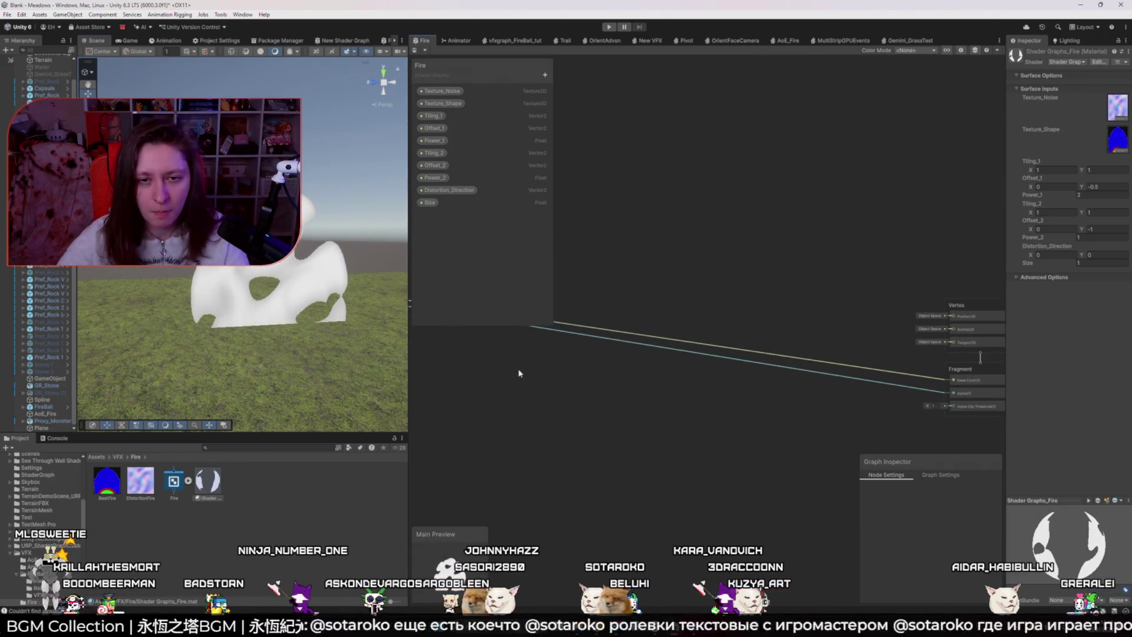
left_click_drag(563, 392, 725, 393)
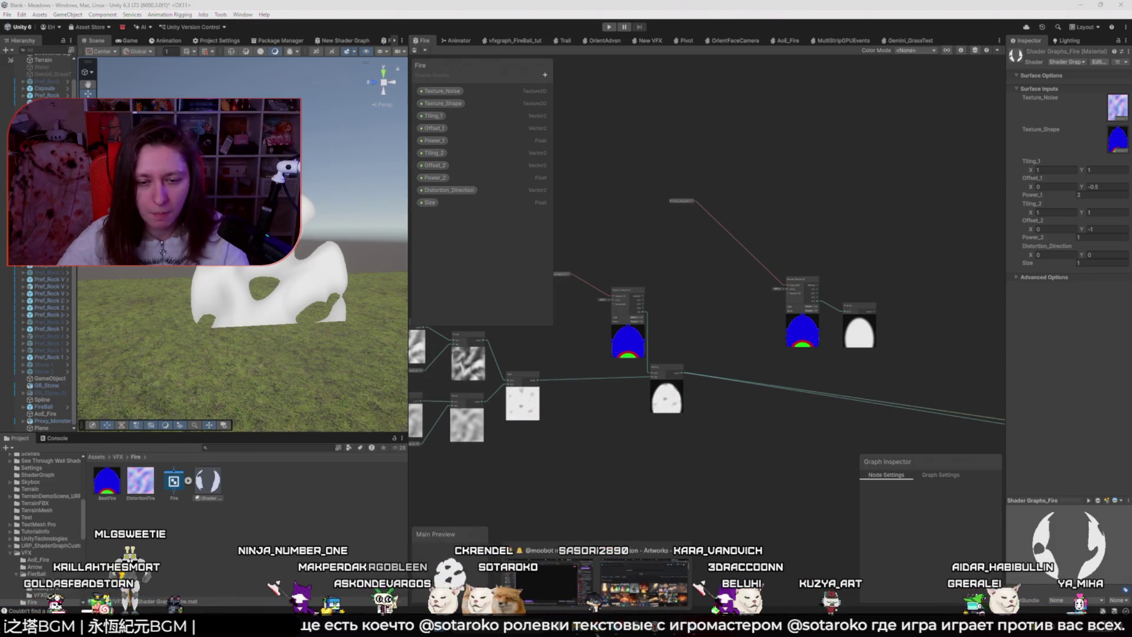
key("alt+Tab")
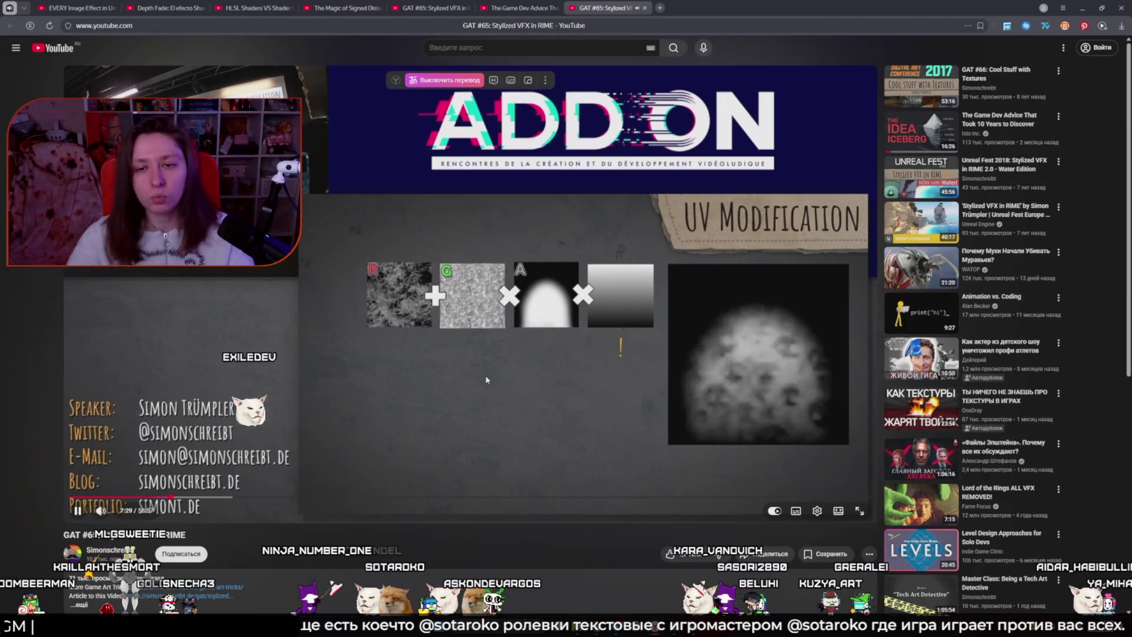
- Pause the talk at 7:34 on the UV Modification slide and return to Unity
left_click(449, 416)
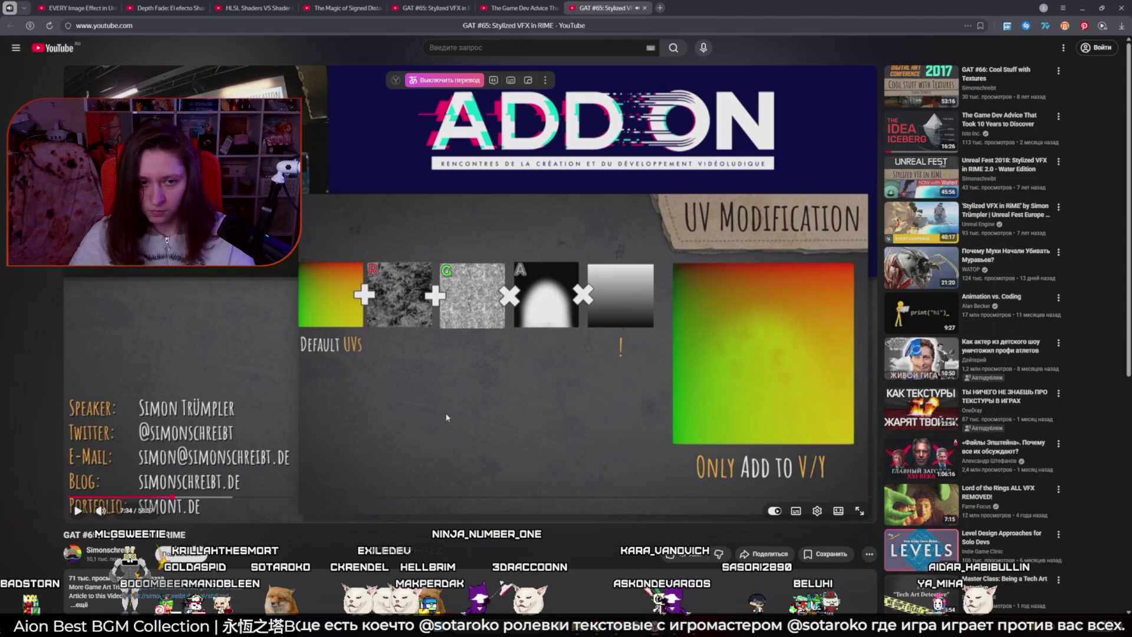
key("alt+Tab")
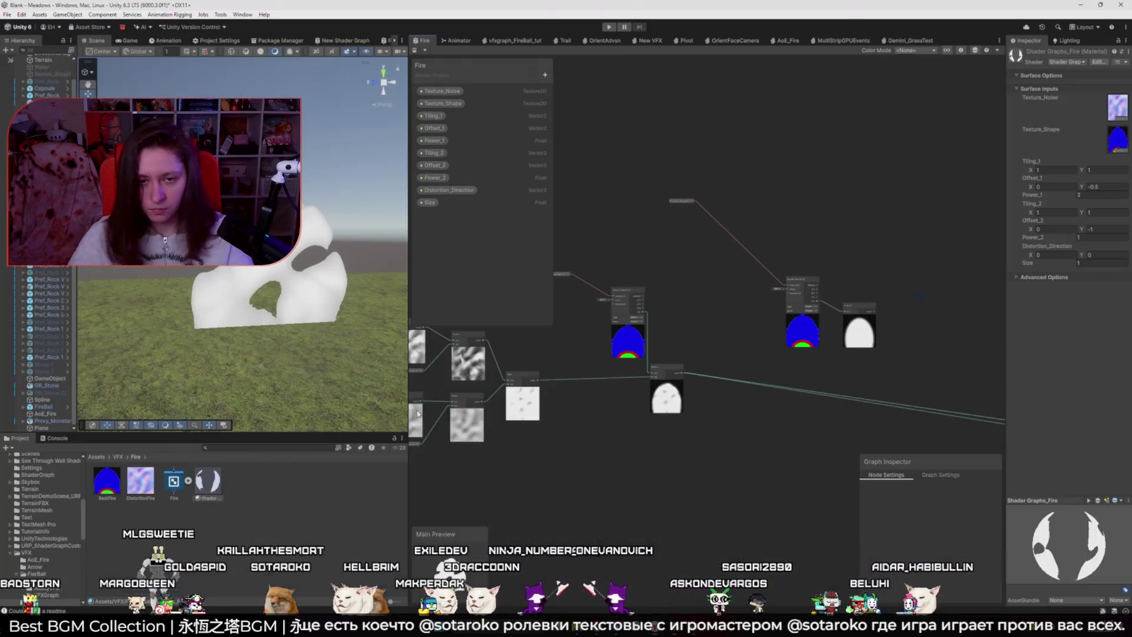
scroll(564, 354, "down", 2)
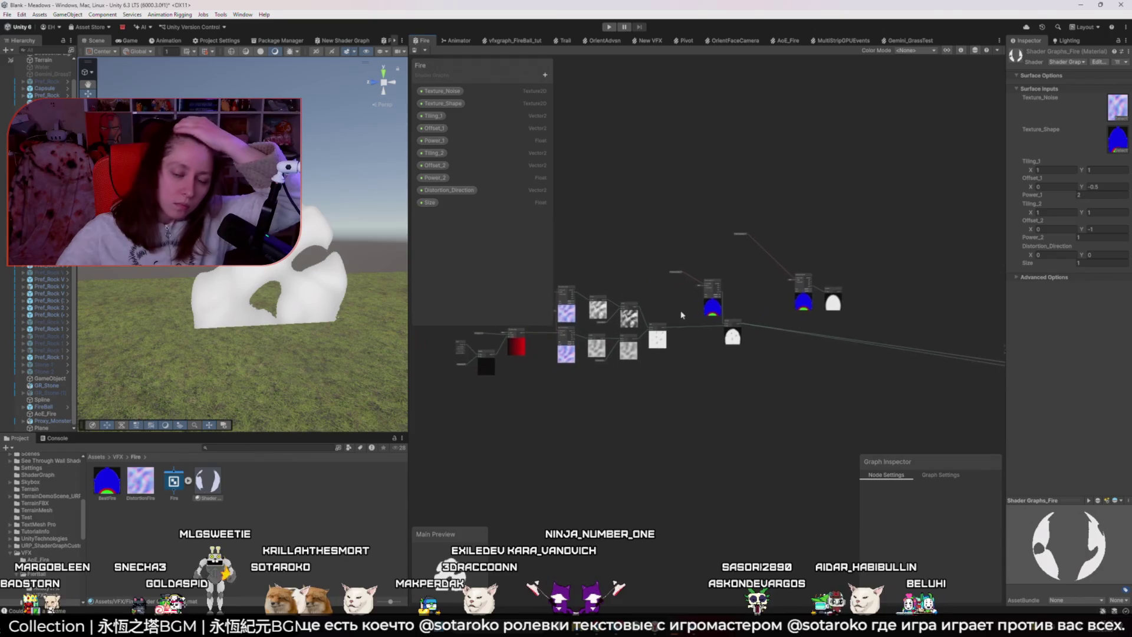
scroll(719, 232, "up", 2)
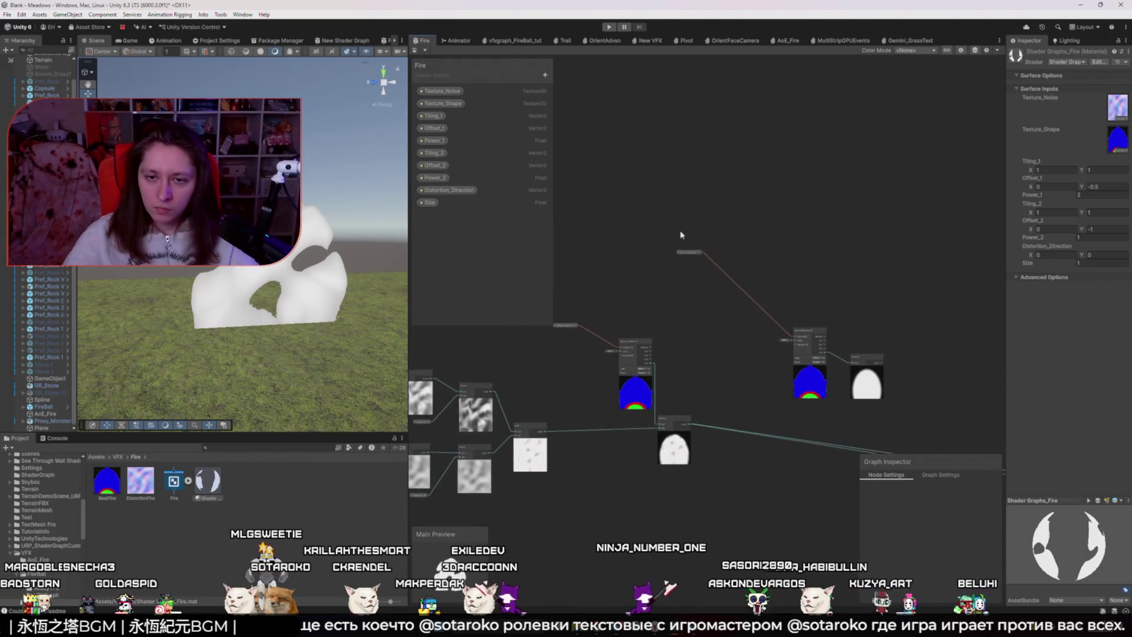
left_click_drag(876, 346, 872, 343)
left_click_drag(810, 380, 707, 335)
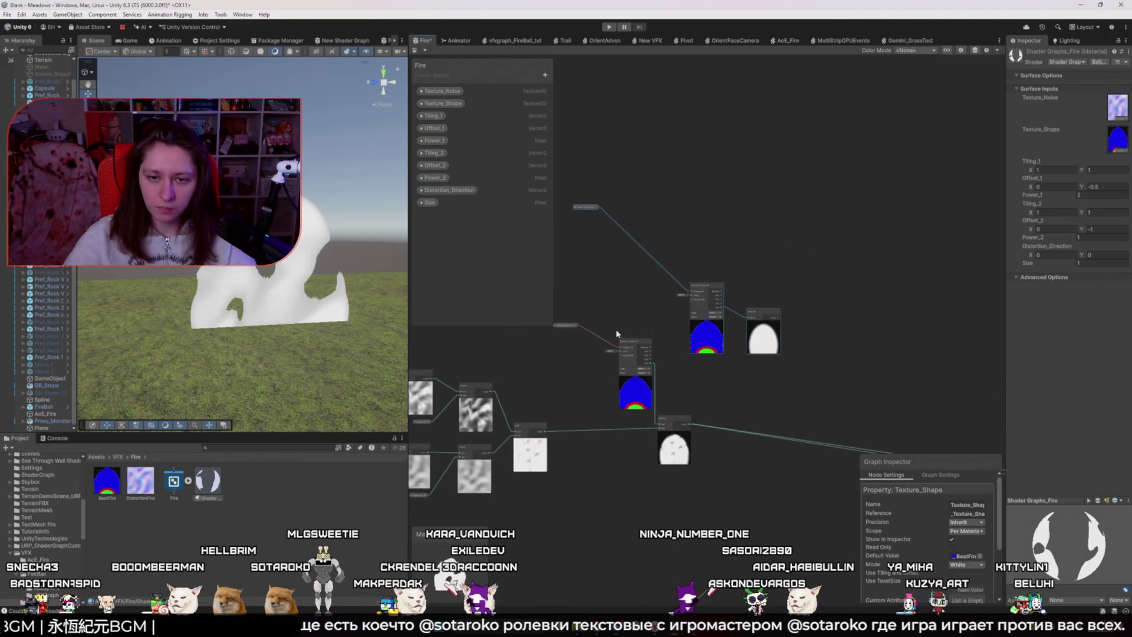
left_click(621, 349)
left_click_drag(621, 349, 603, 352)
left_click(764, 315)
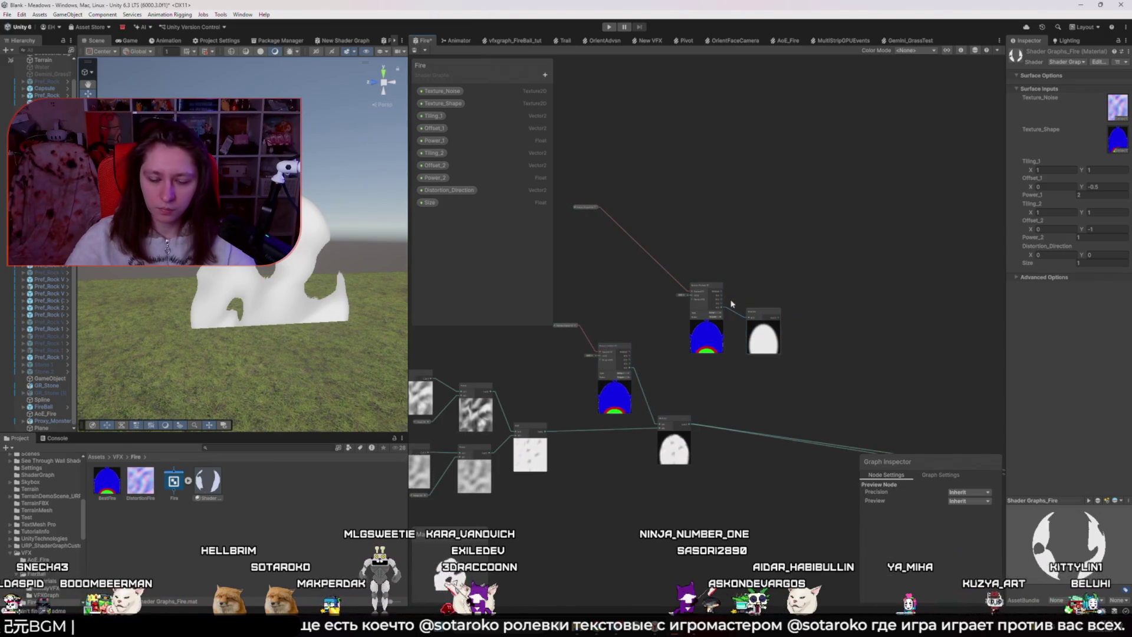
key("Delete")
scroll(731, 304, "up", 5)
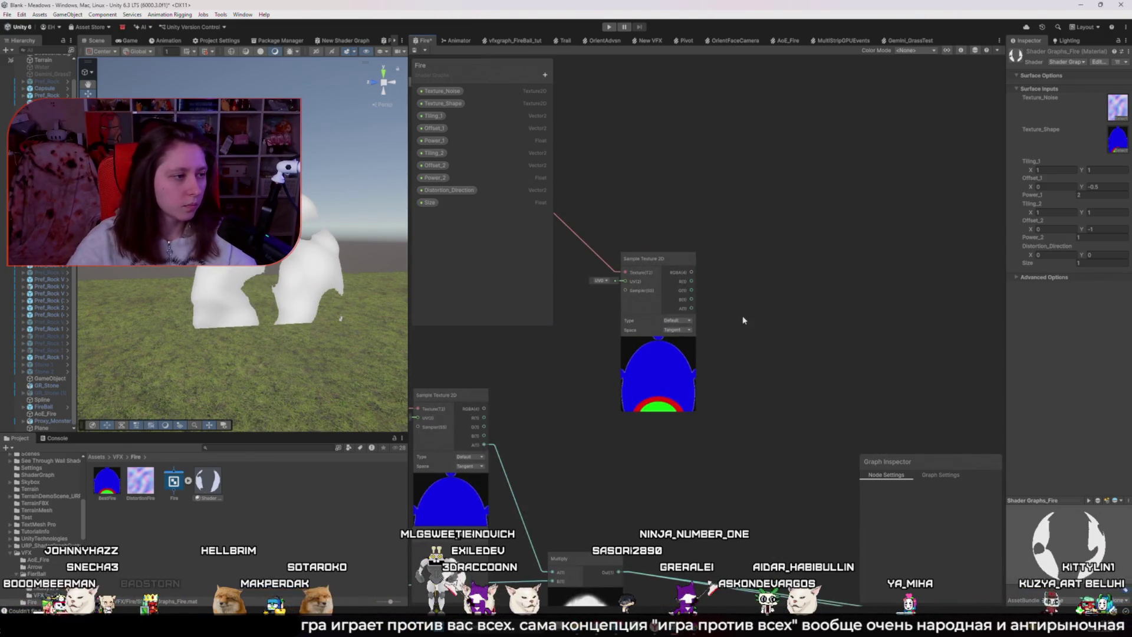
scroll(743, 318, "down", 3)
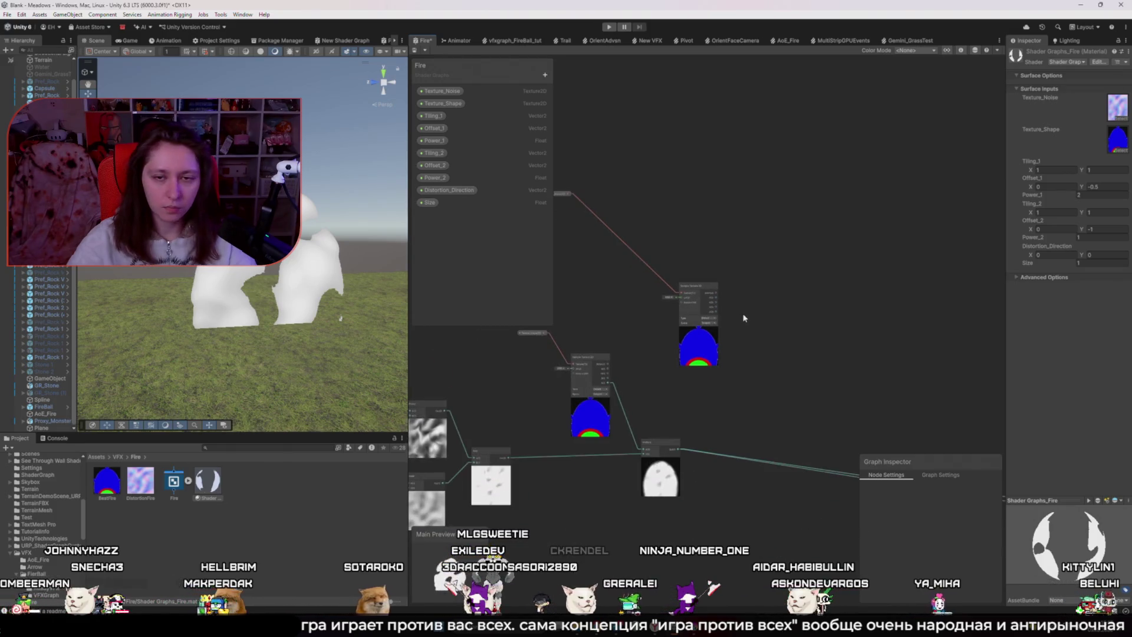
left_click_drag(561, 195, 645, 298)
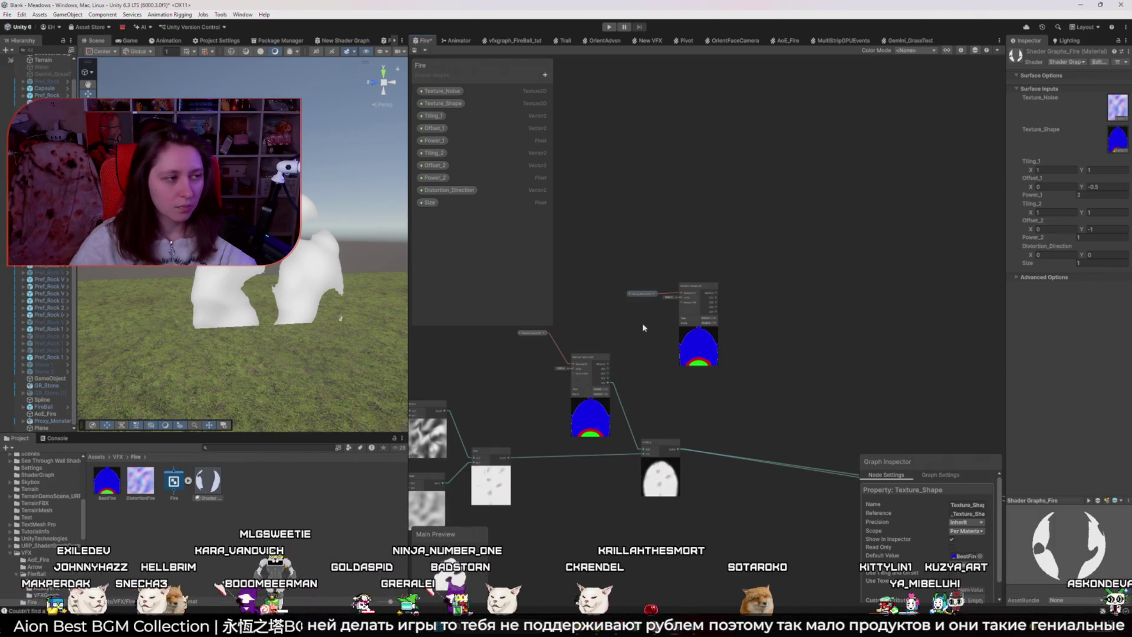
left_click(686, 295)
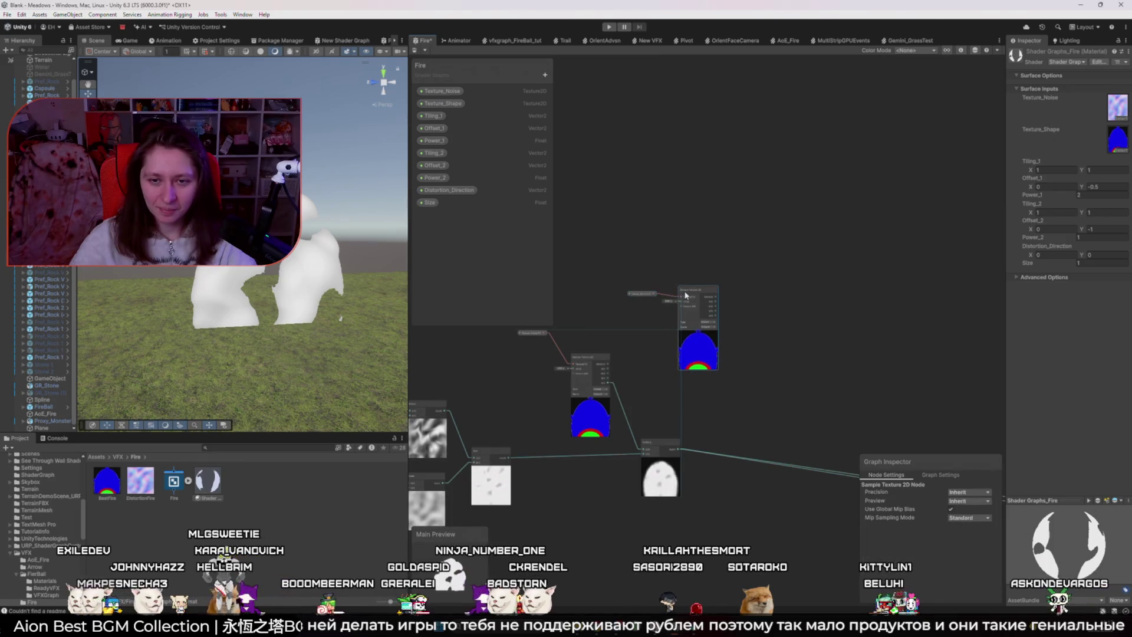
left_click_drag(686, 295, 684, 292)
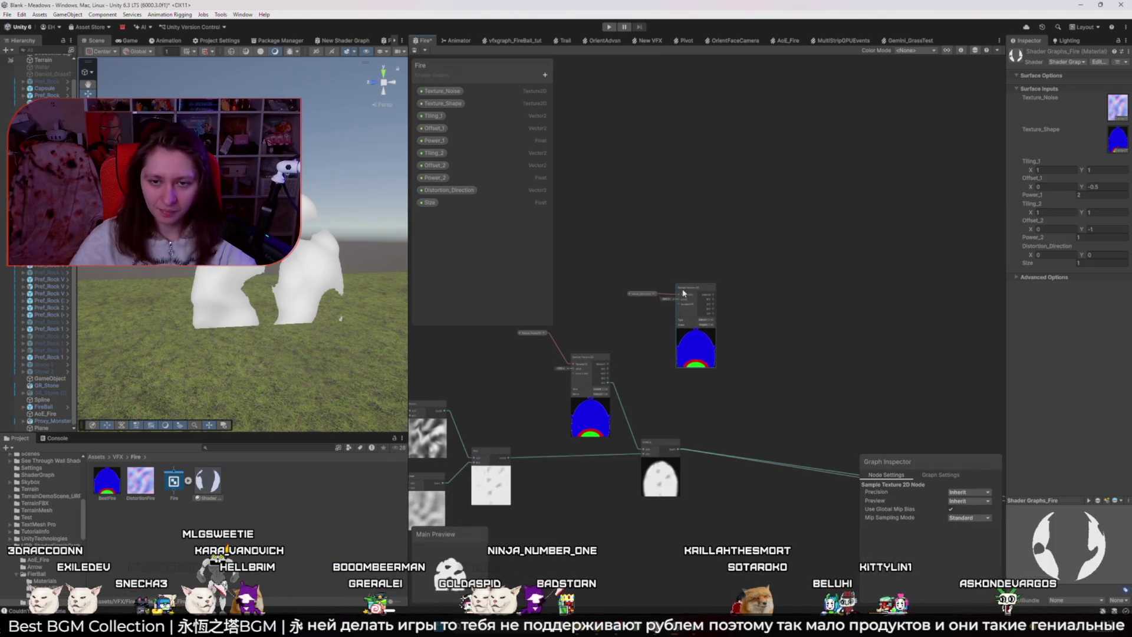
left_click(794, 318)
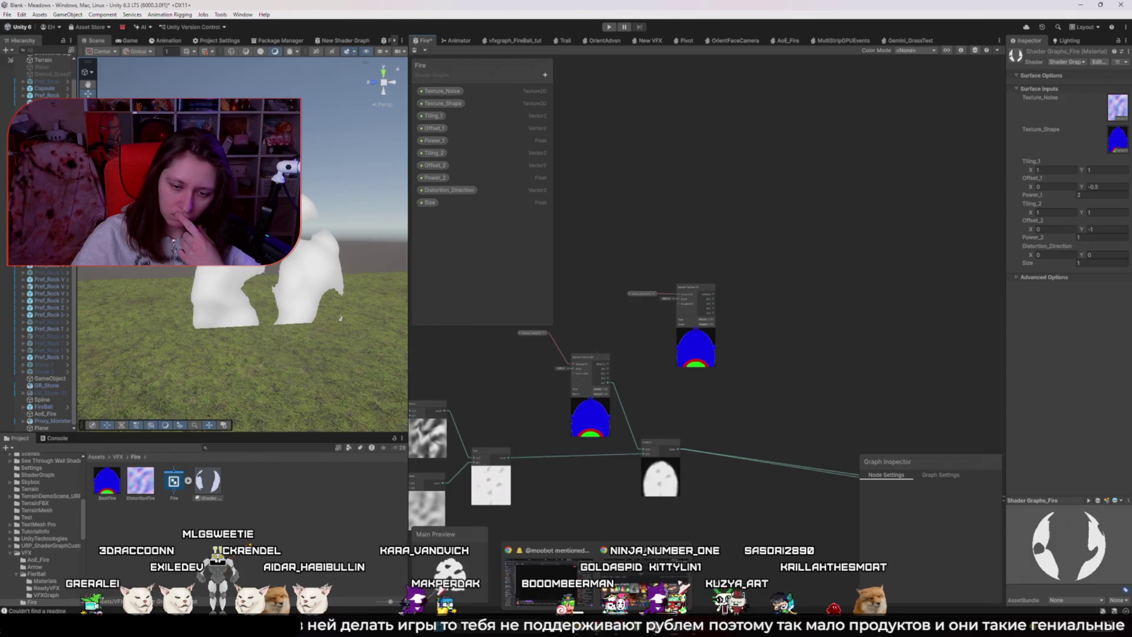
key("alt+Tab")
left_click(486, 366)
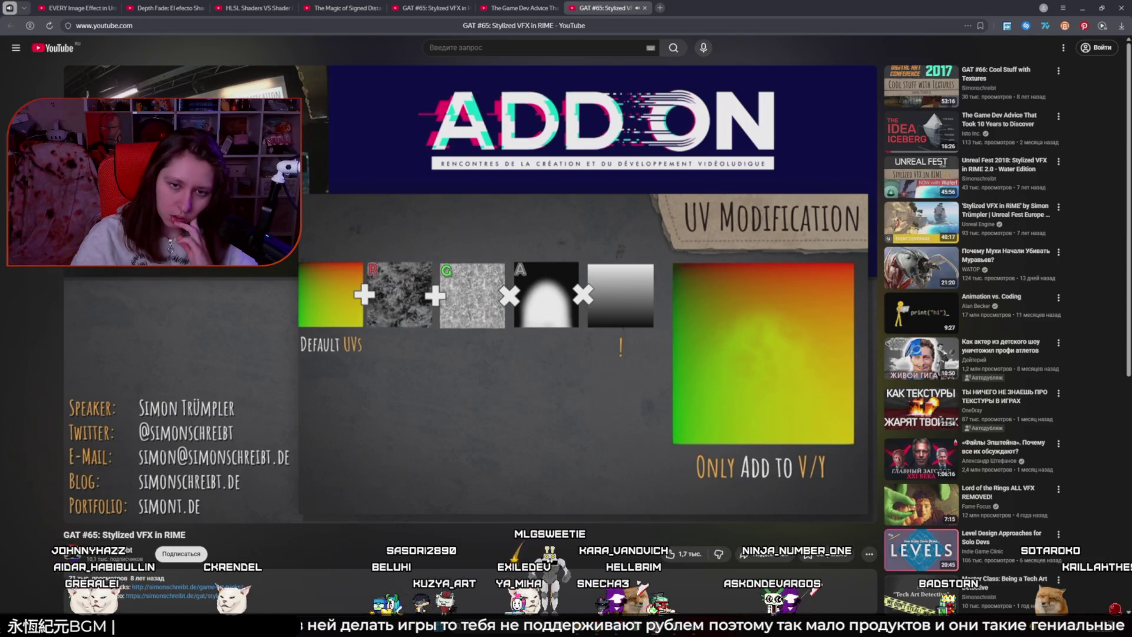
left_click(571, 366)
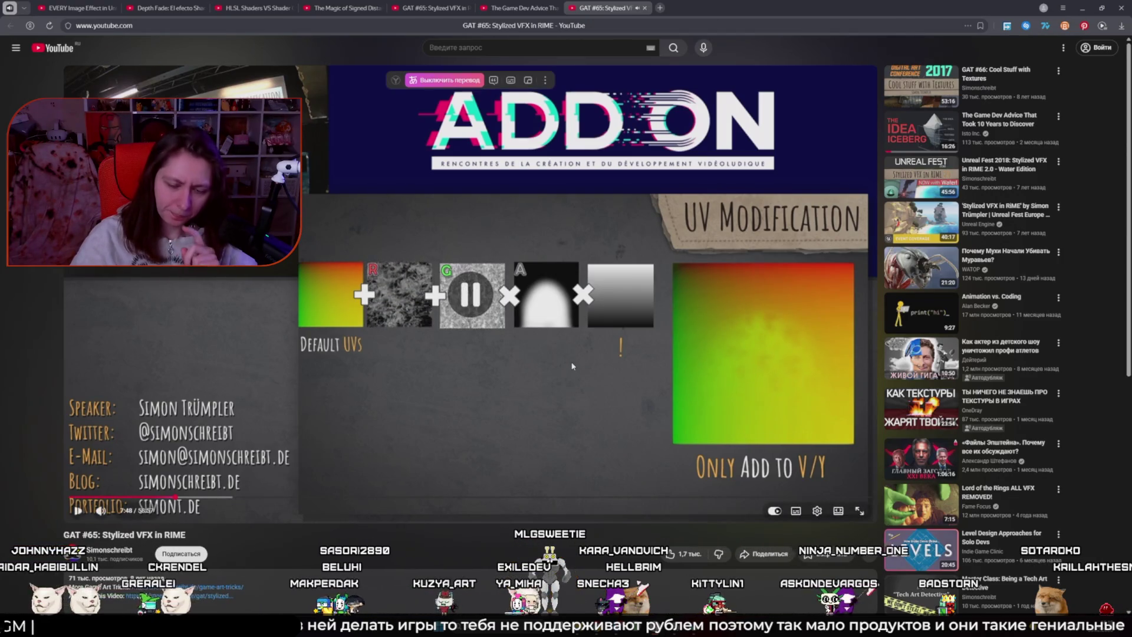
key("alt+Tab")
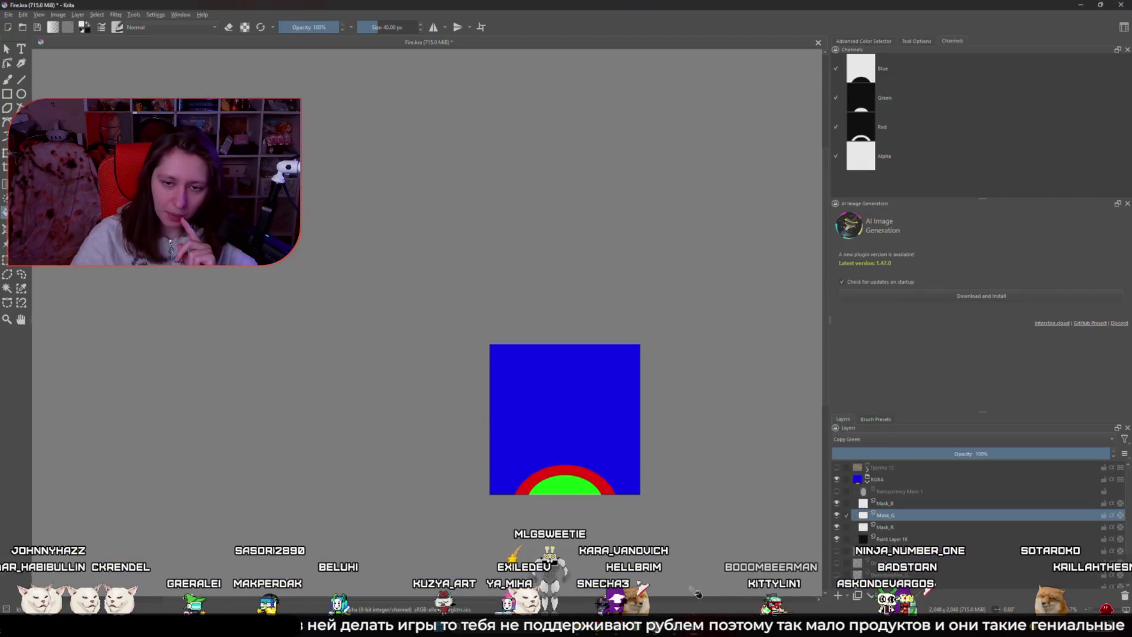
key("alt+Tab")
key("alt+Tab")
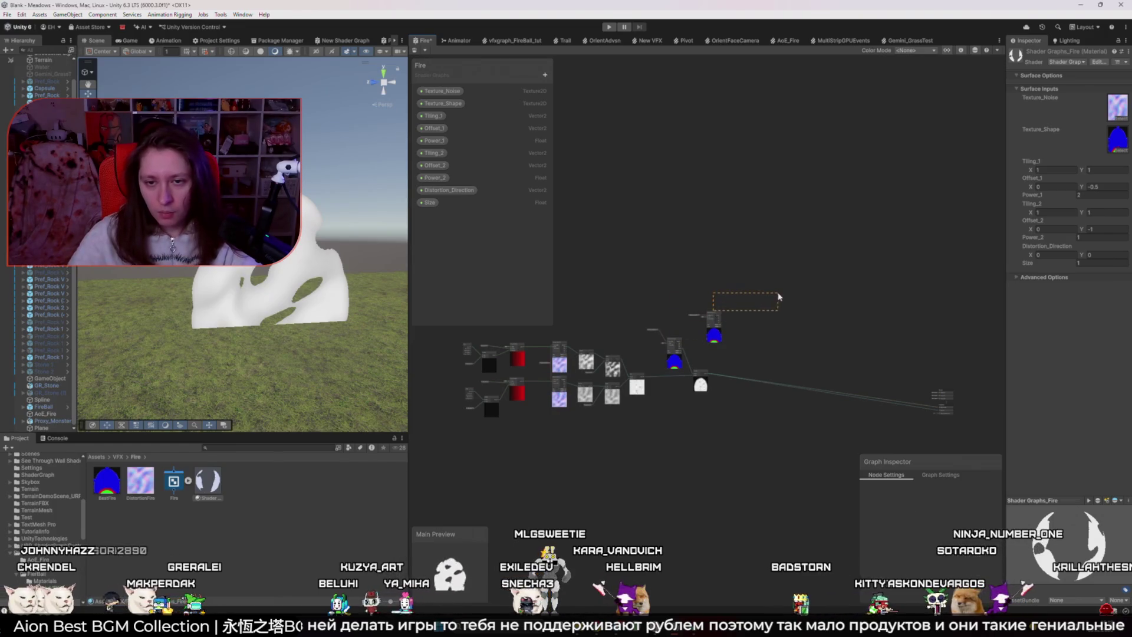
- Move the shape texture node aside and add a new Multiply wired from the existing one
left_click_drag(713, 311, 734, 366)
left_click_drag(714, 321, 784, 301)
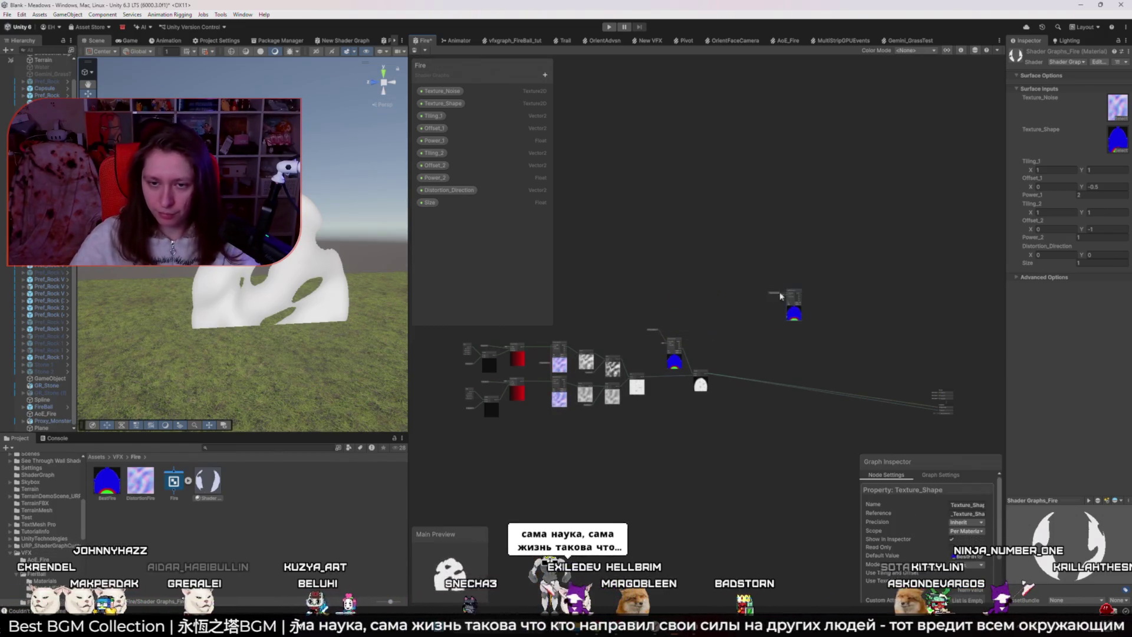
scroll(735, 374, "up", 3)
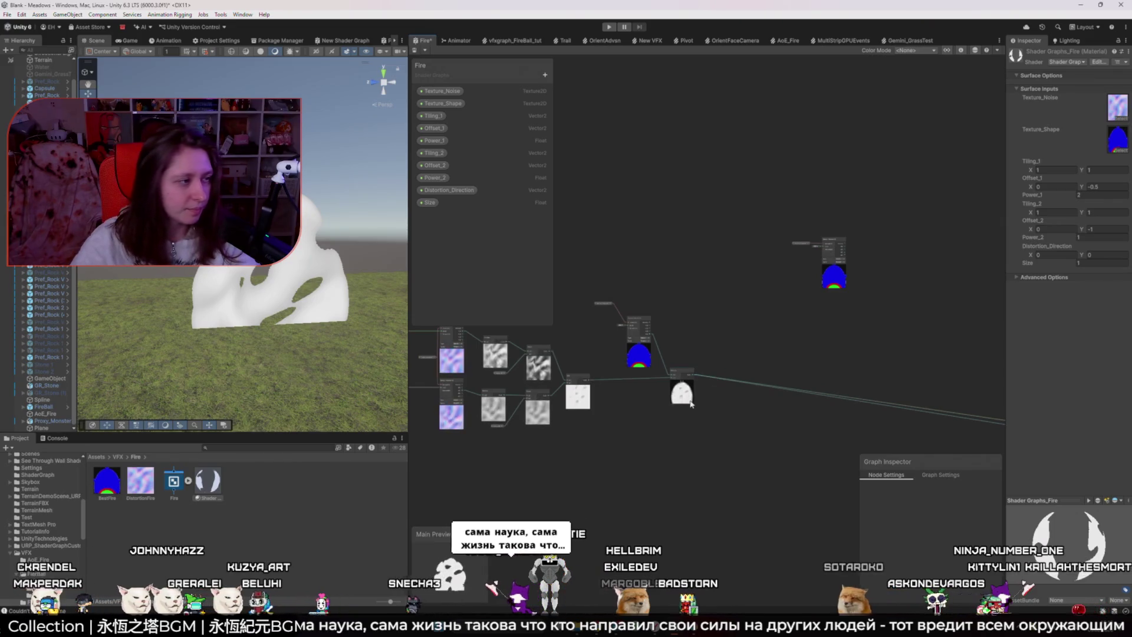
scroll(663, 361, "up", 3)
left_click(656, 339)
scroll(655, 353, "down", 5)
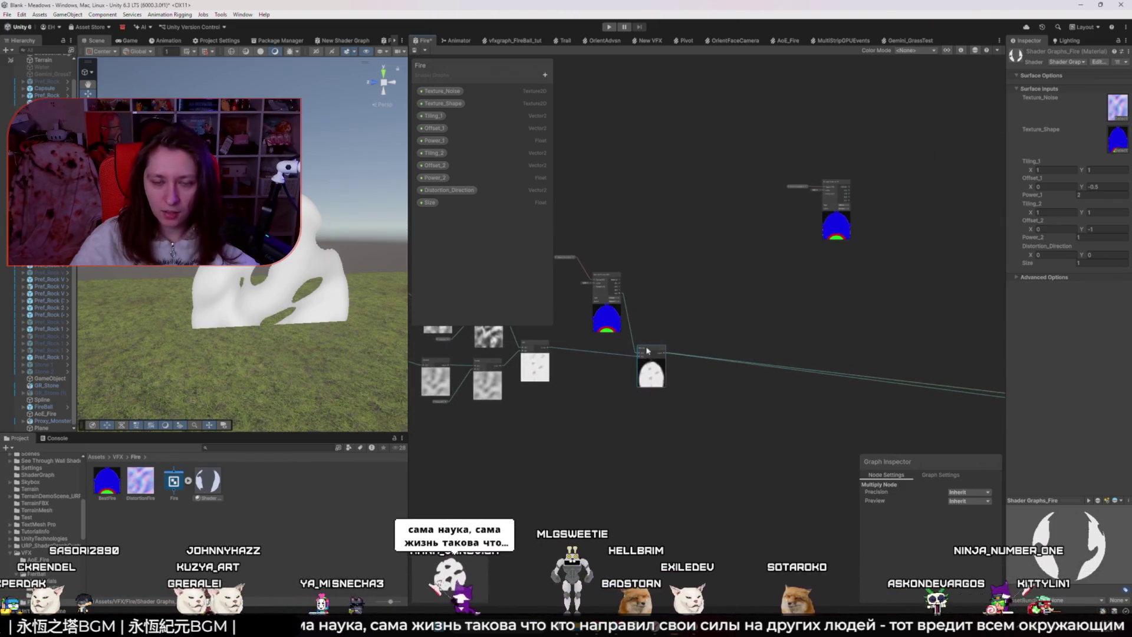
key("space")
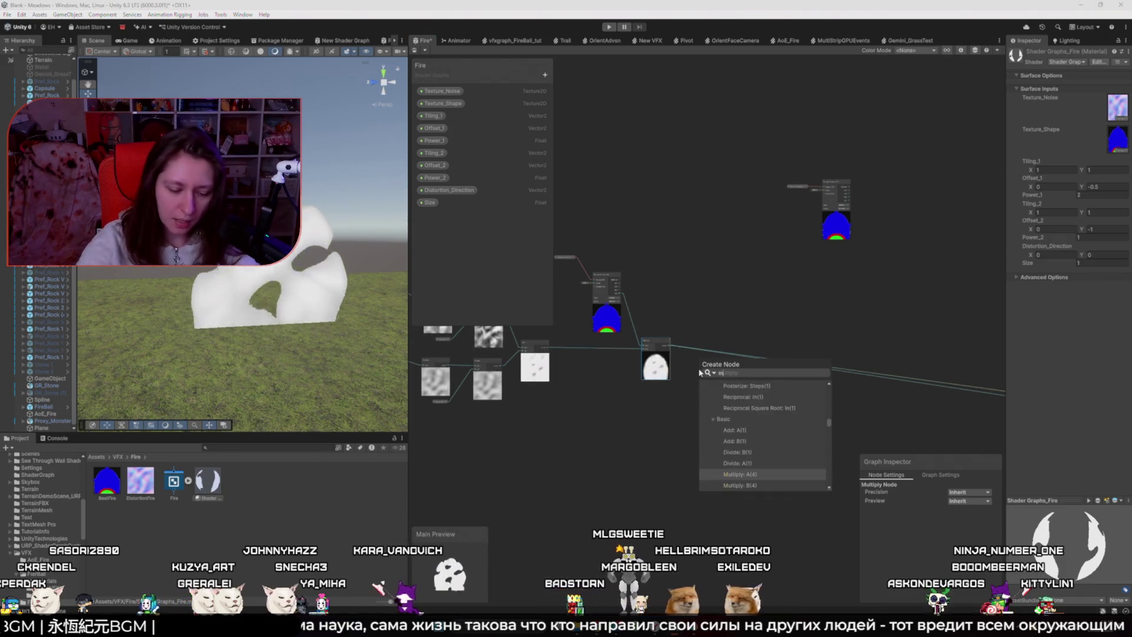
type("mul")
key("Return")
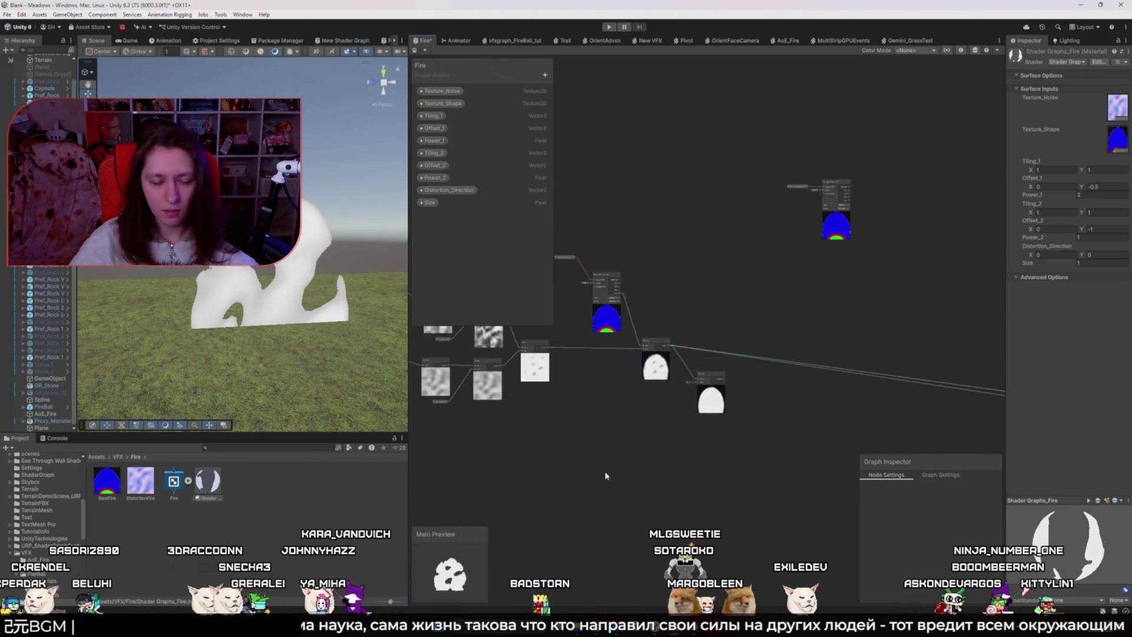
- Search the node menu for sphere and cubemap nodes, then close the search
key("space")
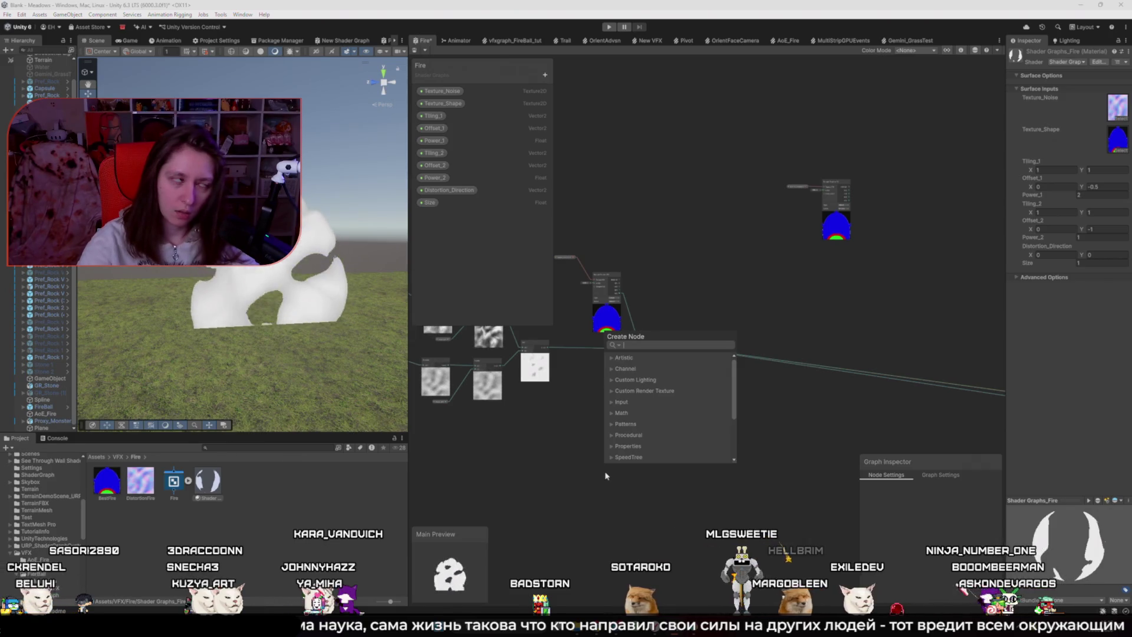
type("spl")
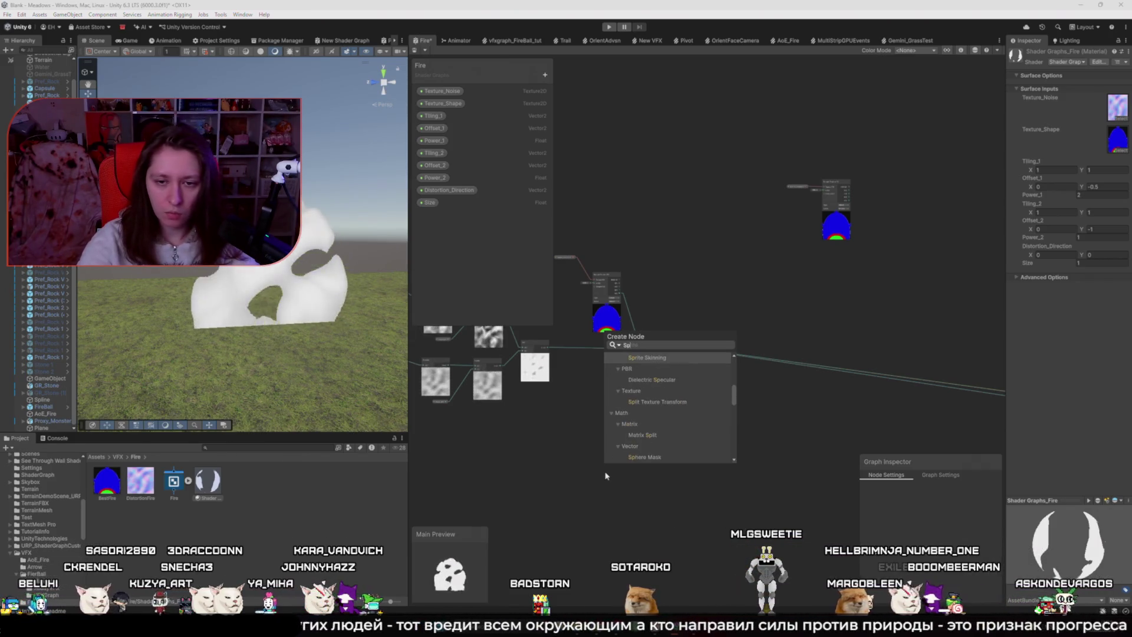
key("BackSpace")
type("he")
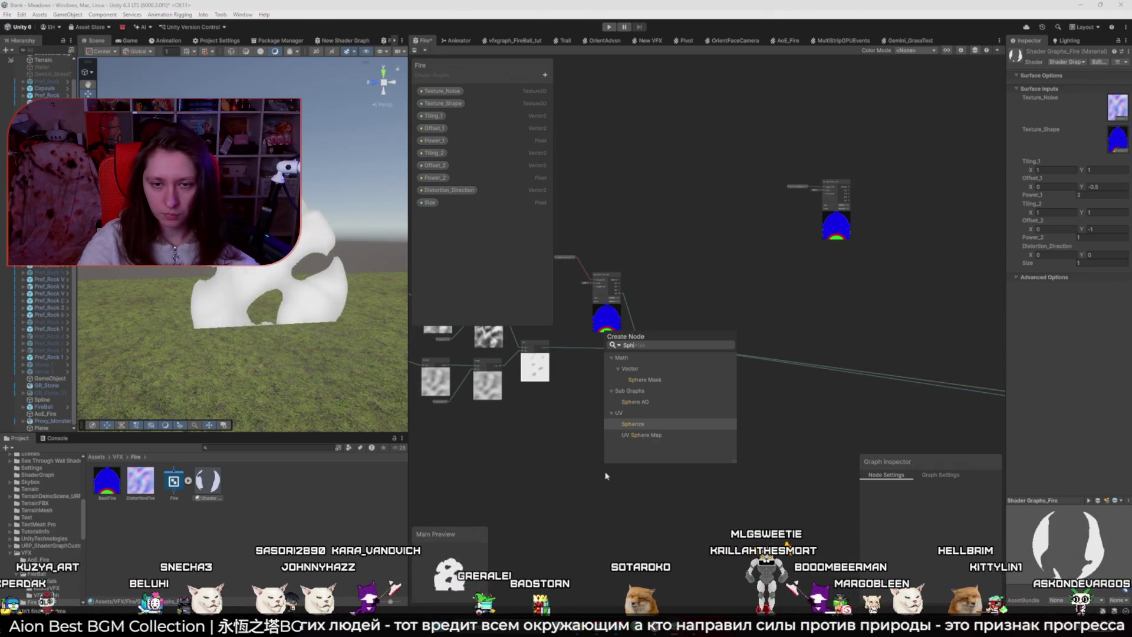
key("BackSpace")
key("BackSpace")
key("BackSpace")
type("cub")
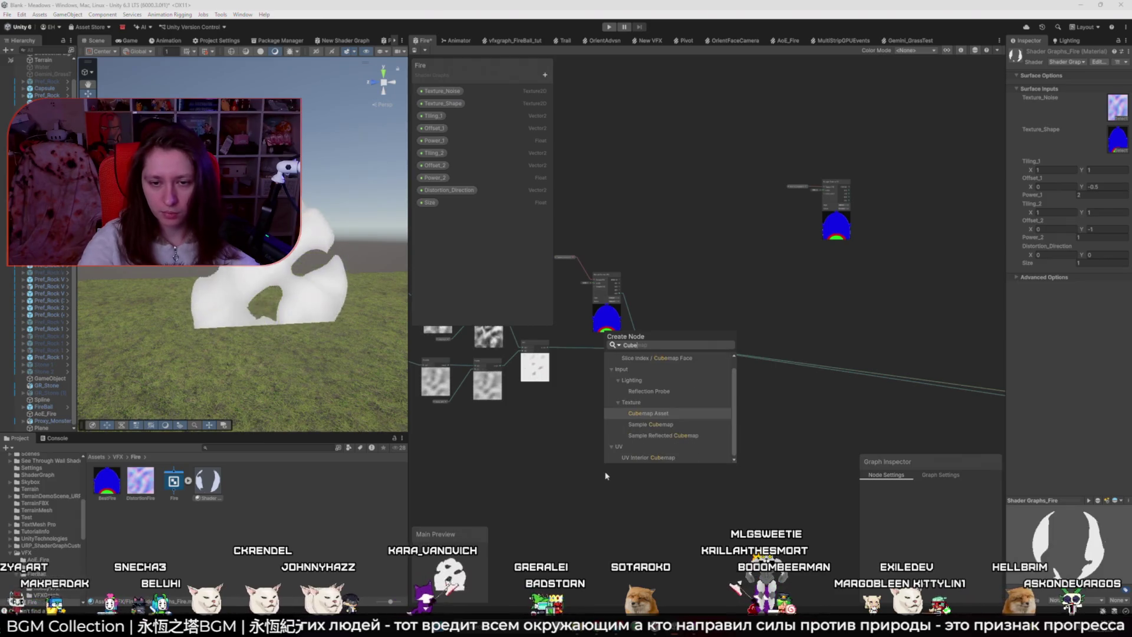
key("BackSpace")
key("BackSpace")
key("BackSpace")
key("Escape")
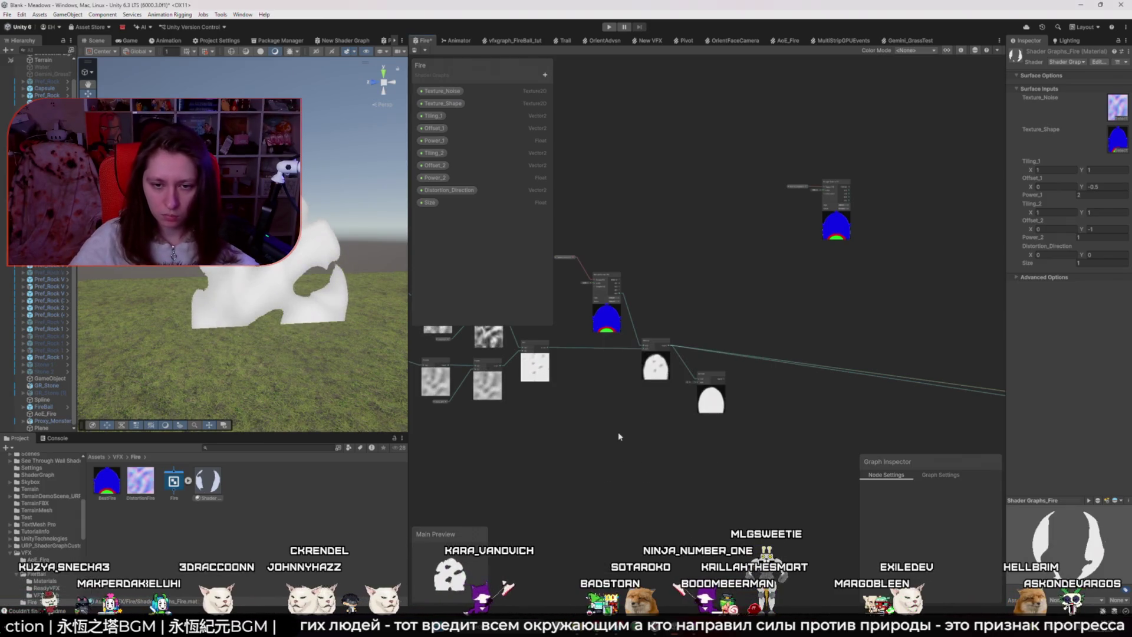
- Add an Ellipse node from the Procedural category, then delete it
key("space")
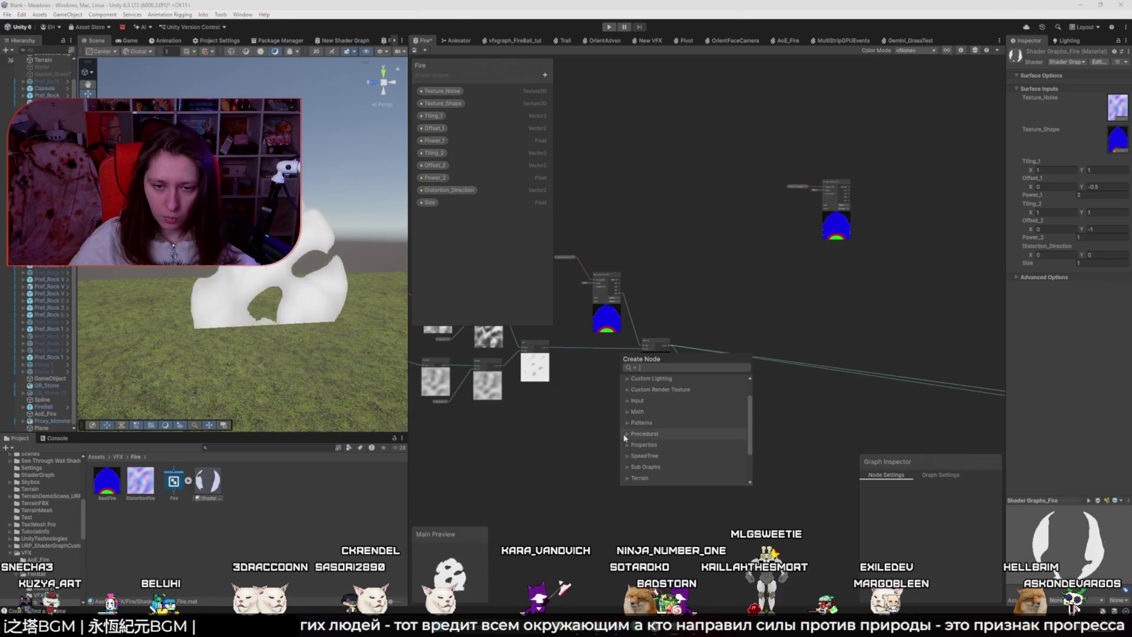
left_click(637, 434)
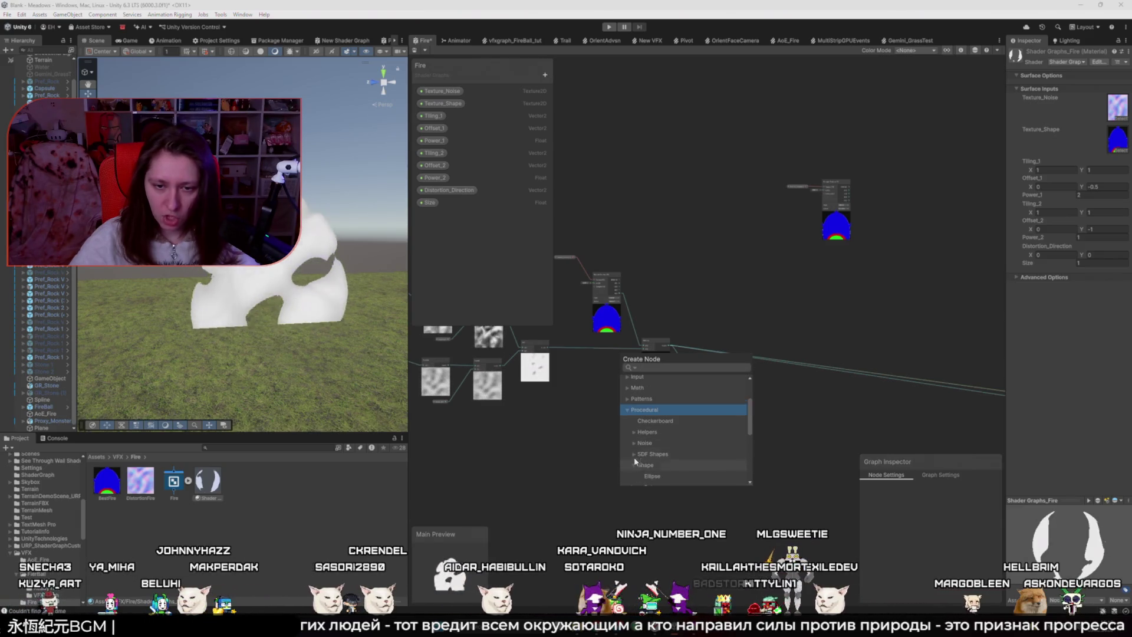
scroll(637, 458, "down", 2)
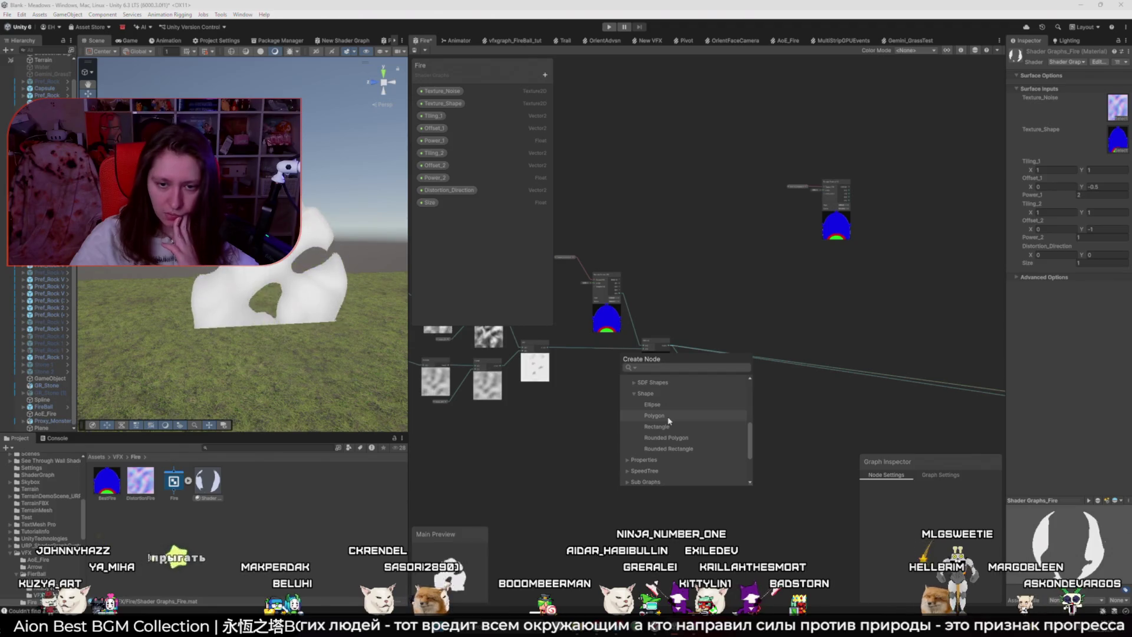
left_click(653, 405)
scroll(639, 447, "up", 3)
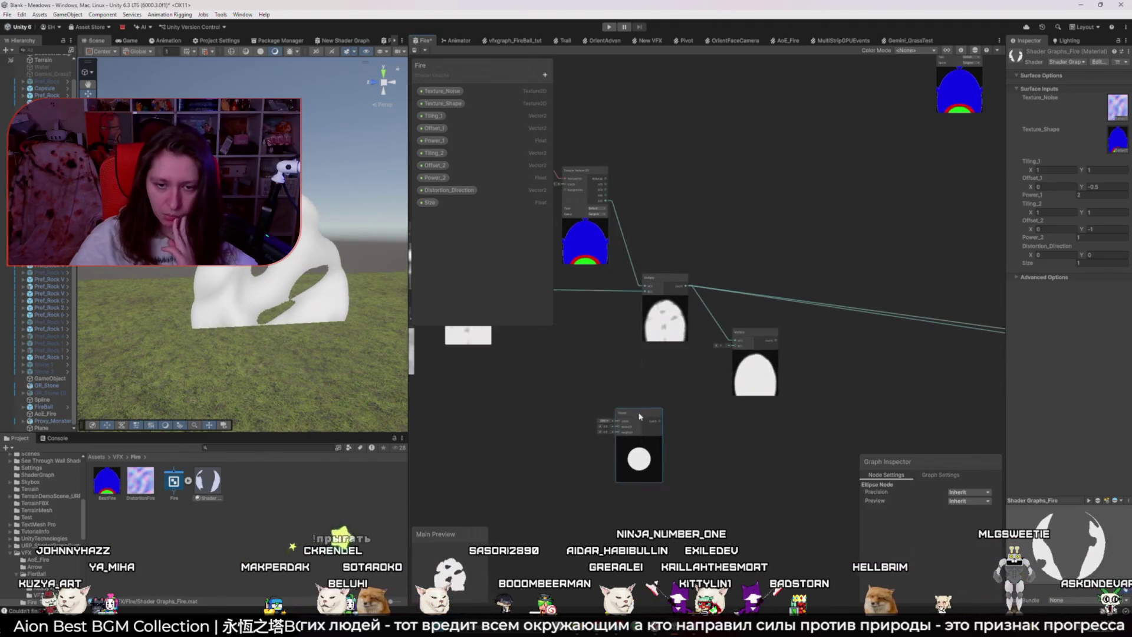
key("Delete")
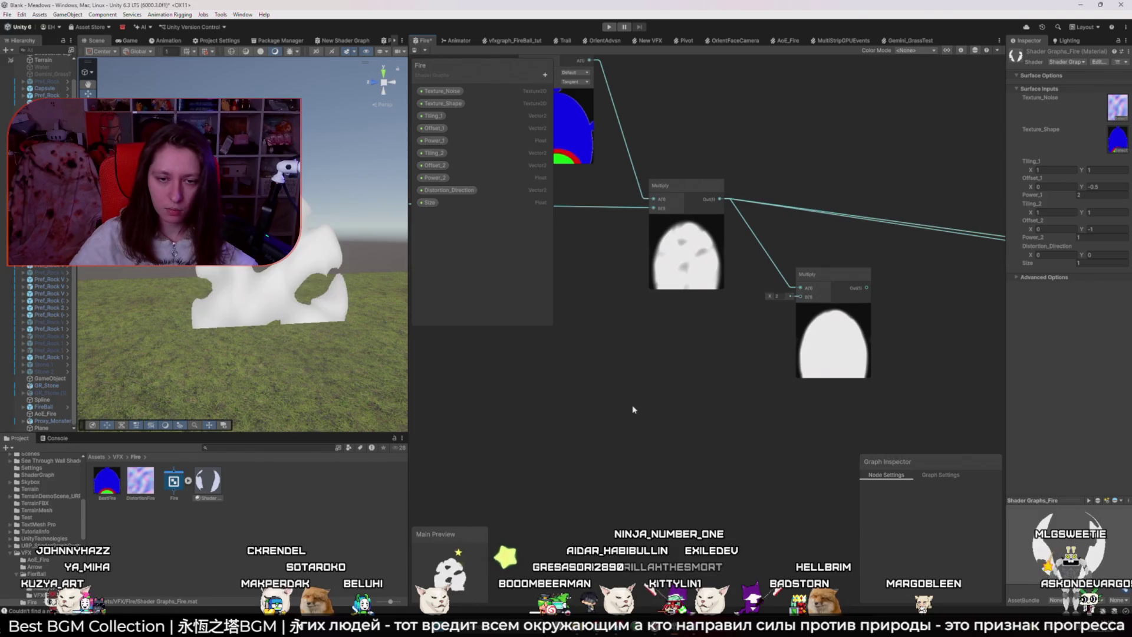
- Add a Polygon node from the Procedural category, then delete it
key("space")
left_click(637, 431)
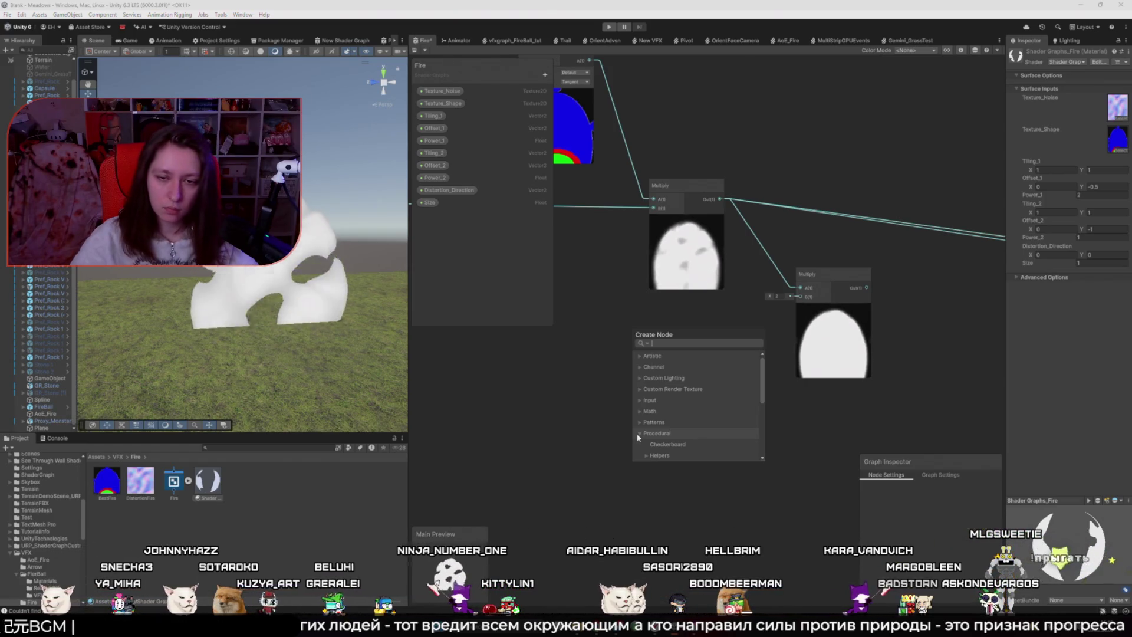
scroll(653, 435, "down", 4)
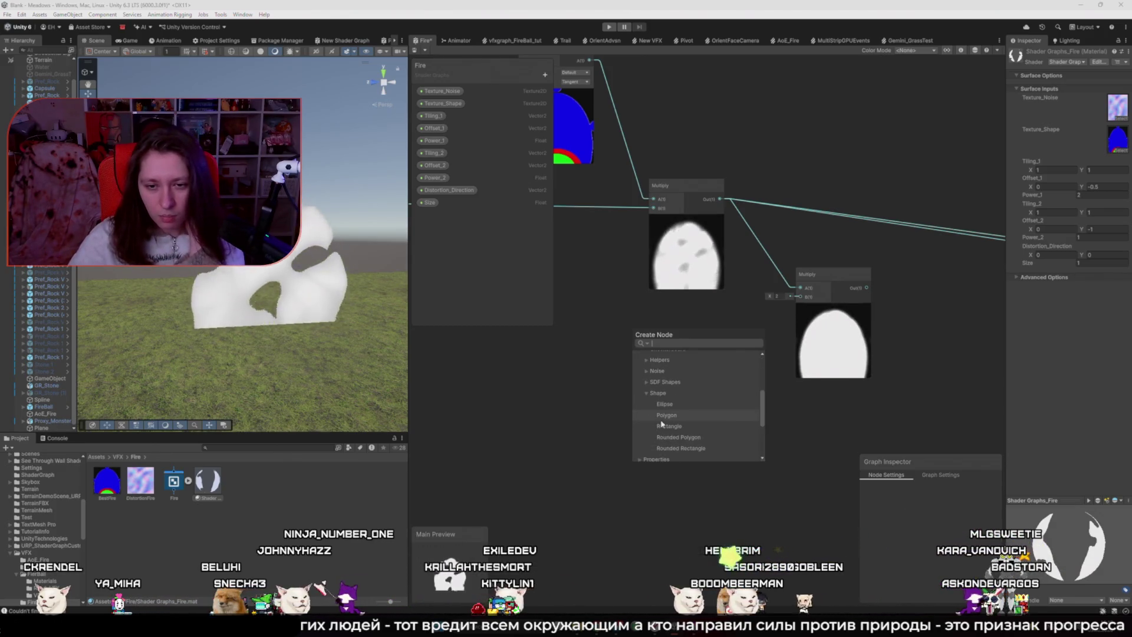
scroll(667, 422, "down", 1)
left_click(690, 415)
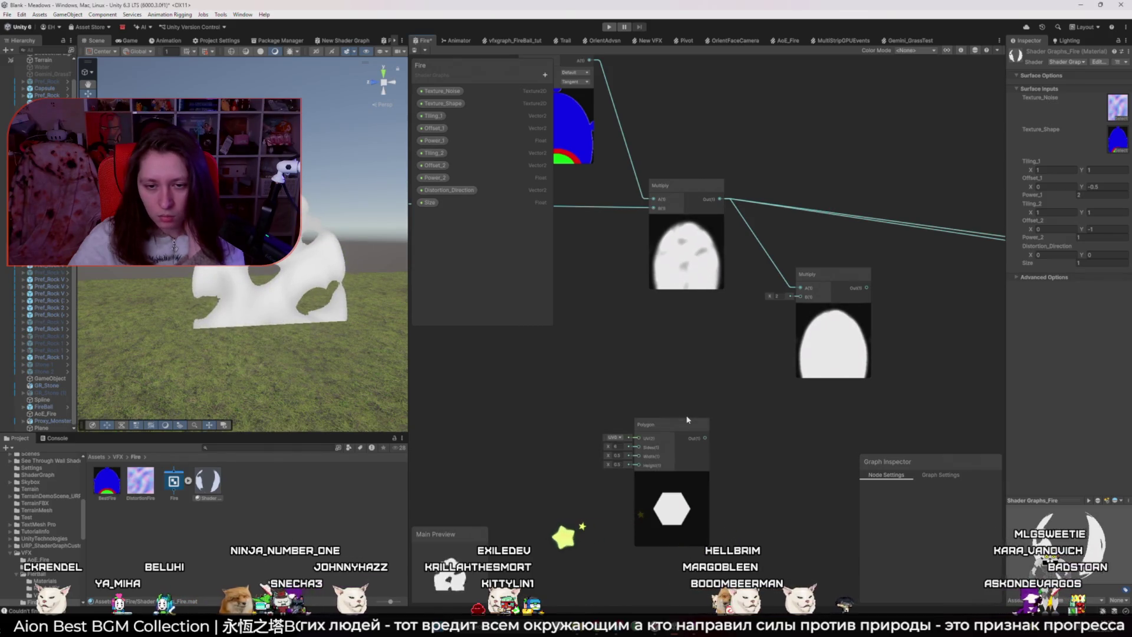
key("Delete")
key("space")
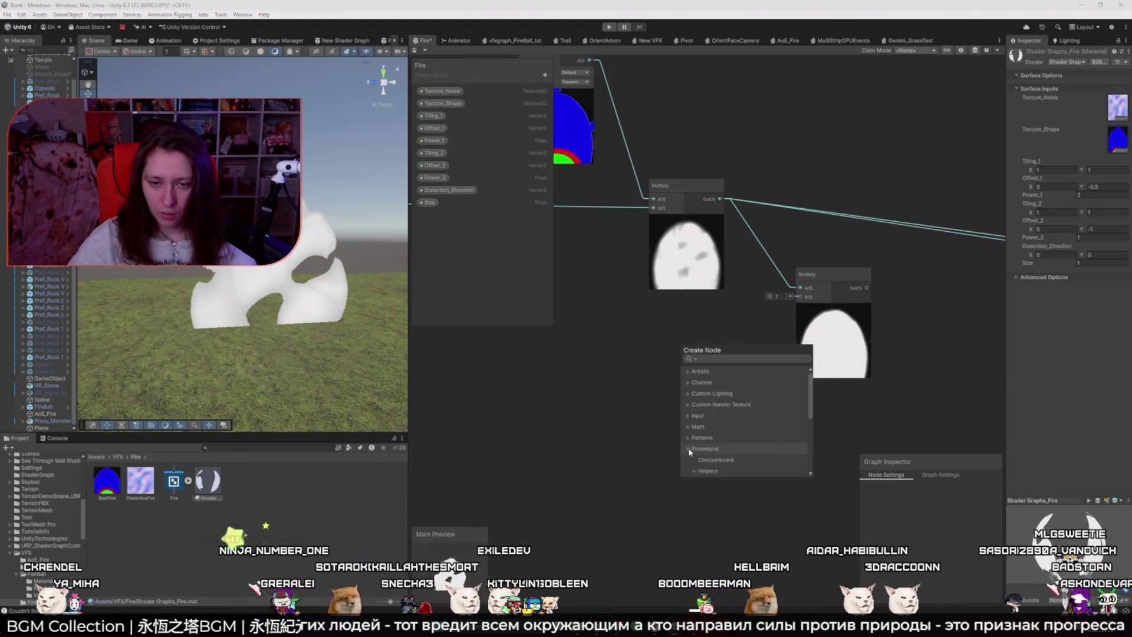
- Add a Circle SDF node, discarding a trial Rectangle, and raise its Edge Min Max Y to about 0.2
scroll(688, 448, "down", 3)
left_click(706, 385)
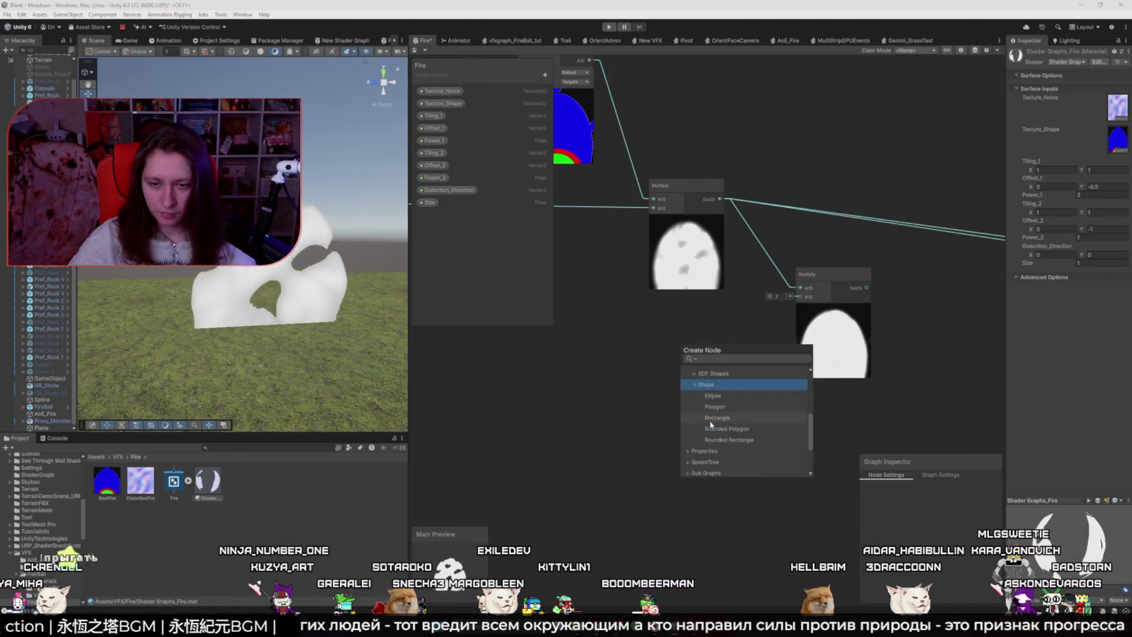
double_click(752, 420)
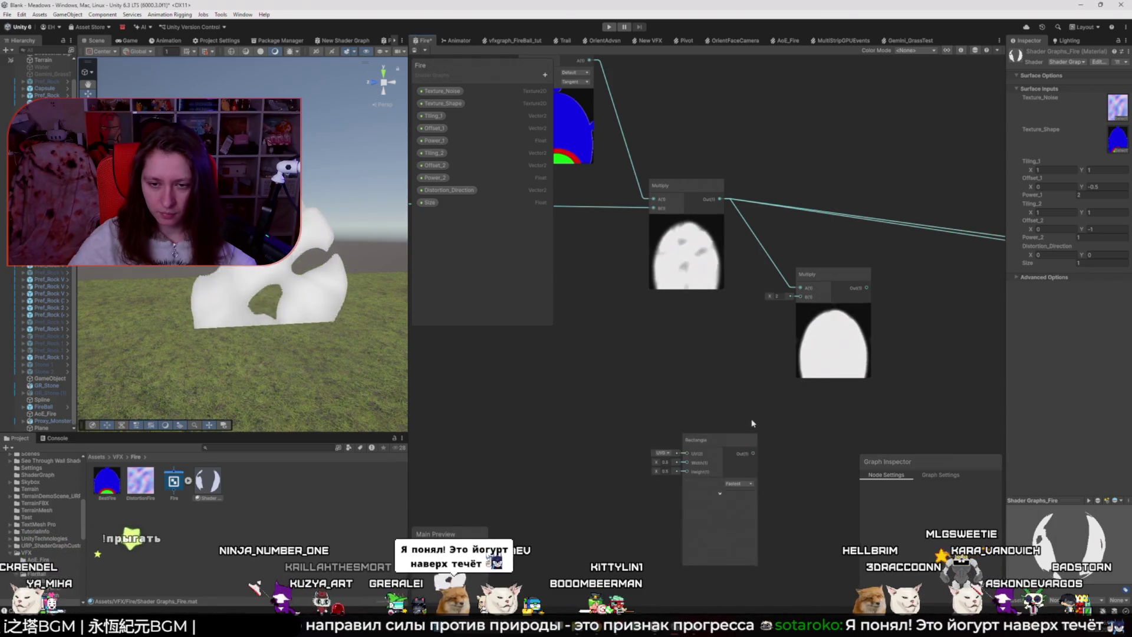
key("space")
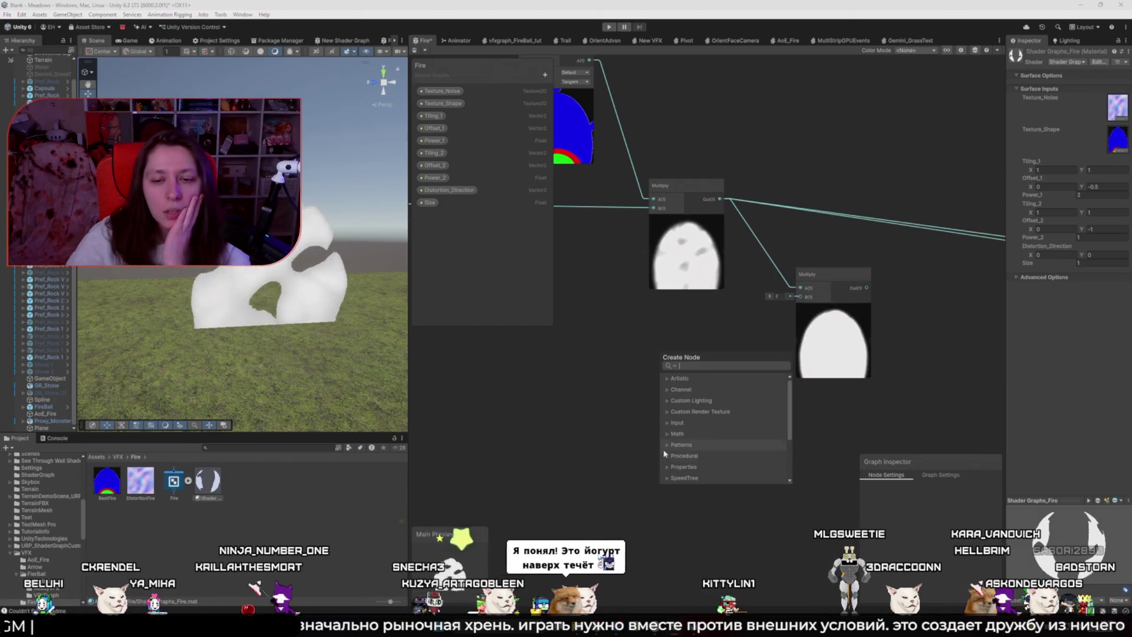
scroll(666, 458, "down", 3)
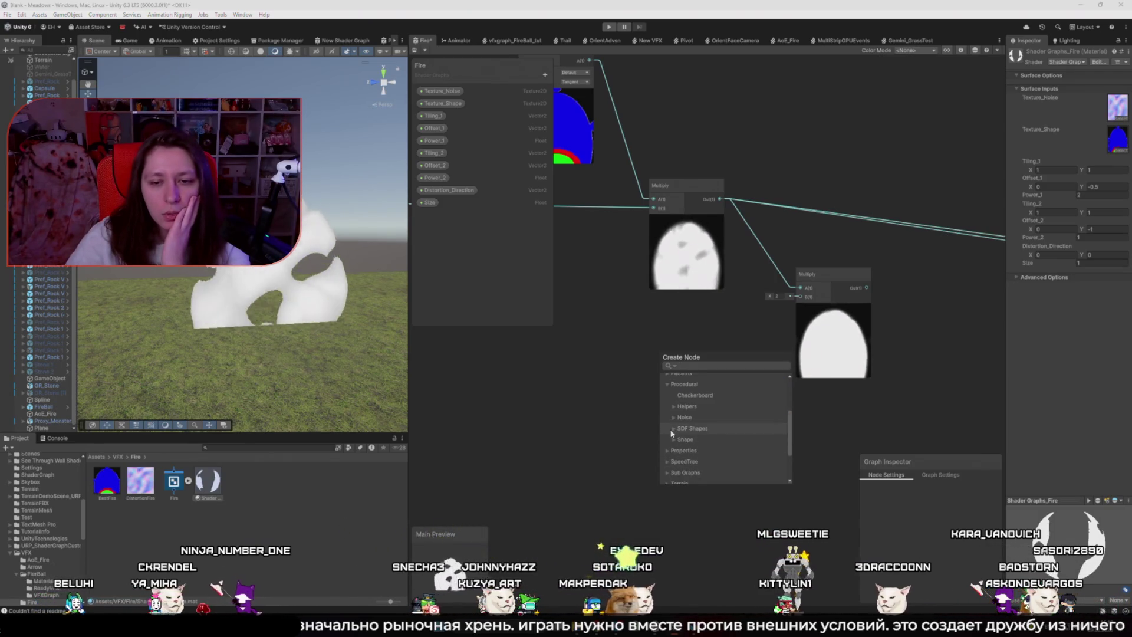
left_click(675, 430)
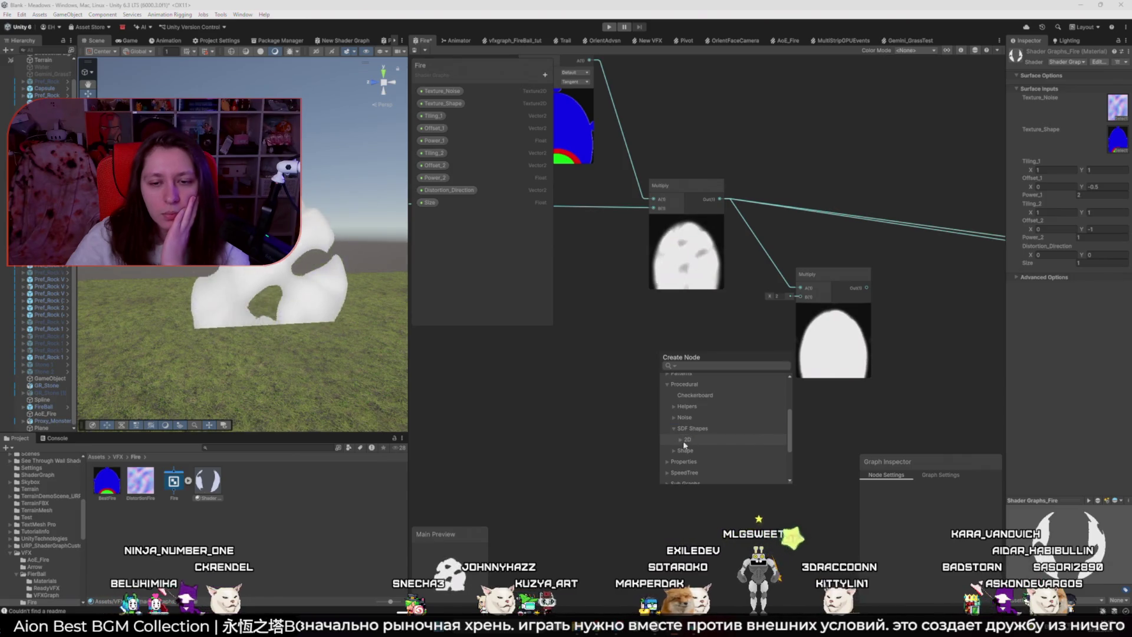
double_click(698, 449)
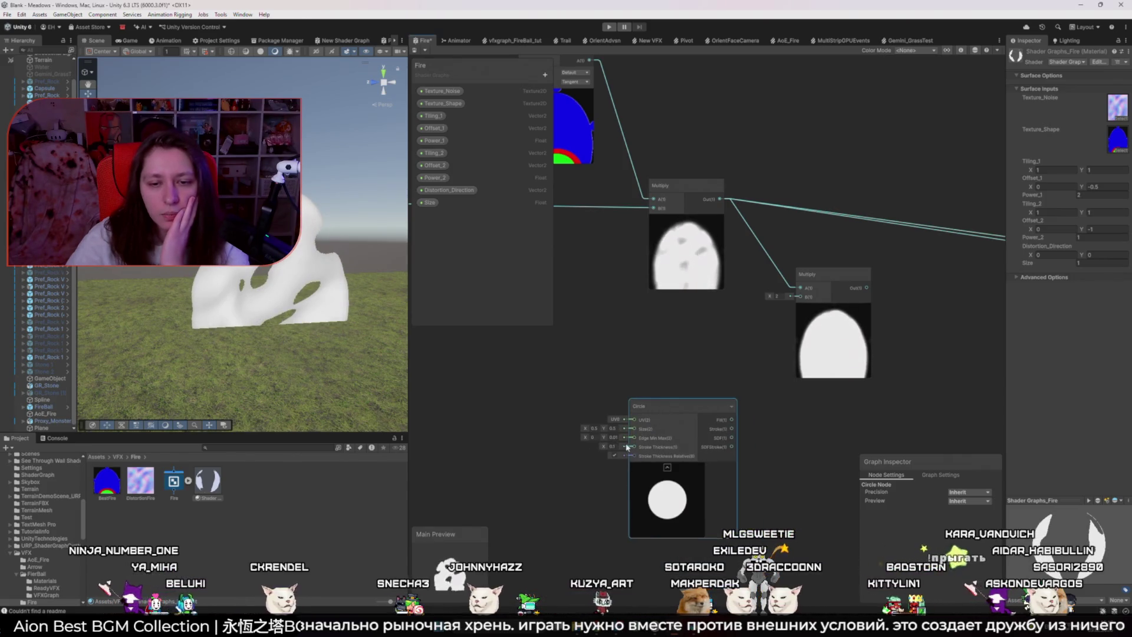
mouse_move(603, 438)
left_mouse_down()
mouse_move(627, 447)
mouse_move(518, 421)
left_mouse_up()
- Feed the Circle's UVs from a Tiling And Offset node with Tiling X 0.5 and Offset X 0.25
type("tili")
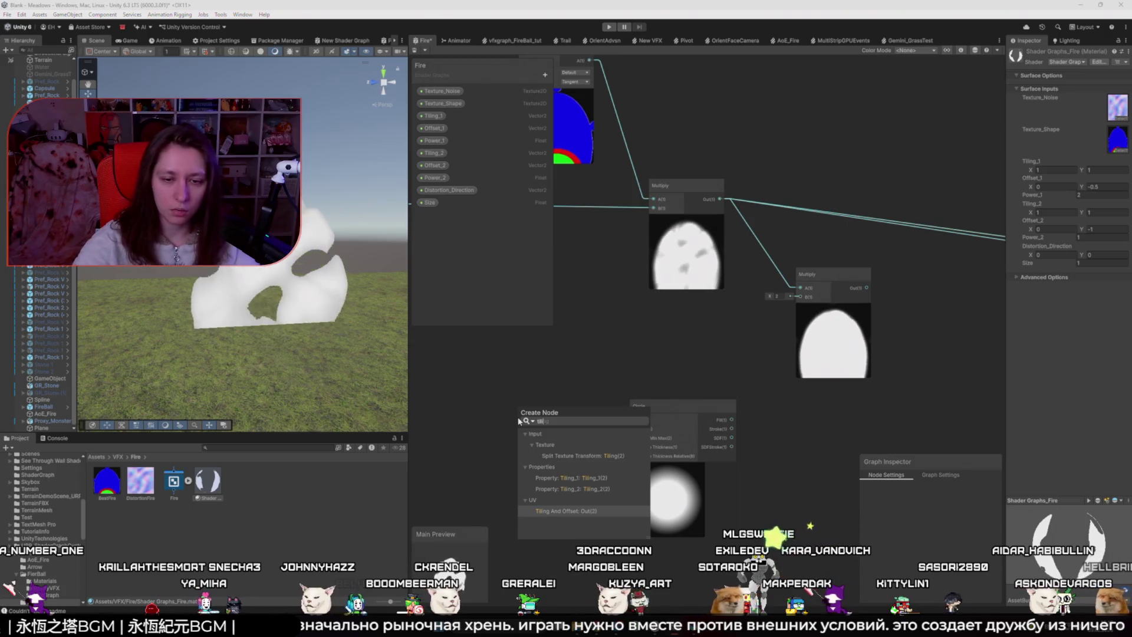
key("Return")
mouse_move(432, 444)
left_mouse_down()
mouse_move(527, 431)
mouse_move(489, 426)
mouse_move(507, 423)
left_mouse_up()
type("0.5")
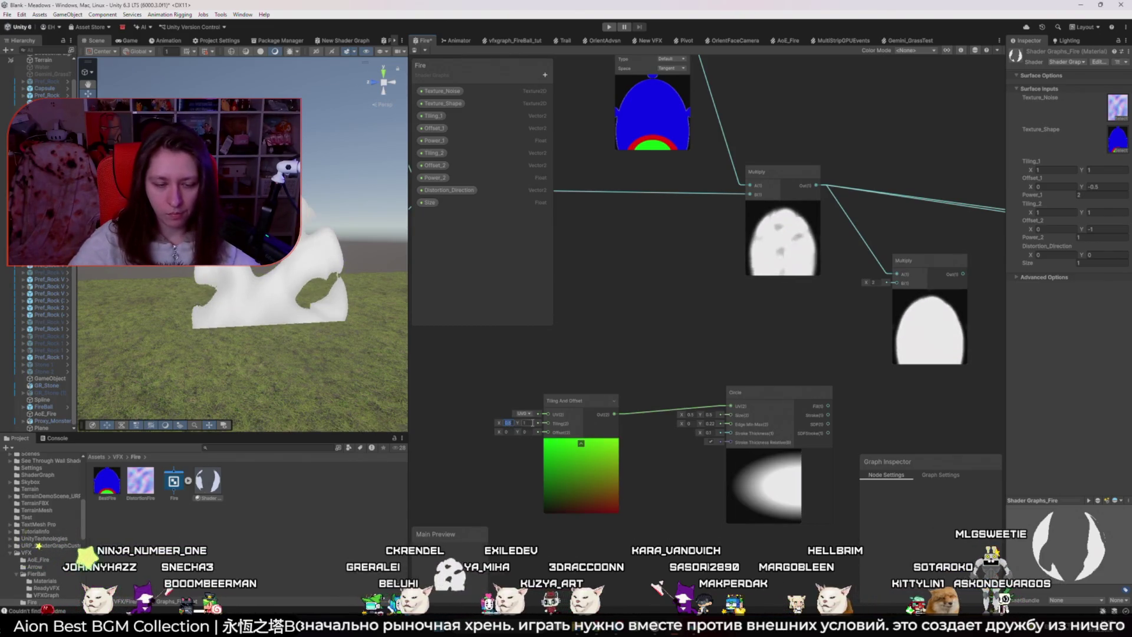
left_click(531, 432)
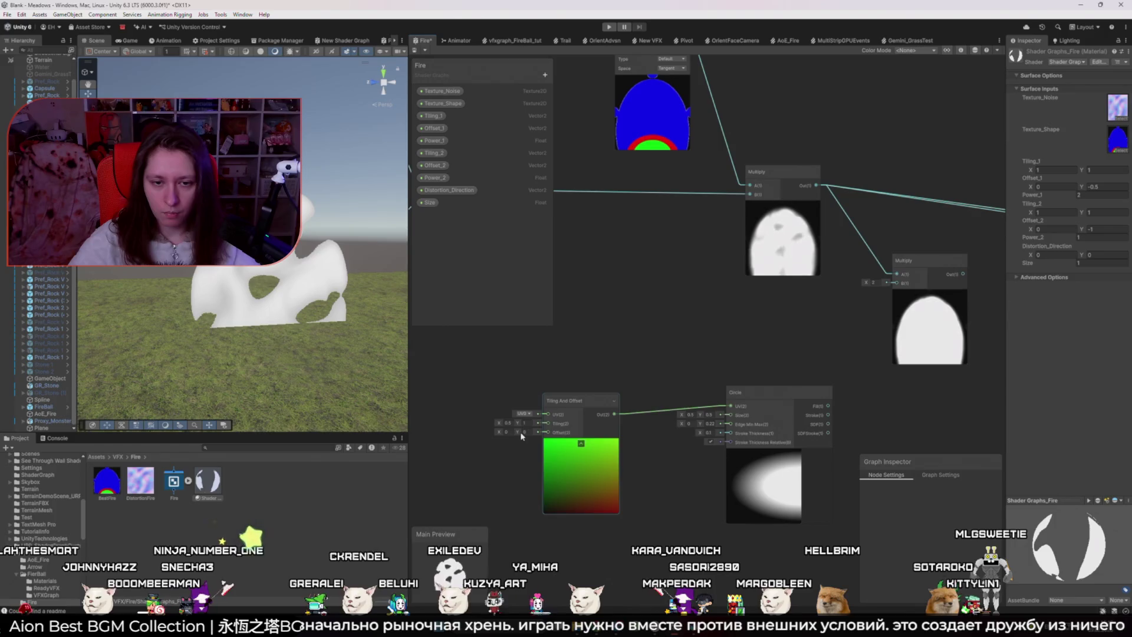
left_click(508, 432)
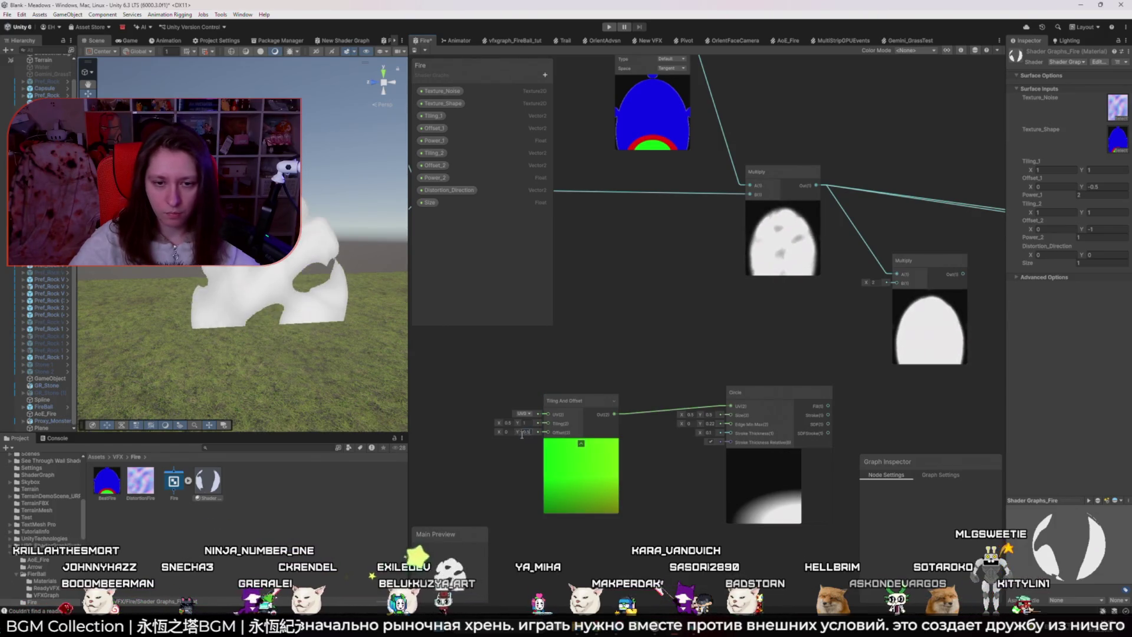
type("0.5")
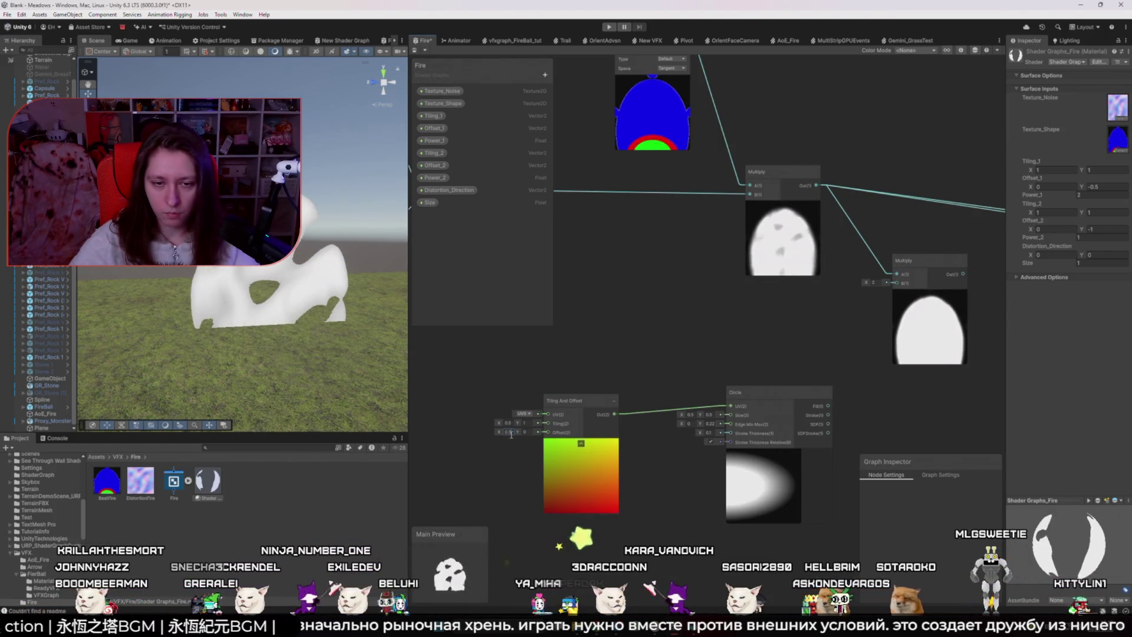
left_click_drag(501, 436, 495, 434)
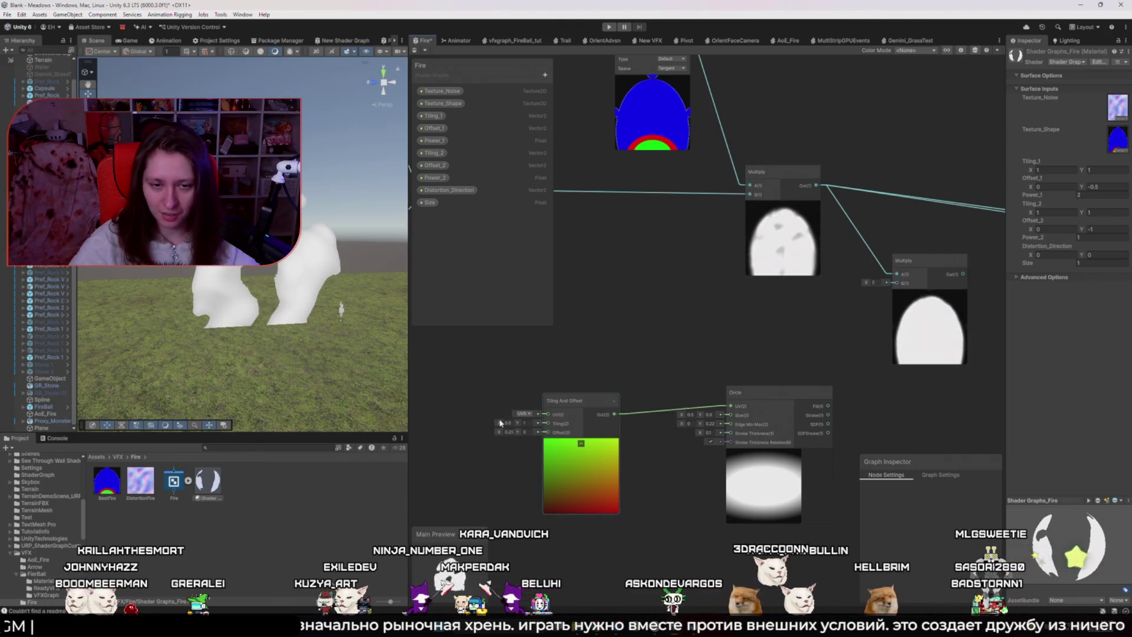
- Try Tiling X values of 10 and negative, undo the Tiling And Offset node, and enlarge Circle Size Y
mouse_move(499, 423)
left_mouse_down()
mouse_move(507, 428)
mouse_move(467, 427)
left_mouse_up()
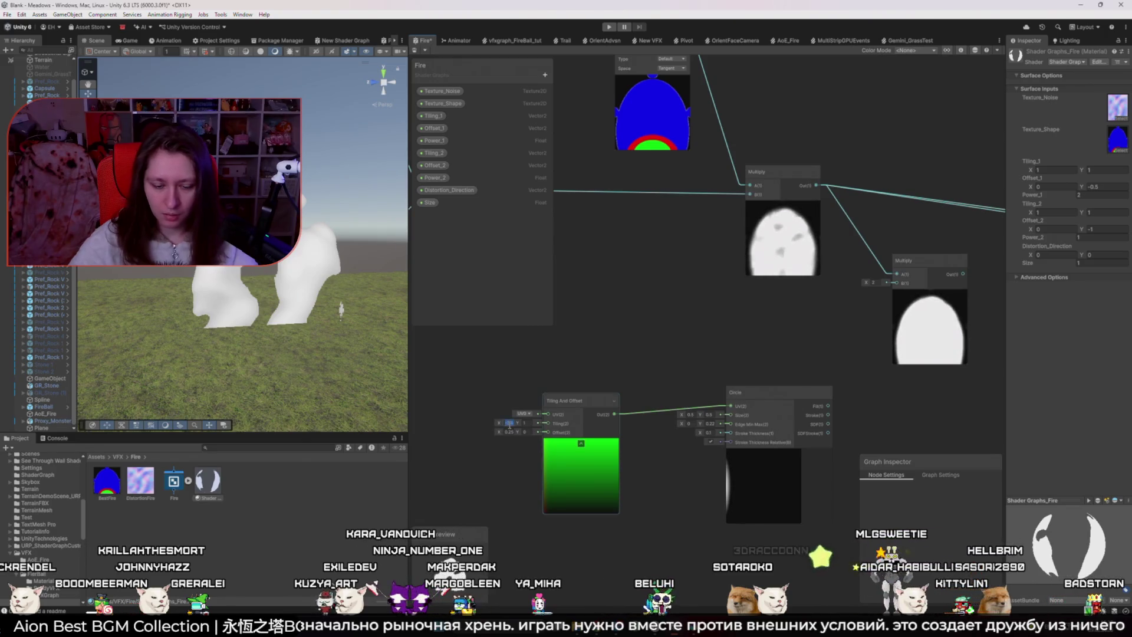
type("10")
key("Return")
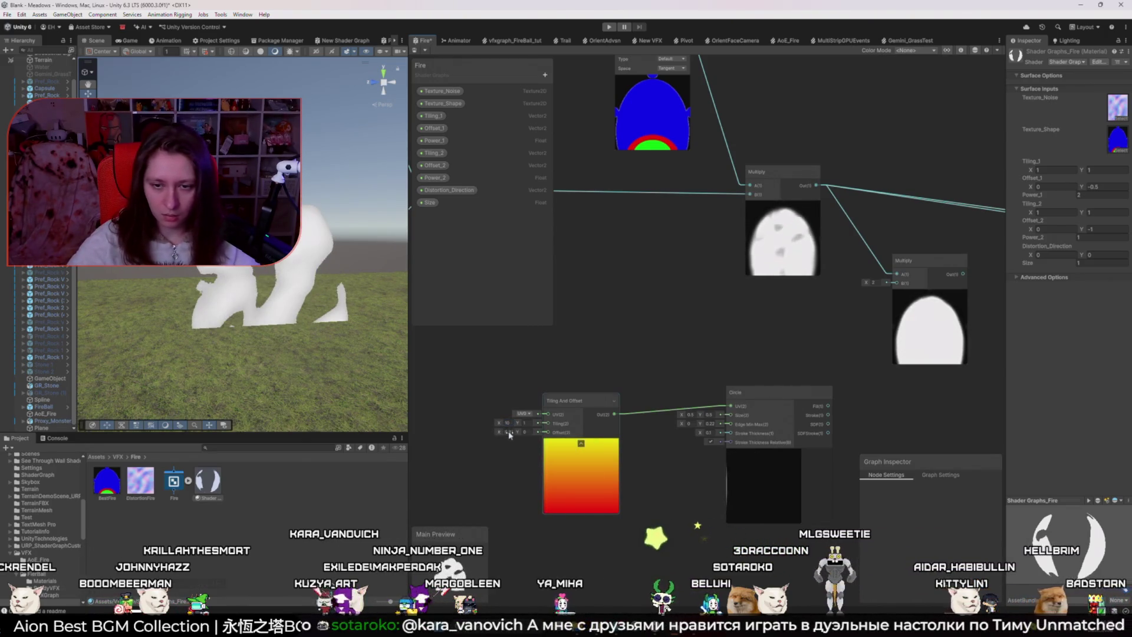
left_click_drag(499, 422, 428, 427)
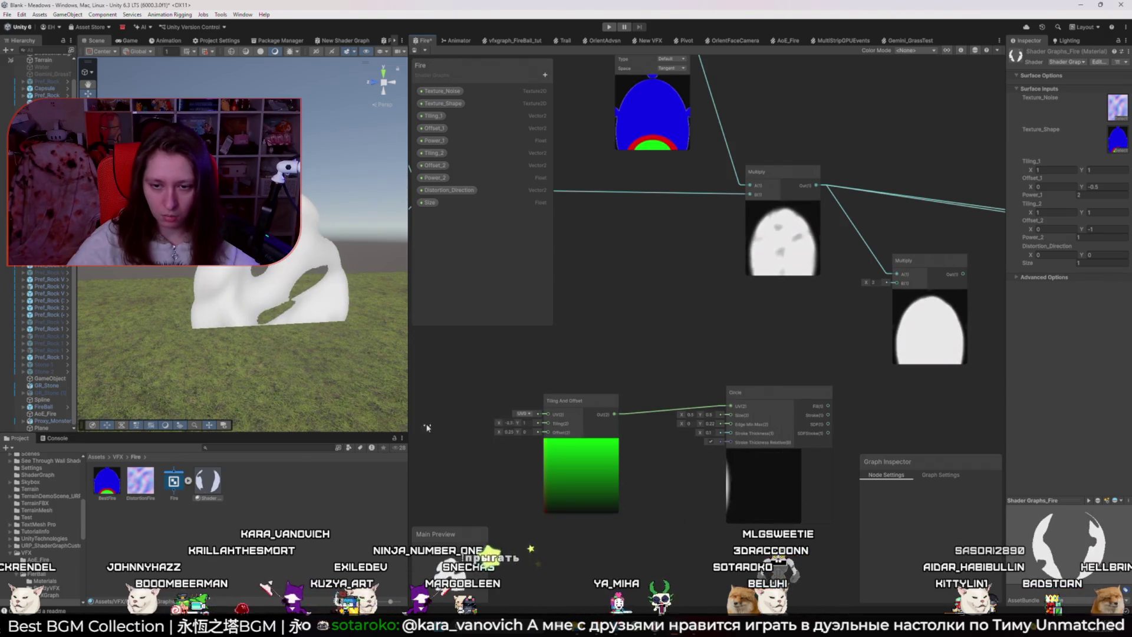
key("ctrl+z")
key("ctrl+z")
key("ctrl+z")
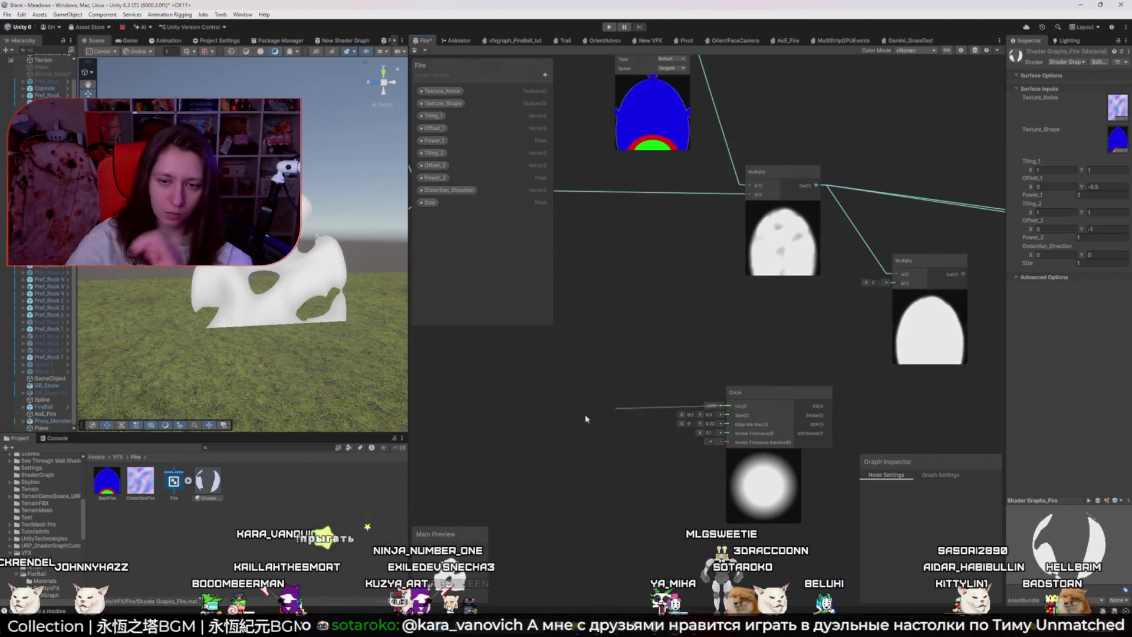
left_click_drag(700, 415, 739, 425)
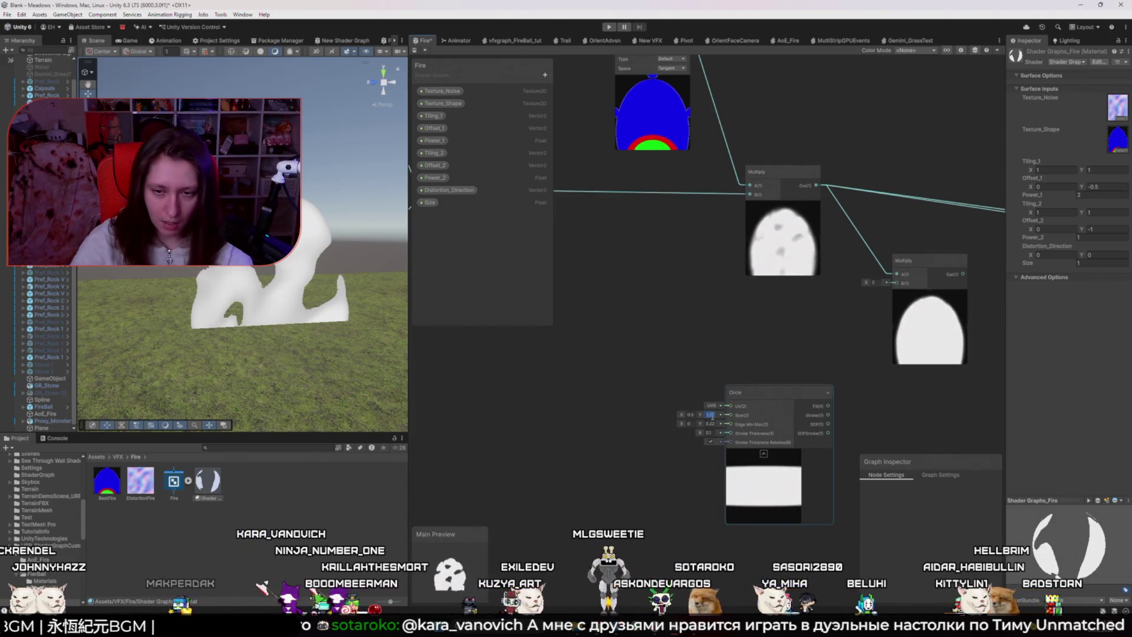
type("5")
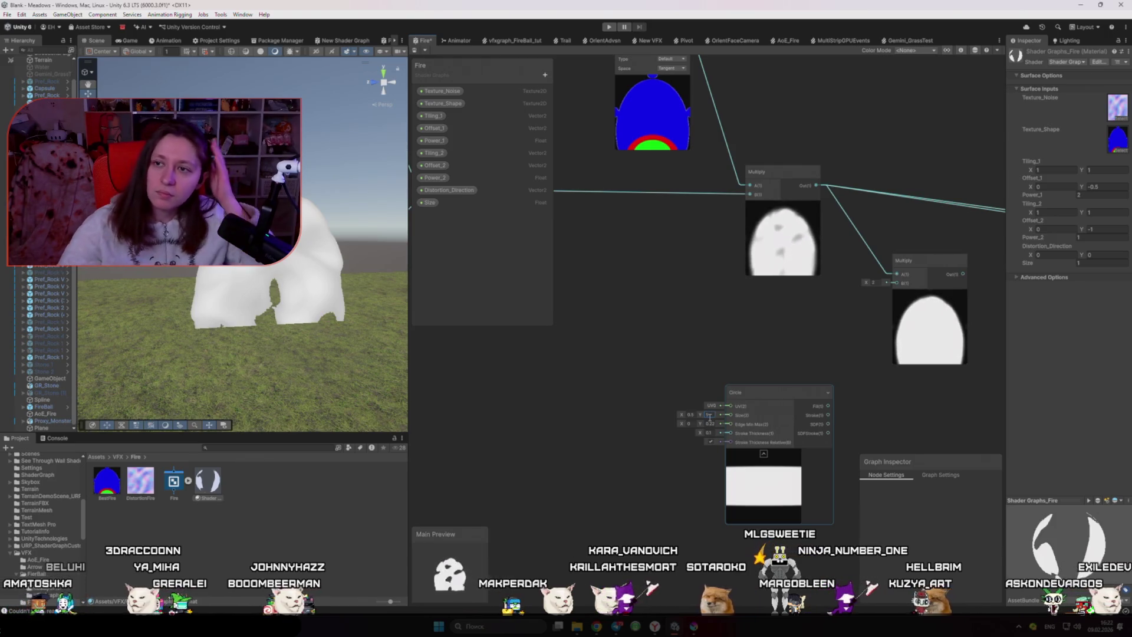
left_click(682, 378)
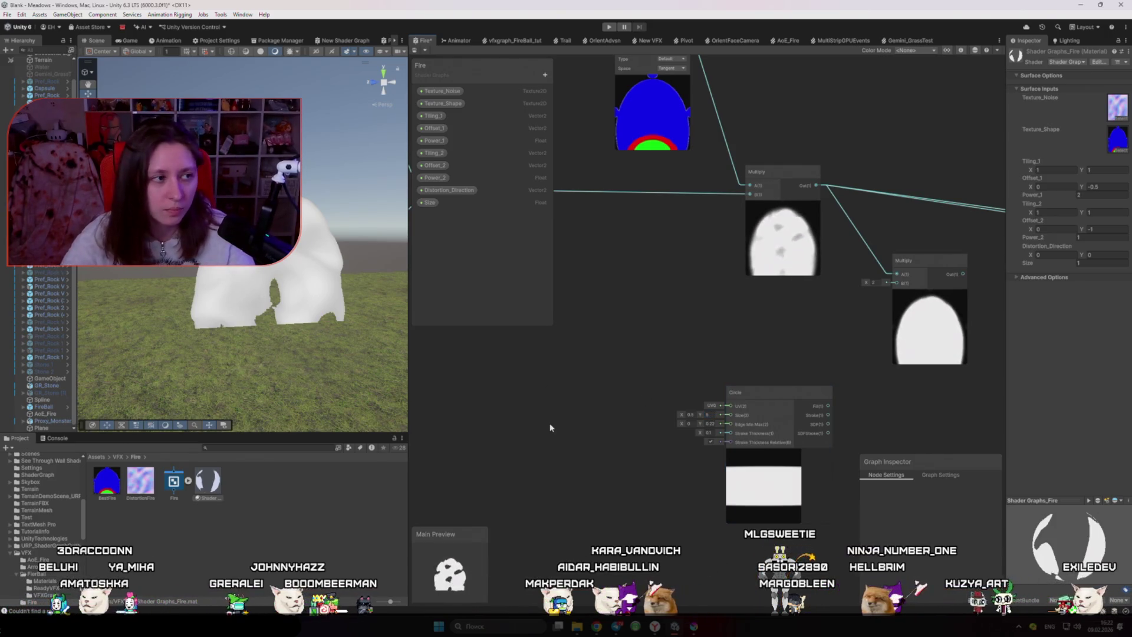
scroll(550, 427, "down", 3)
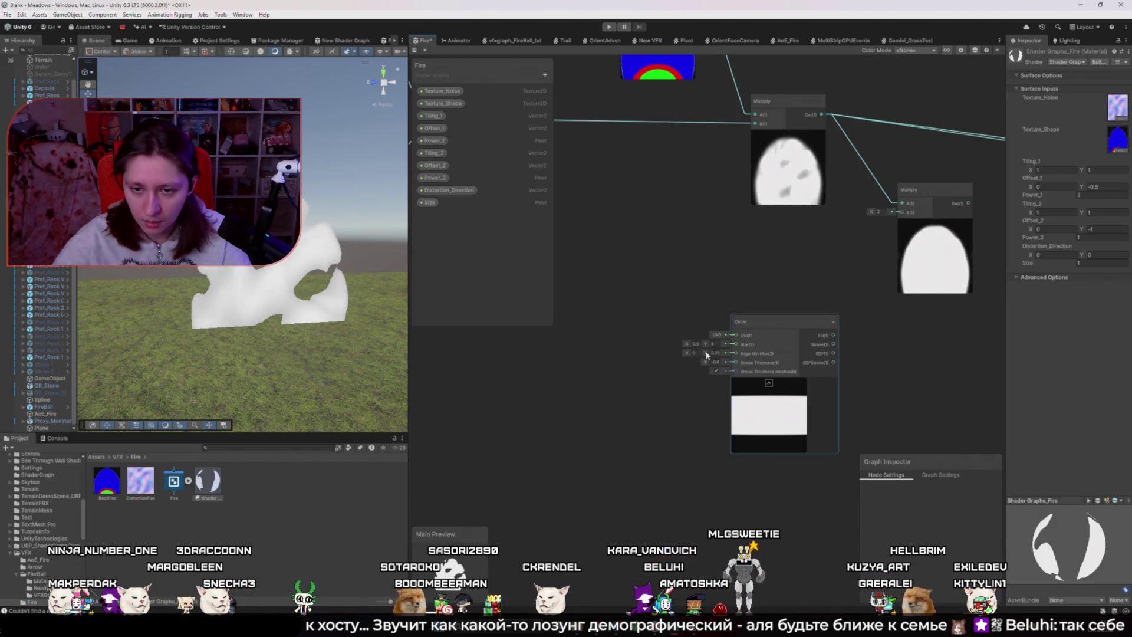
mouse_move(707, 352)
left_mouse_down()
mouse_move(734, 362)
mouse_move(531, 411)
left_mouse_up()
- Set Circle edge Y to 3 and drive its UVs via Tiling And Offset (Tiling Y 1, Offset Y ~0.48)
double_click(718, 352)
type("3")
type("tiling")
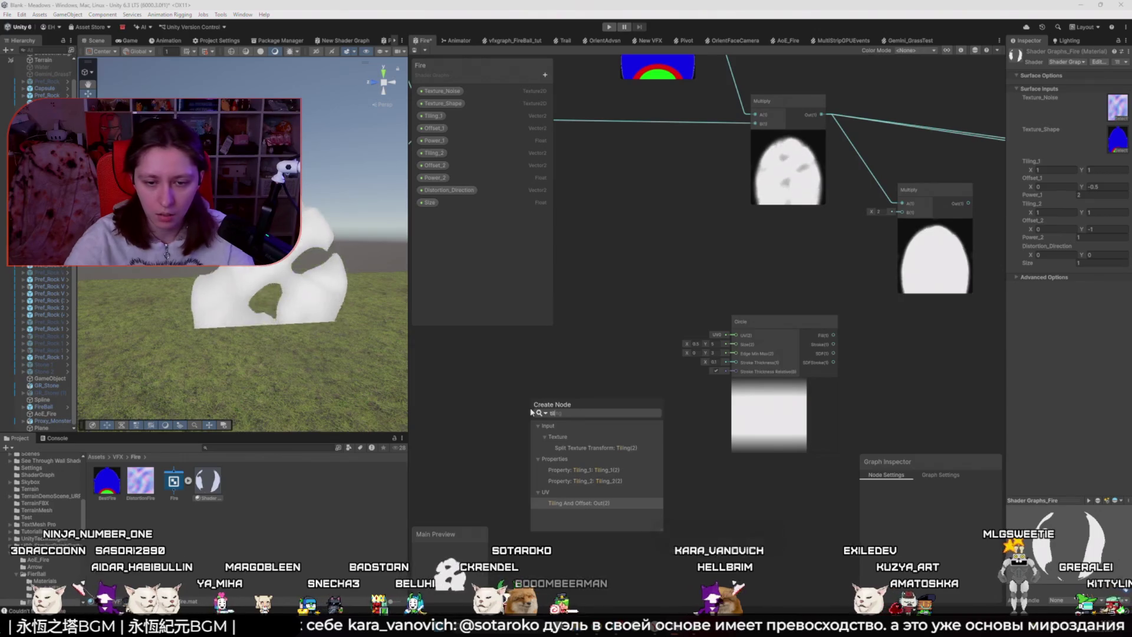
key("Return")
left_click_drag(434, 428, 458, 435)
double_click(441, 428)
type("1")
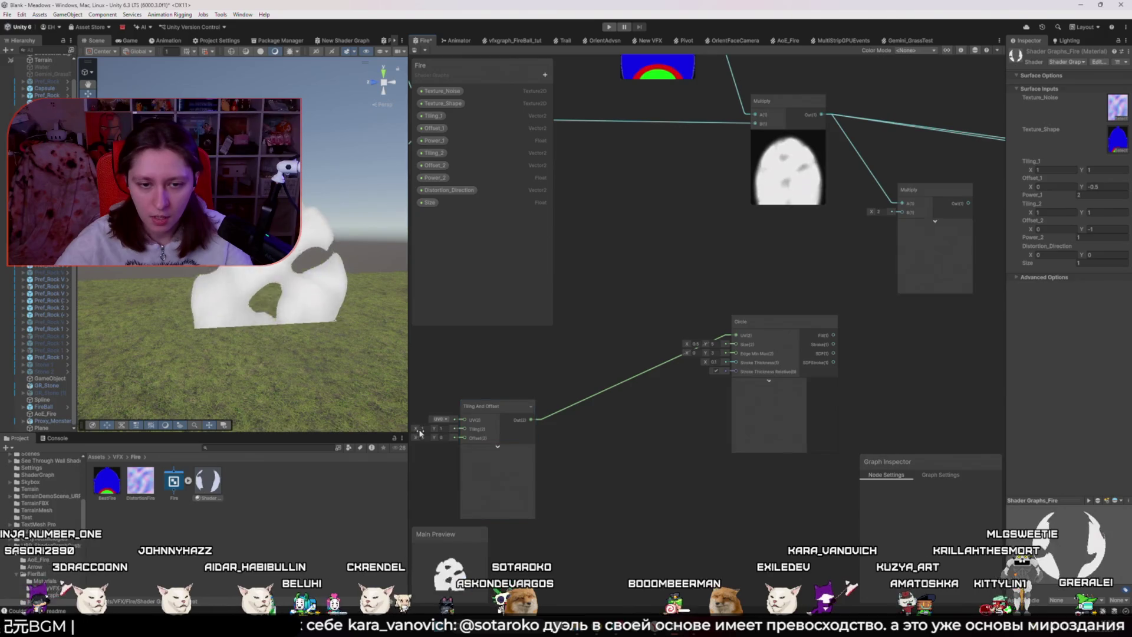
left_click_drag(435, 440, 442, 443)
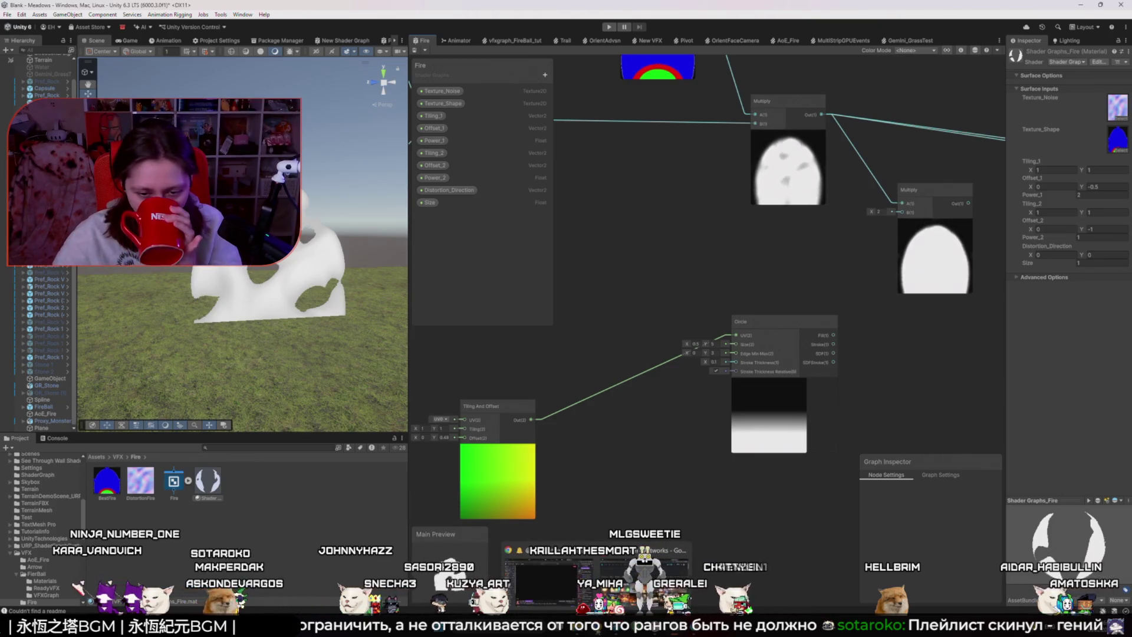
key("alt+Tab")
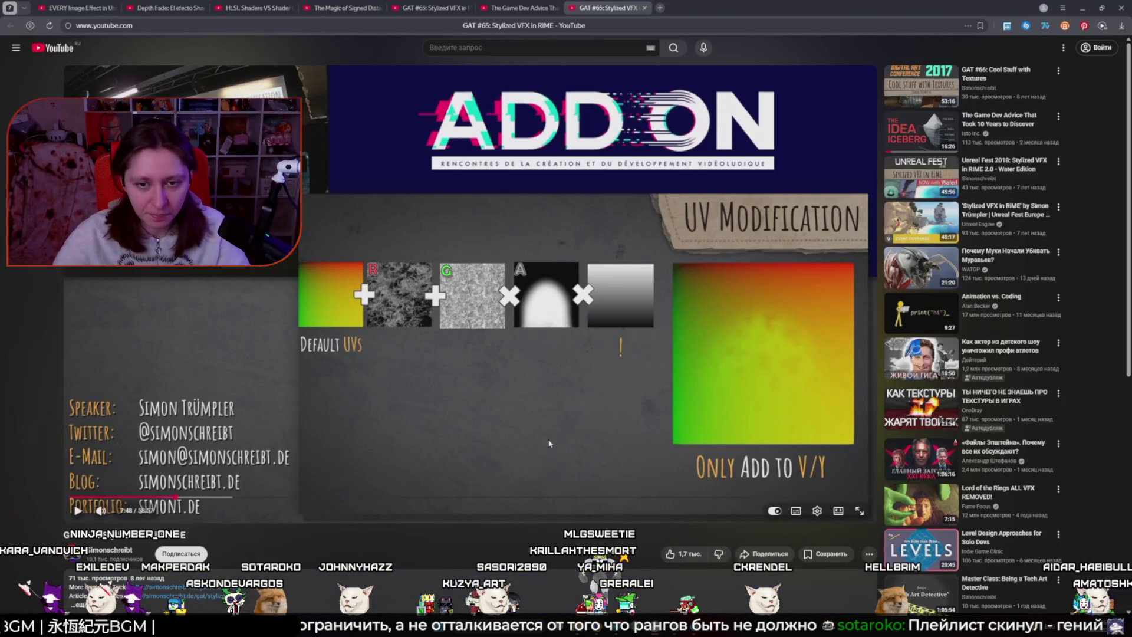
key("alt+Tab")
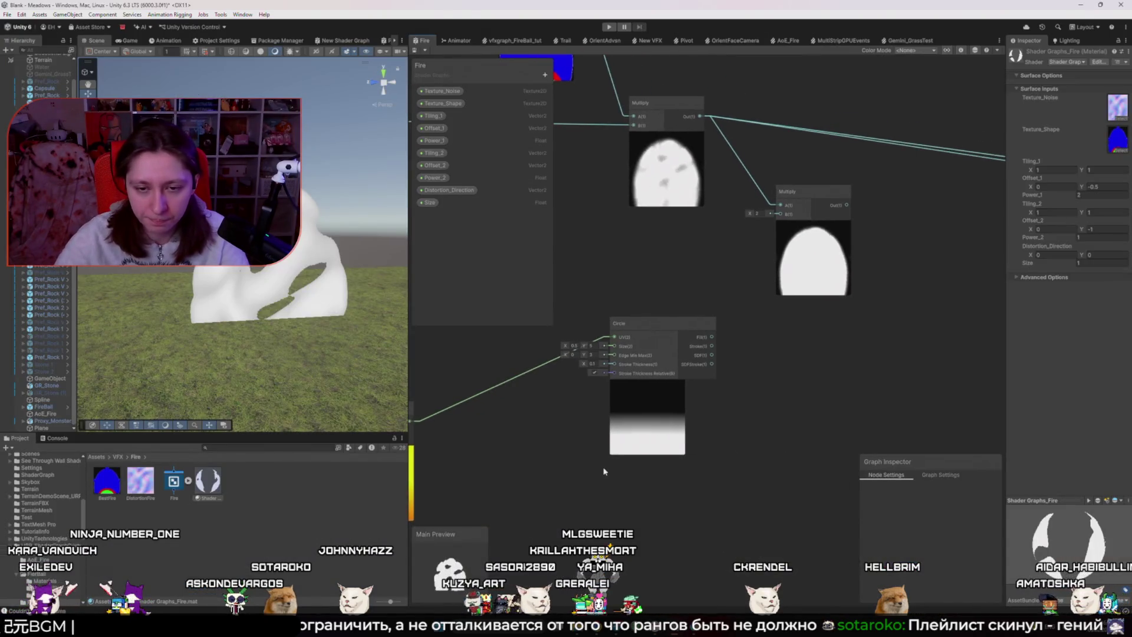
key("alt+Tab")
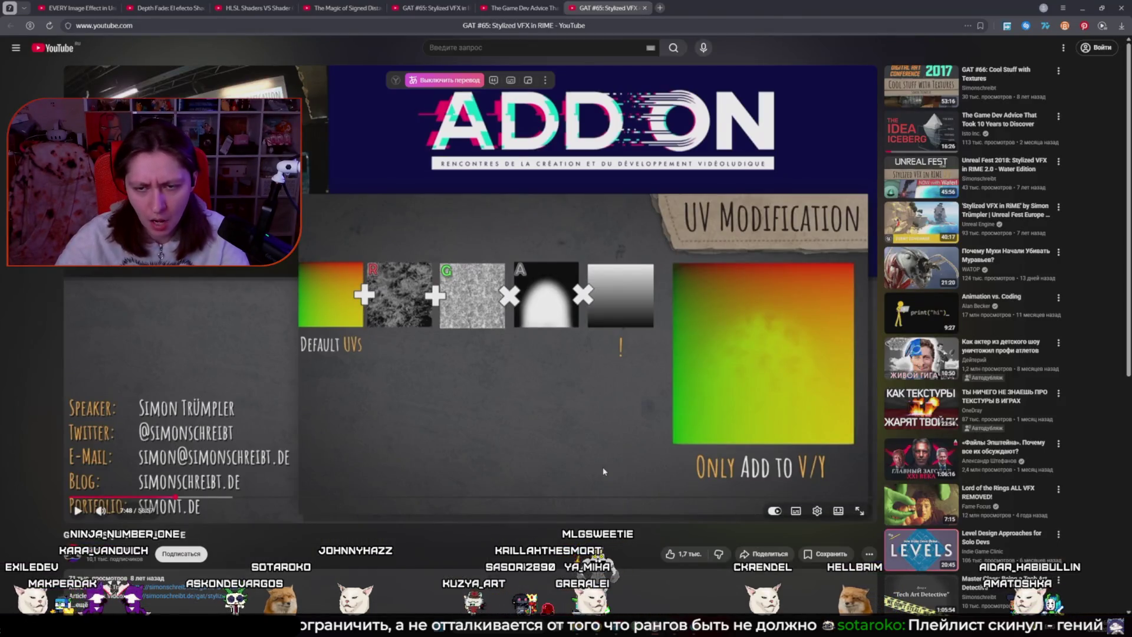
key("alt+Tab")
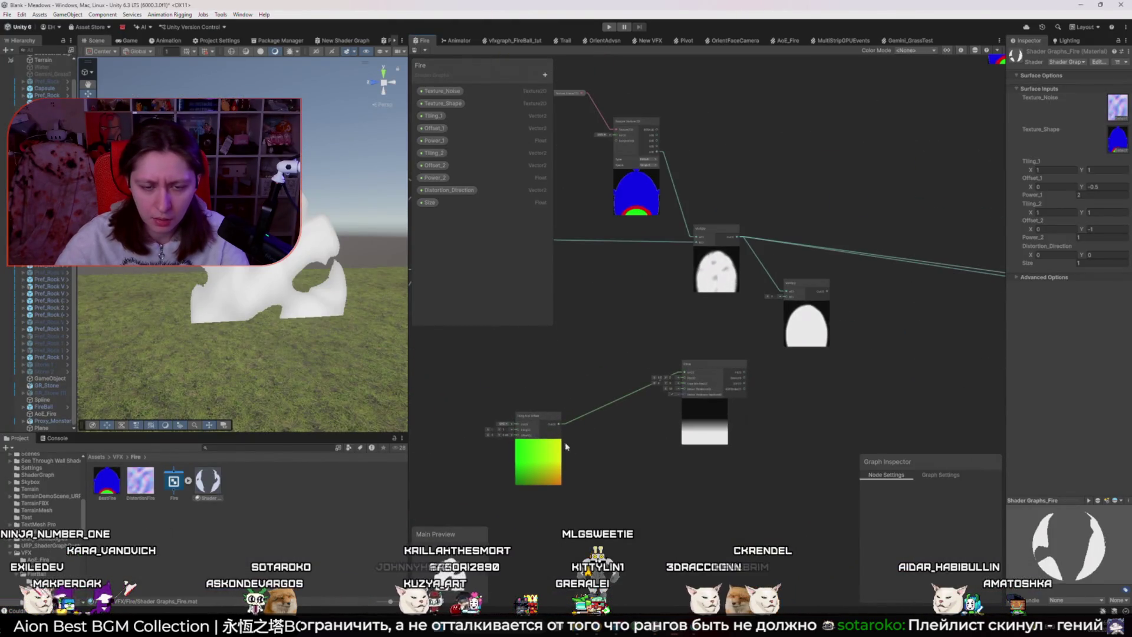
scroll(531, 454, "up", 5)
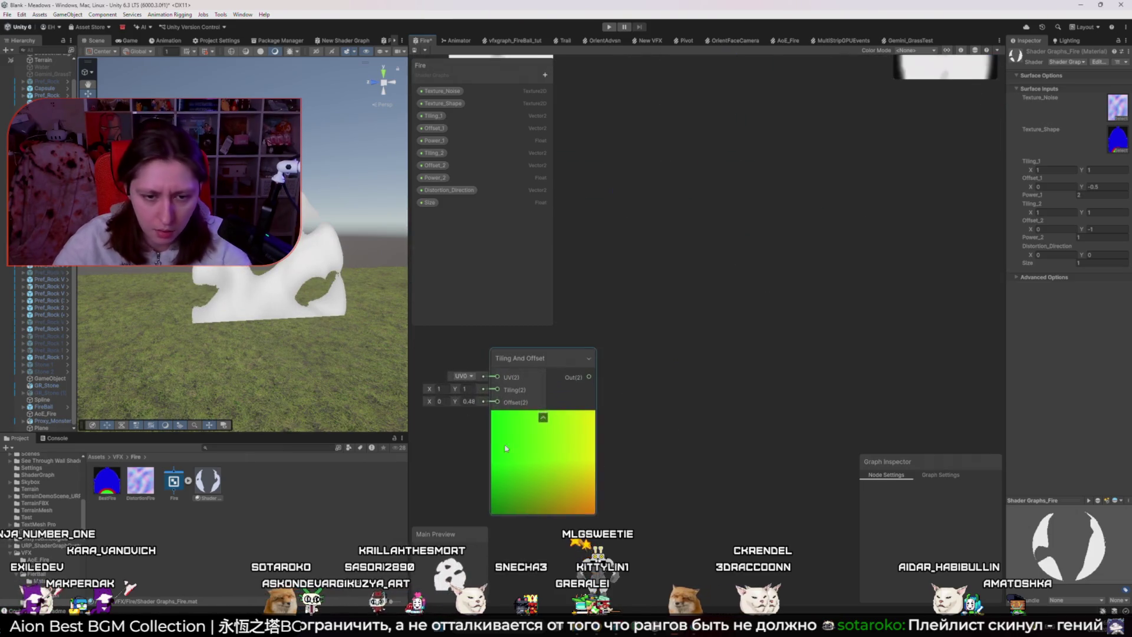
- Reset Offset Y to 0, then add a Split node and a Preview showing its G channel
type("0")
key("Return")
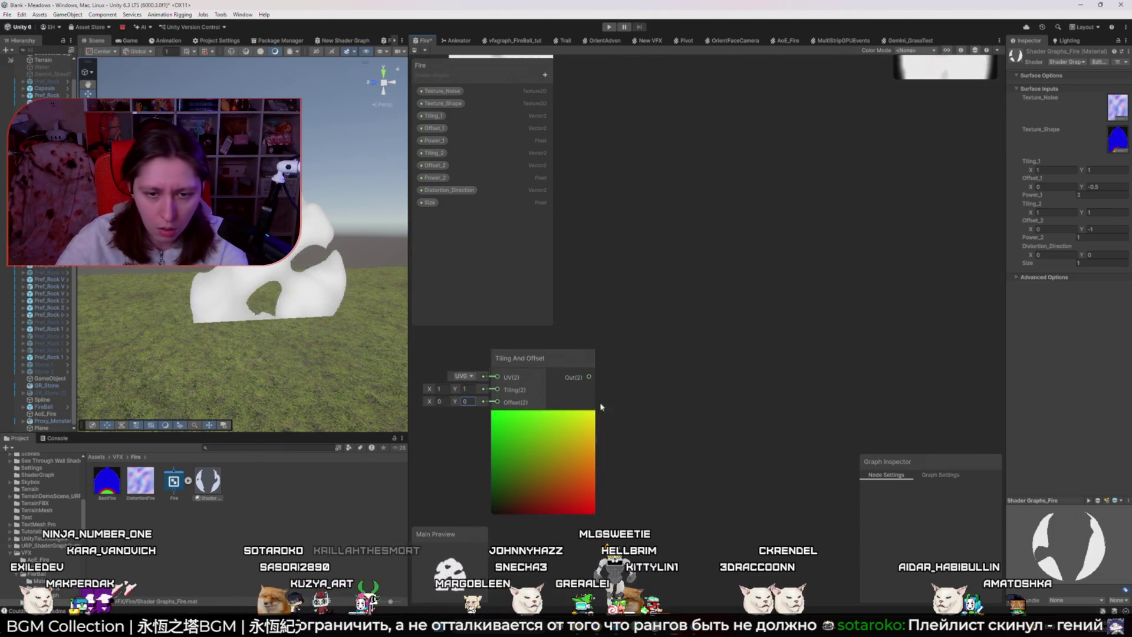
left_click(633, 383)
key("space")
type("spil")
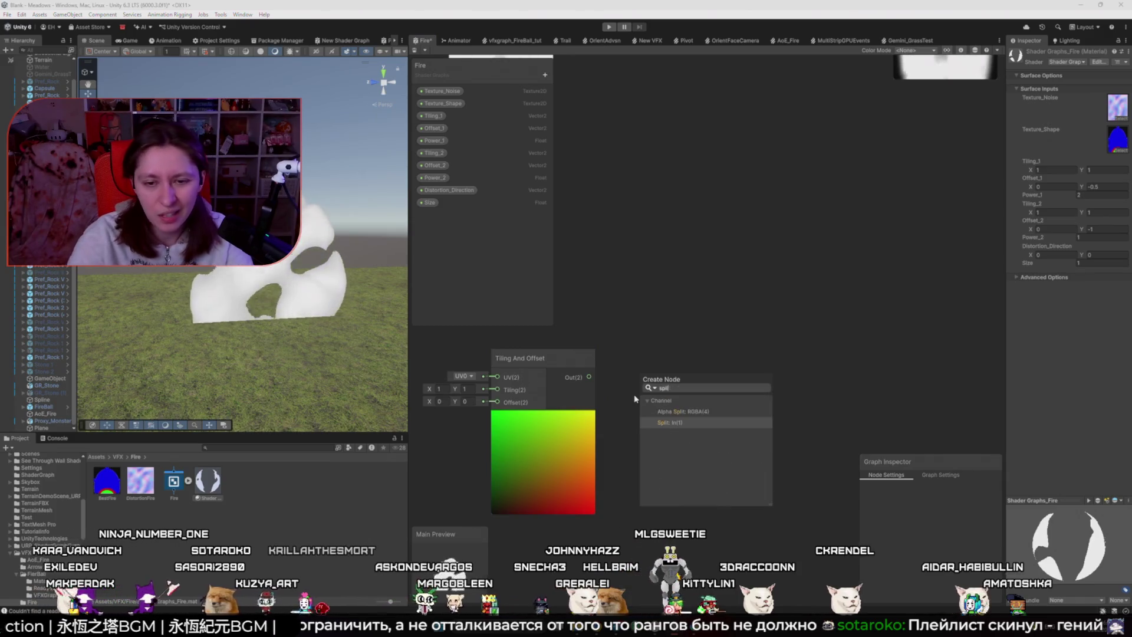
key("Return")
left_click_drag(685, 396, 744, 404)
type("preview")
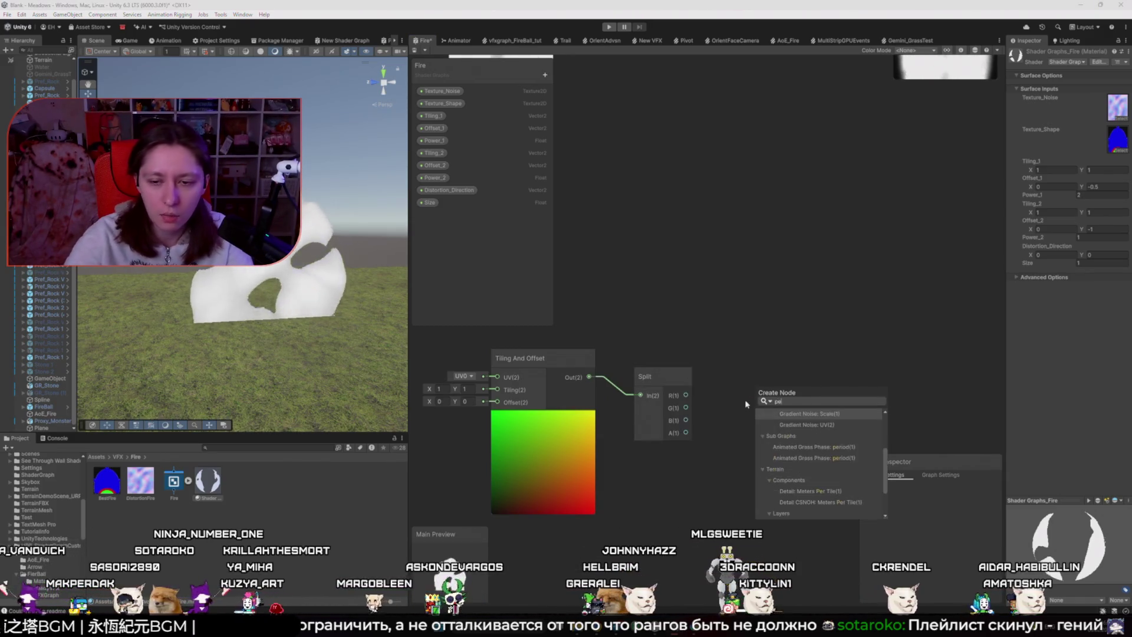
key("Return")
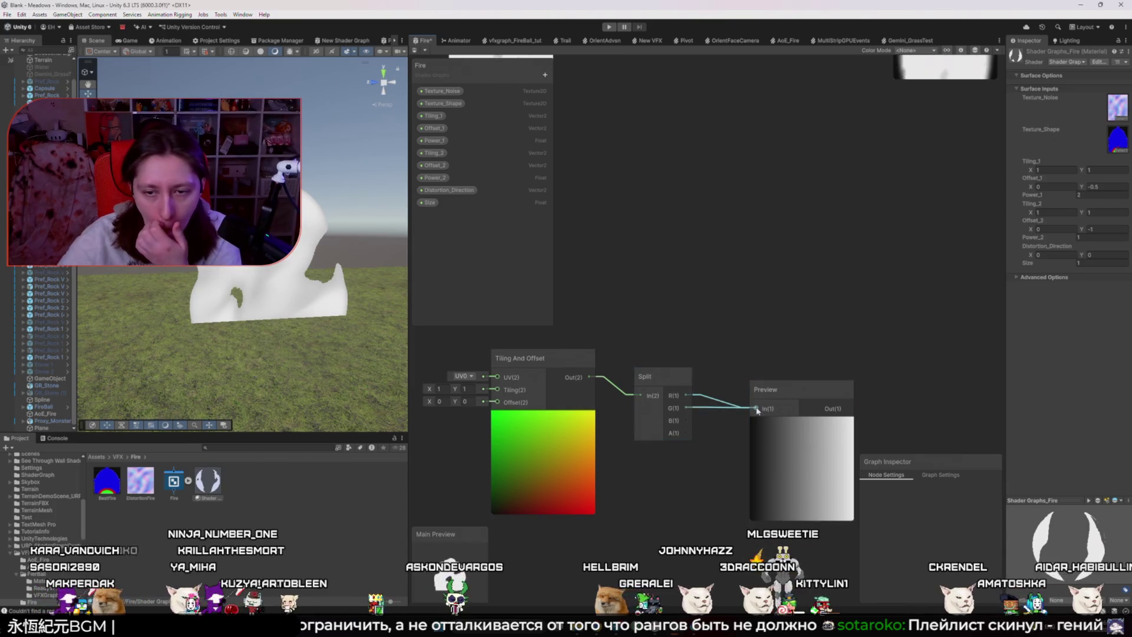
left_click_drag(757, 411, 757, 409)
- Compare the graph with the reference talk, panning to show the whole graph
key("alt+Tab")
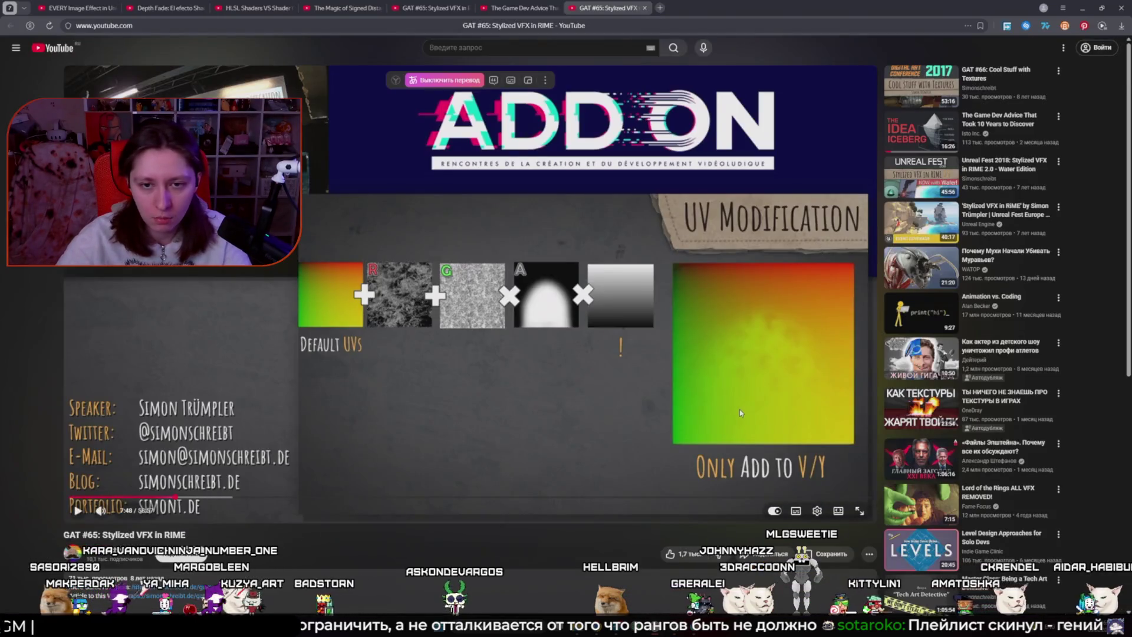
key("alt+Tab")
left_click_drag(741, 413, 709, 381)
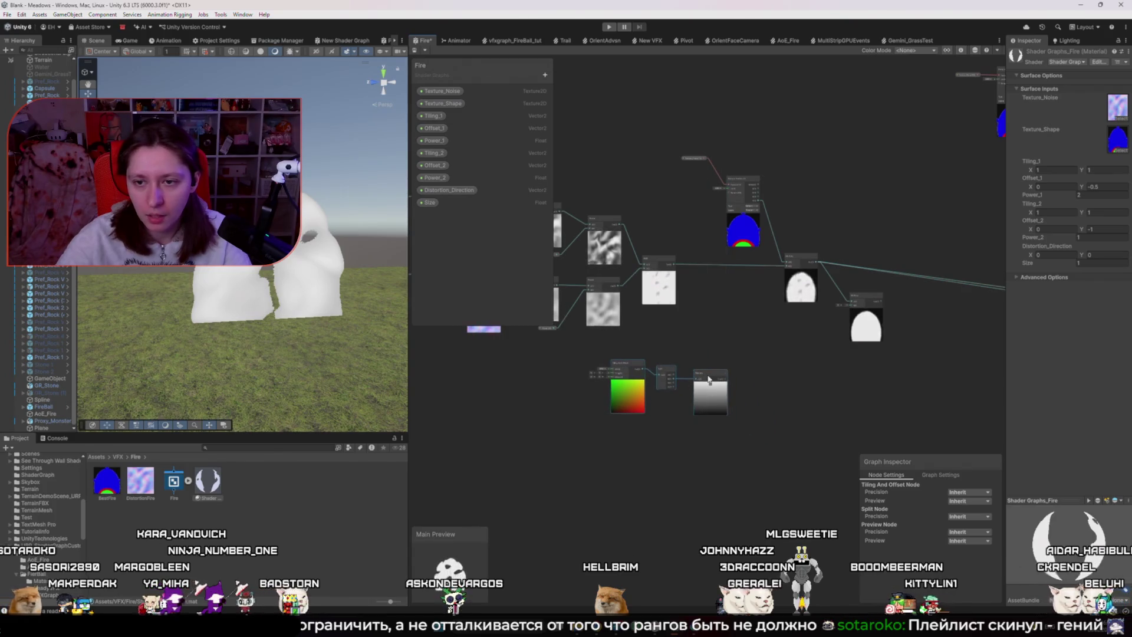
key("alt+Tab")
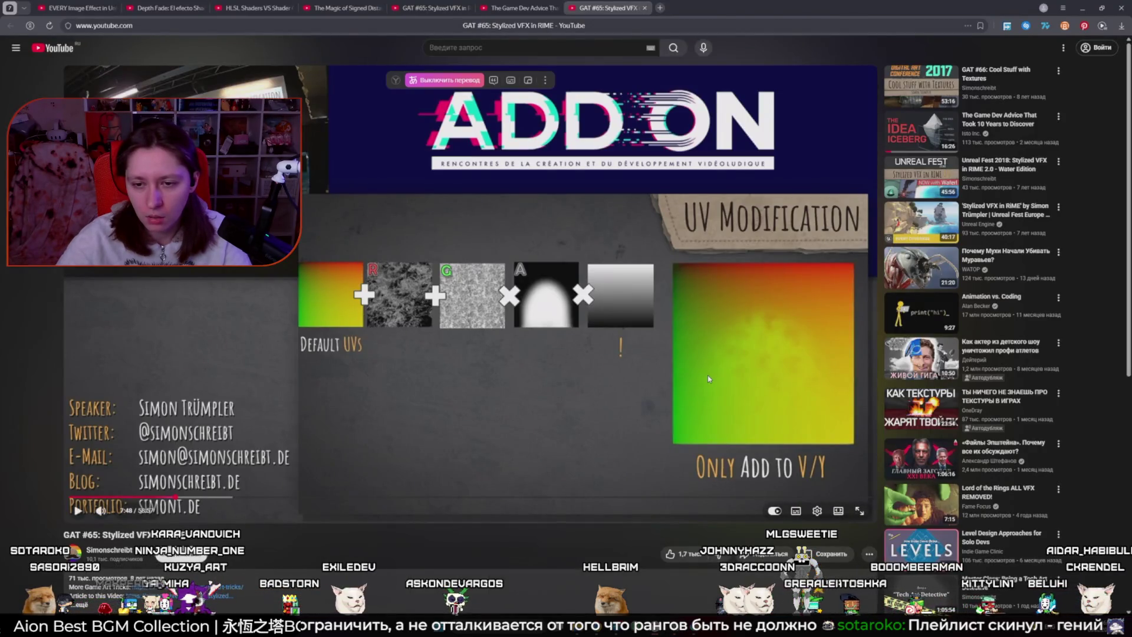
key("alt+Tab")
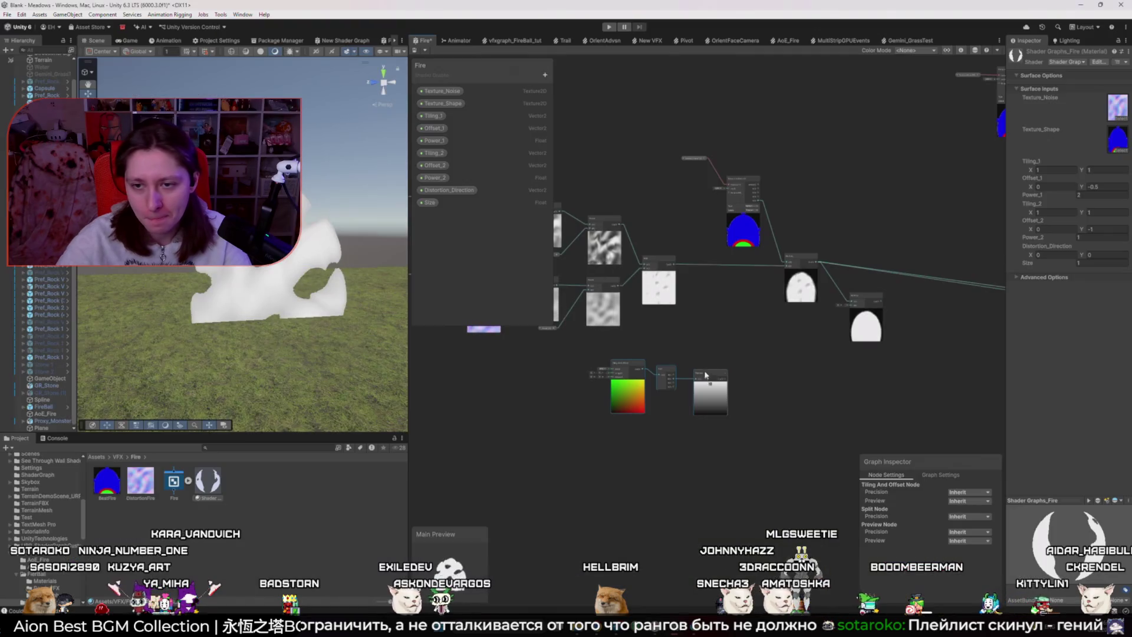
- Shift the UV gradient node group and set the Tiling And Offset's Offset Y to 0
left_click_drag(592, 405, 591, 401)
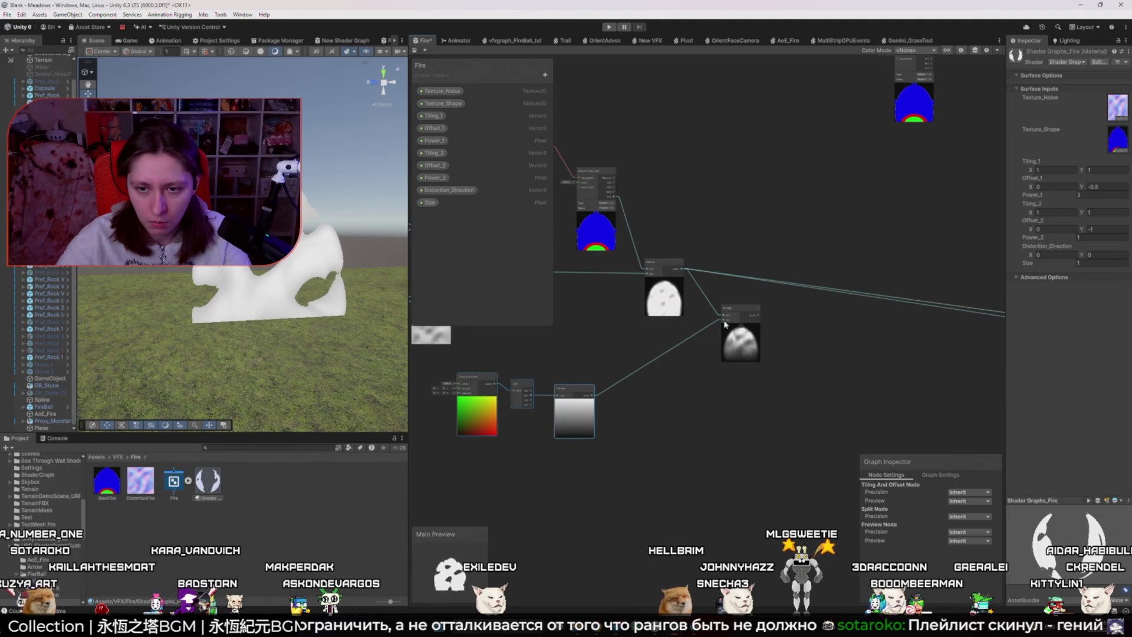
scroll(739, 373, "up", 5)
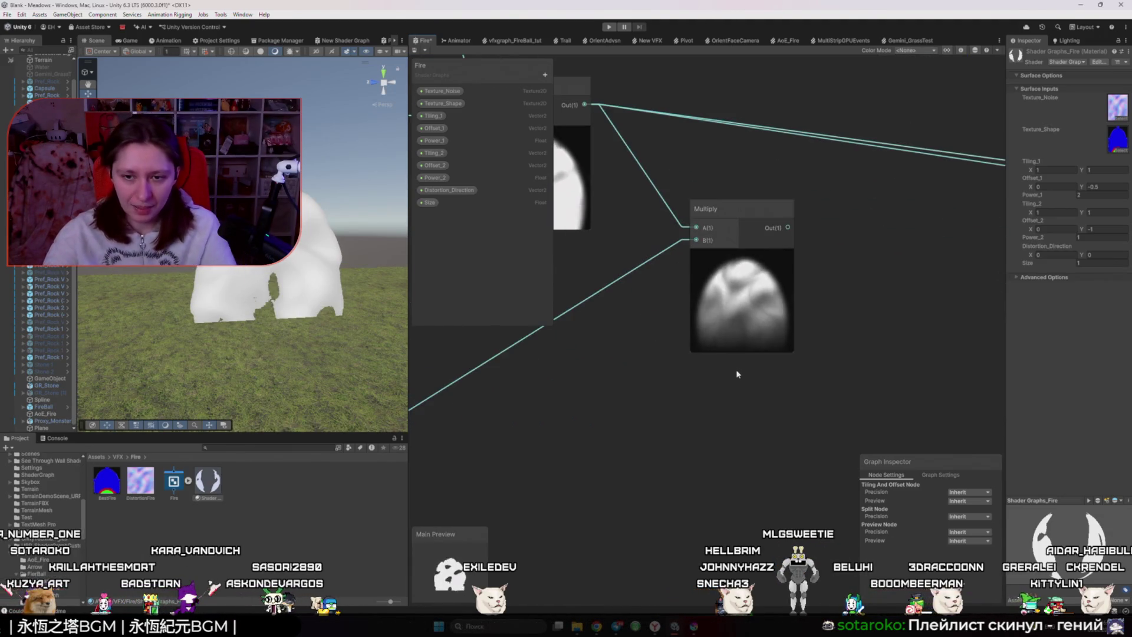
scroll(708, 386, "down", 2)
scroll(682, 404, "down", 2)
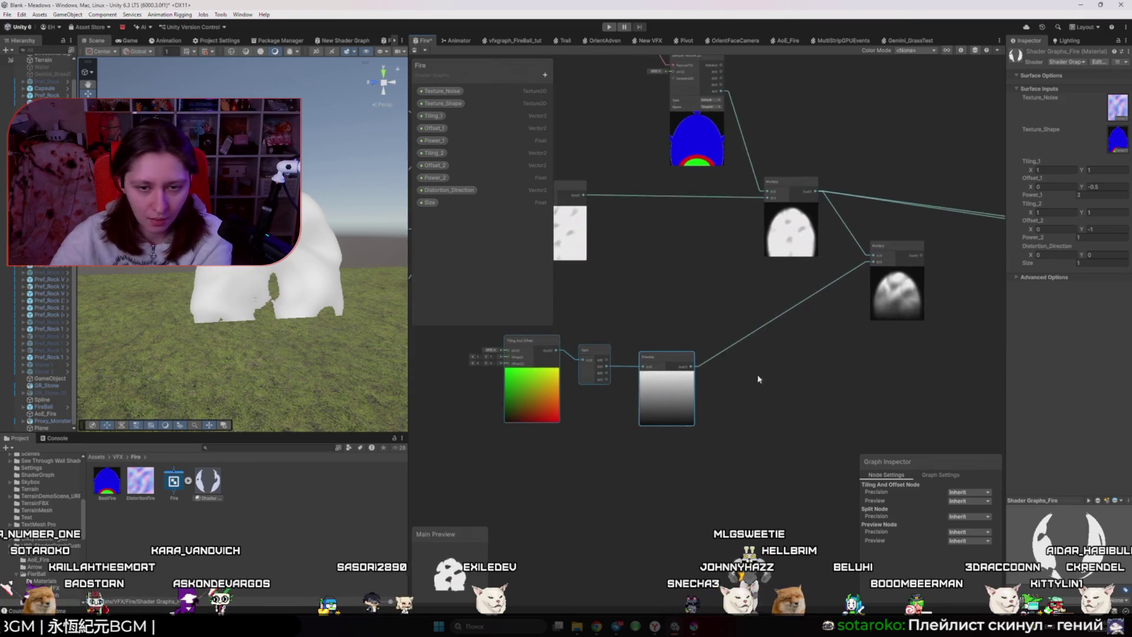
scroll(624, 411, "up", 2)
scroll(594, 404, "down", 1)
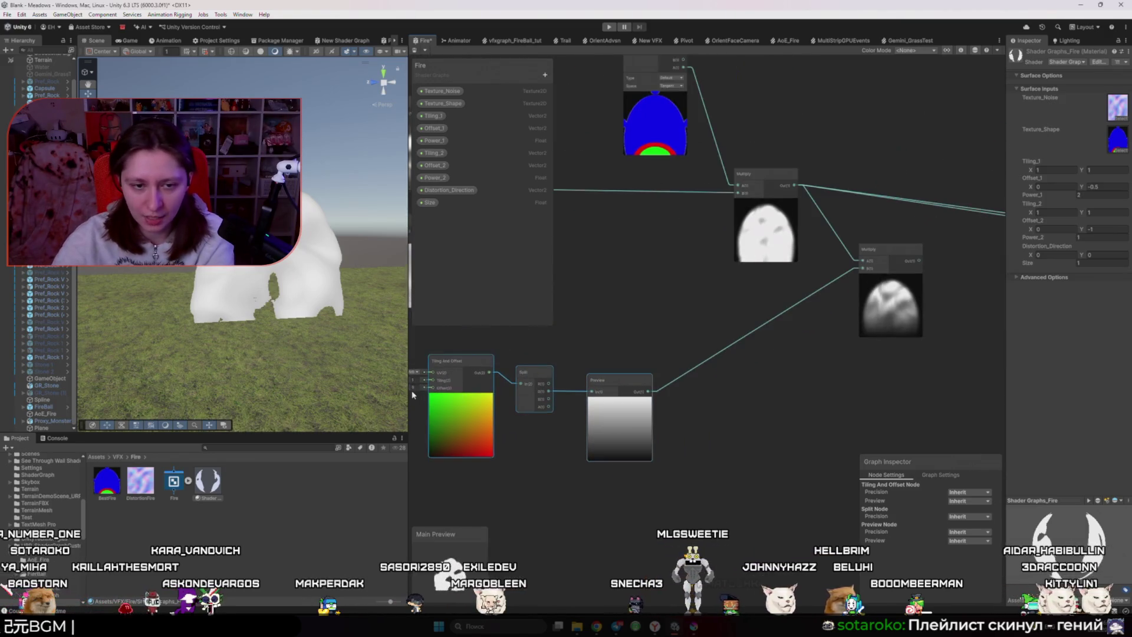
left_click_drag(430, 387, 428, 391)
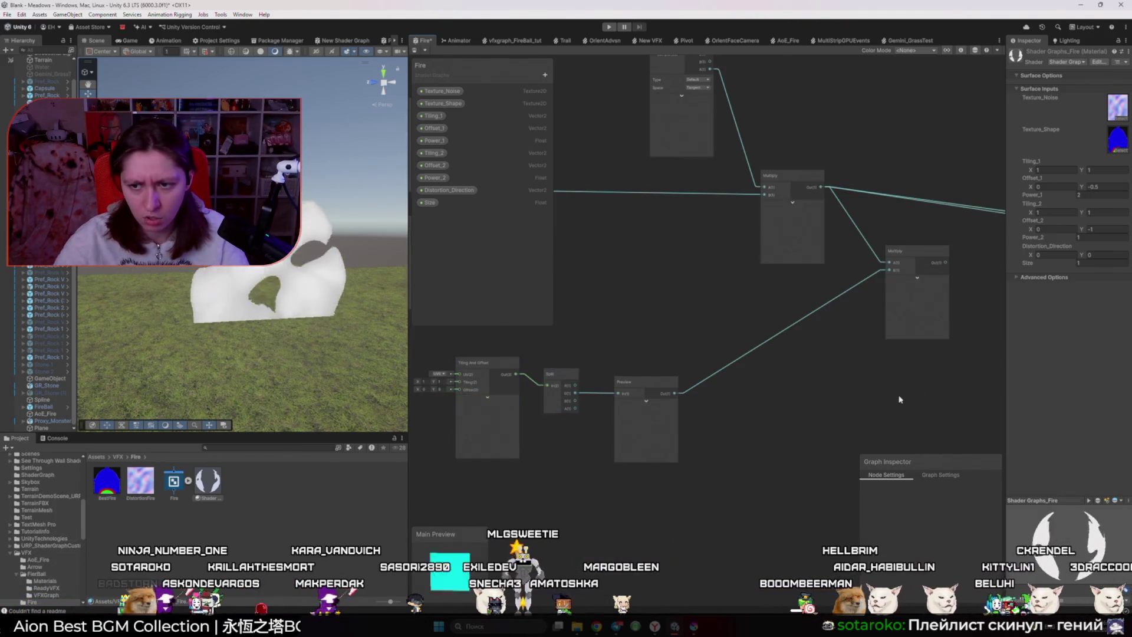
scroll(740, 348, "down", 2)
key("alt+Tab")
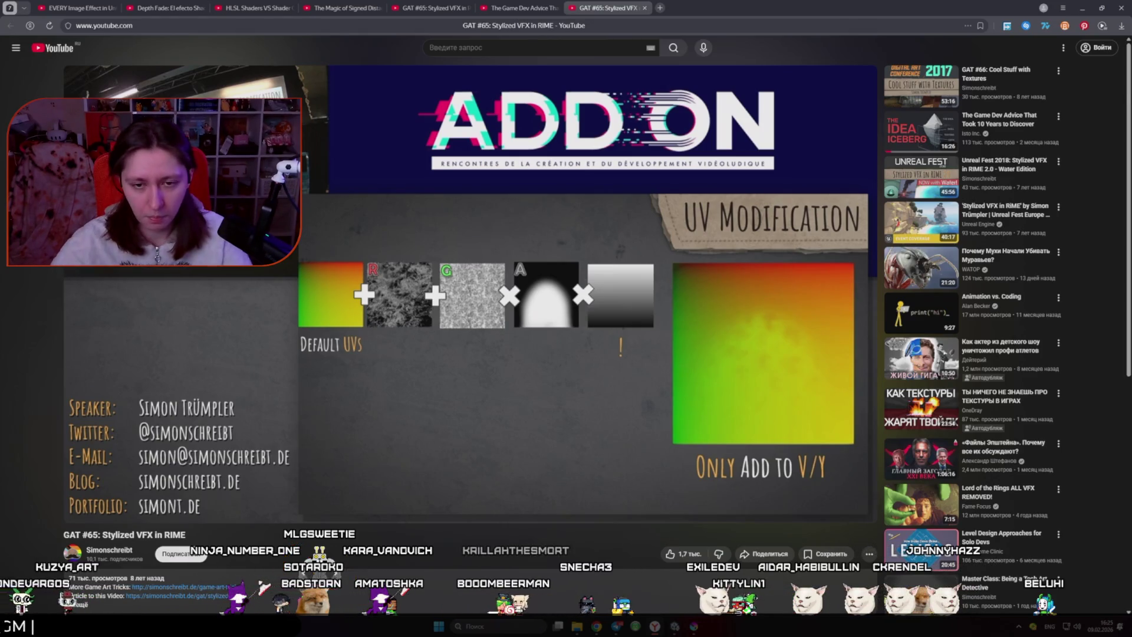
key("alt+Tab")
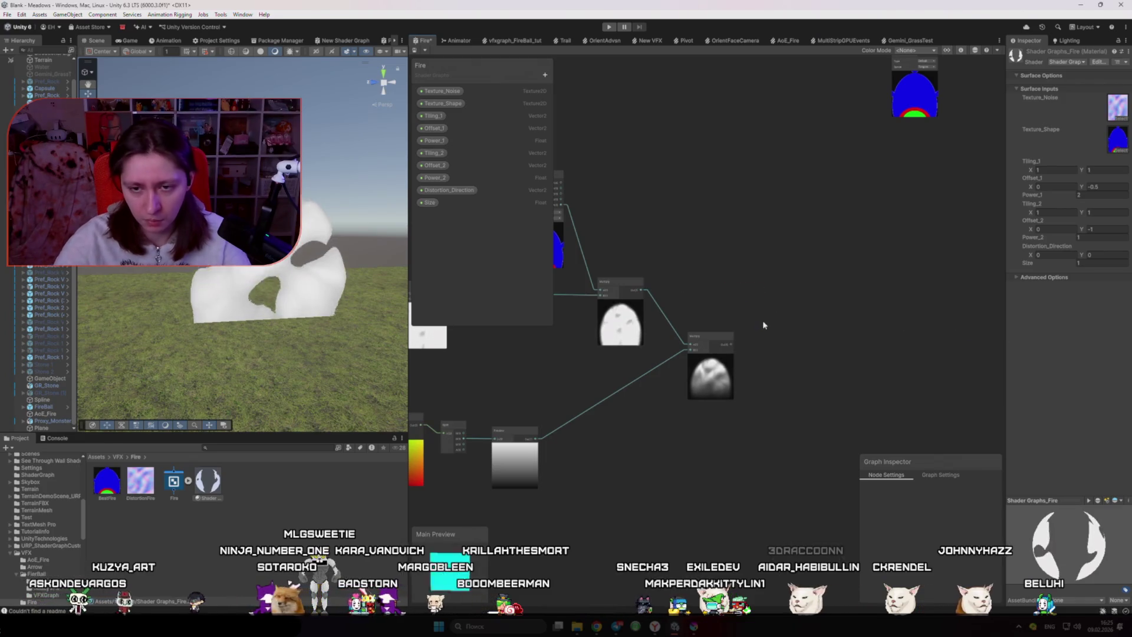
- Add a Simple Noise node via the 'noise' search and set its Scale to 10
scroll(763, 324, "down", 5)
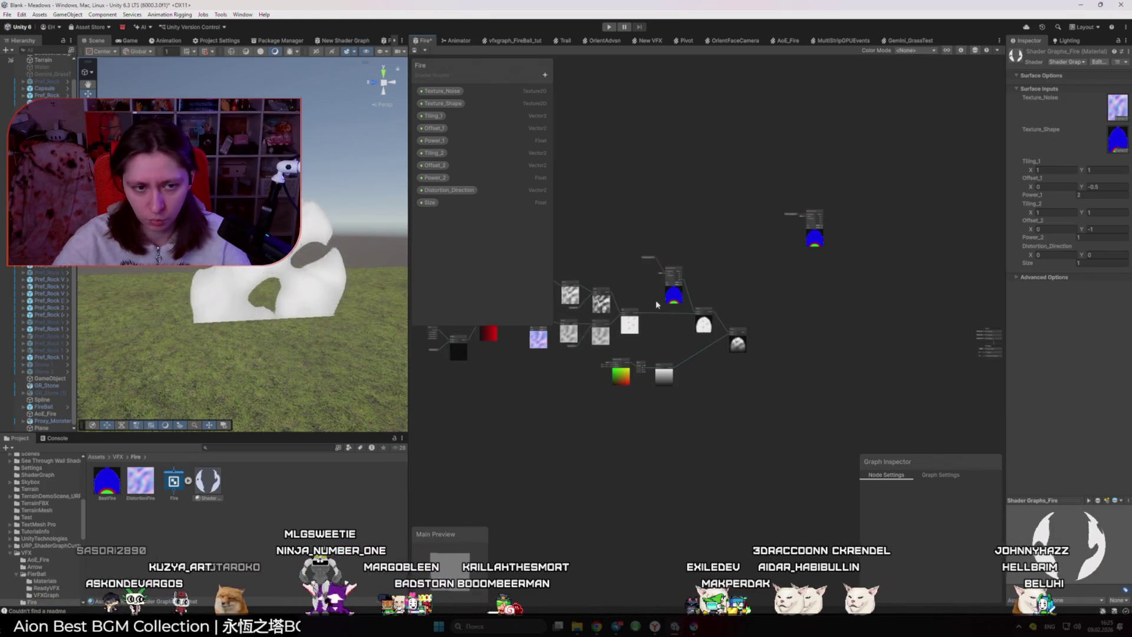
scroll(696, 236, "up", 3)
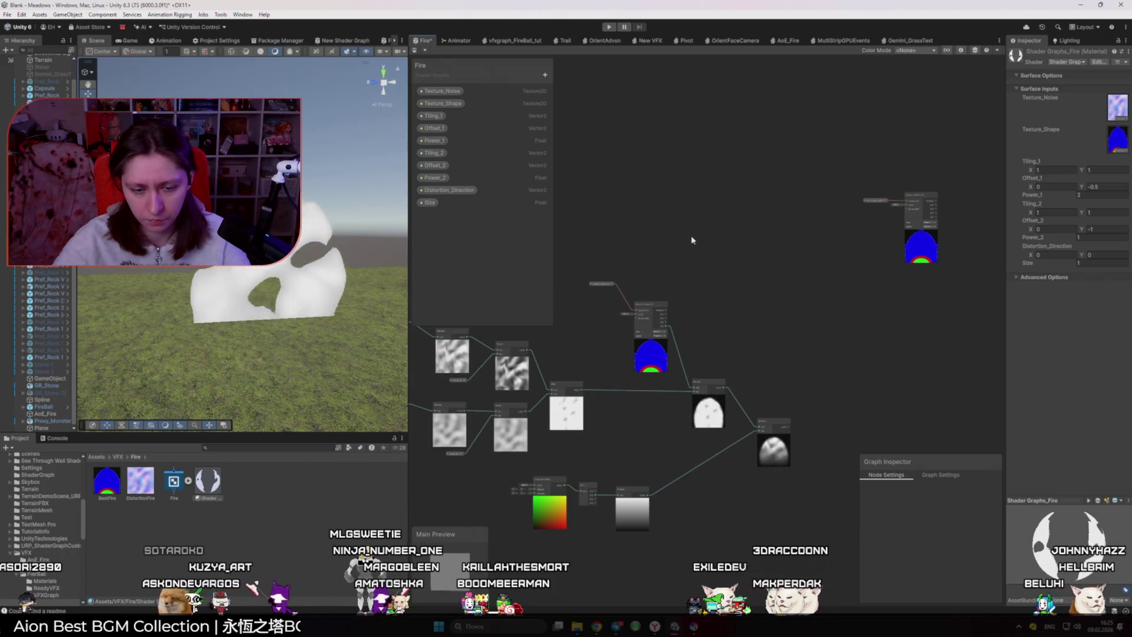
key("space")
type("noisi")
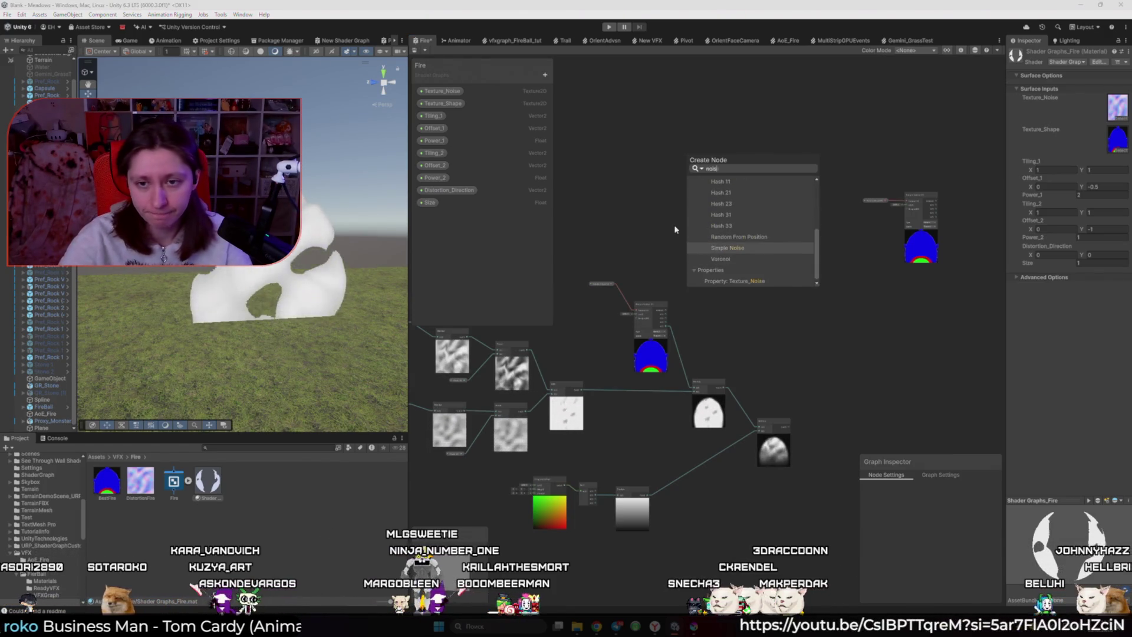
key("Return")
scroll(674, 224, "up", 3)
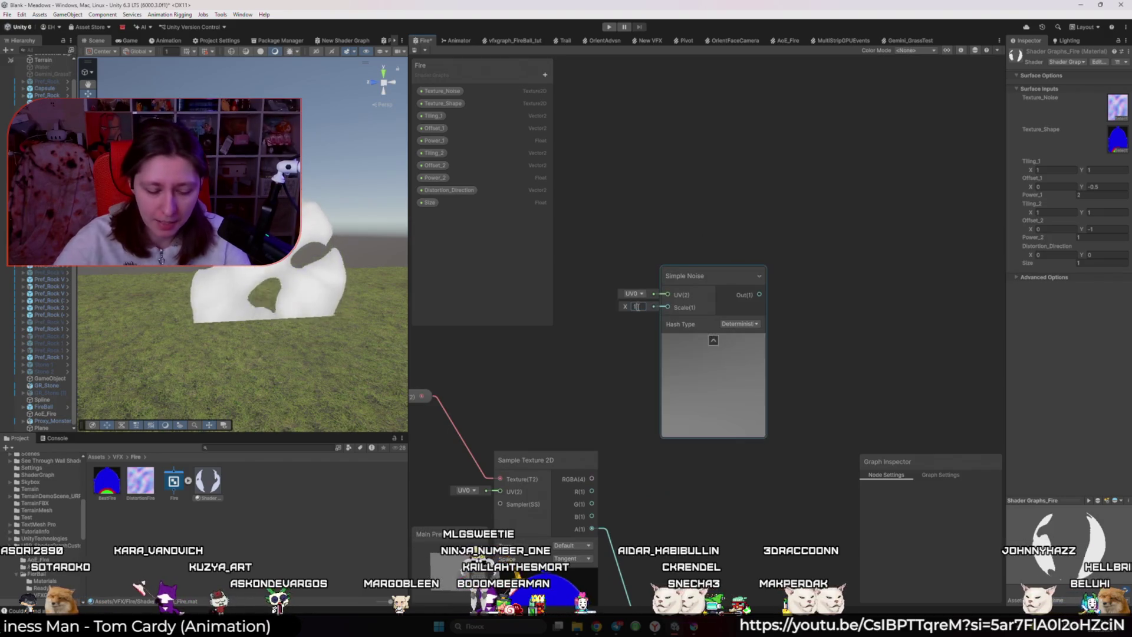
type("0")
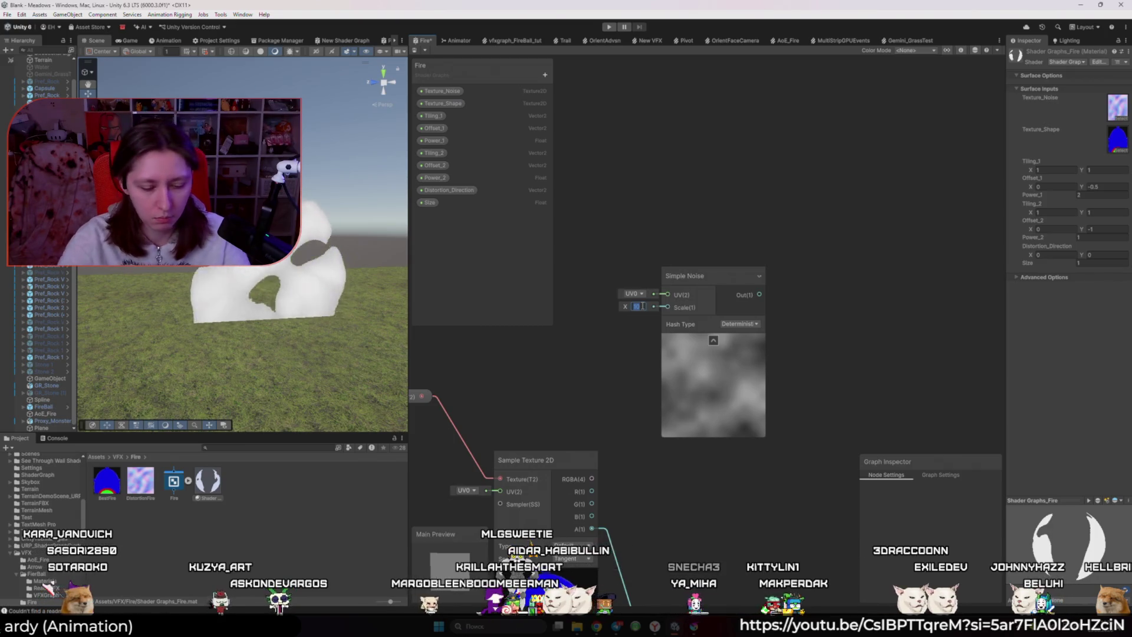
type("50")
type("10")
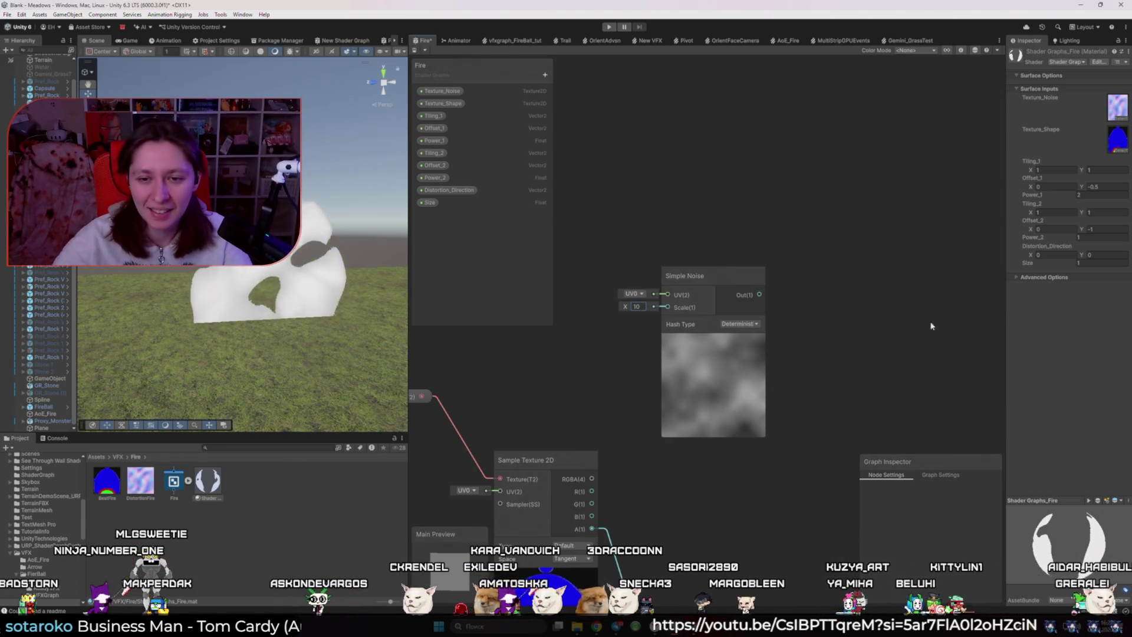
- Move the Simple Noise node up and place a new UV node beneath it
scroll(886, 316, "down", 3)
left_click_drag(817, 330, 774, 236)
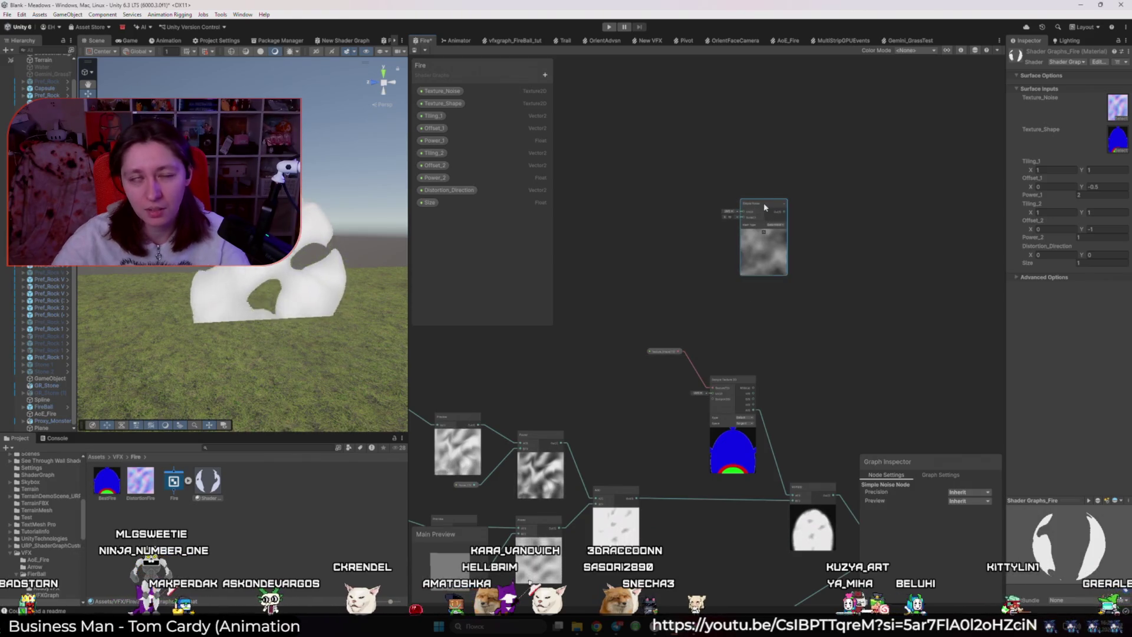
key("space")
type("uv")
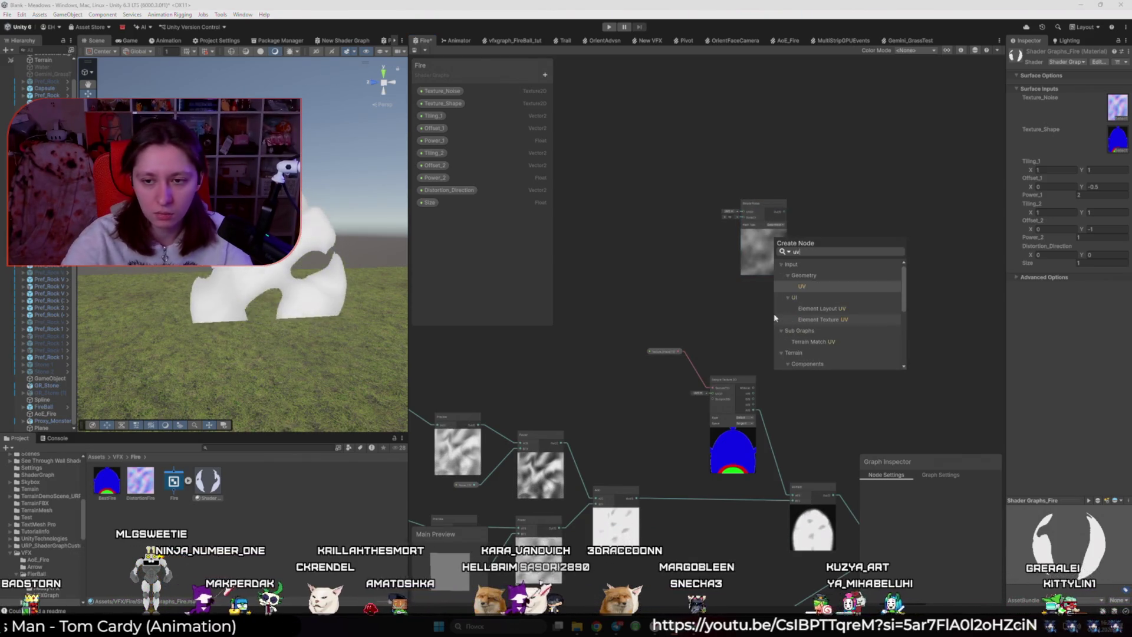
key("Return")
mouse_move(798, 332)
left_mouse_down()
mouse_move(765, 300)
mouse_move(792, 307)
left_mouse_up()
- Add an Add node fed by UV, wire the scaled noise into input A, and reposition the Multiply
scroll(754, 334, "up", 3)
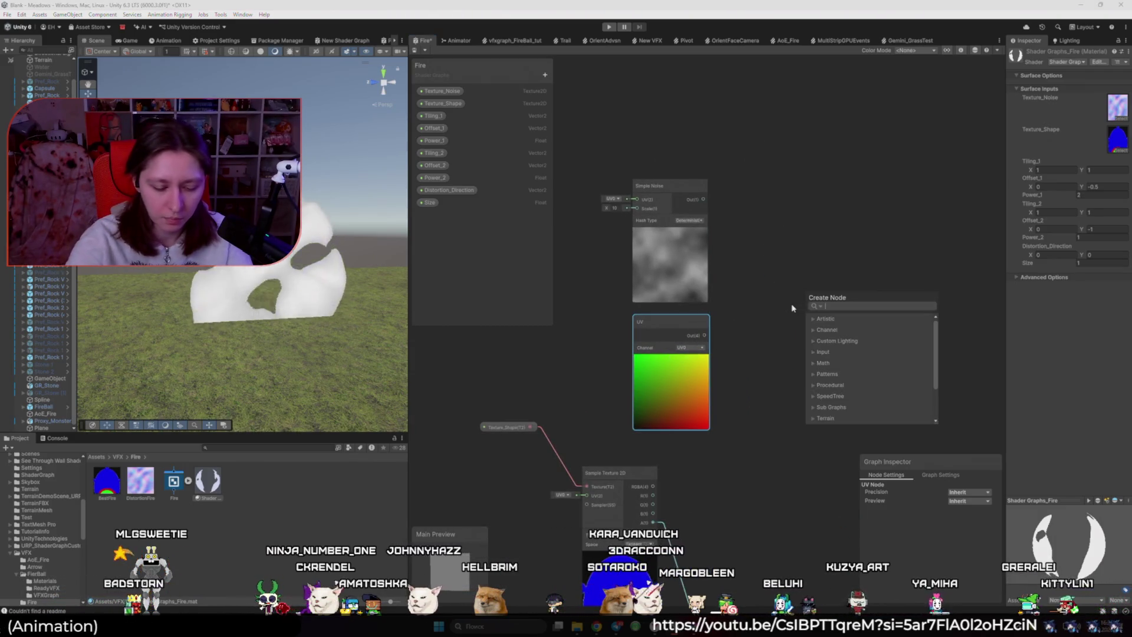
type("add")
key("Return")
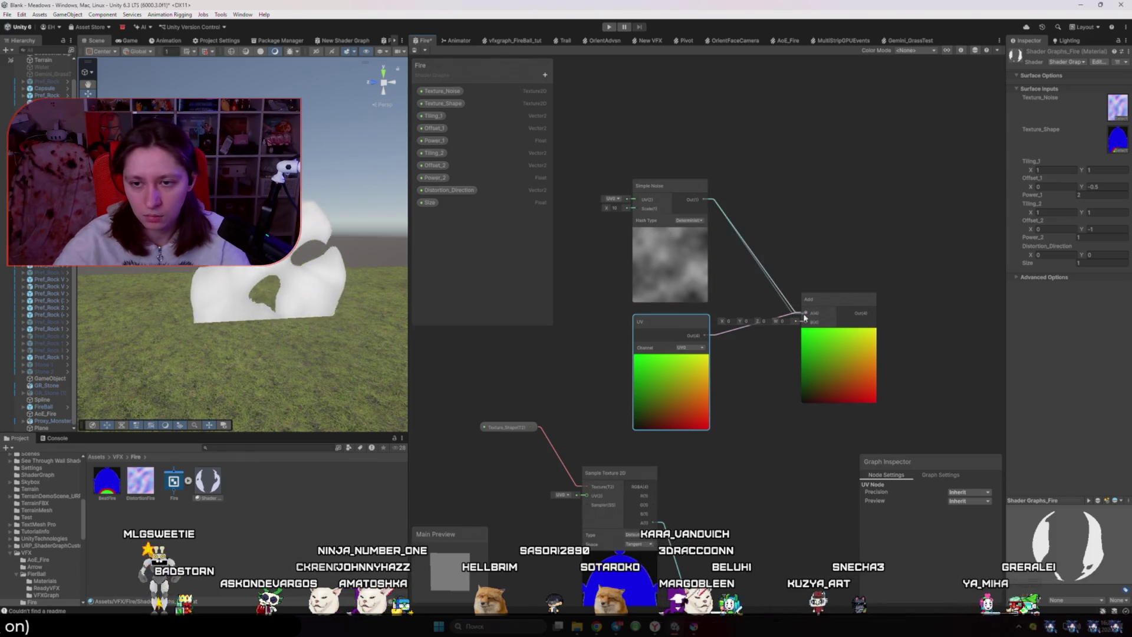
left_click_drag(804, 317, 805, 322)
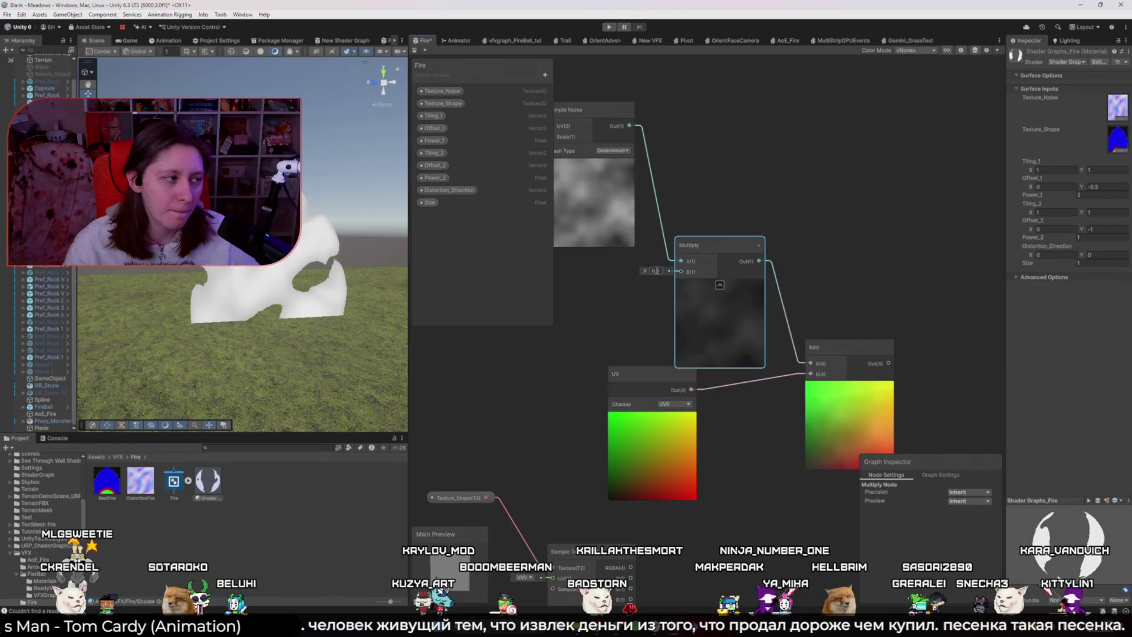
mouse_move(700, 252)
left_mouse_down()
mouse_move(693, 209)
mouse_move(674, 199)
left_mouse_up()
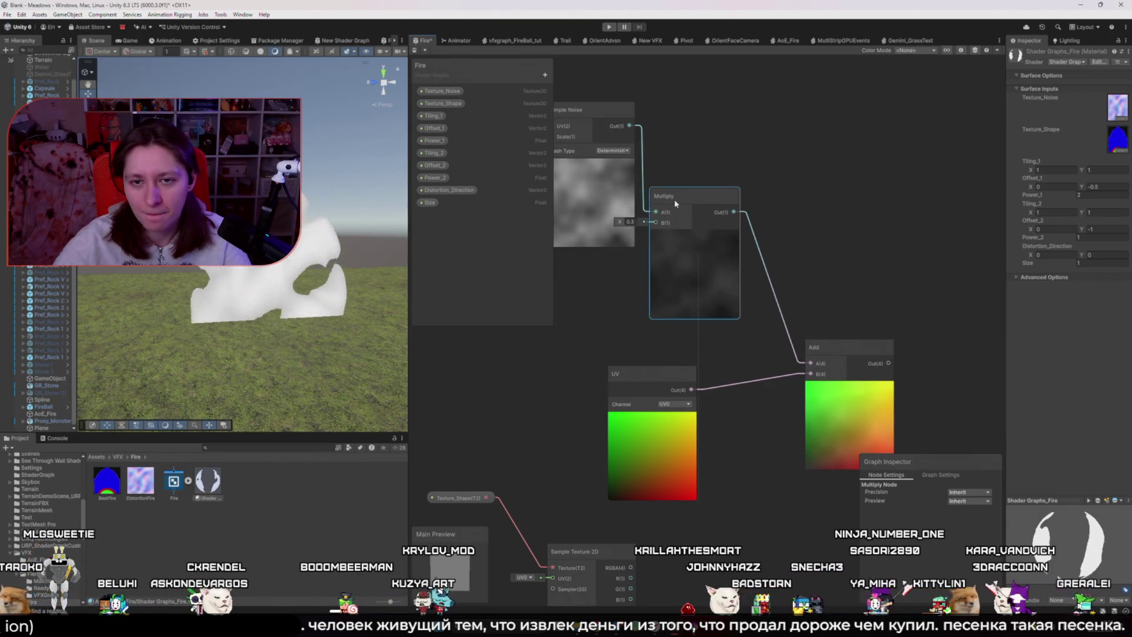
left_click(716, 170)
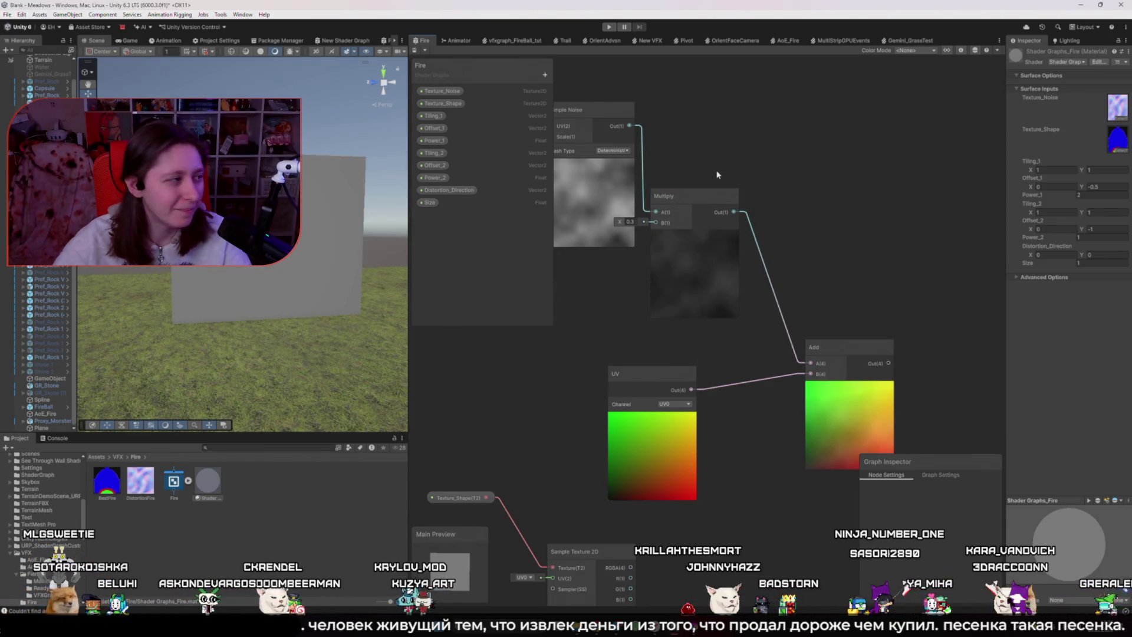
- Nudge the UV and Add nodes slightly upward to tidy the layout
scroll(718, 175, "down", 5)
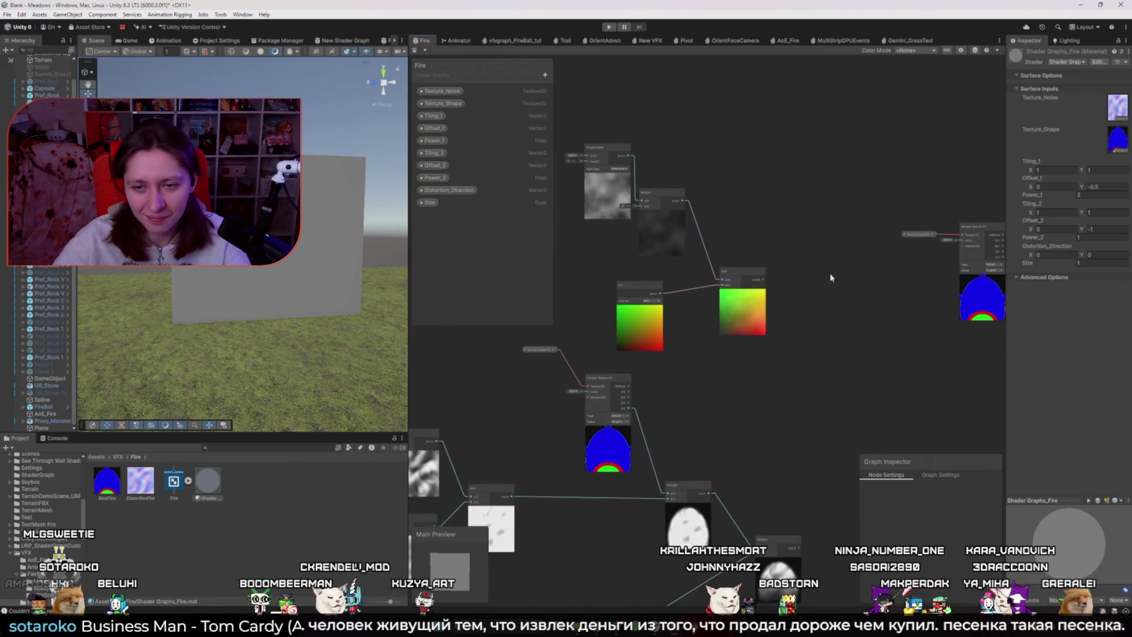
scroll(837, 276, "down", 4)
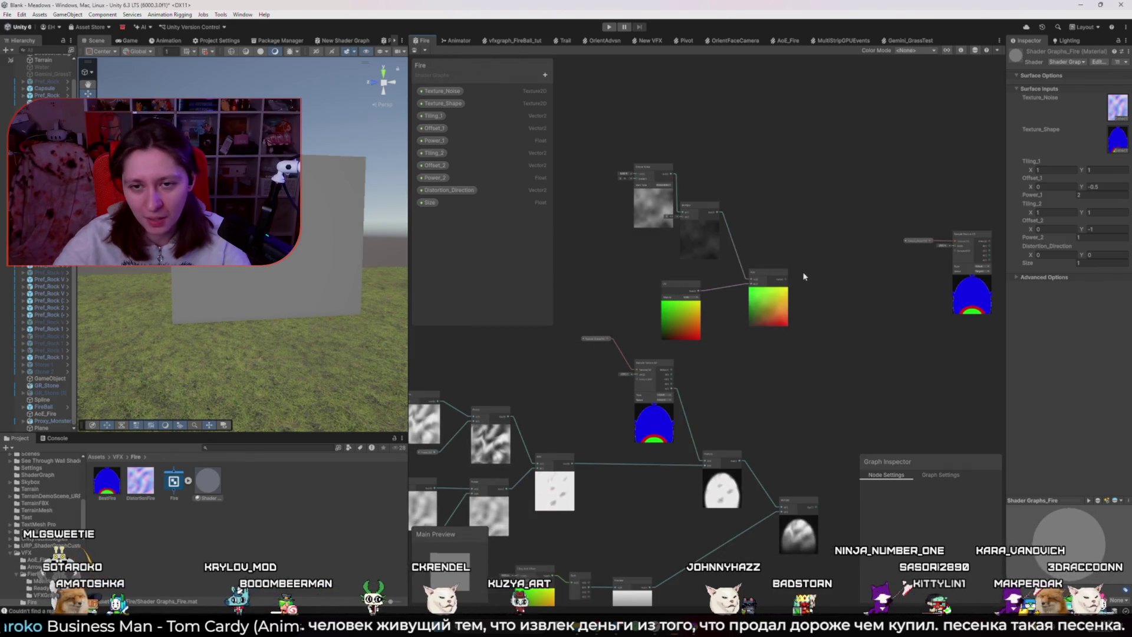
left_click_drag(674, 285, 681, 270)
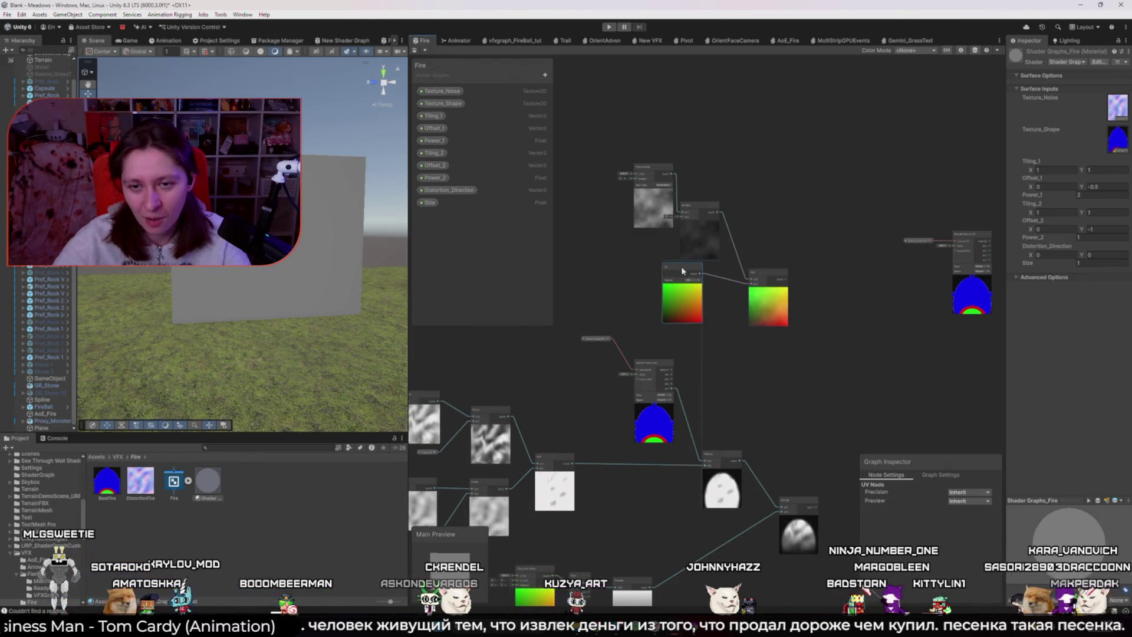
scroll(737, 295, "up", 3)
left_click_drag(786, 270, 782, 260)
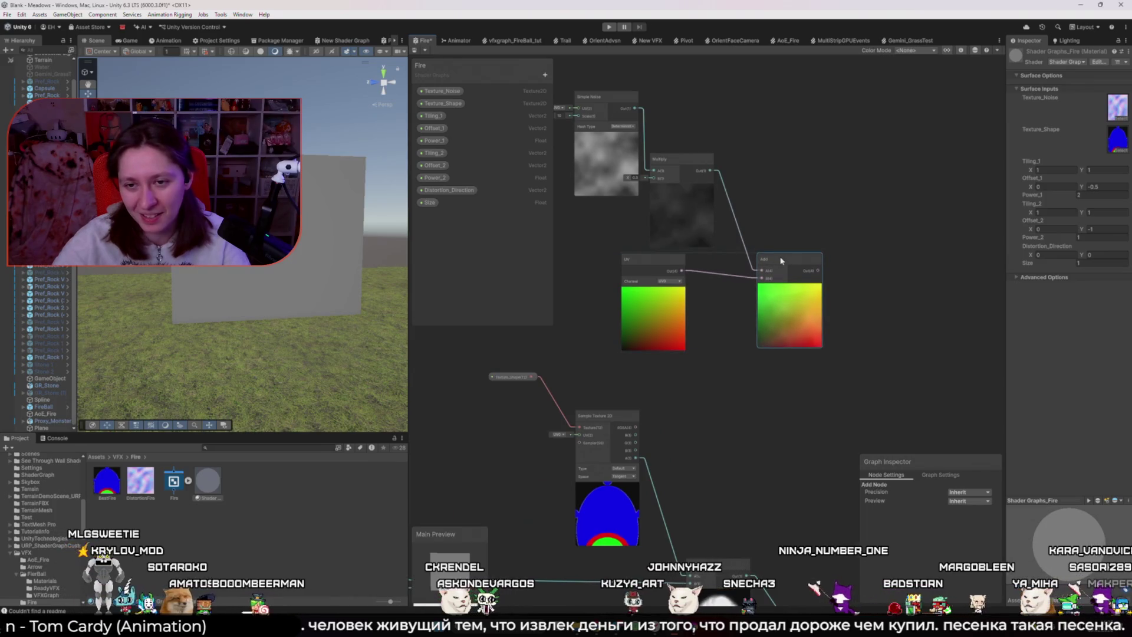
left_click(871, 275)
- Feed Simple Noise's UV input from a new Tiling And Offset node
scroll(890, 279, "down", 2)
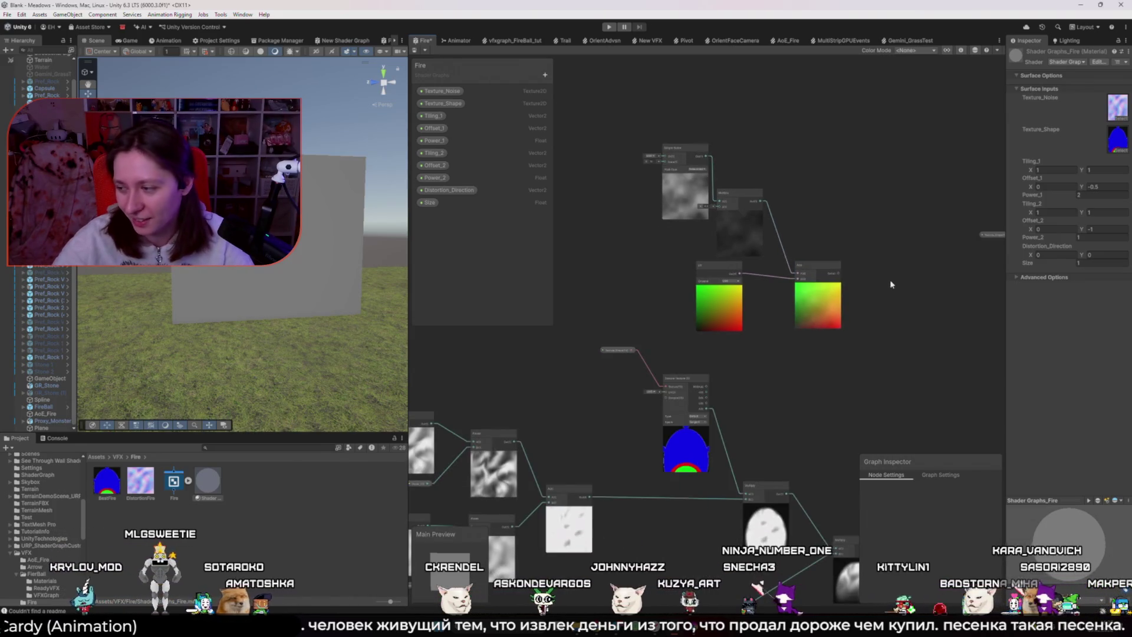
scroll(893, 286, "down", 2)
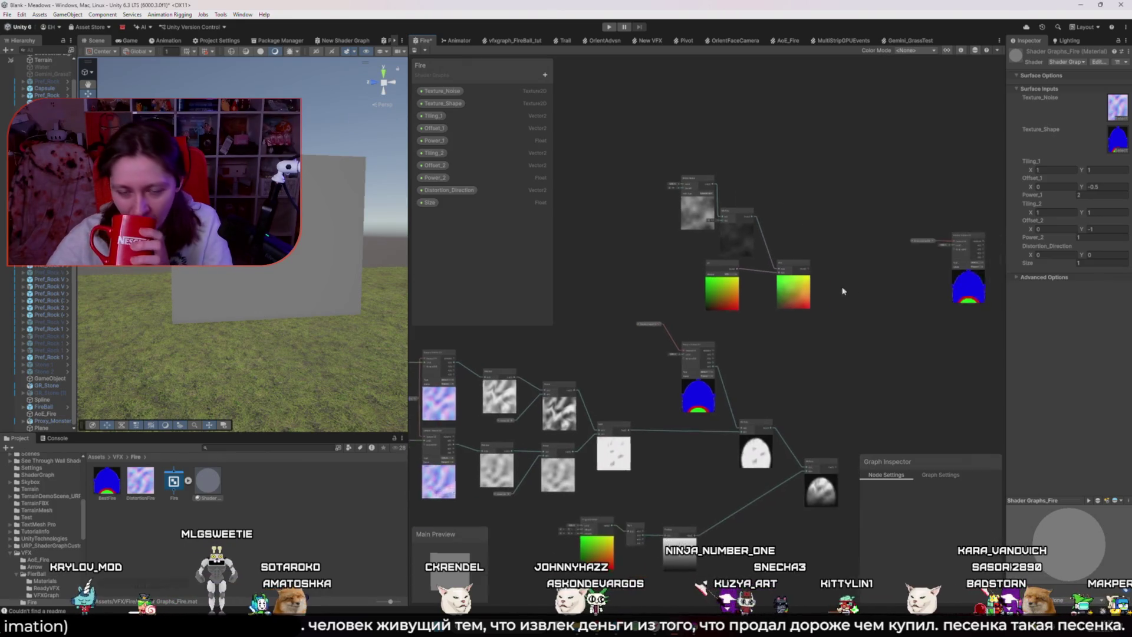
scroll(656, 266, "up", 2)
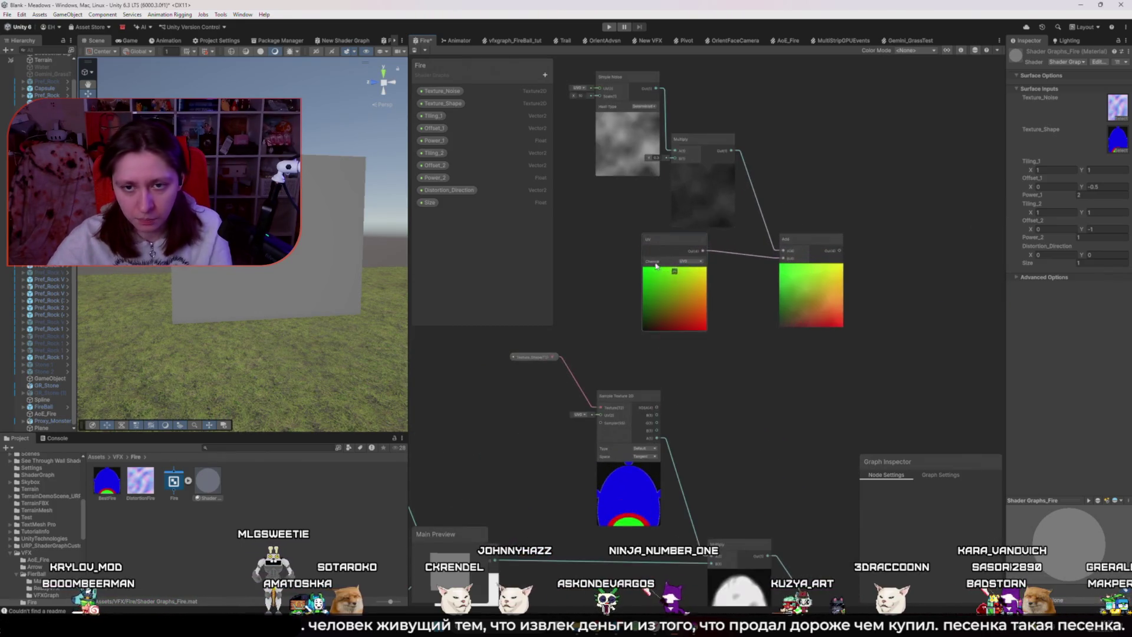
left_click_drag(637, 229, 748, 329)
left_click_drag(615, 238, 807, 242)
type("tiling")
key("Return")
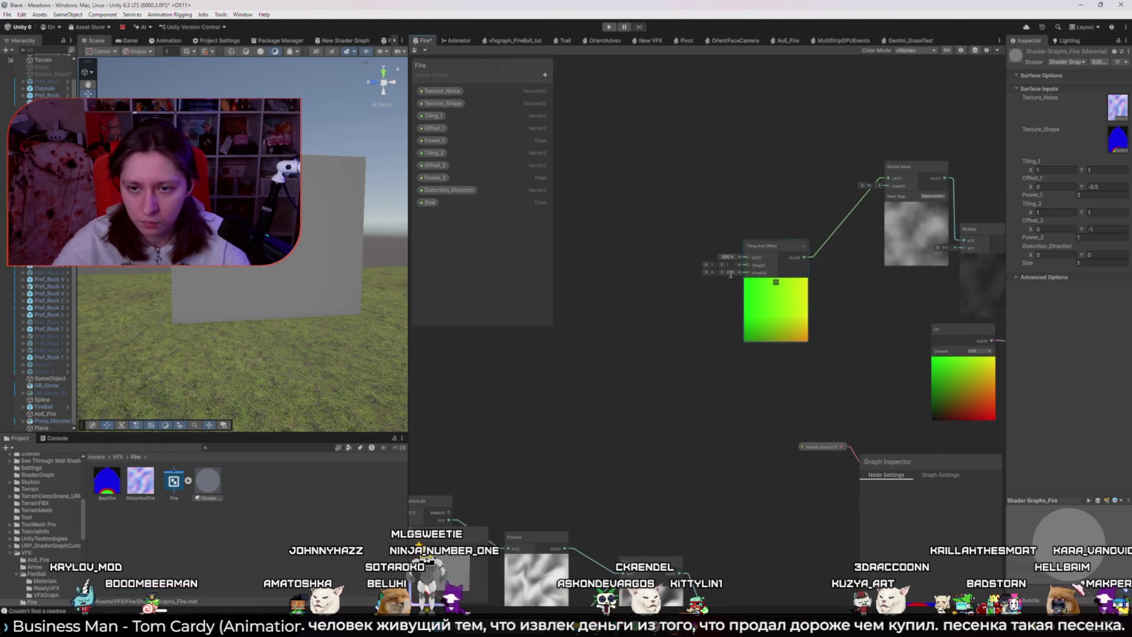
- Check the talk's UV Modification slide, then shift the Tiling And Offset node left
key("alt+Tab")
left_click(718, 307)
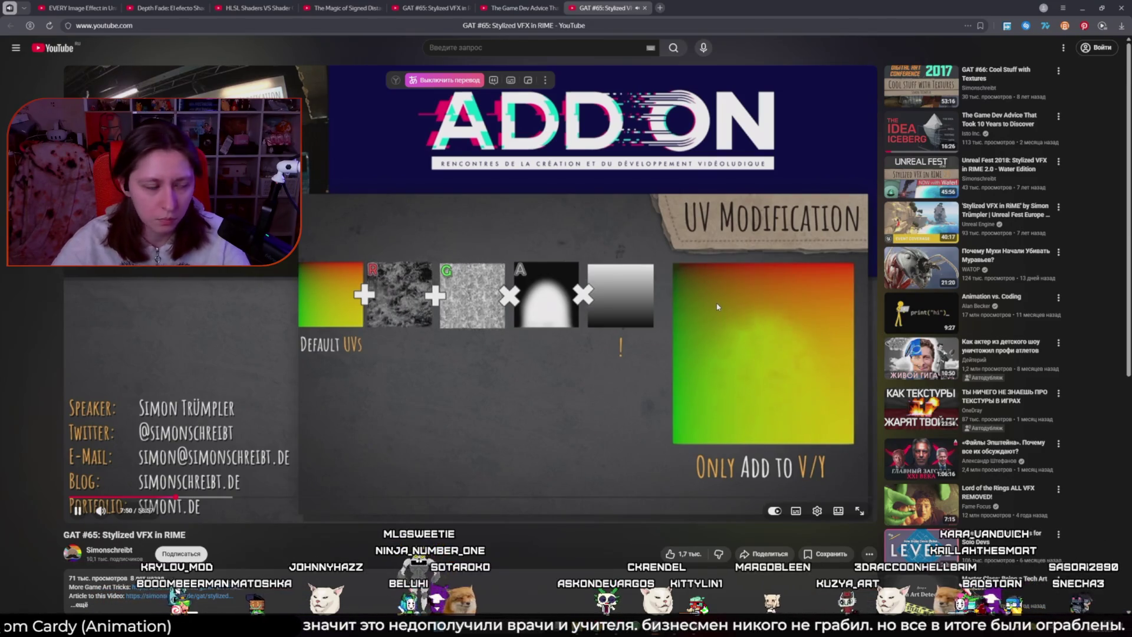
left_click(718, 306)
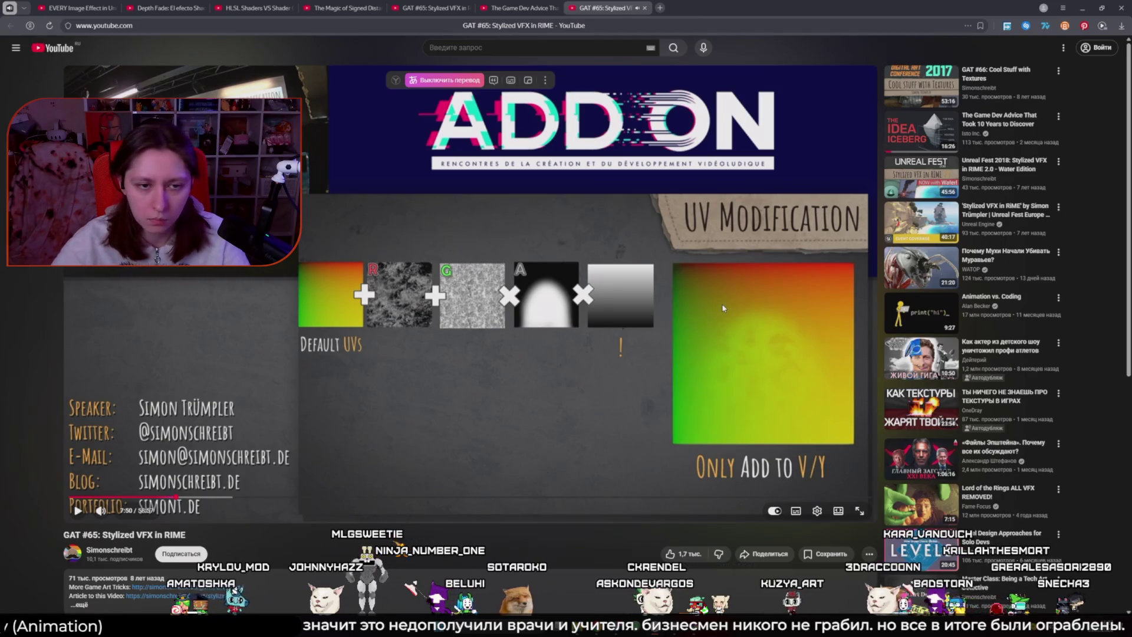
key("alt+Tab")
left_click_drag(804, 288, 678, 289)
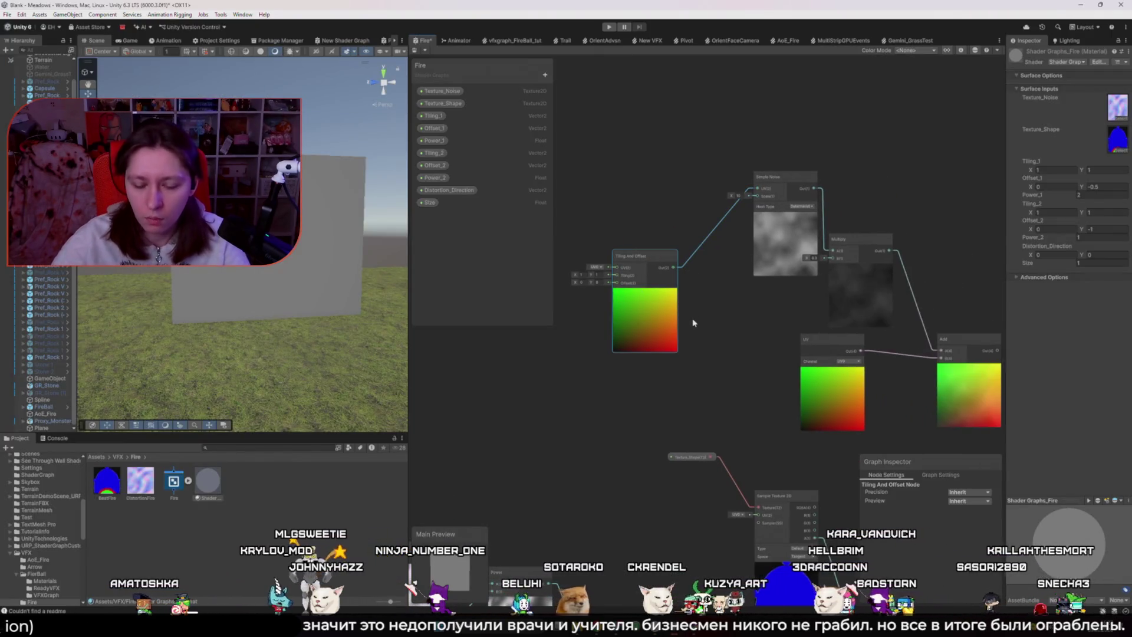
- Delete the upper noise distortion nodes
scroll(716, 341, "down", 5)
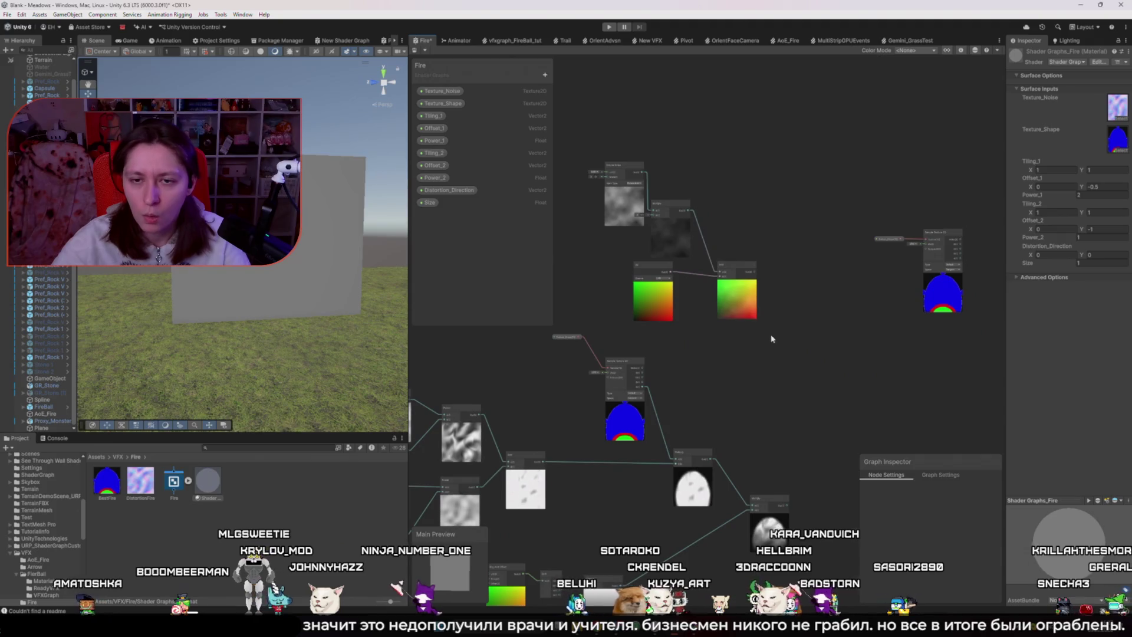
left_click_drag(584, 137, 741, 261)
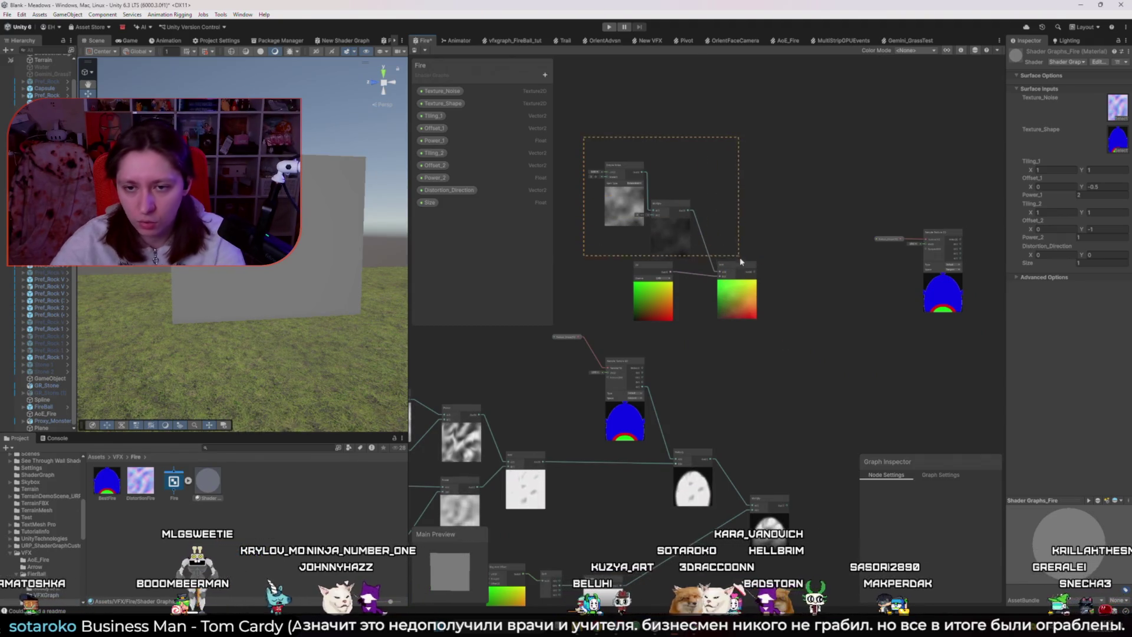
key("Delete")
- Move the UV and Add nodes beside the blend and link the blend into Add
scroll(779, 317, "down", 2)
mouse_move(700, 190)
left_mouse_down()
mouse_move(737, 424)
mouse_move(761, 401)
mouse_move(703, 401)
mouse_move(713, 421)
left_mouse_up()
scroll(761, 401, "up", 2)
left_click_drag(731, 347, 775, 414)
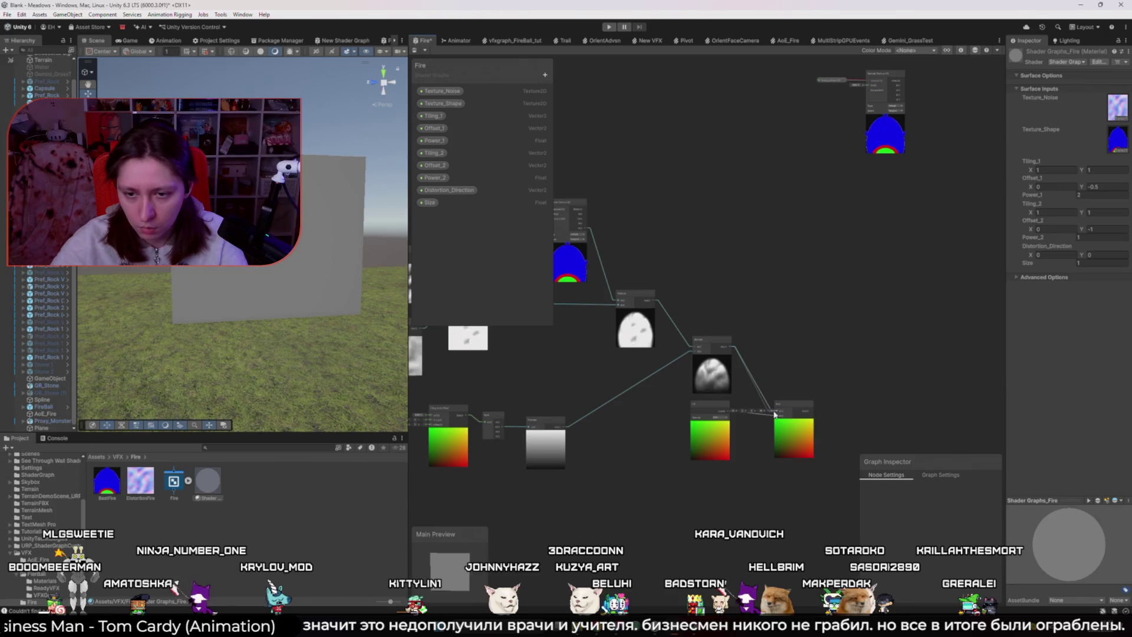
- Place the shape Sample Texture 2D under Texture_Shape and connect the property to it
scroll(832, 407, "up", 3)
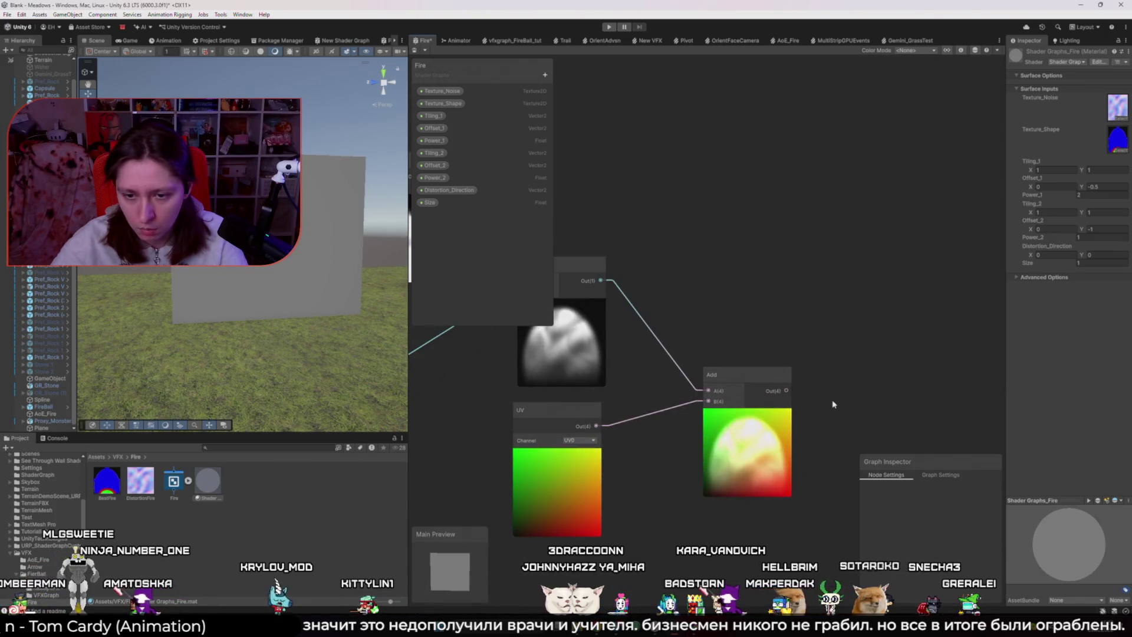
scroll(832, 398, "down", 3)
right_click(834, 281)
left_click(821, 283)
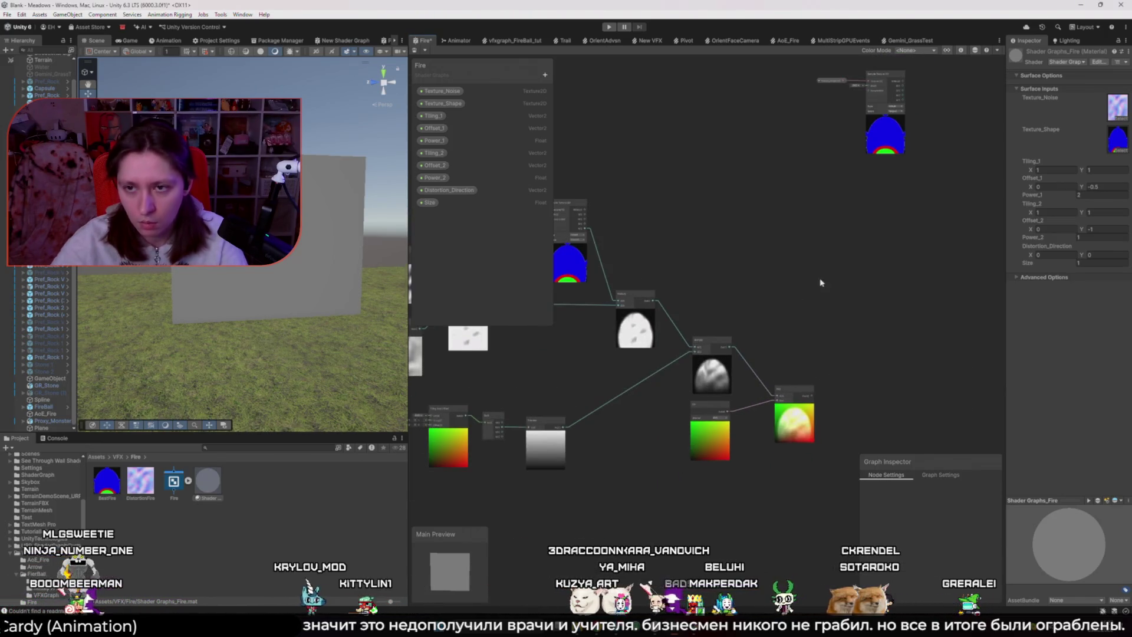
left_click_drag(821, 282, 670, 341)
left_click_drag(732, 137, 684, 187)
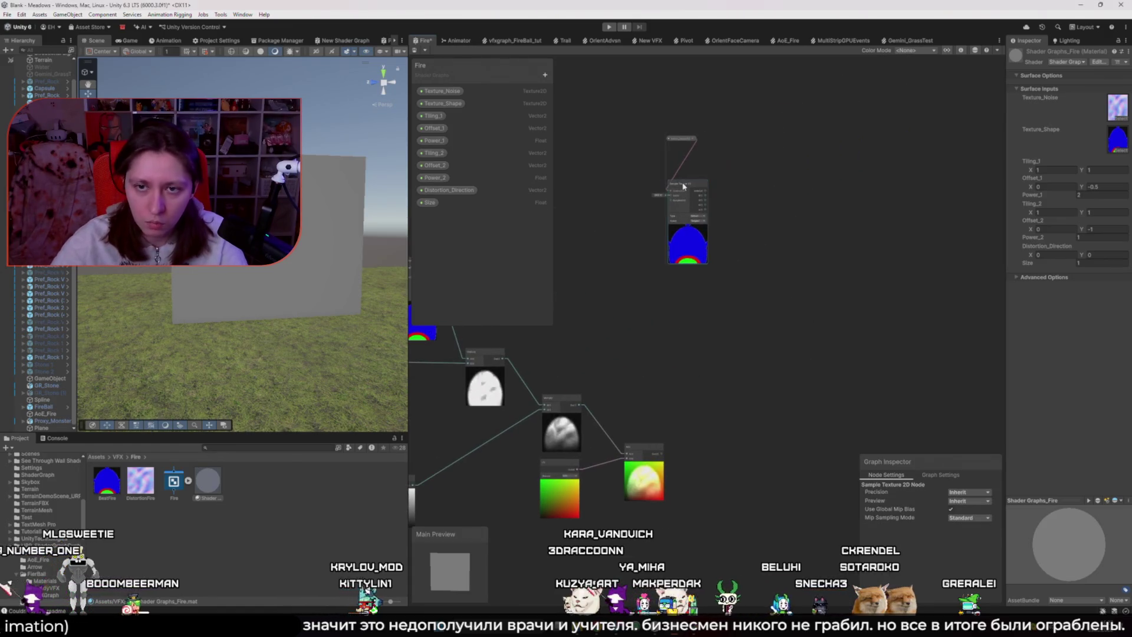
left_click_drag(681, 138, 625, 188)
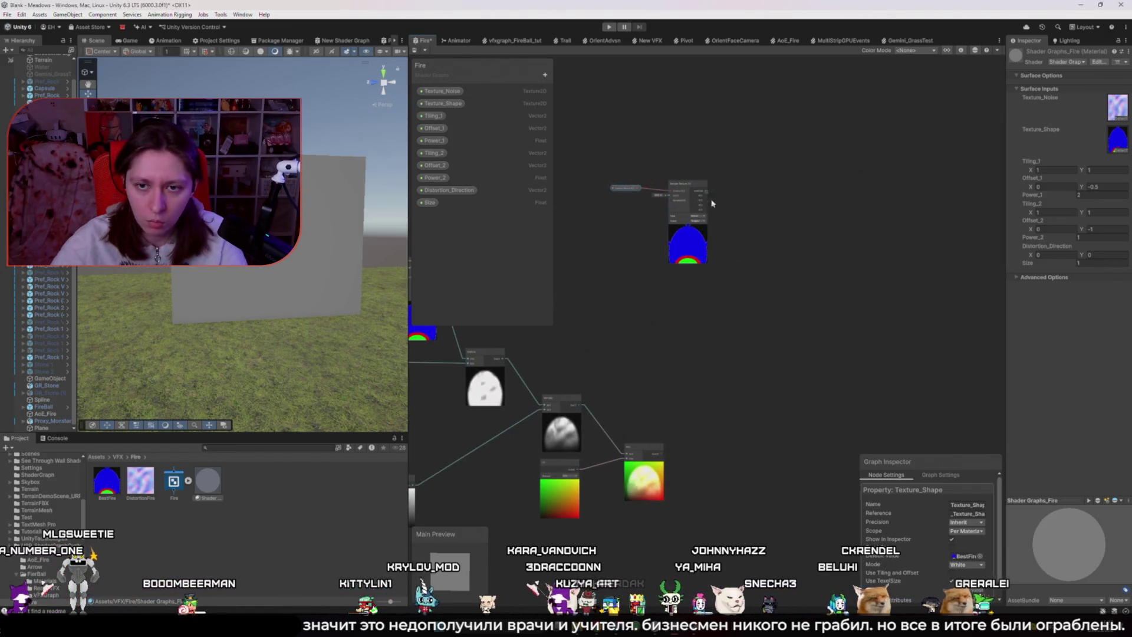
- Add a Multiply node after the shape sampler's output
left_click_drag(707, 192, 736, 312)
left_click(766, 412)
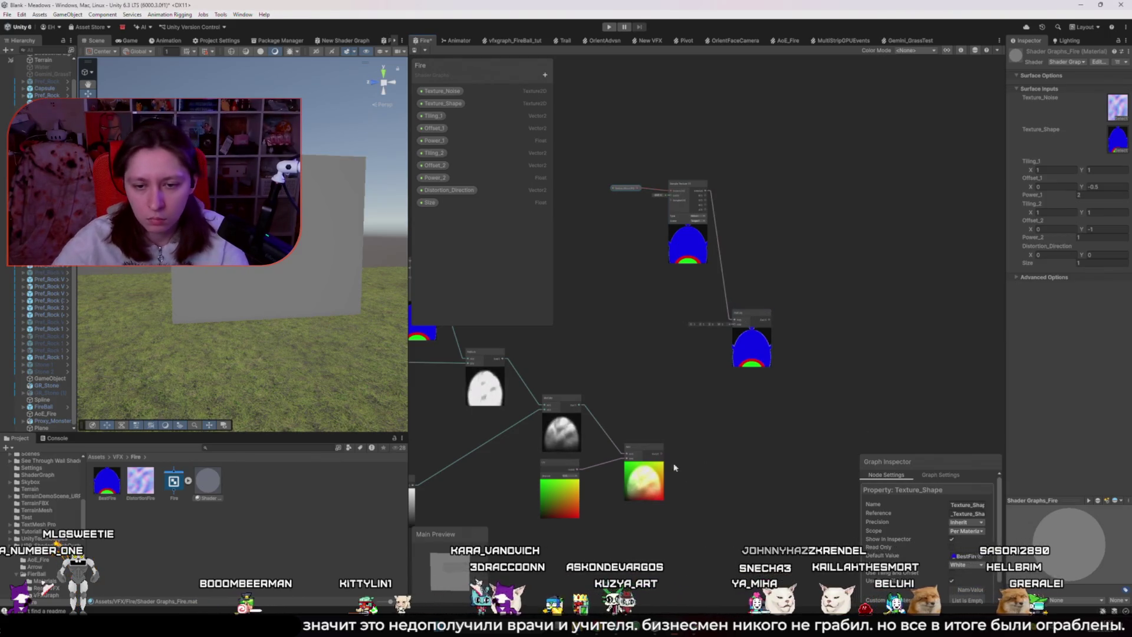
left_click(804, 342)
scroll(780, 346, "up", 5)
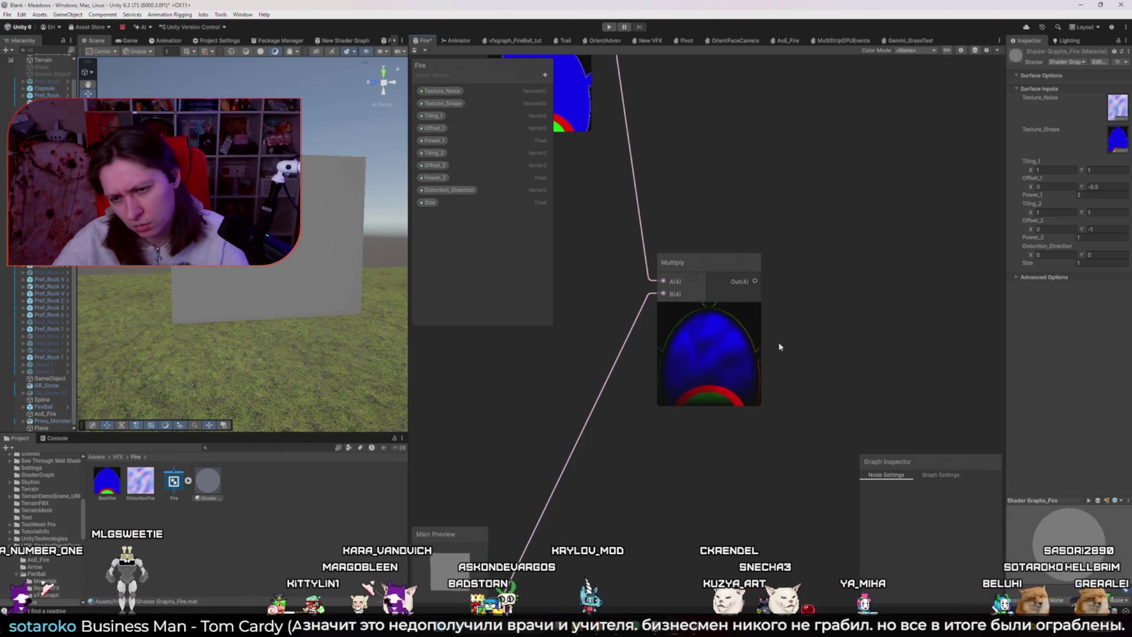
scroll(707, 406, "up", 5)
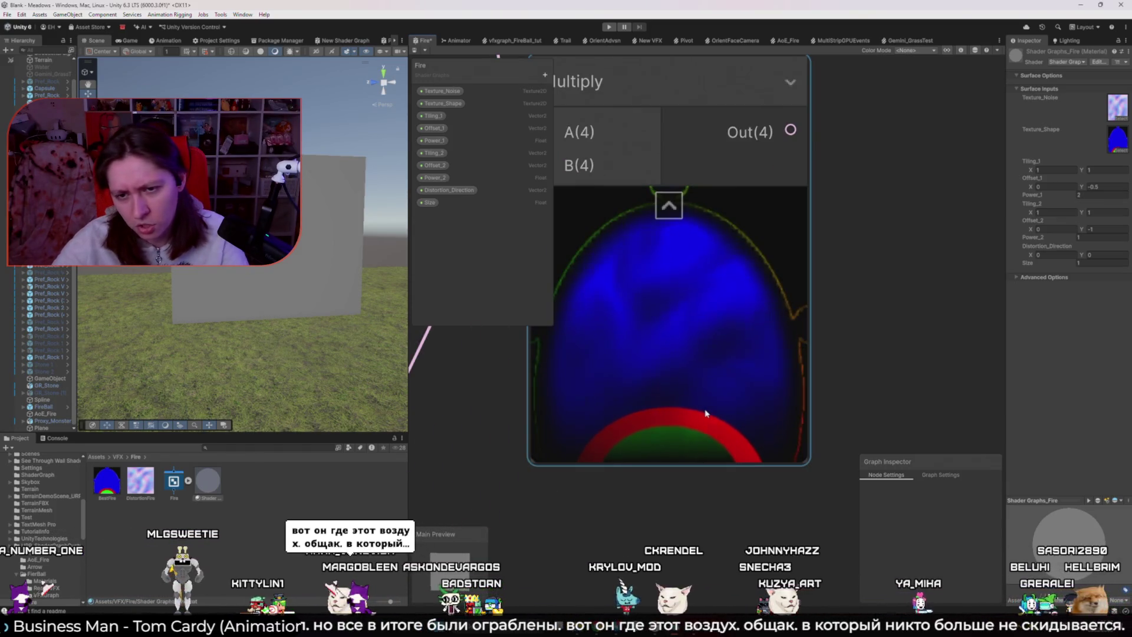
scroll(706, 413, "down", 5)
scroll(705, 412, "down", 3)
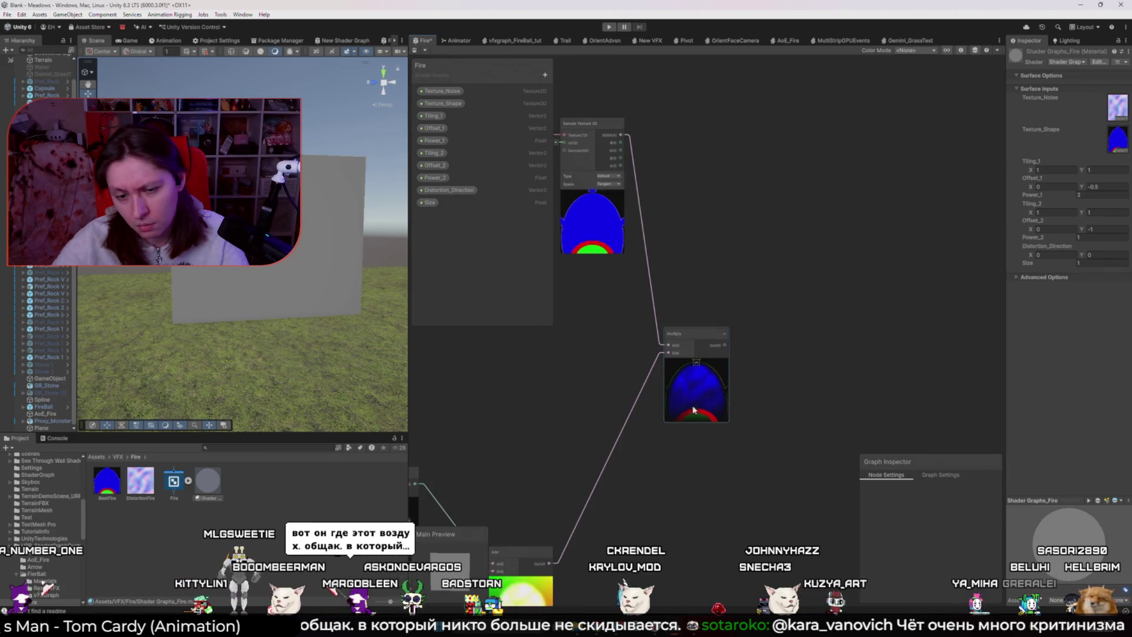
scroll(598, 395, "down", 3)
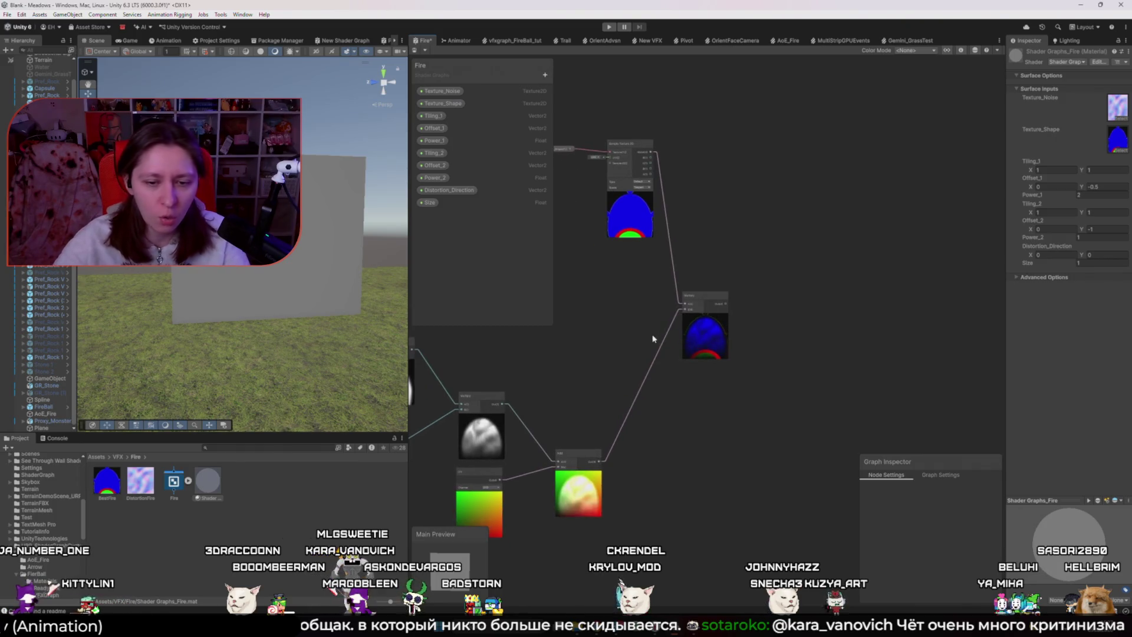
scroll(690, 367, "up", 4)
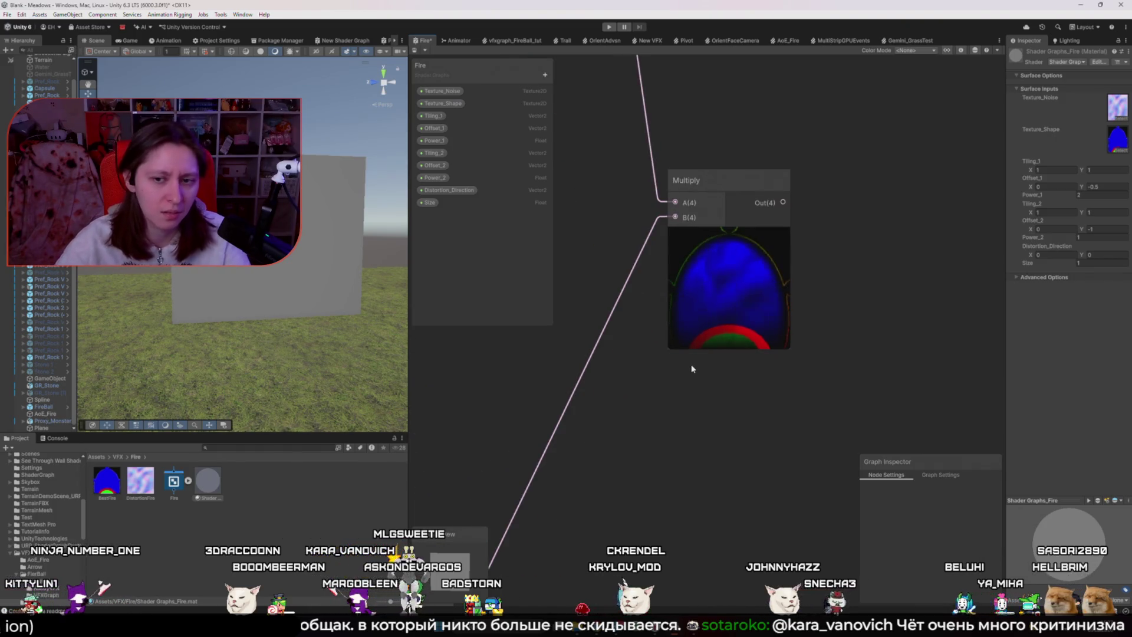
scroll(692, 368, "up", 3)
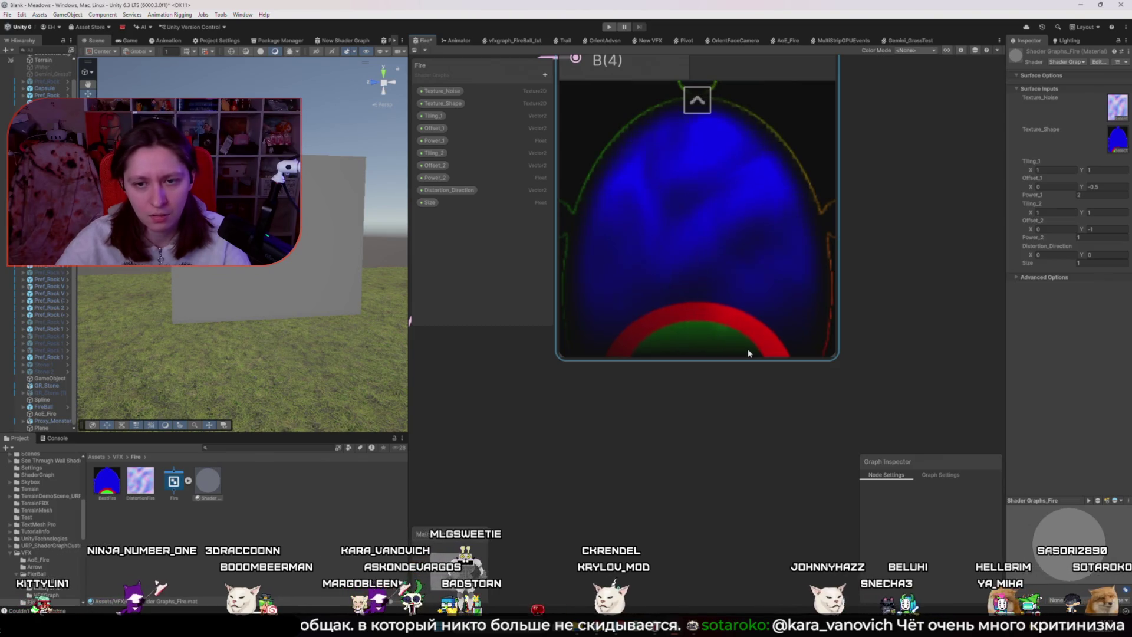
scroll(748, 353, "down", 5)
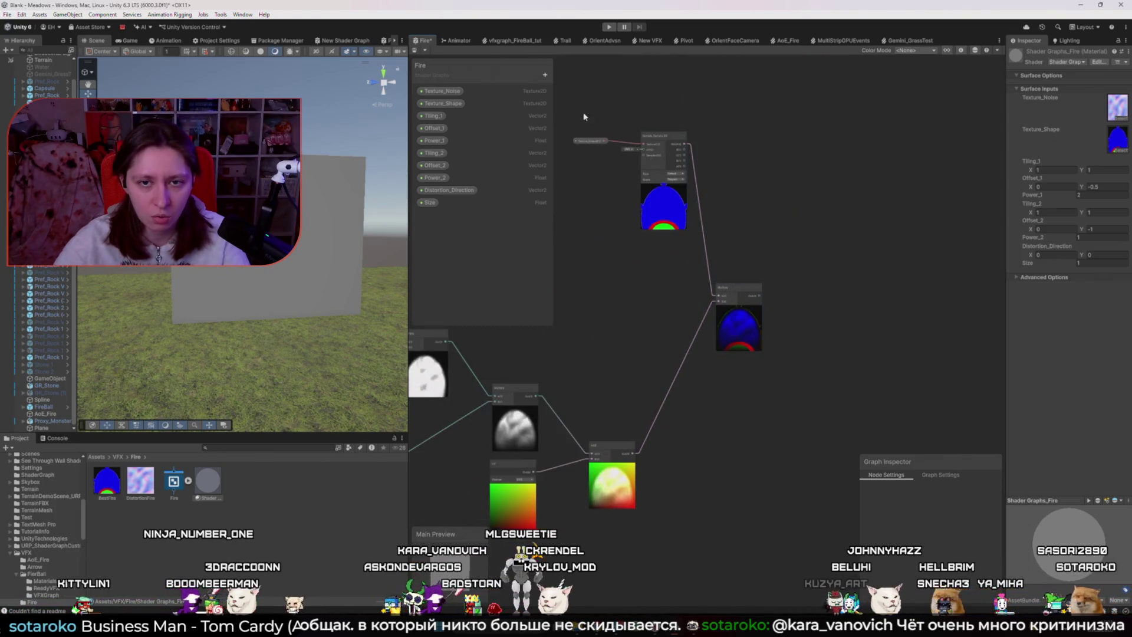
- Move the sampler down-left and feed its R channel into Multiply A
left_click(661, 138)
left_click_drag(662, 138, 597, 254)
scroll(619, 266, "up", 3)
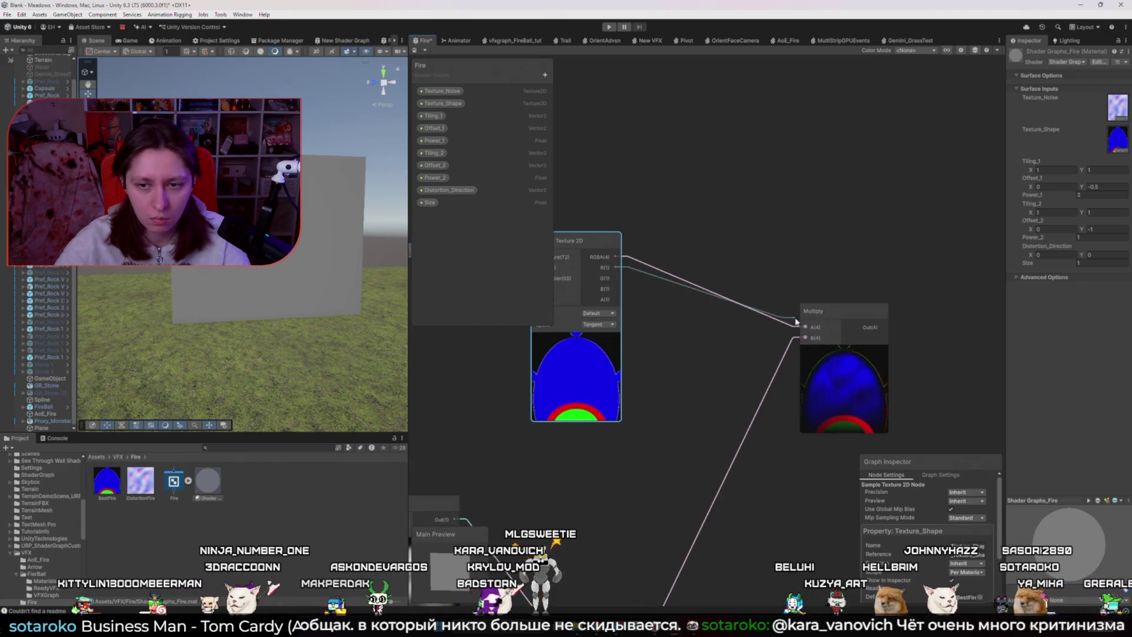
left_click_drag(796, 322, 798, 325)
left_click(742, 364)
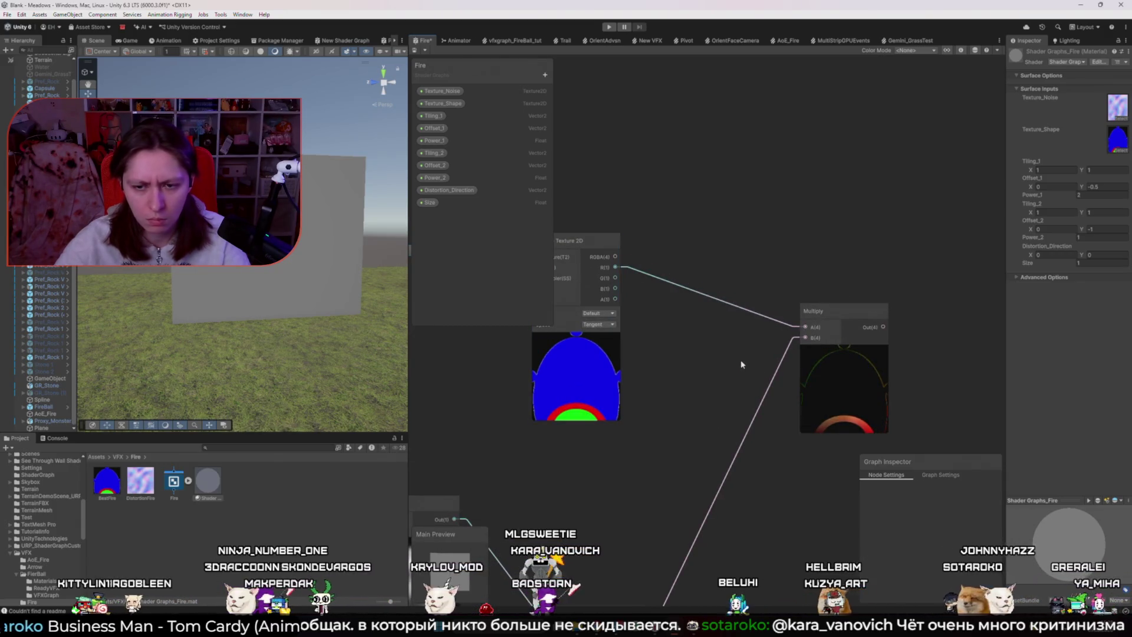
- Delete the Multiply and wire the Add output into the sampler's UV input
scroll(742, 364, "down", 5)
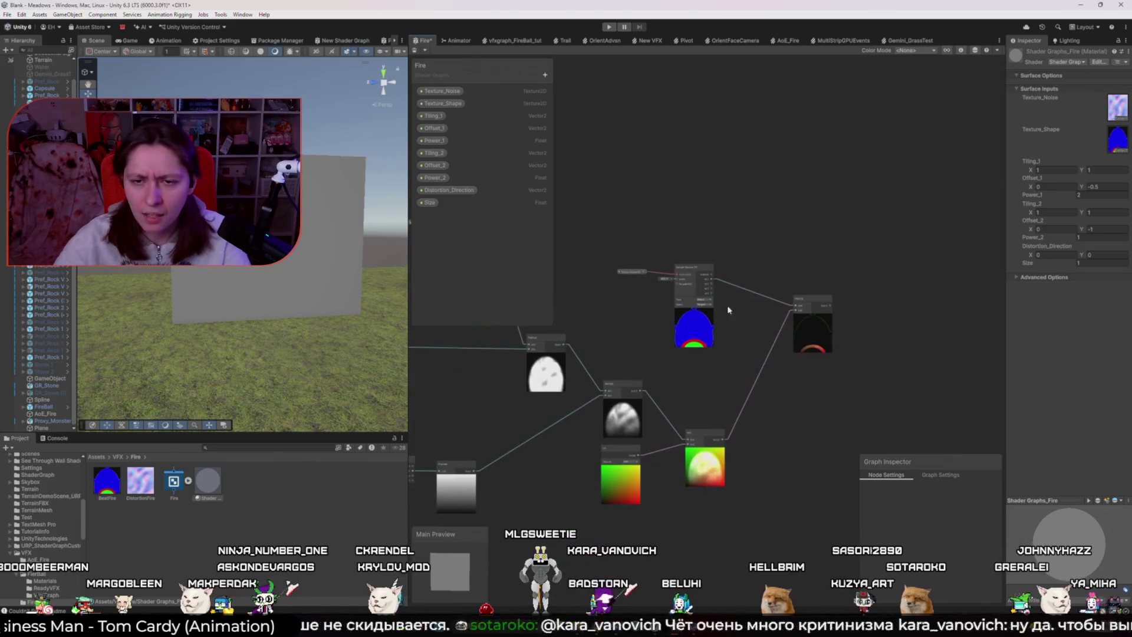
mouse_move(669, 273)
left_mouse_down()
mouse_move(624, 273)
mouse_move(674, 232)
left_mouse_up()
left_click_drag(776, 241, 774, 238)
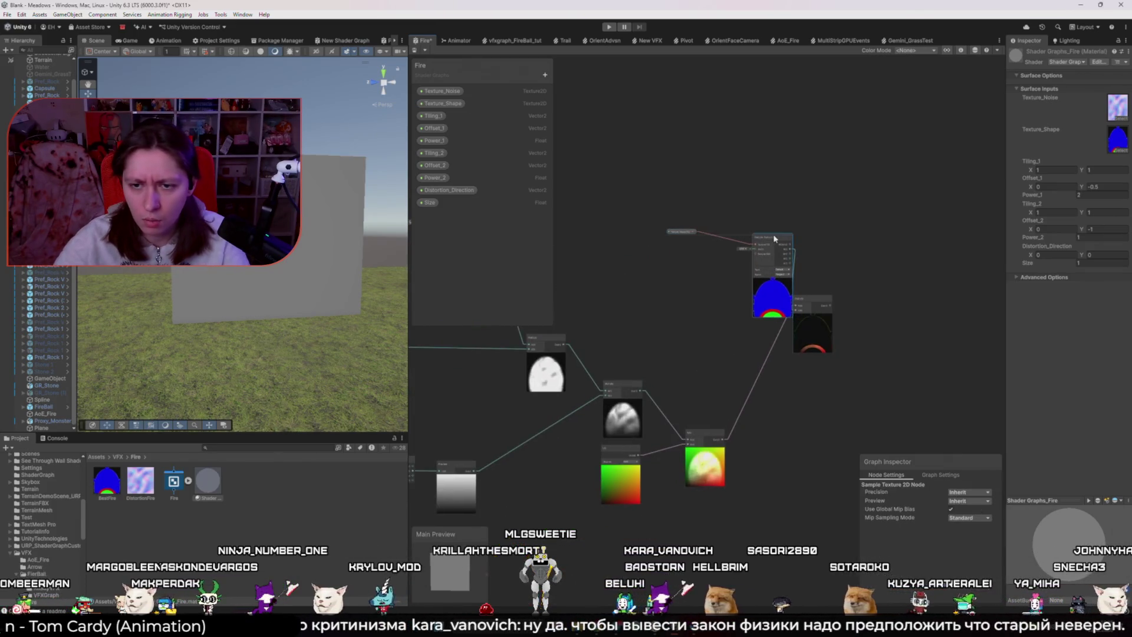
key("Delete")
left_click_drag(725, 439, 753, 250)
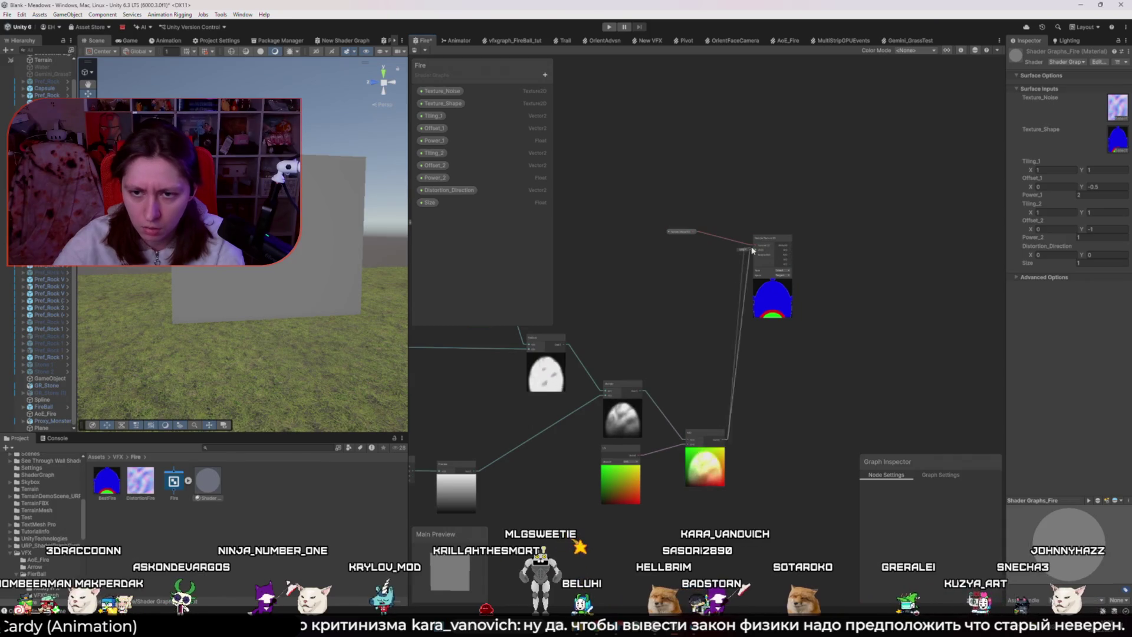
scroll(772, 316, "up", 5)
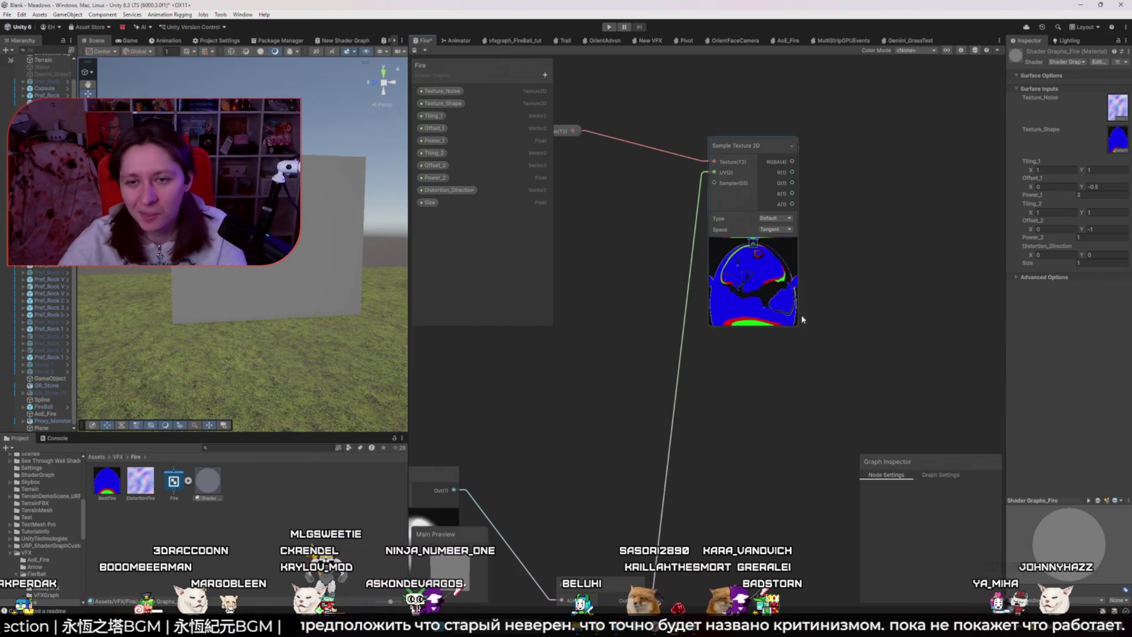
- Try the sampler's Space and Type options, briefly setting Type to Normal
left_click(784, 230)
left_click(785, 230)
left_click(784, 239)
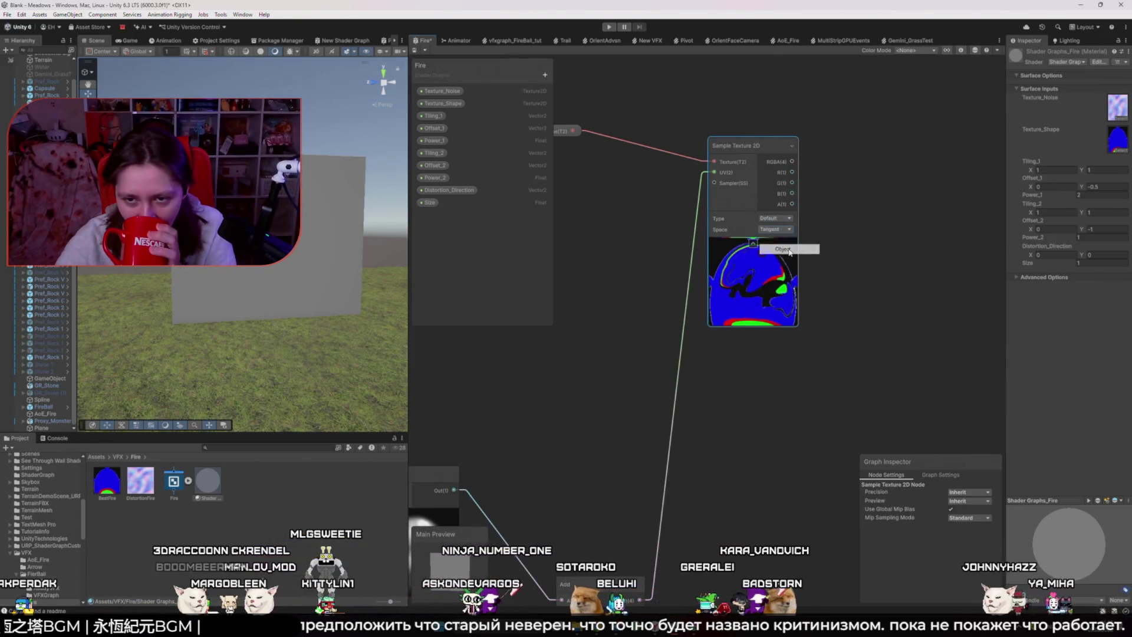
left_click(768, 218)
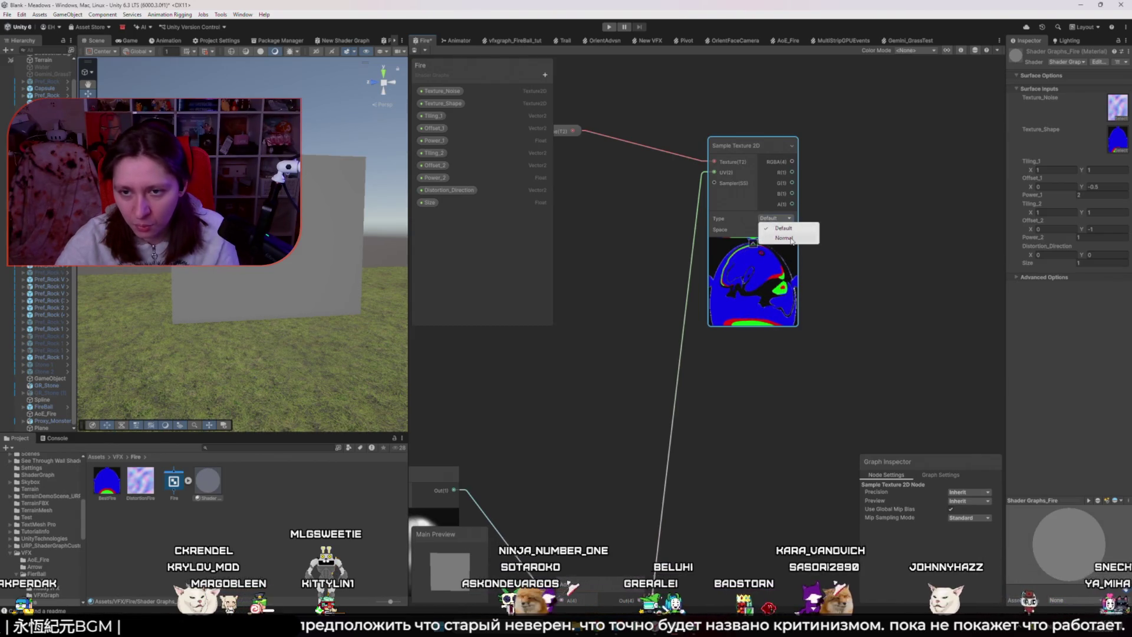
left_click(784, 238)
left_click(775, 218)
left_click(731, 274)
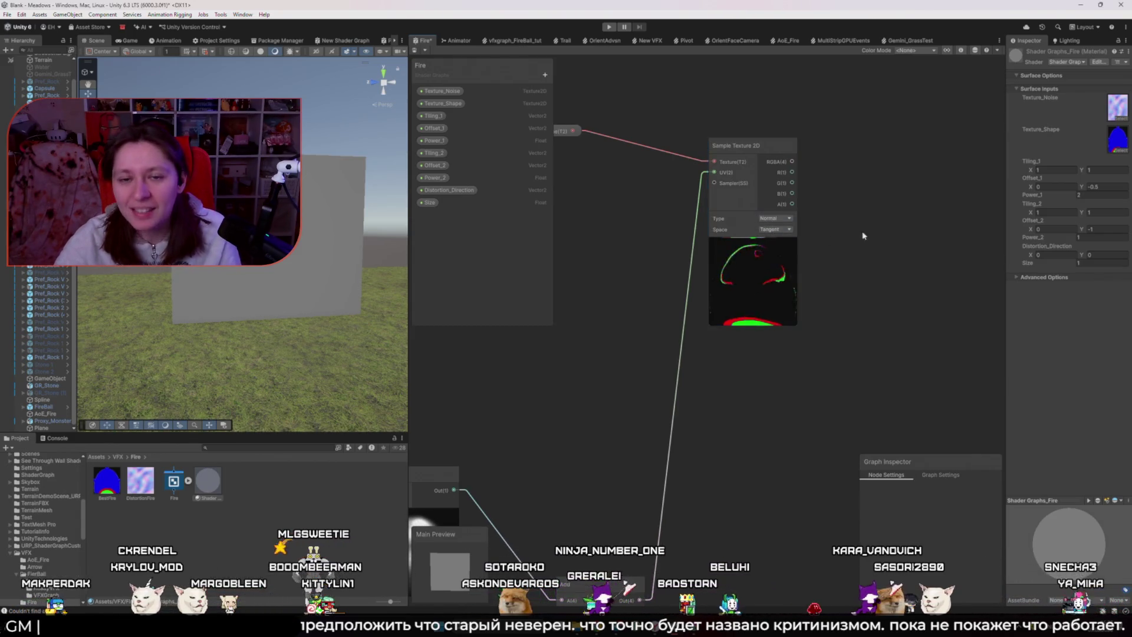
- Set the shape sampler's Type to Default and search 'preview' from its R output
scroll(732, 275, "down", 5)
scroll(696, 271, "up", 1)
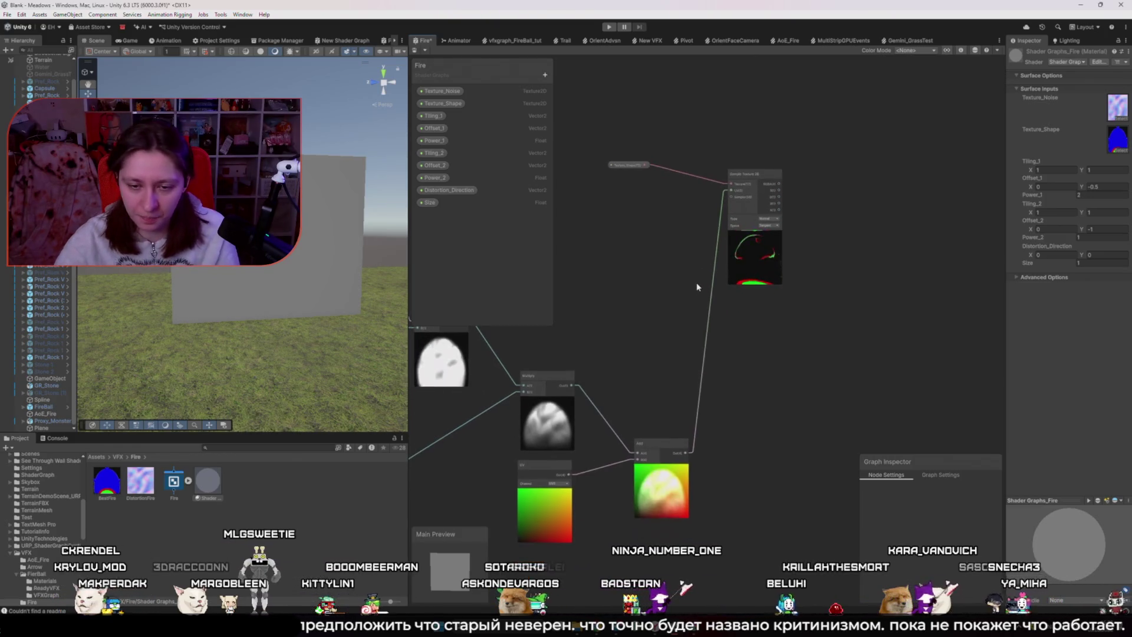
scroll(708, 295, "up", 2)
scroll(795, 192, "up", 3)
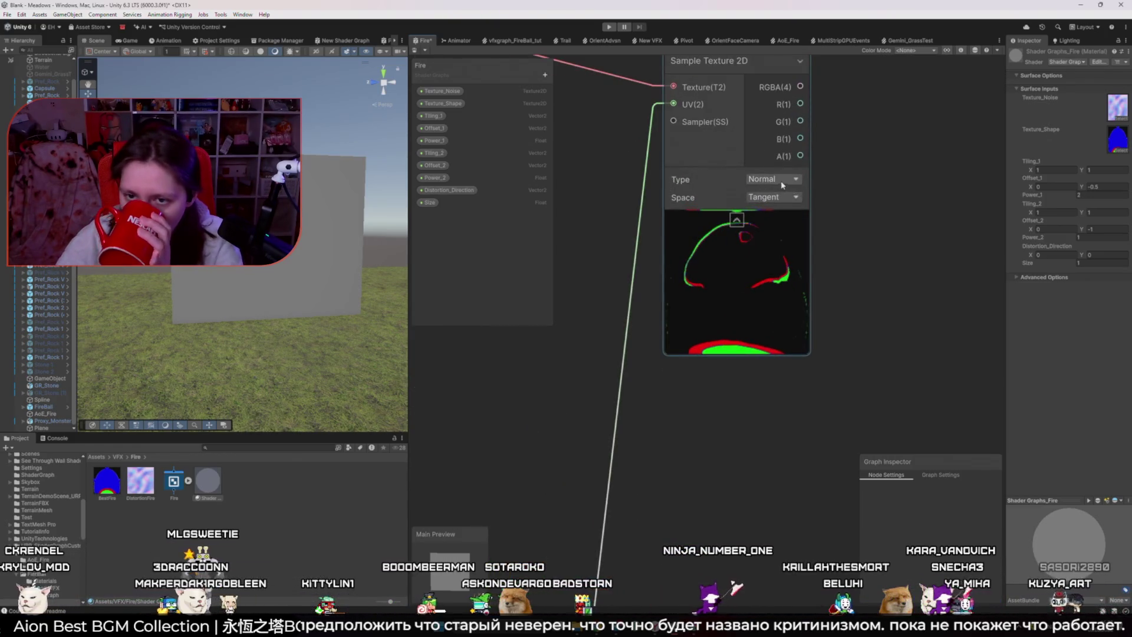
left_click(771, 192)
scroll(670, 215, "down", 2)
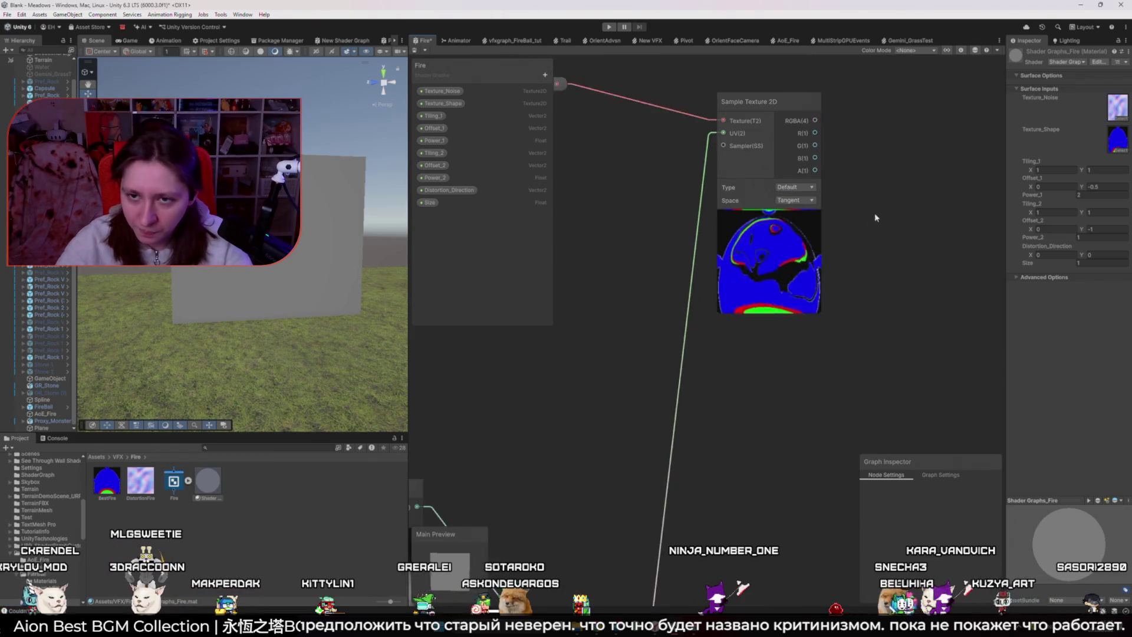
left_click_drag(663, 227, 734, 333)
type("preview")
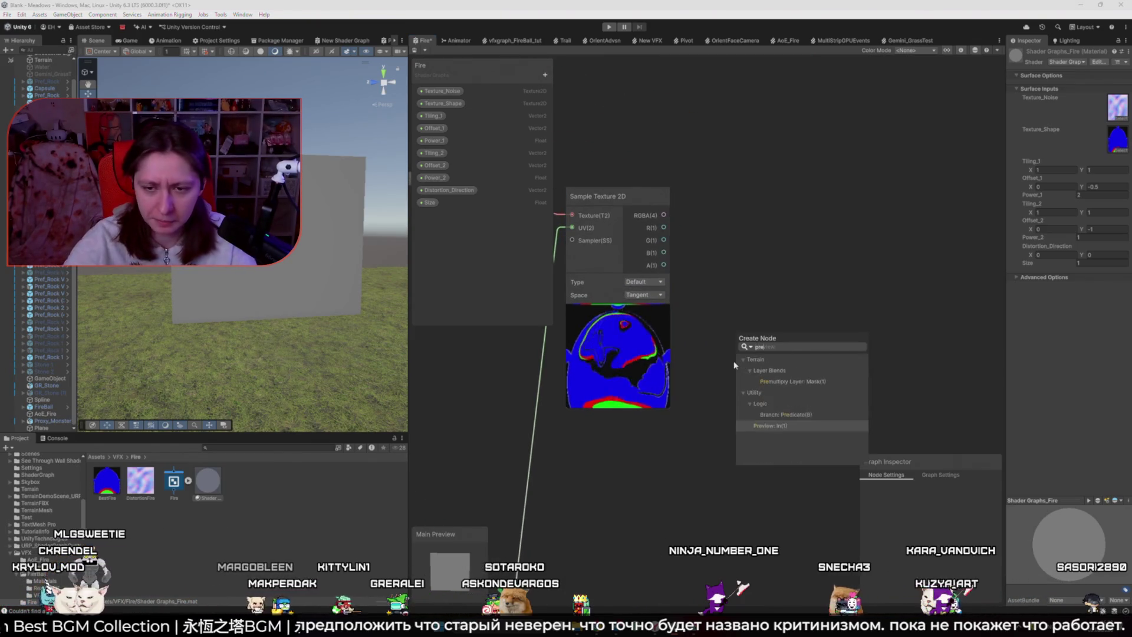
key("Return")
left_click_drag(663, 240, 737, 354)
left_click(769, 339)
key("Delete")
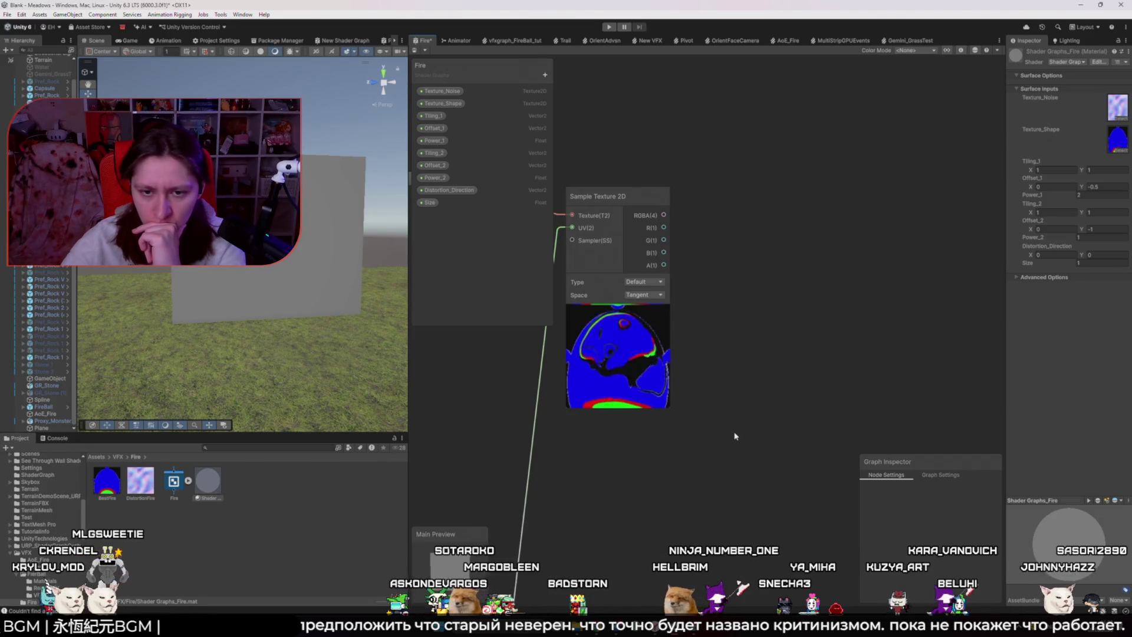
scroll(737, 424, "down", 5)
left_click(603, 275)
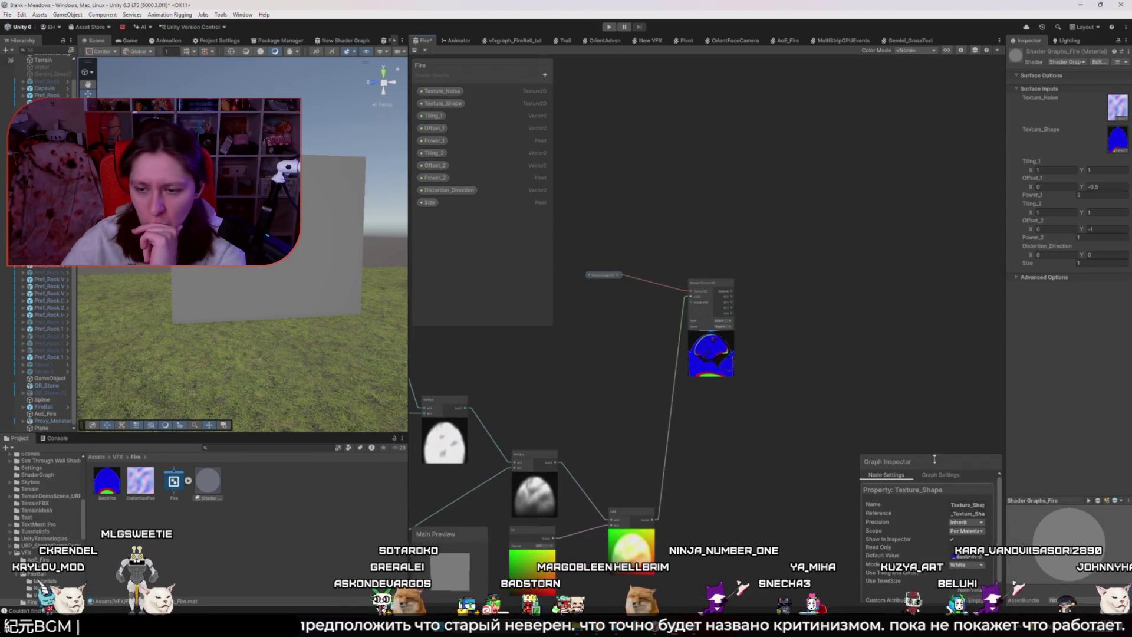
left_click(967, 564)
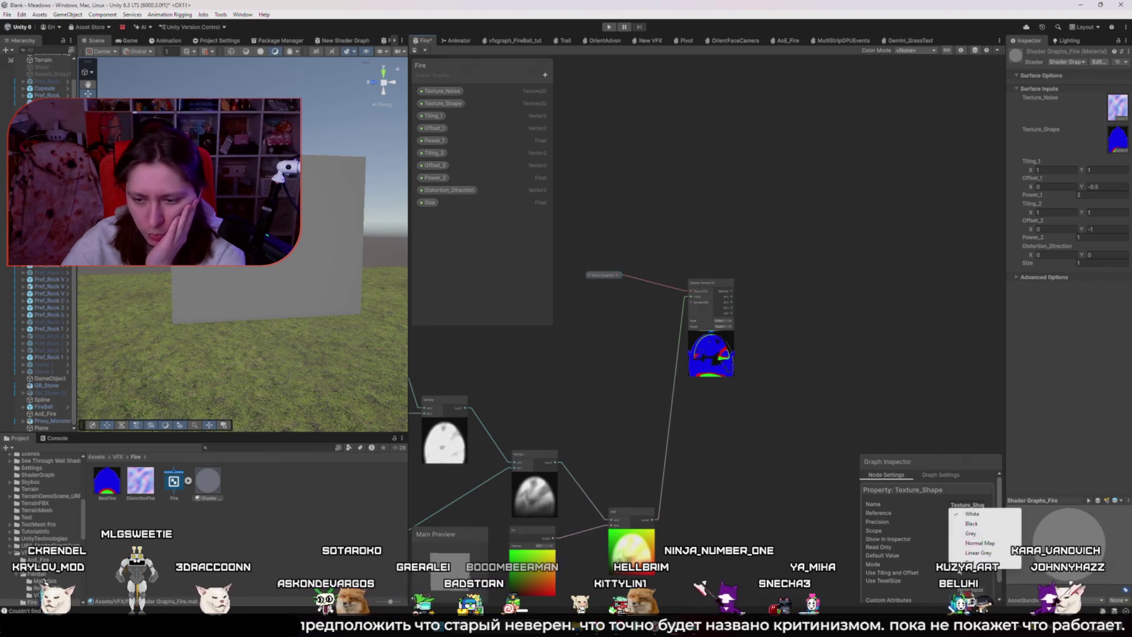
left_click(918, 556)
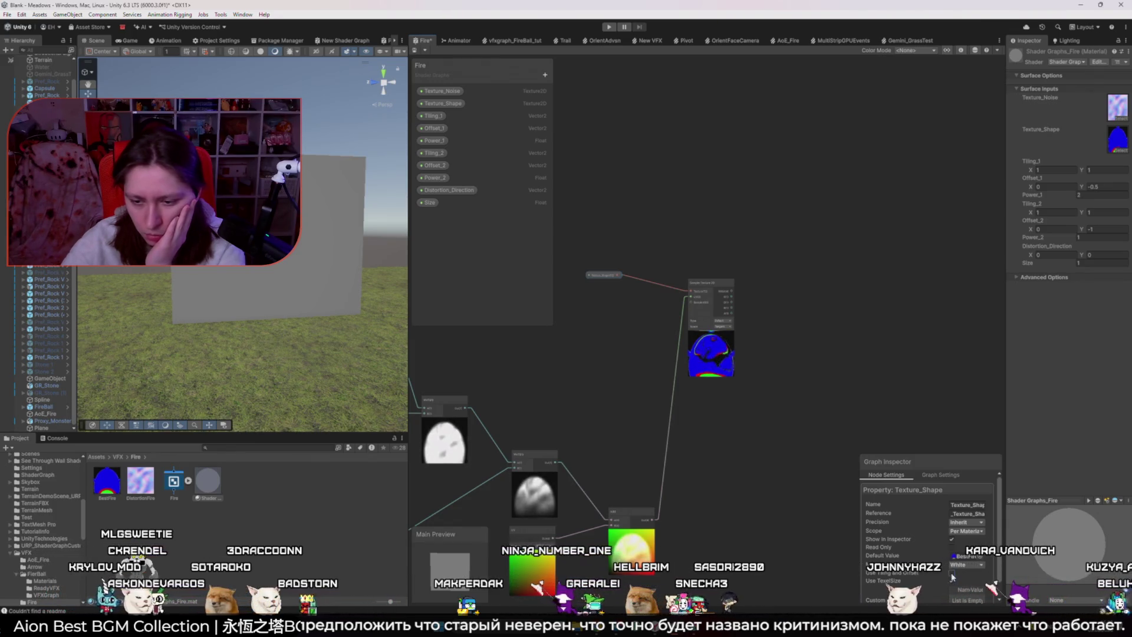
scroll(931, 580, "down", 1)
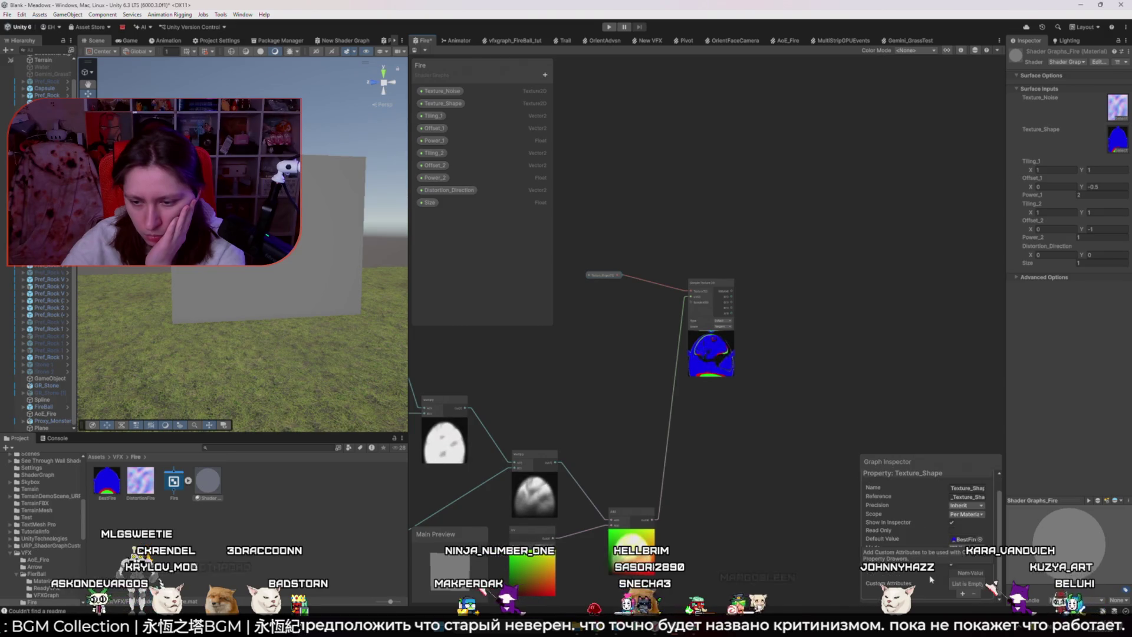
left_click(729, 482)
scroll(732, 481, "up", 2)
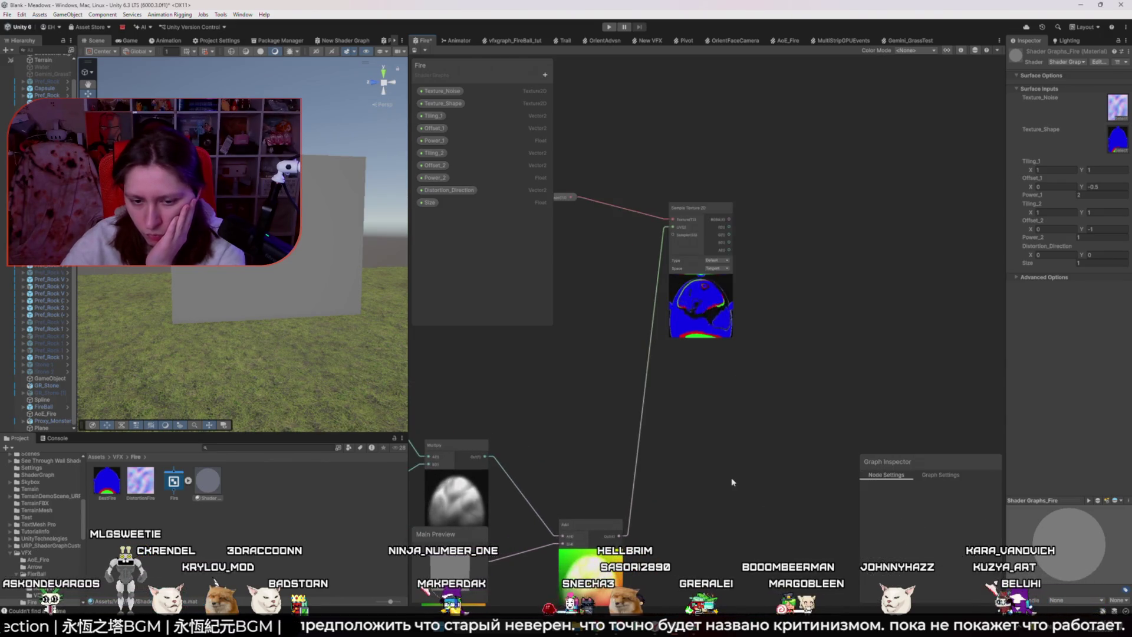
- Add a second Sample Texture 2D reading Texture_Shape and drag out from its A output
left_click_drag(733, 482, 860, 414)
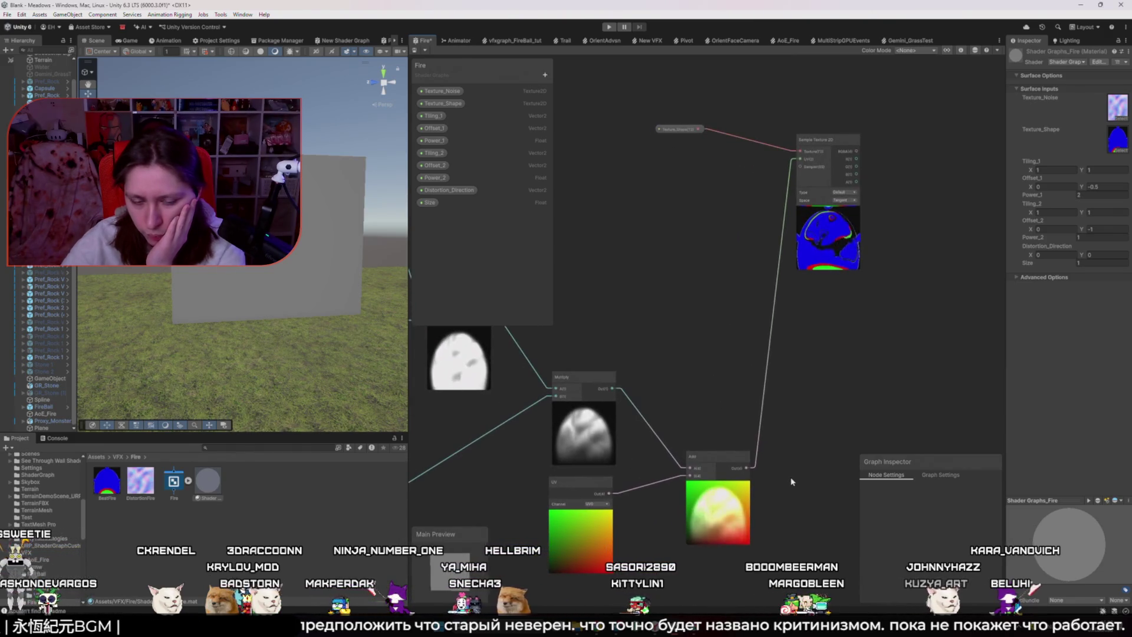
left_click_drag(843, 332, 774, 402)
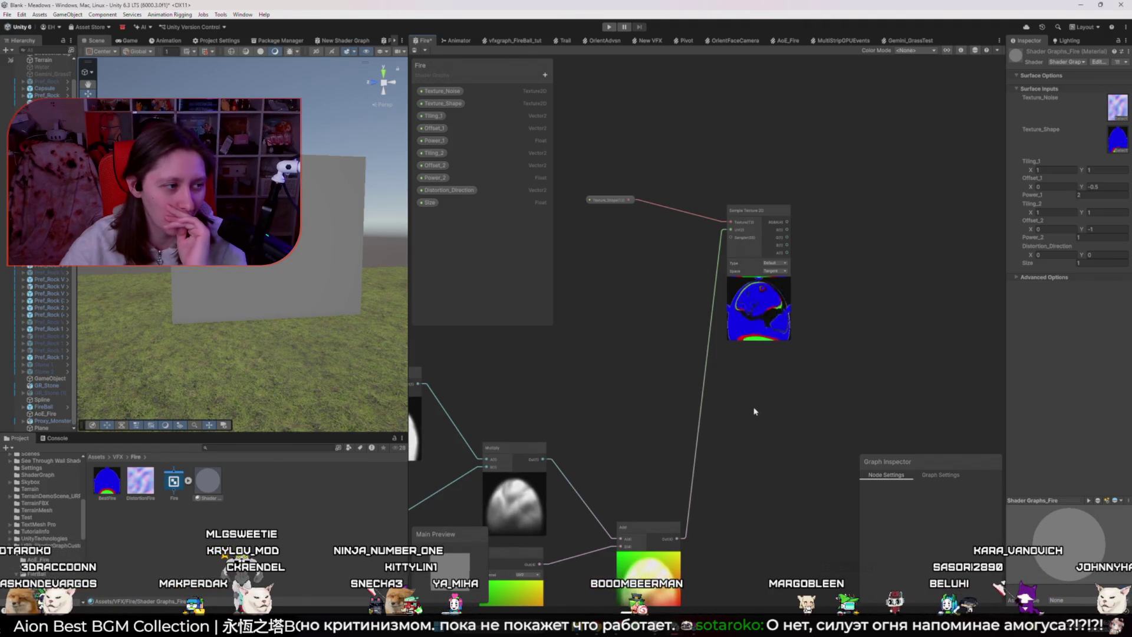
scroll(751, 413, "up", 3)
scroll(751, 413, "down", 5)
scroll(812, 298, "up", 6)
scroll(812, 297, "down", 3)
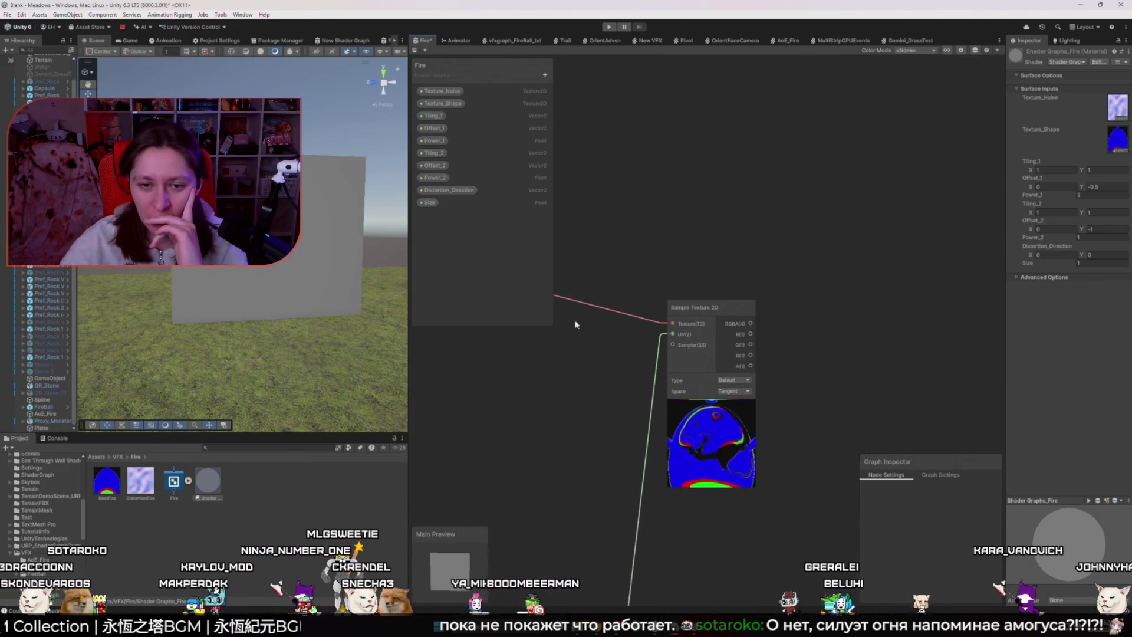
left_click_drag(618, 370, 750, 301)
type("sampl")
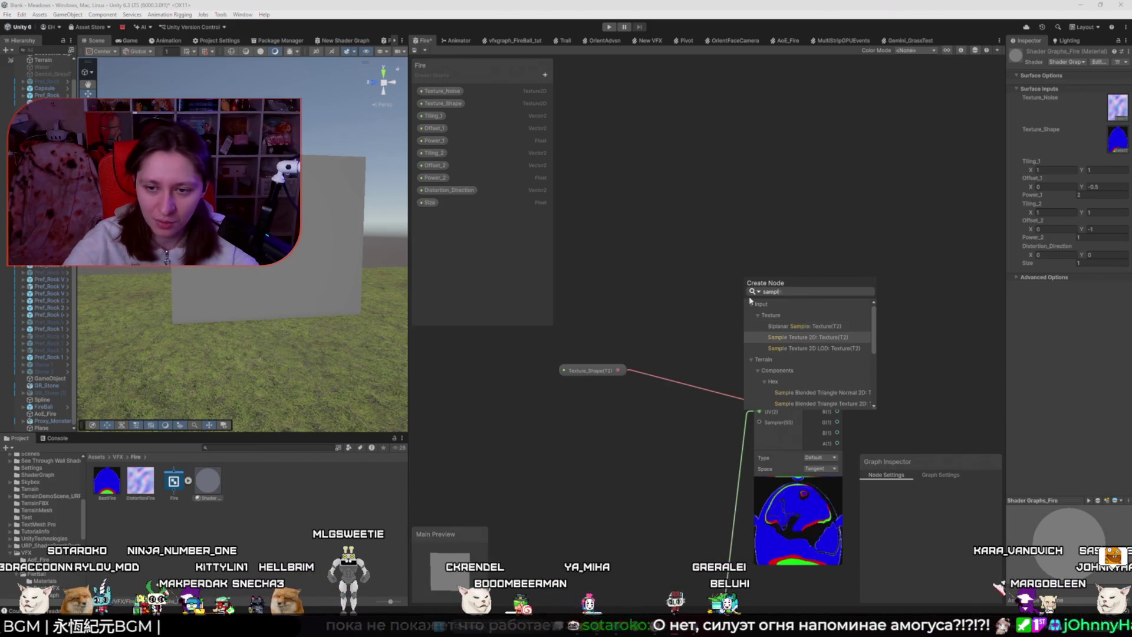
key("Return")
scroll(864, 275, "up", 5)
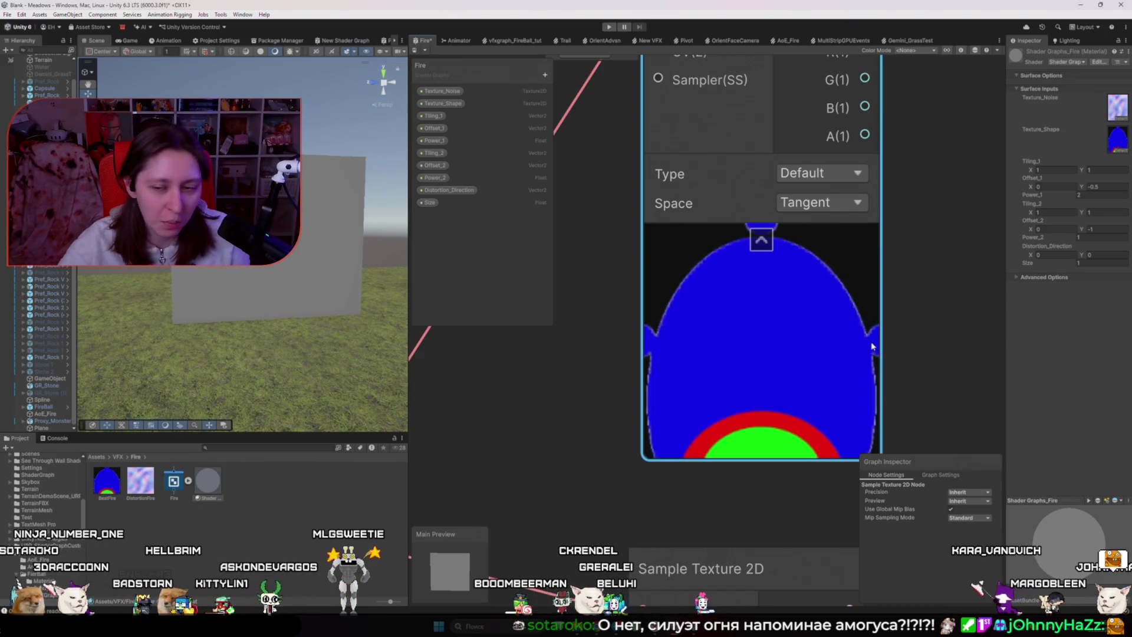
scroll(887, 382, "down", 5)
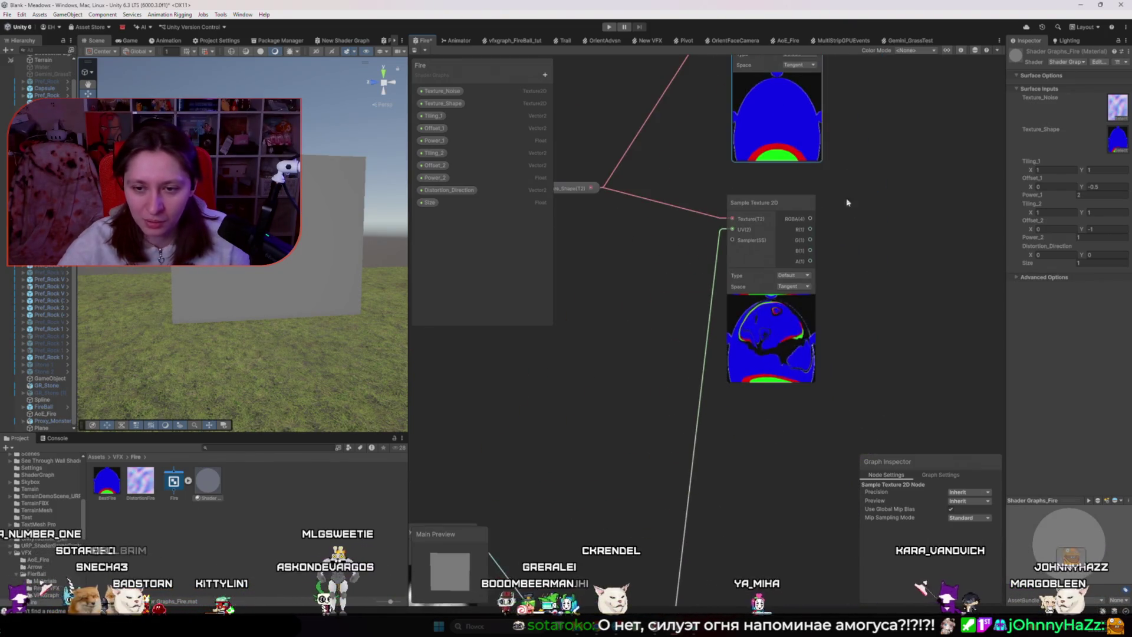
left_click_drag(894, 348, 895, 348)
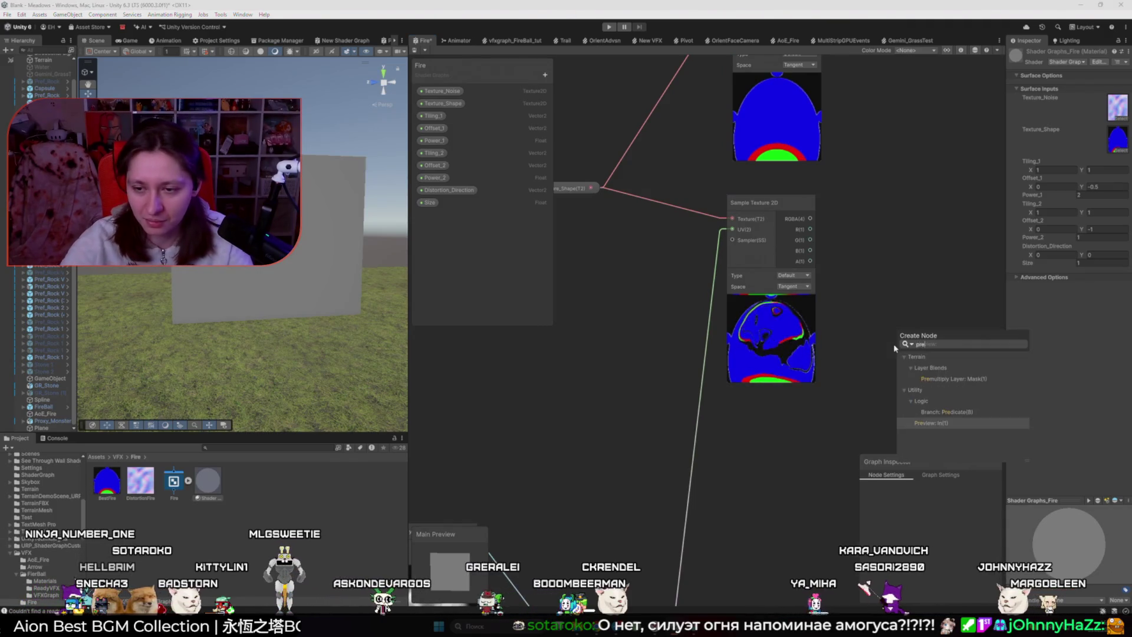
- Add a Preview node on the warped sampler's alpha and rearrange the Add and UV nodes
key("Return")
scroll(739, 435, "down", 4)
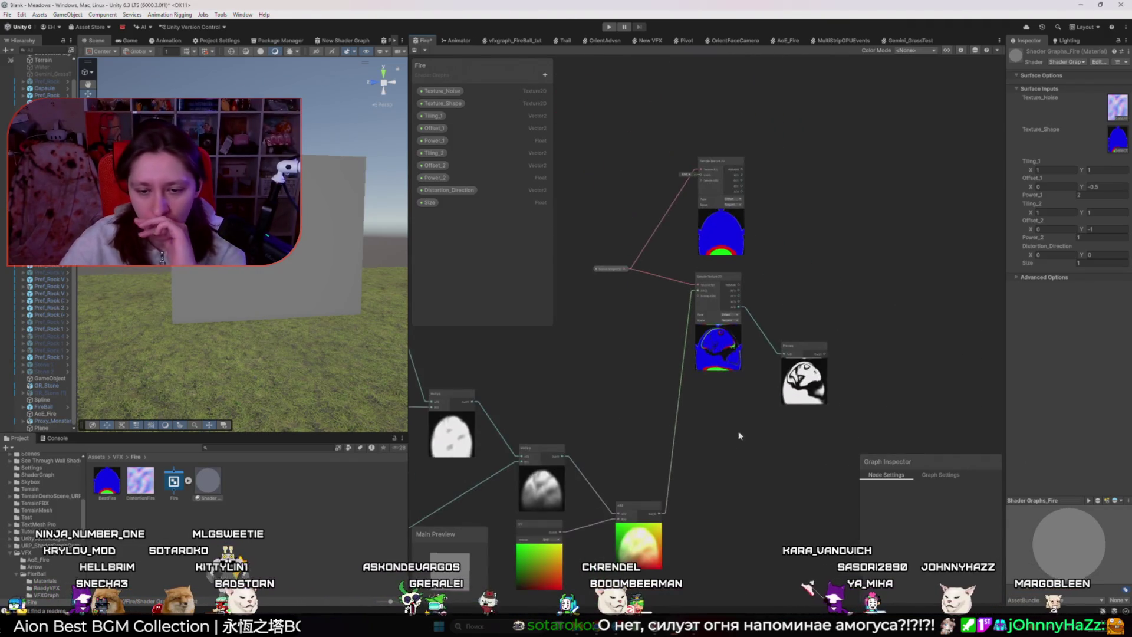
left_click_drag(739, 435, 740, 391)
left_click_drag(688, 437, 672, 423)
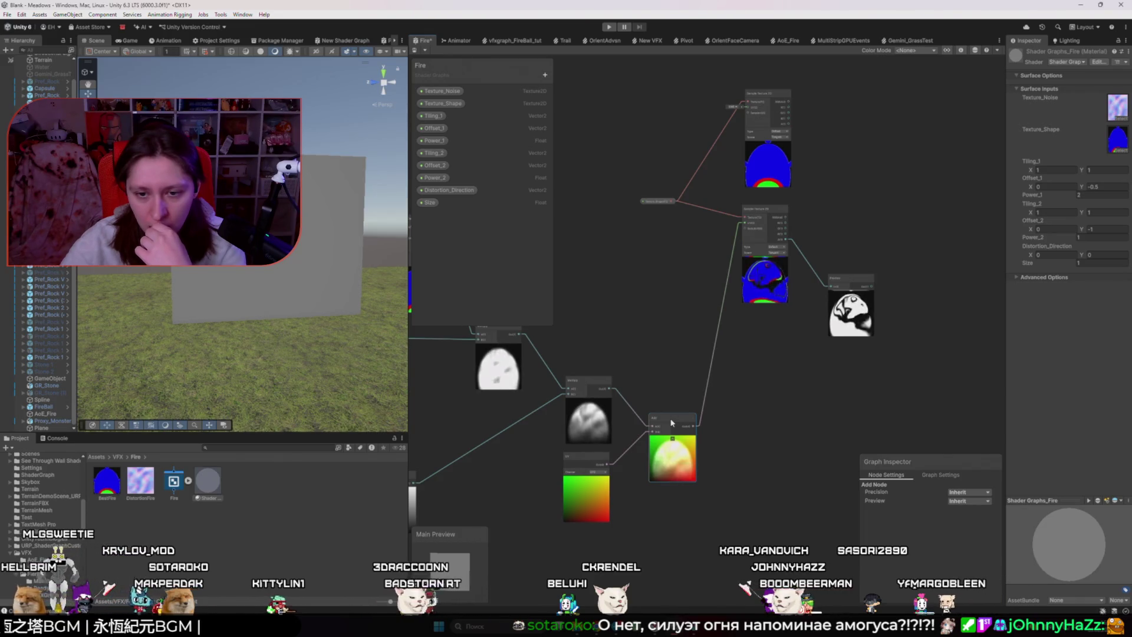
scroll(673, 422, "up", 2)
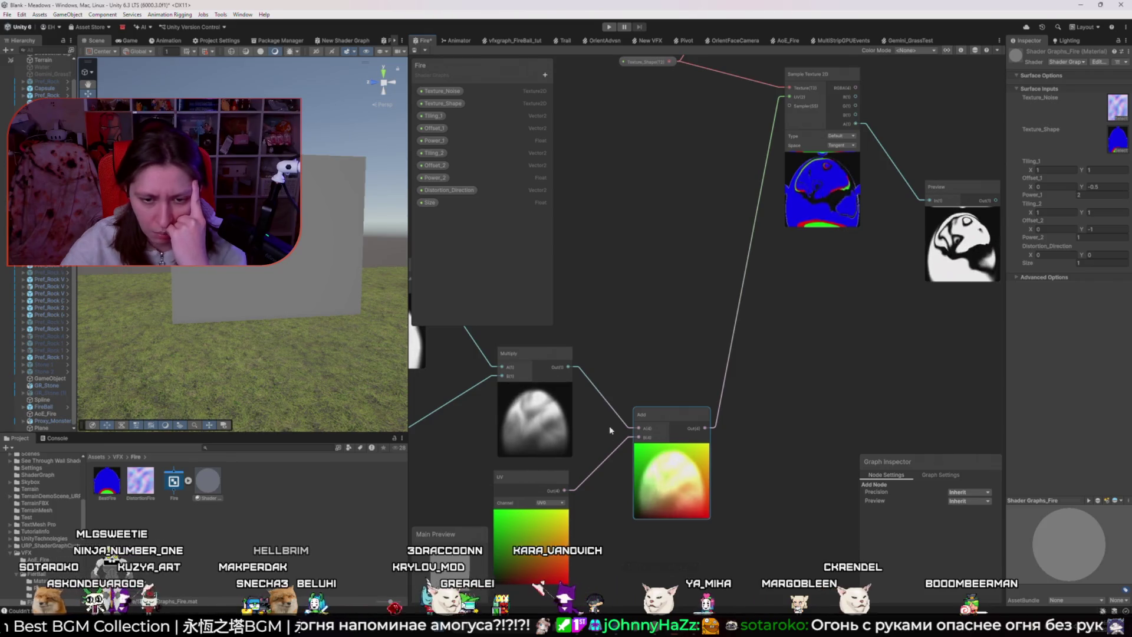
left_click_drag(544, 473, 549, 476)
left_click(677, 362)
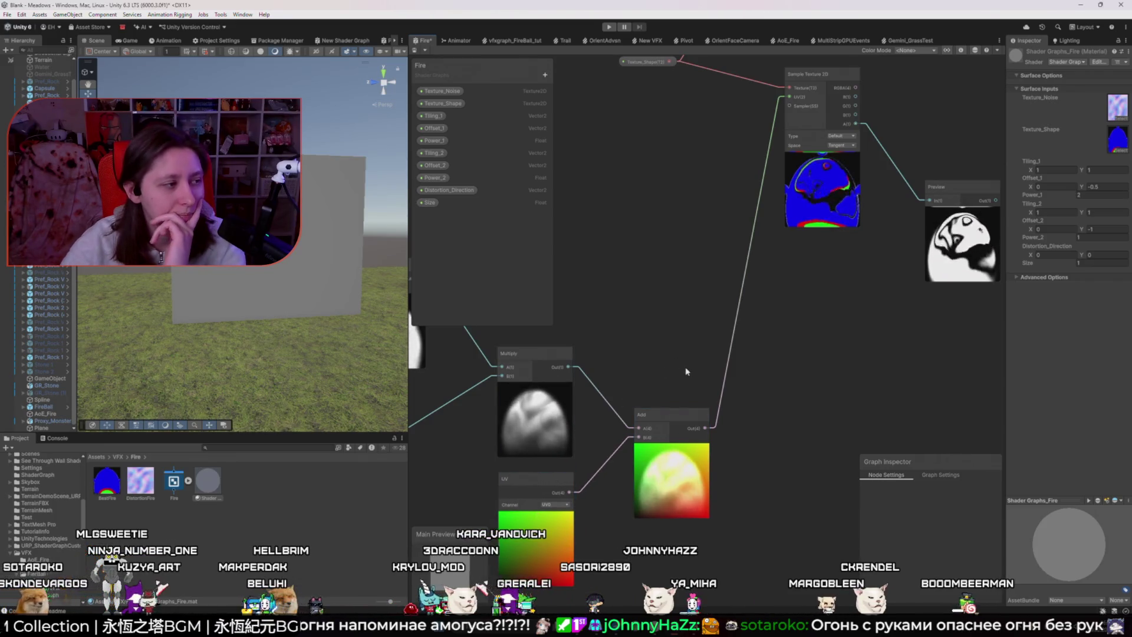
- Delete the upper, undistorted Sample Texture 2D node
scroll(708, 374, "down", 3)
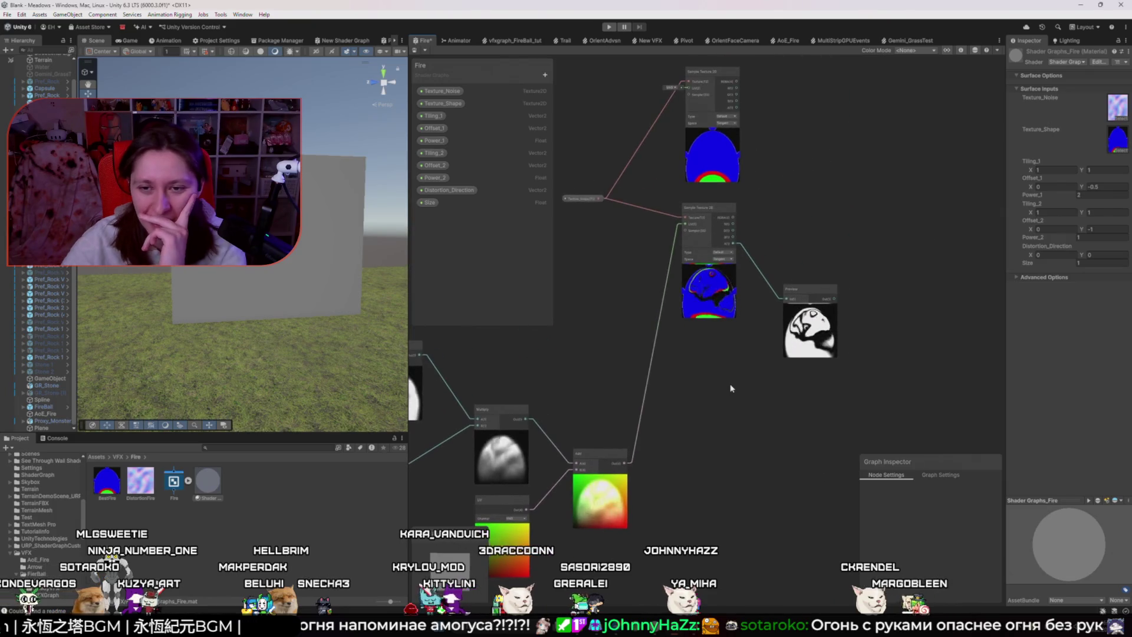
left_click_drag(790, 123, 794, 176)
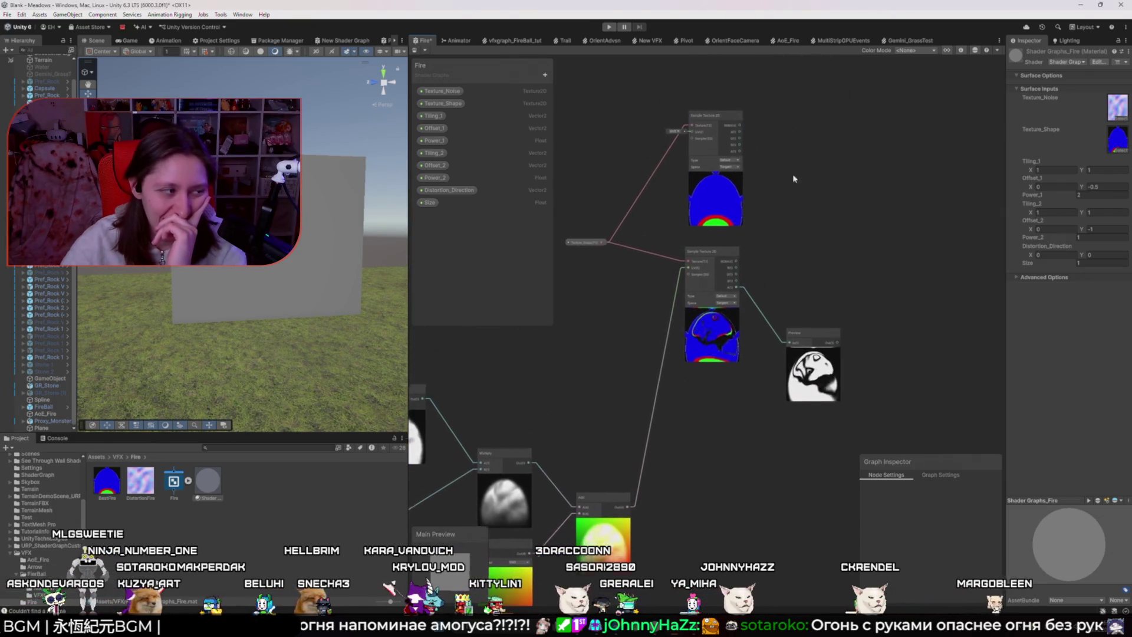
key("Delete")
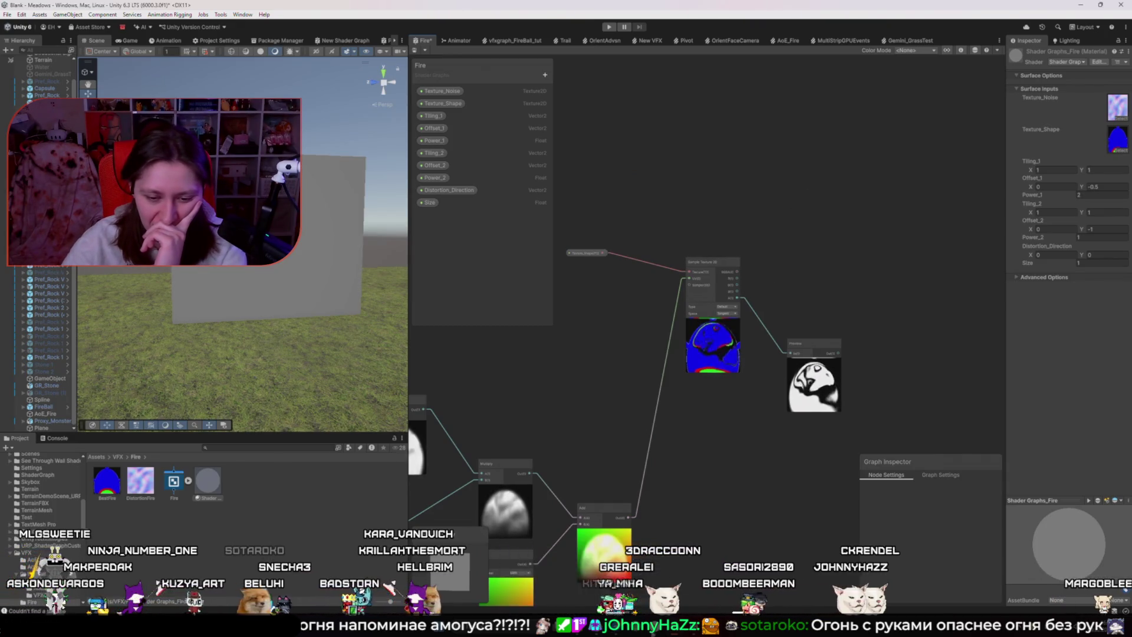
- Check the reference talk and the Fire texture in Krita before returning to Unity
key("alt+Tab")
left_click(548, 416)
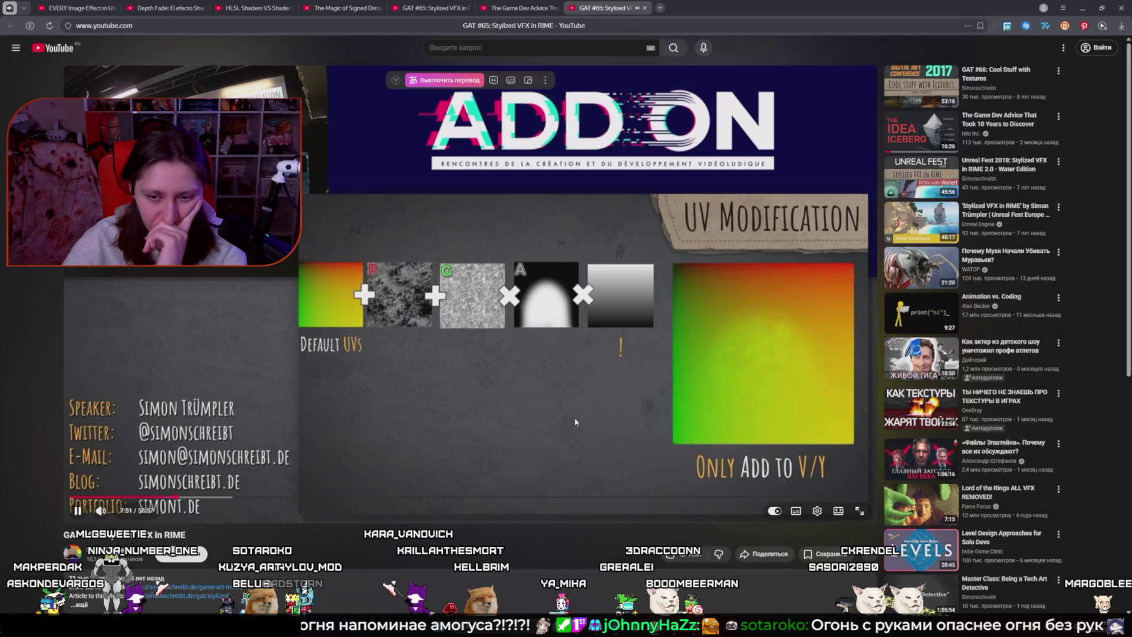
left_click(576, 422)
left_click(692, 625)
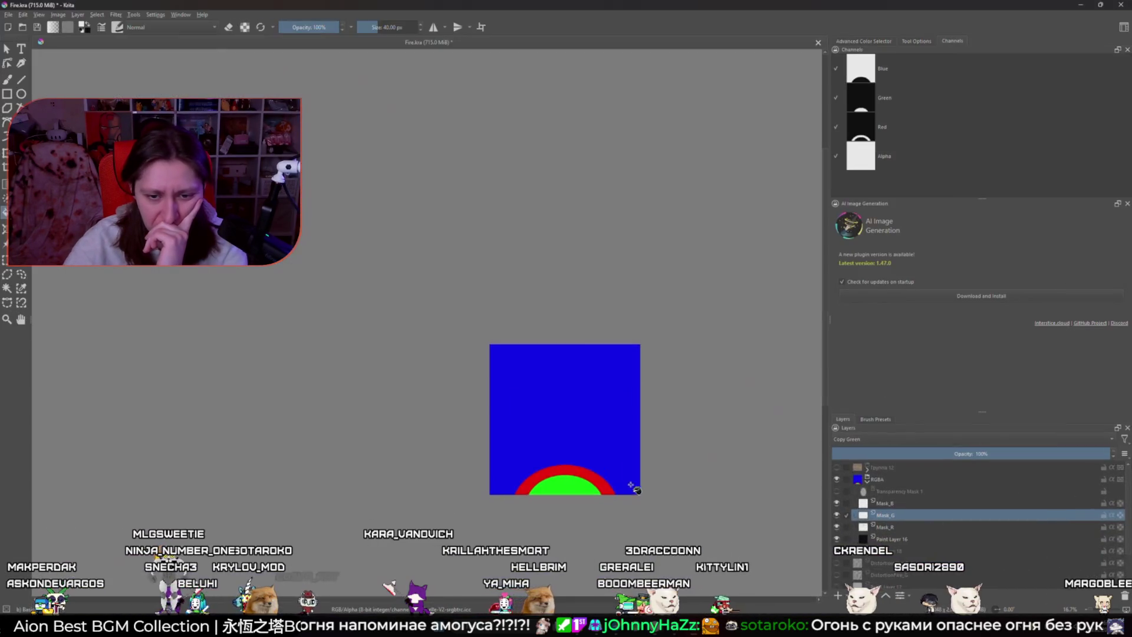
left_click(678, 625)
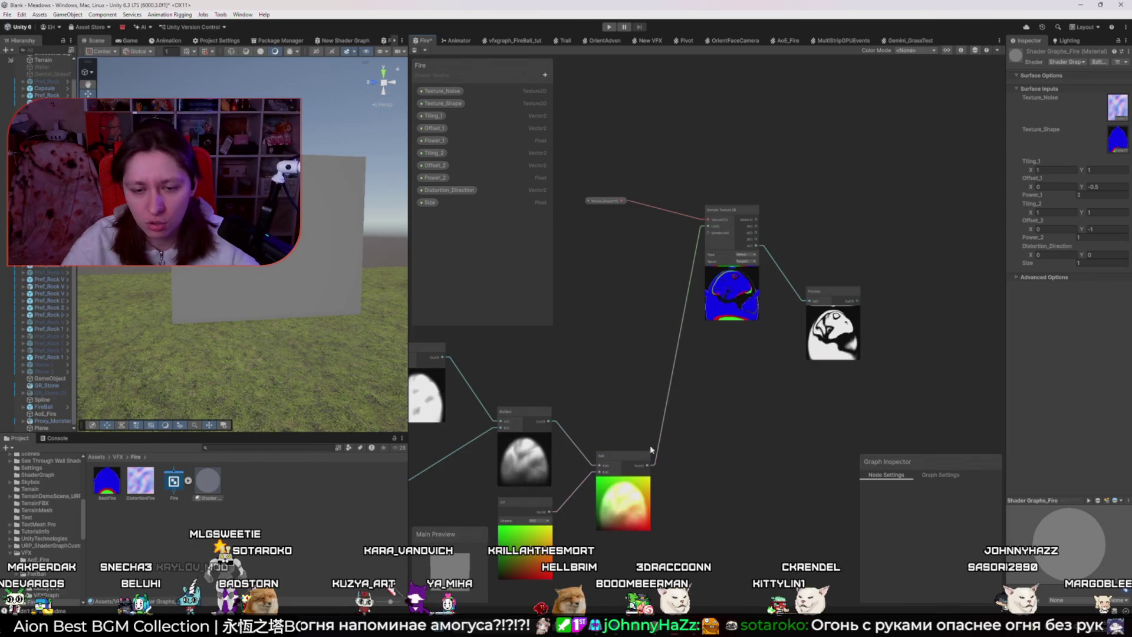
- Add a Power node after the Add output and position it
left_click_drag(647, 465, 659, 448)
type("power")
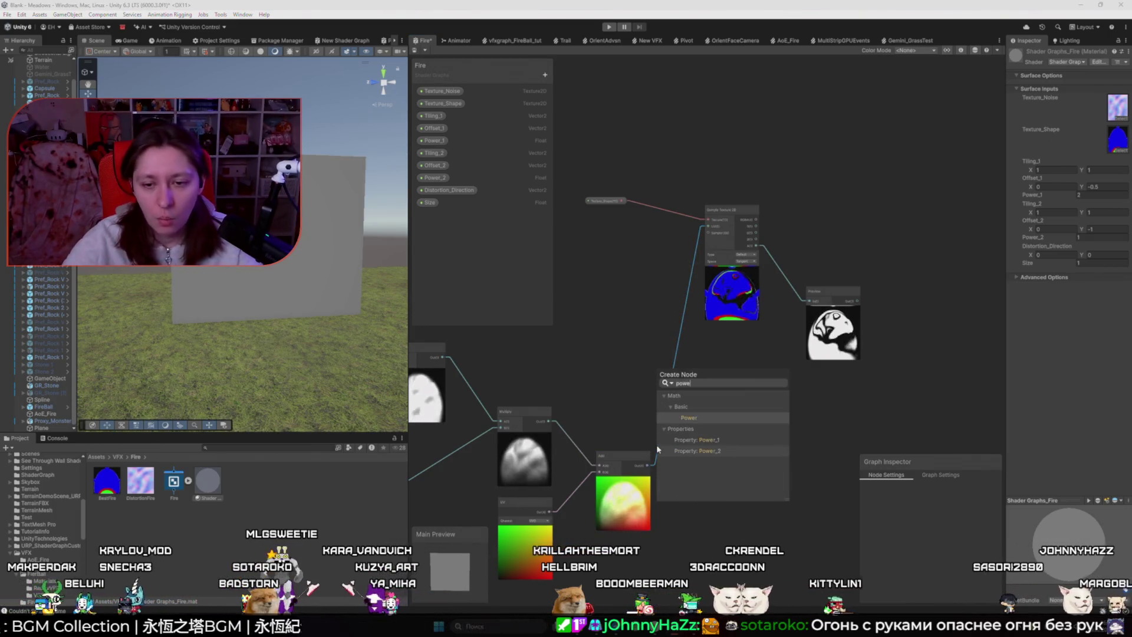
key("Return")
mouse_move(672, 470)
left_mouse_down()
mouse_move(668, 398)
mouse_move(706, 214)
mouse_move(707, 227)
left_mouse_up()
scroll(707, 402, "up", 3)
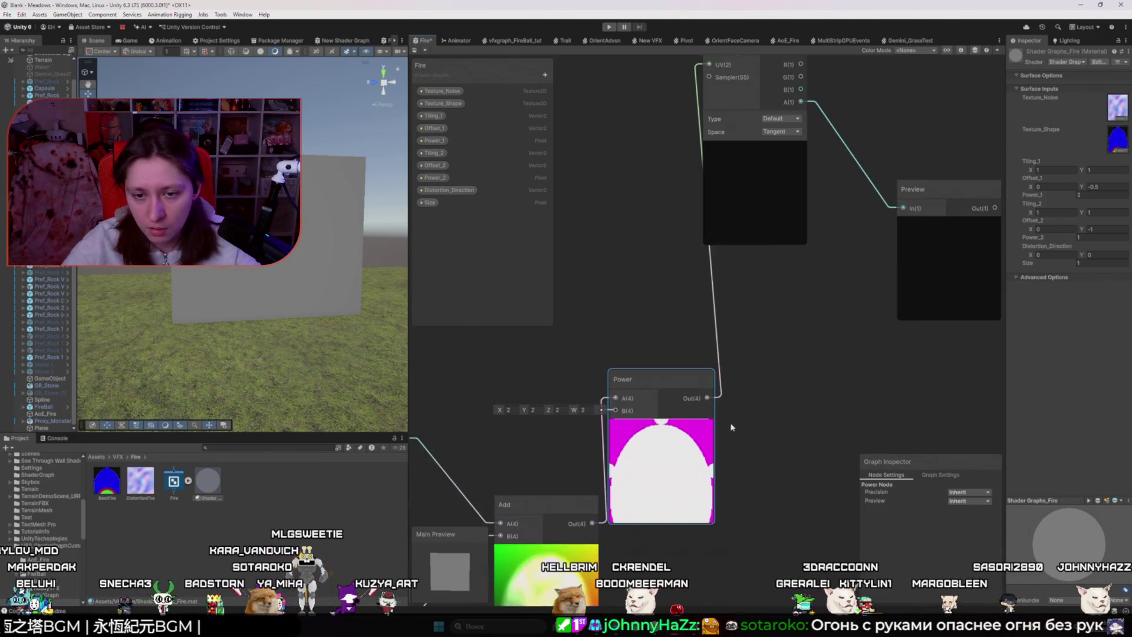
left_click_drag(649, 379, 703, 383)
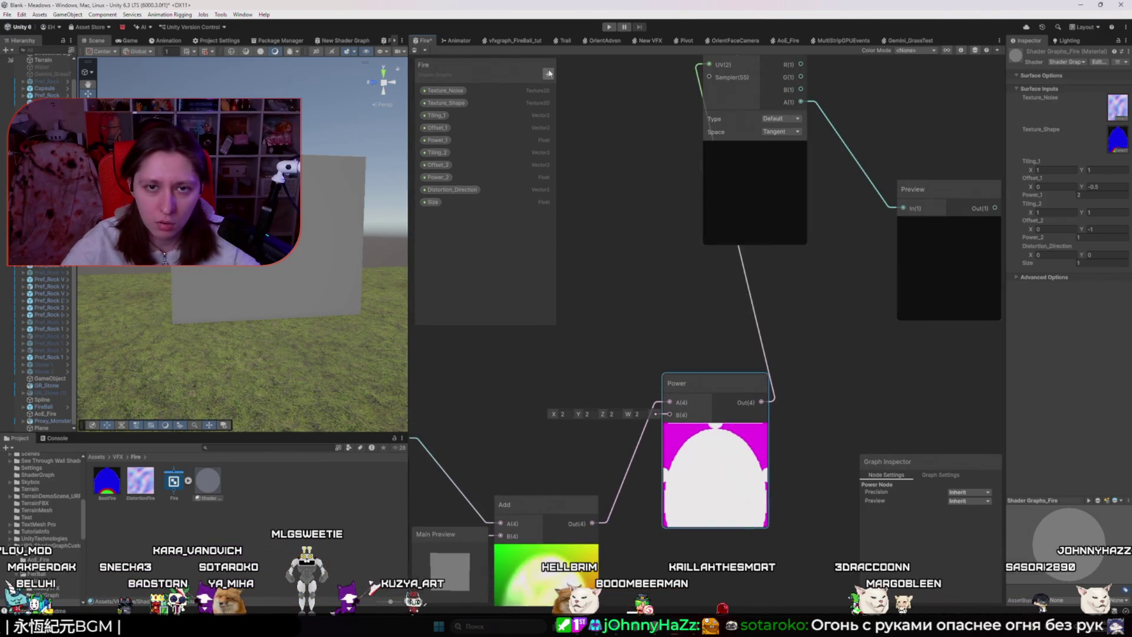
- Wire a Float node into Power's exponent, set 0.75, then raise it to about 1.63
key("space")
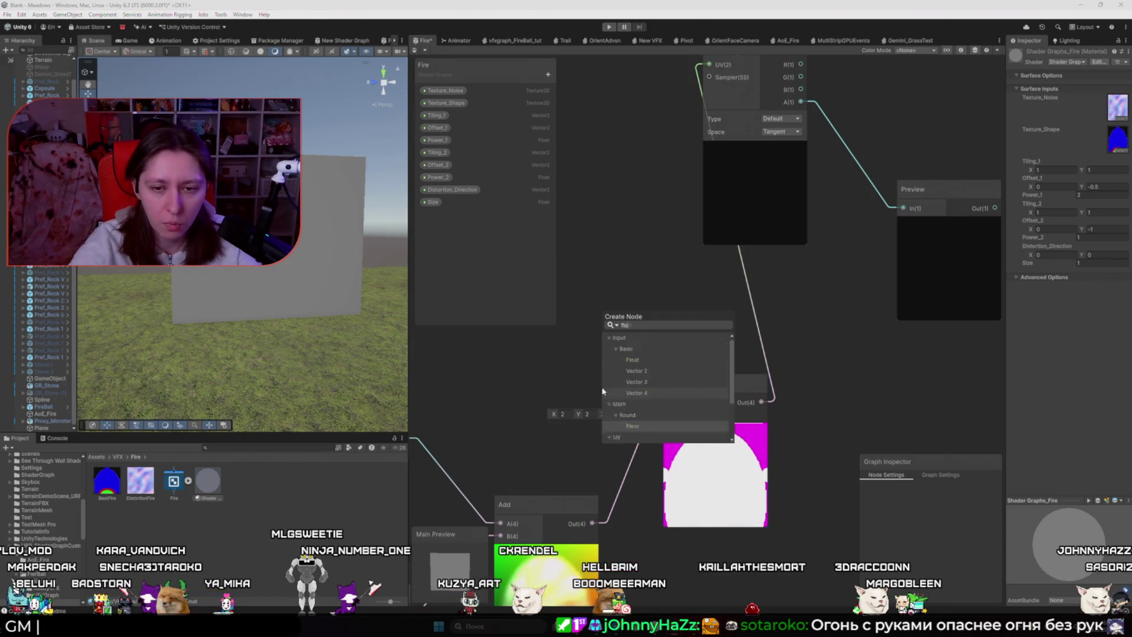
type("float")
key("Return")
left_click_drag(633, 417, 555, 443)
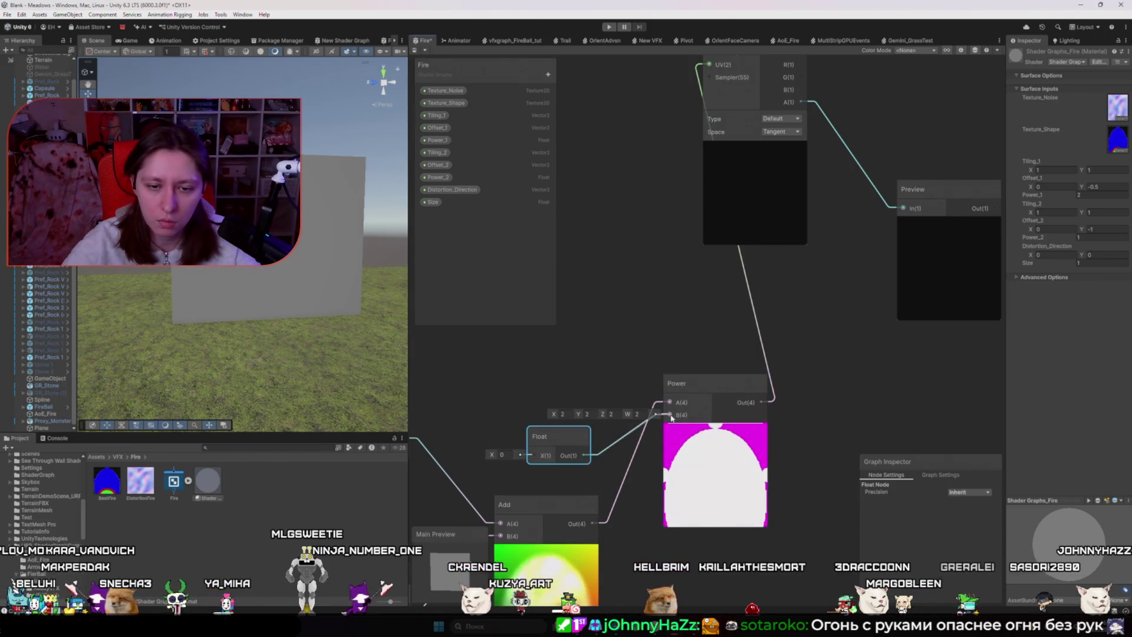
type("0.75")
key("Return")
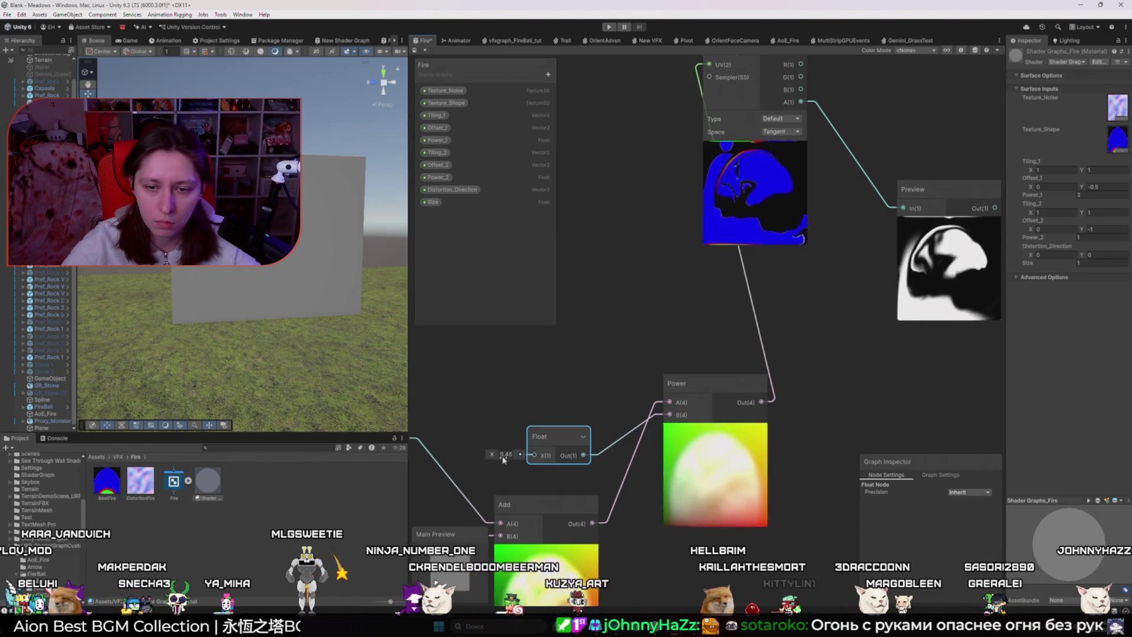
left_click_drag(506, 459, 645, 453)
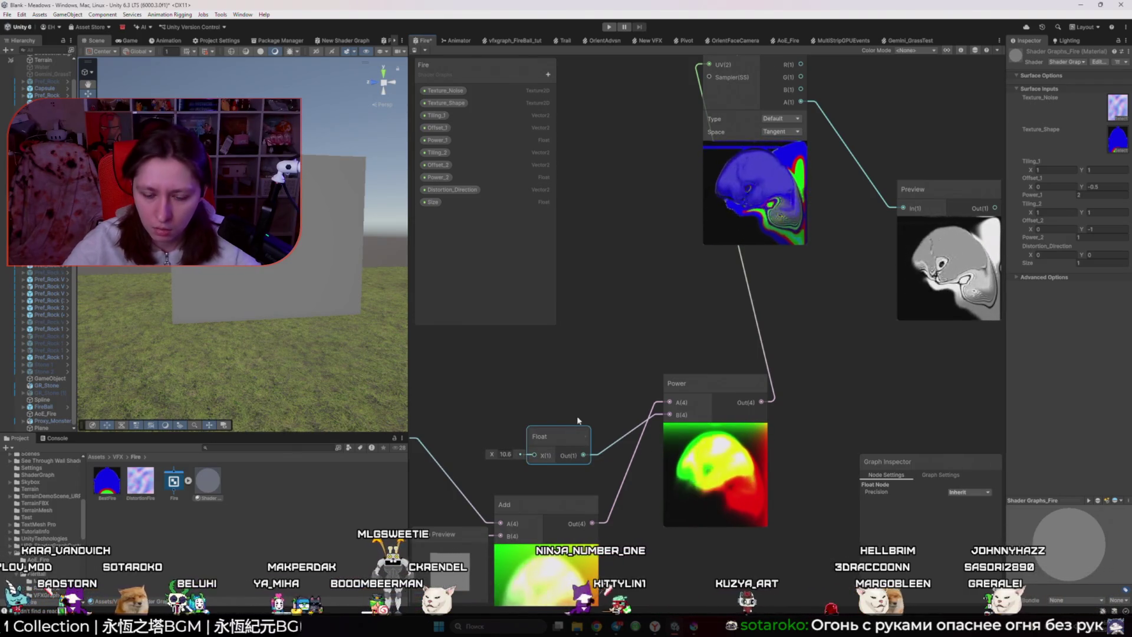
scroll(587, 404, "down", 4)
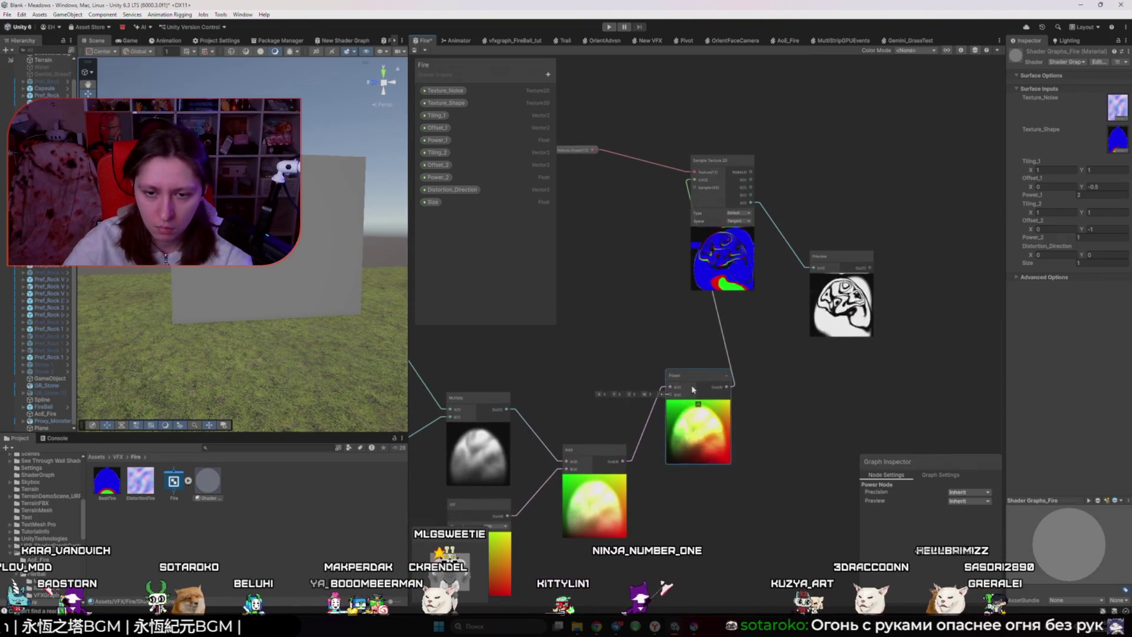
left_click_drag(614, 436, 683, 419)
scroll(683, 419, "down", 1)
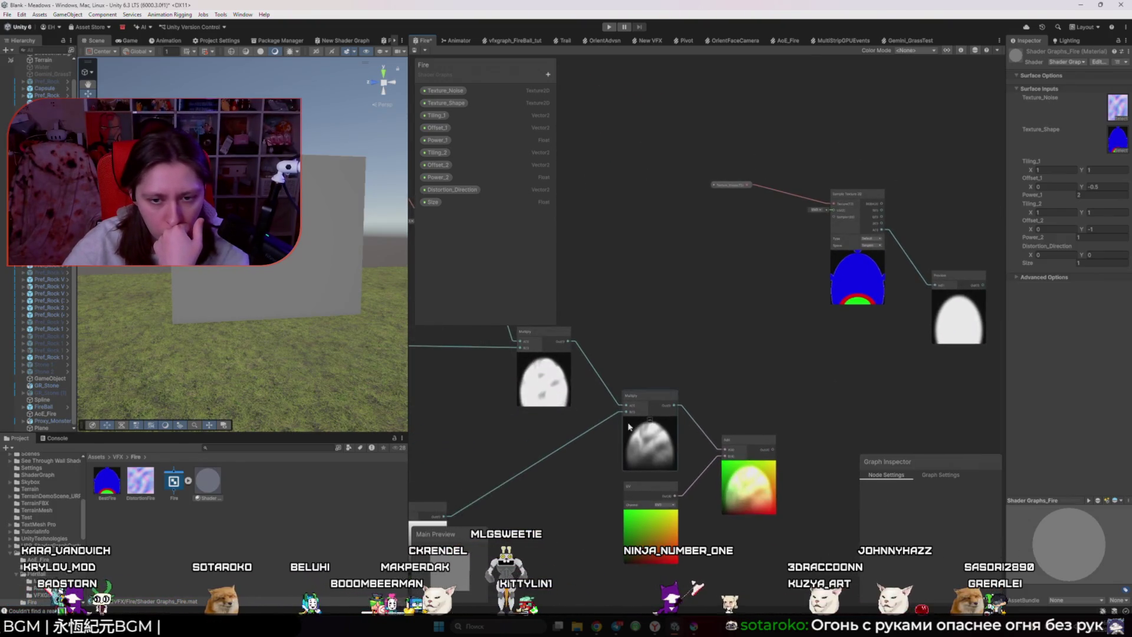
- Add a Power node and place it between the noise Multiply and Add
key("space")
type("po")
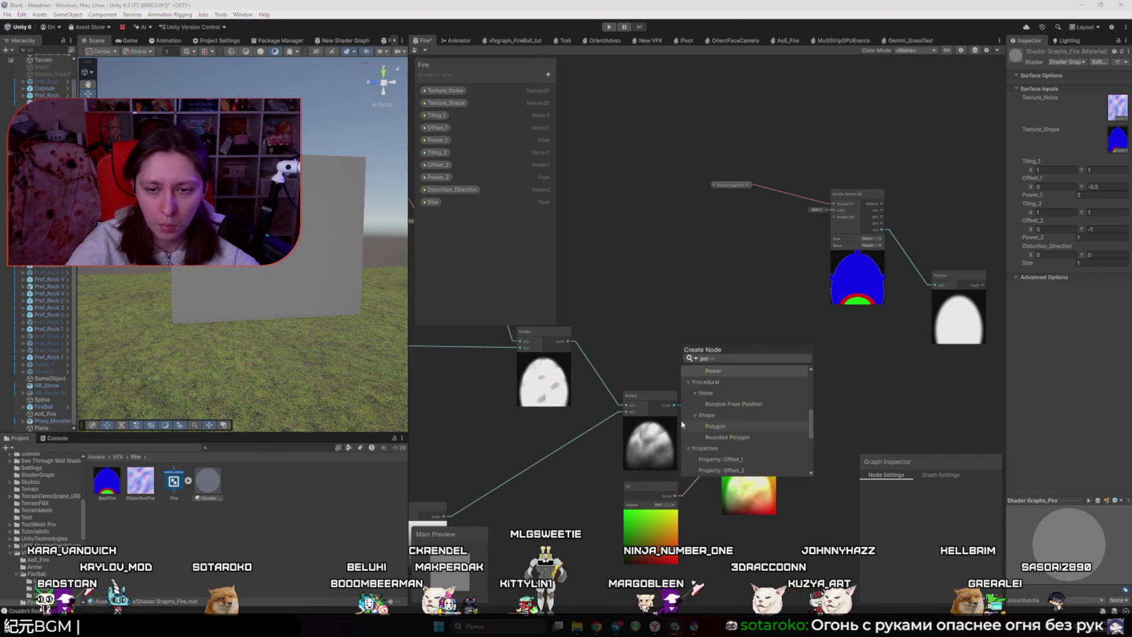
key("Return")
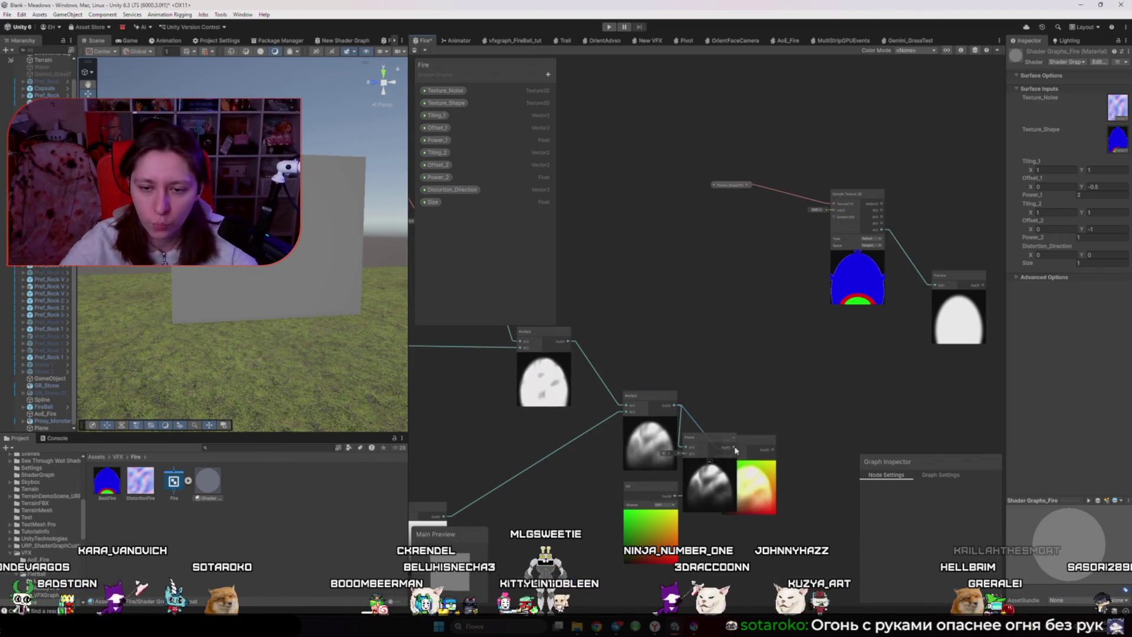
mouse_move(731, 445)
left_mouse_down()
mouse_move(820, 307)
mouse_move(796, 346)
mouse_move(798, 412)
mouse_move(832, 210)
left_mouse_up()
left_click_drag(646, 398, 625, 379)
left_click_drag(717, 425, 690, 390)
scroll(690, 390, "up", 3)
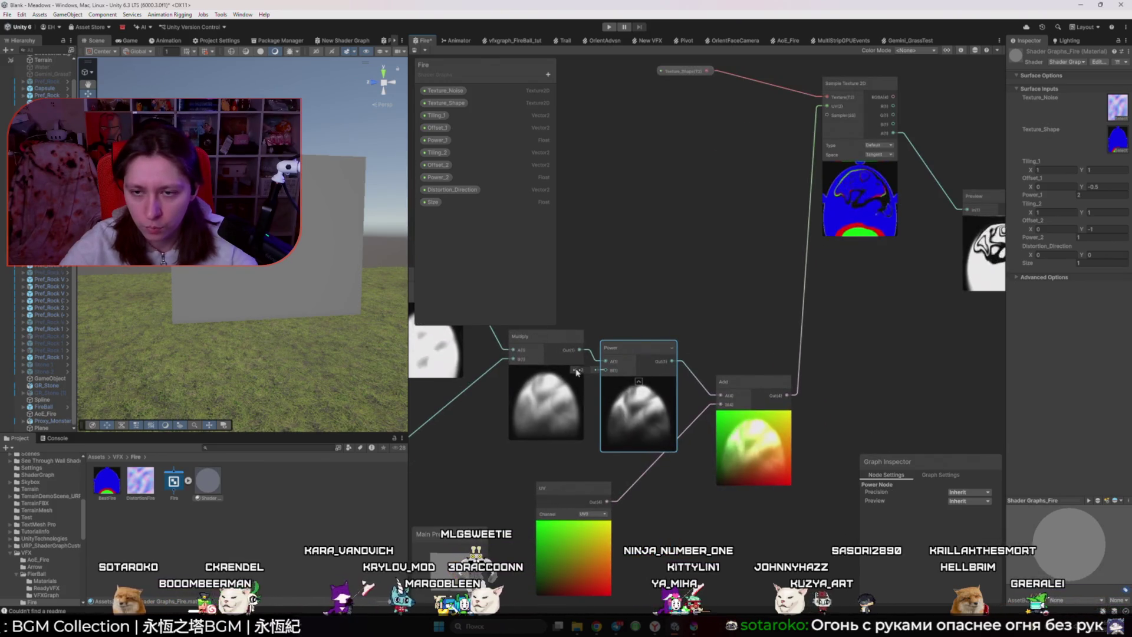
- Scrub the Power exponent down to 0.04, then up to 0.87
left_click_drag(561, 373, 558, 374)
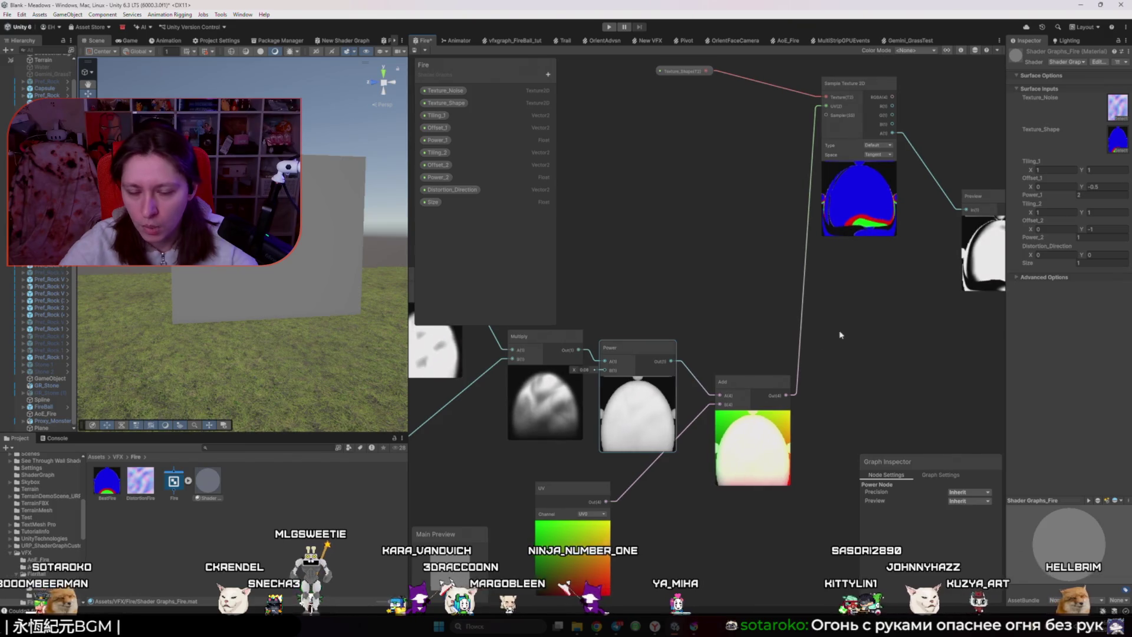
scroll(821, 344, "up", 5)
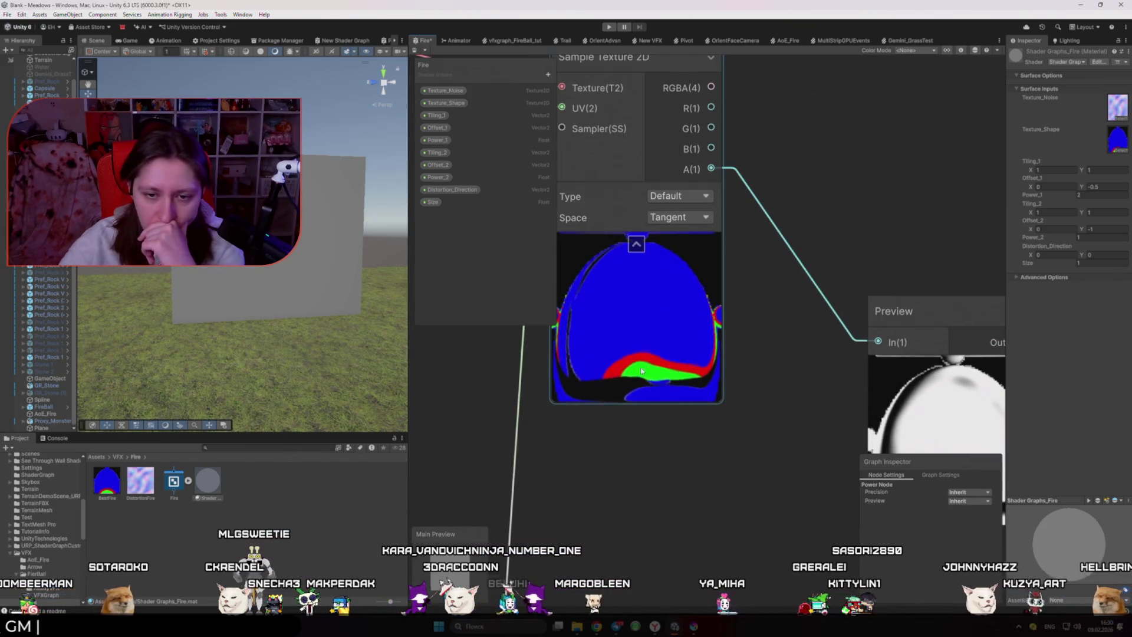
scroll(692, 343, "down", 5)
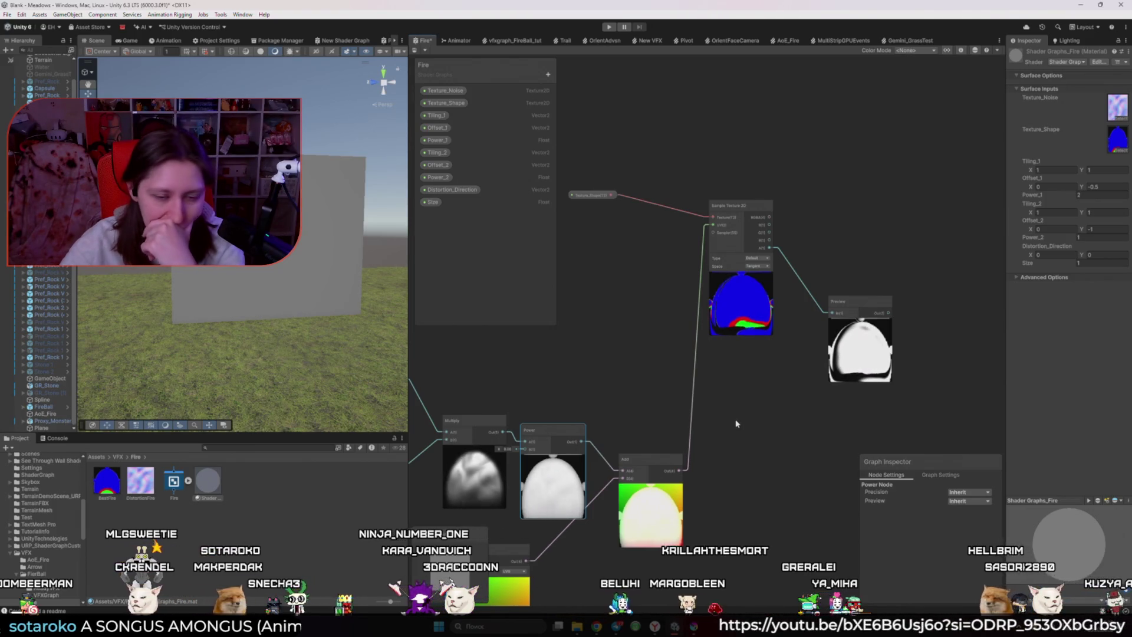
scroll(615, 442, "up", 5)
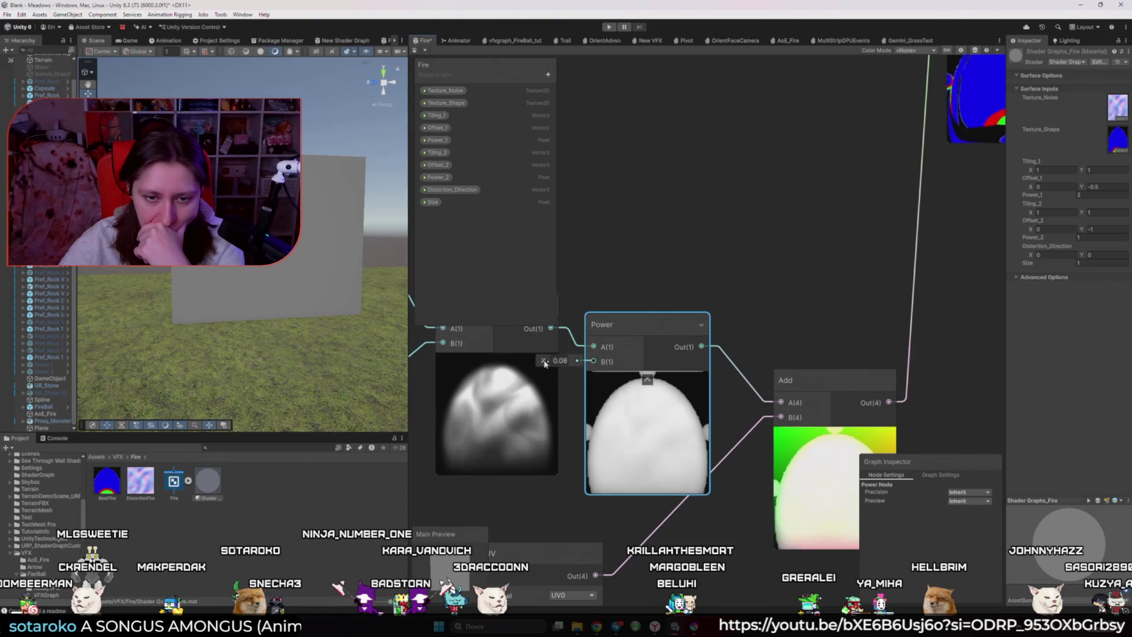
left_click_drag(548, 365, 655, 362)
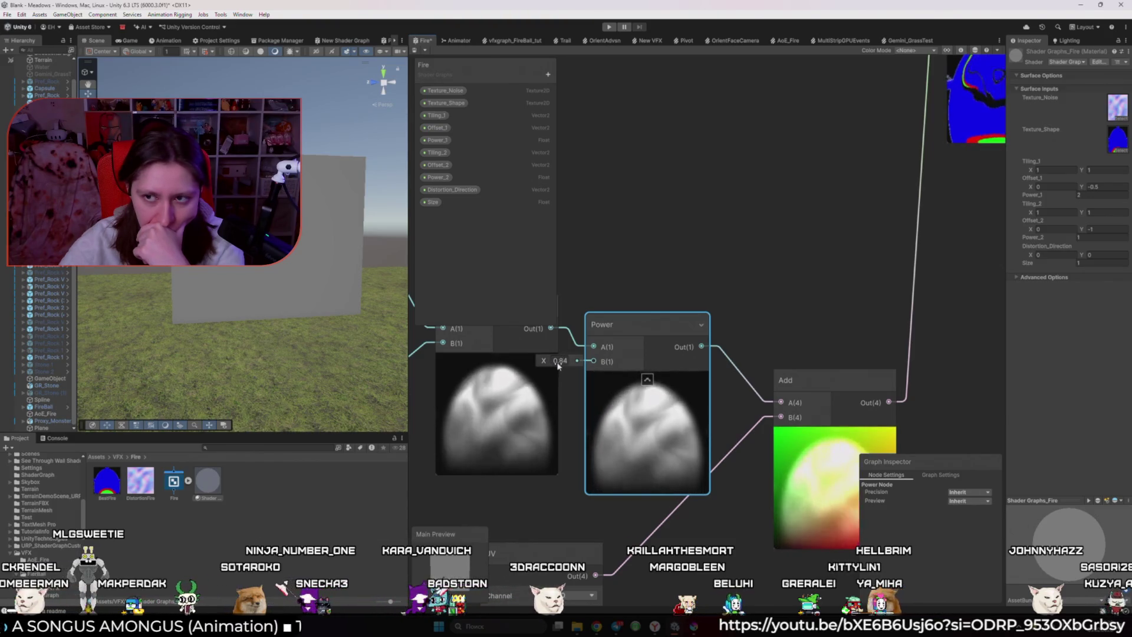
- Delete the Power node so Multiply feeds Add directly
scroll(662, 361, "down", 2)
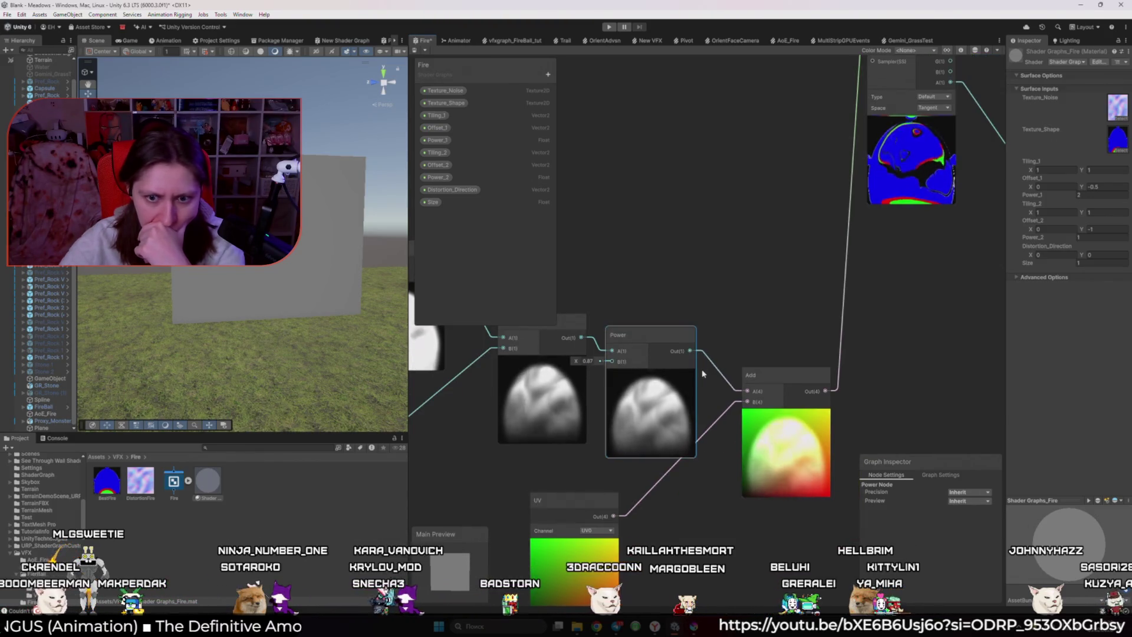
scroll(691, 401, "down", 1)
scroll(692, 402, "down", 1)
scroll(706, 417, "down", 2)
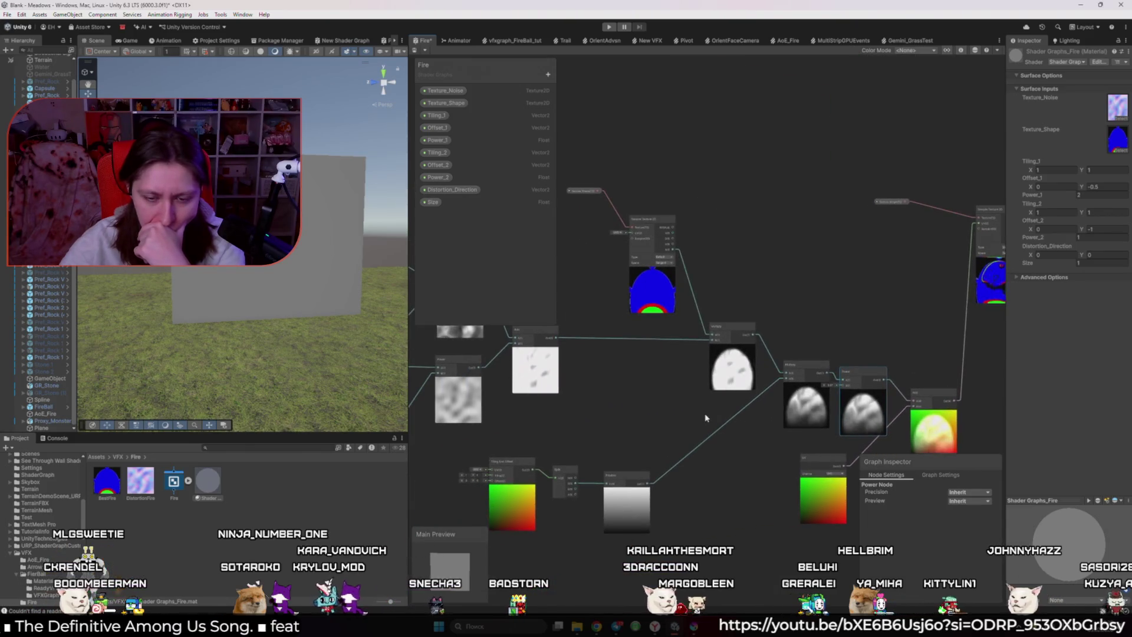
left_click_drag(751, 428, 602, 417)
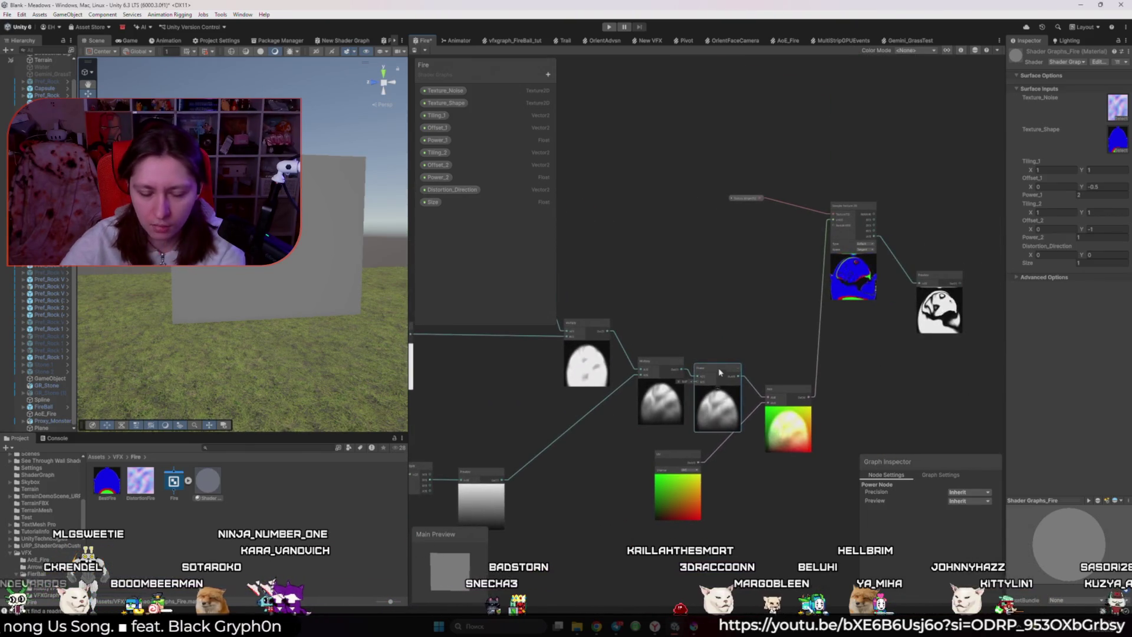
key("Delete")
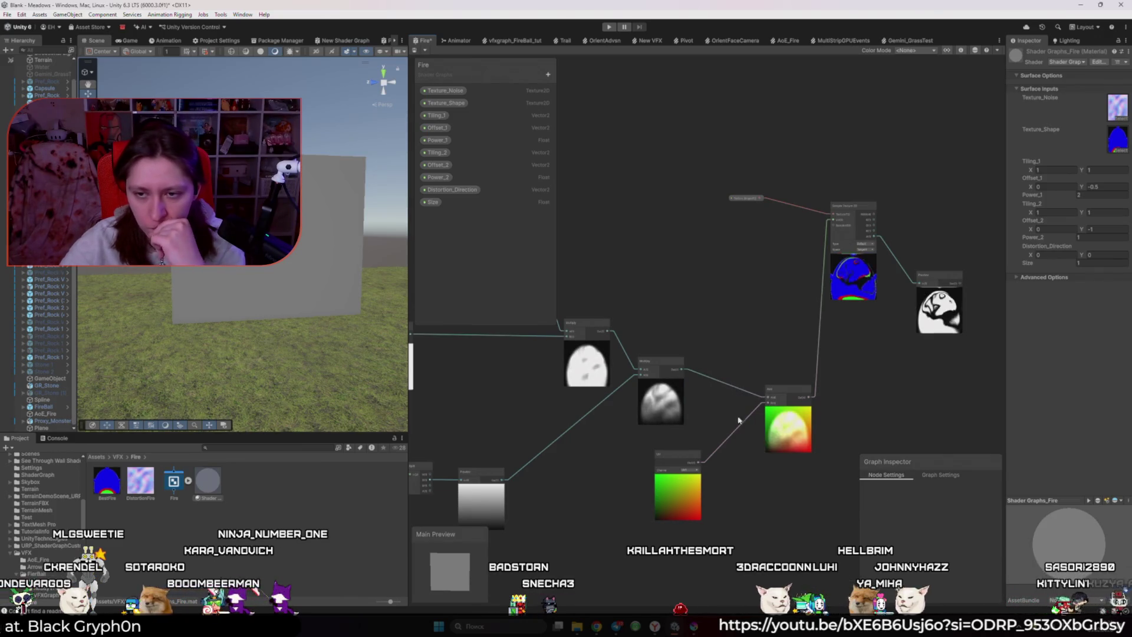
- Add a Multiply node and route the Add output through it into the next Multiply
scroll(706, 405, "down", 2)
left_click_drag(707, 405, 711, 408)
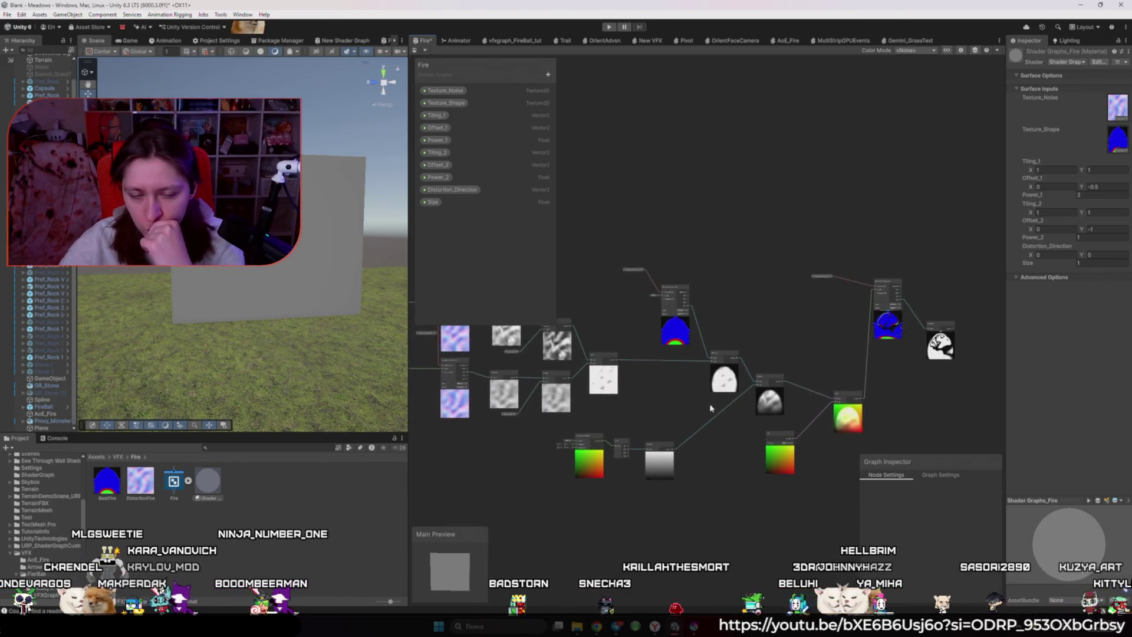
scroll(644, 402, "up", 2)
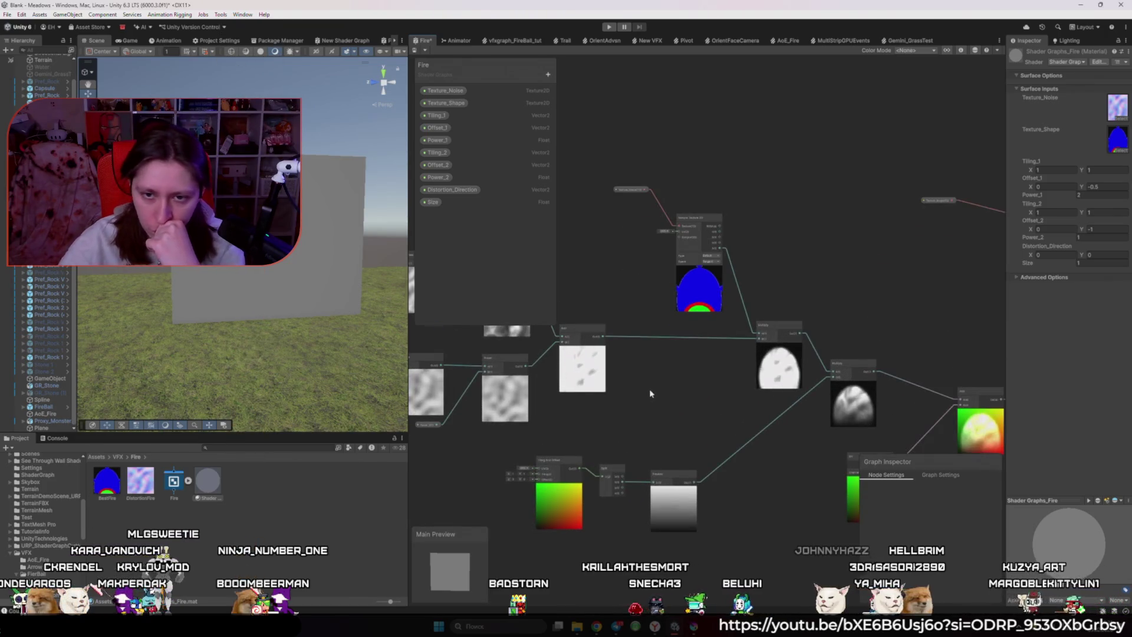
left_click_drag(736, 393, 569, 404)
mouse_move(583, 418)
left_mouse_down()
mouse_move(472, 412)
mouse_move(625, 423)
left_mouse_up()
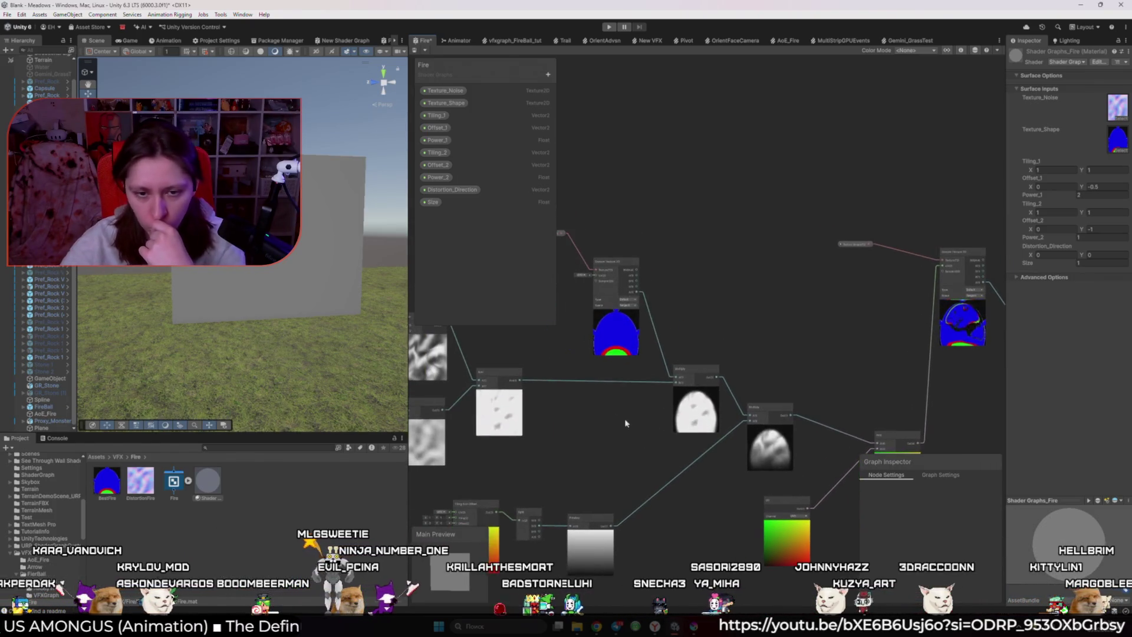
key("space")
type("multiply")
key("Return")
left_click_drag(569, 408, 668, 387)
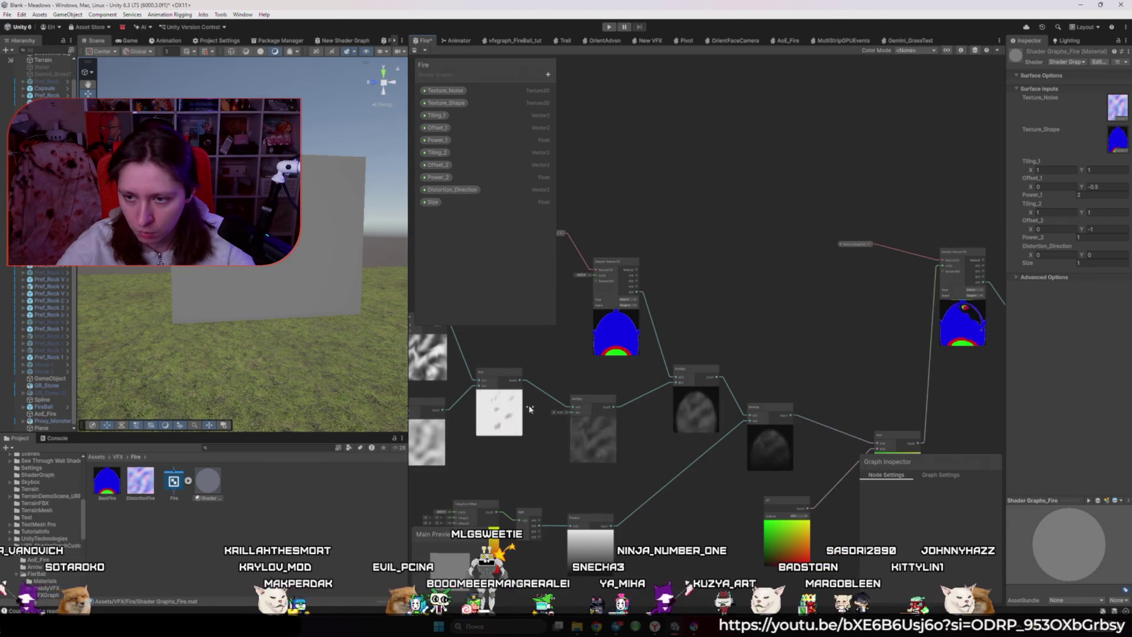
- Pan back to the Add node and reframe the whole graph to check the new wiring
mouse_move(529, 408)
left_mouse_down()
mouse_move(676, 334)
mouse_move(485, 400)
mouse_move(443, 395)
mouse_move(453, 397)
left_mouse_up()
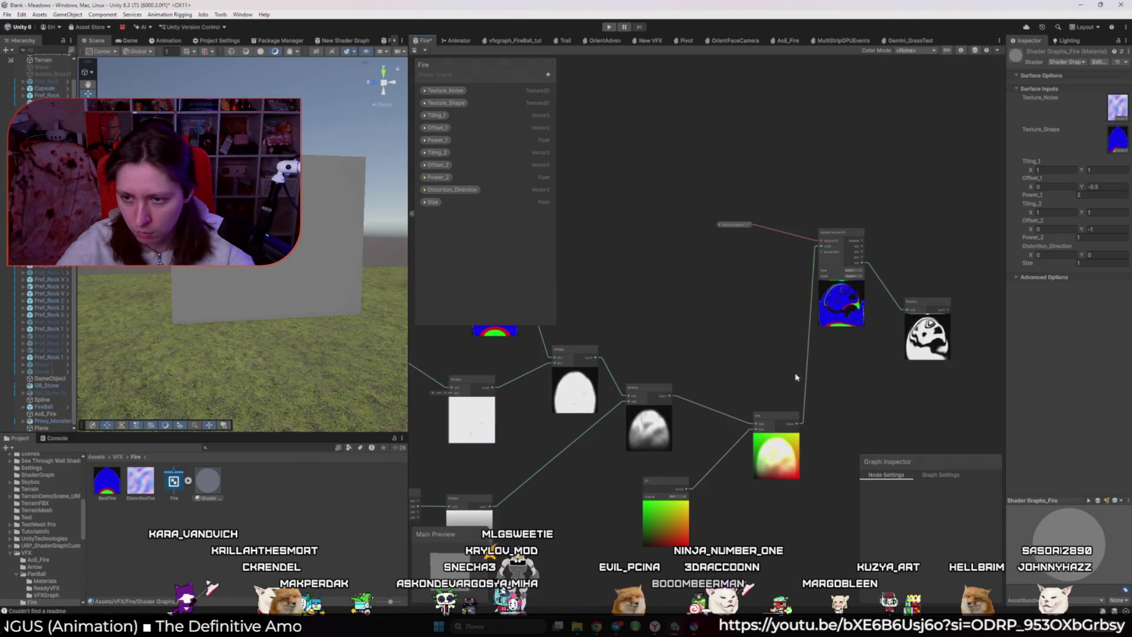
left_click_drag(911, 384, 777, 378)
scroll(777, 378, "up", 5)
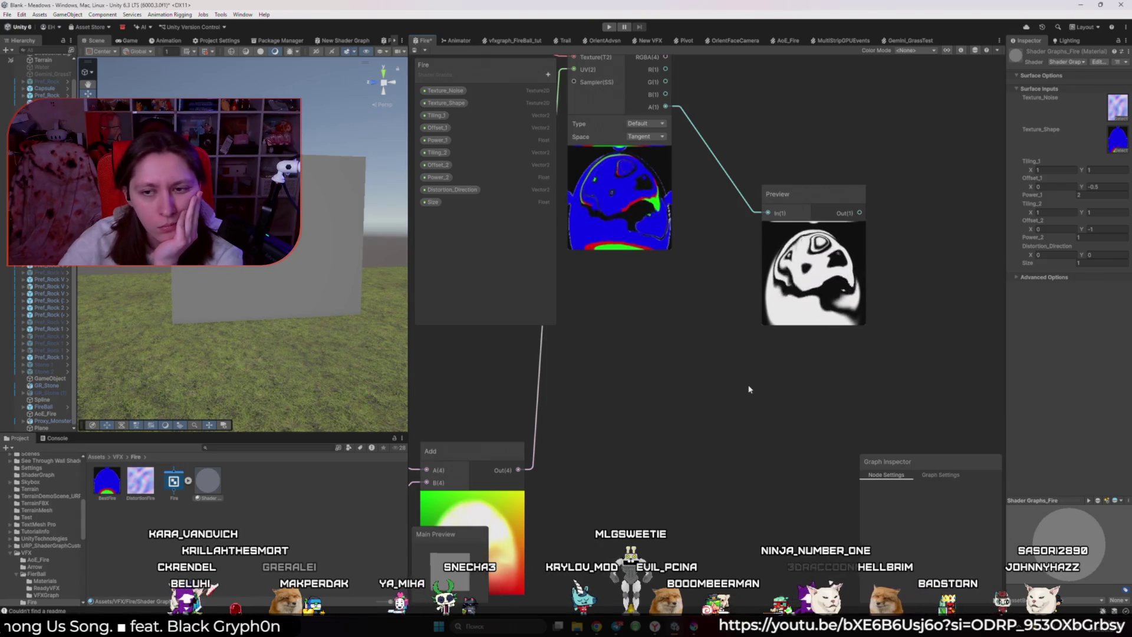
scroll(749, 389, "down", 4)
mouse_move(506, 509)
left_mouse_down()
mouse_move(653, 421)
mouse_move(564, 440)
mouse_move(610, 440)
left_mouse_up()
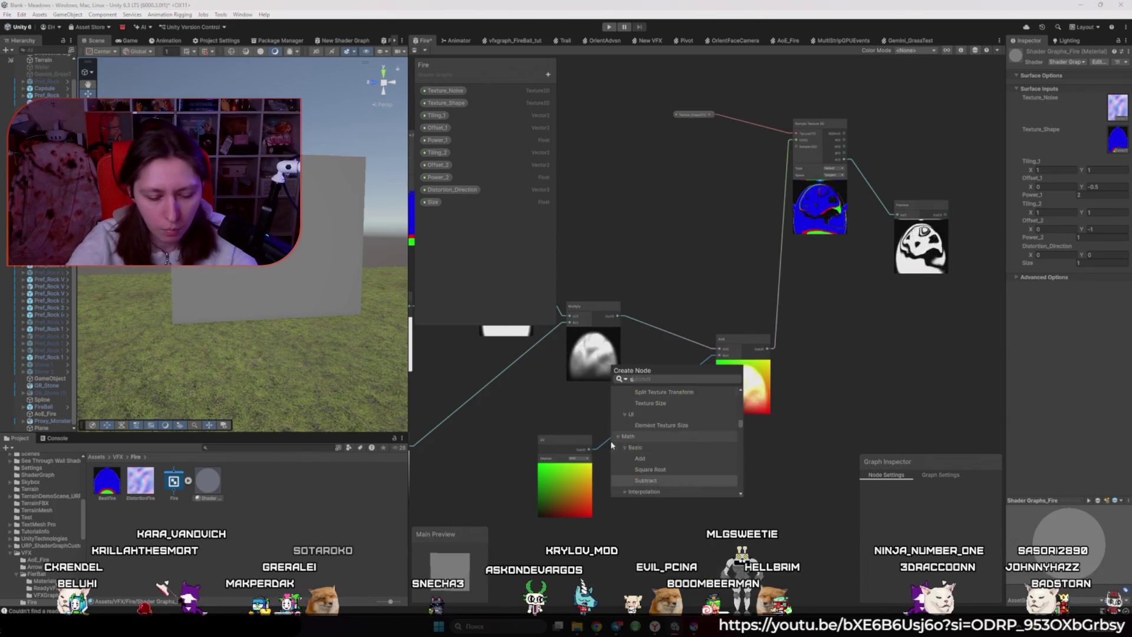
- Add a Split node wired from the UV output, removing an accidentally added Spiral node
type("spl")
key("Return")
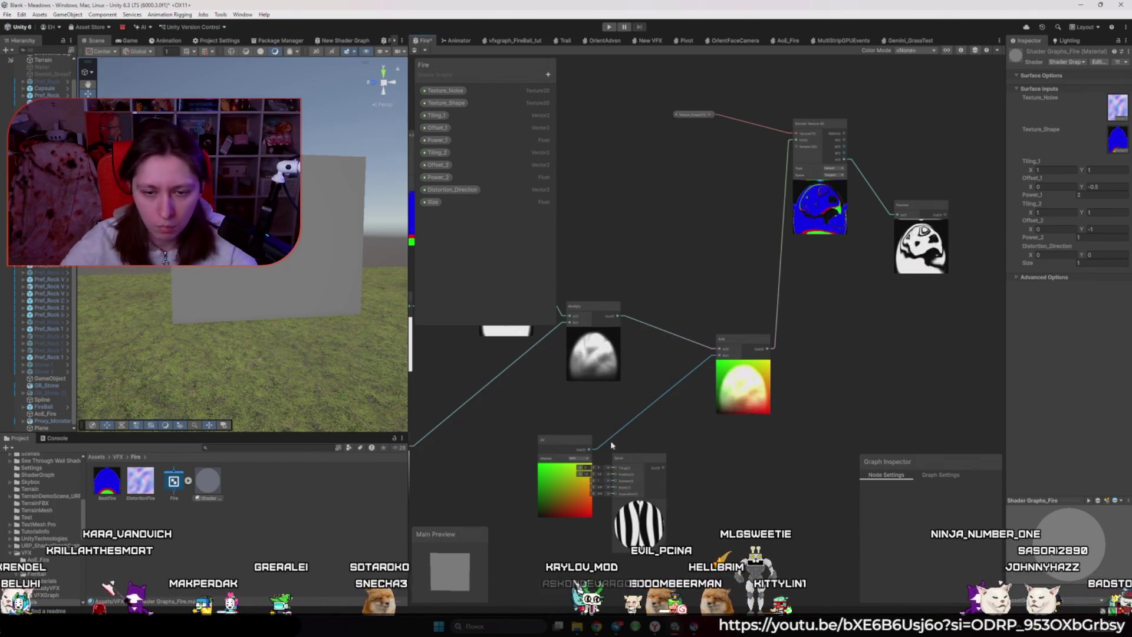
key("Delete")
left_click_drag(589, 449, 616, 467)
type("spl")
key("Return")
- Briefly preview Split's R channel, then undo back to just the Split node
scroll(626, 469, "up", 4)
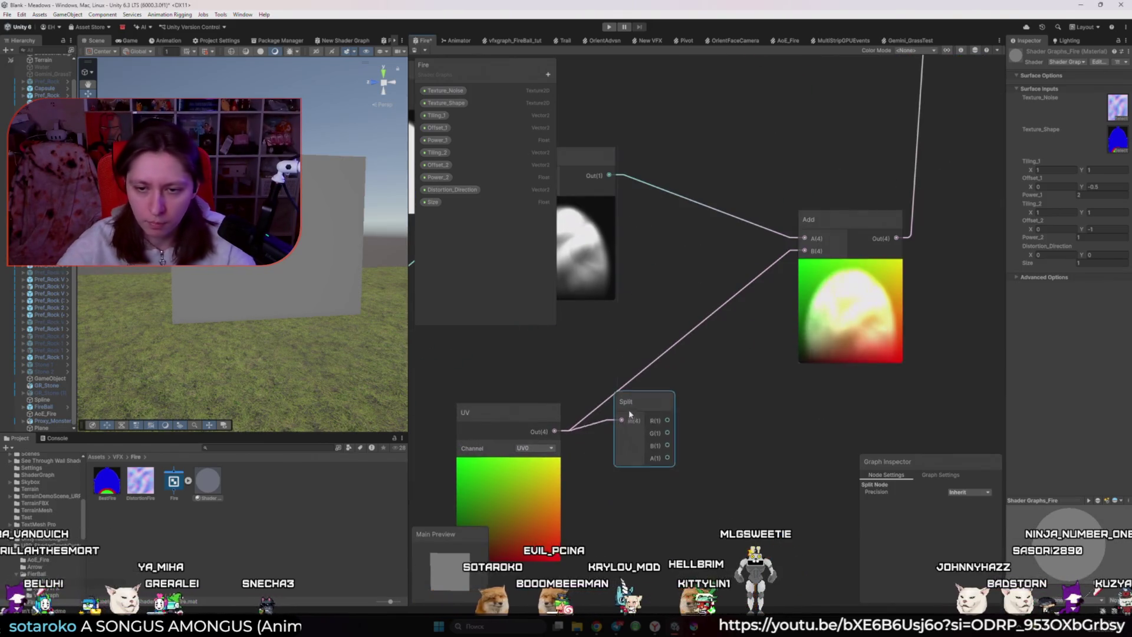
left_click_drag(668, 418, 693, 441)
type("preview")
key("Return")
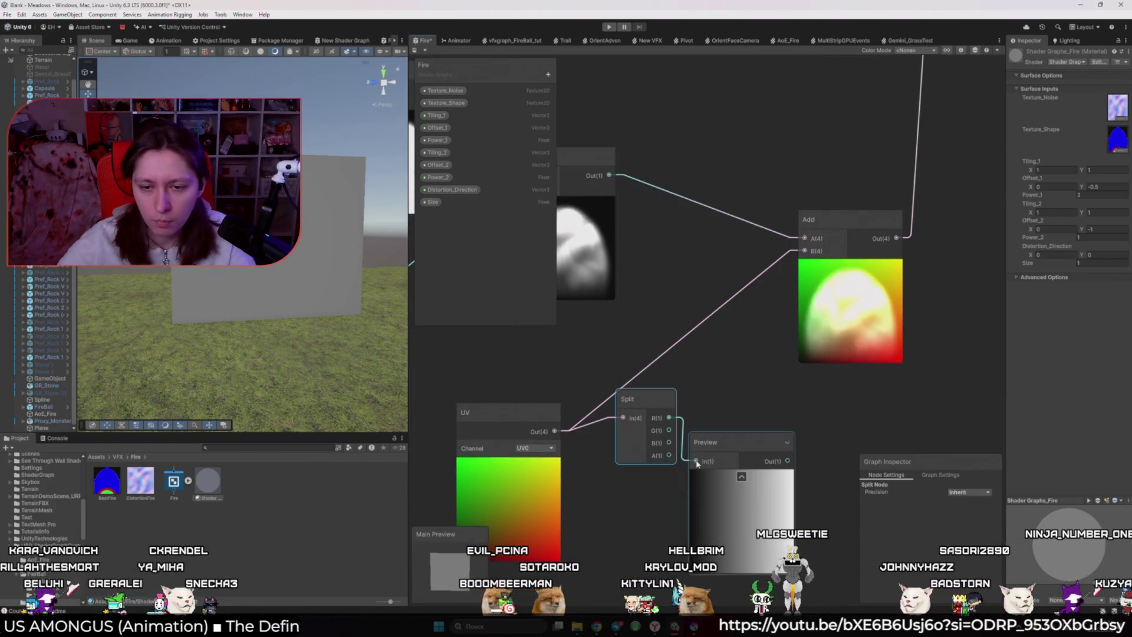
key("Delete")
key("ctrl+z")
key("ctrl+z")
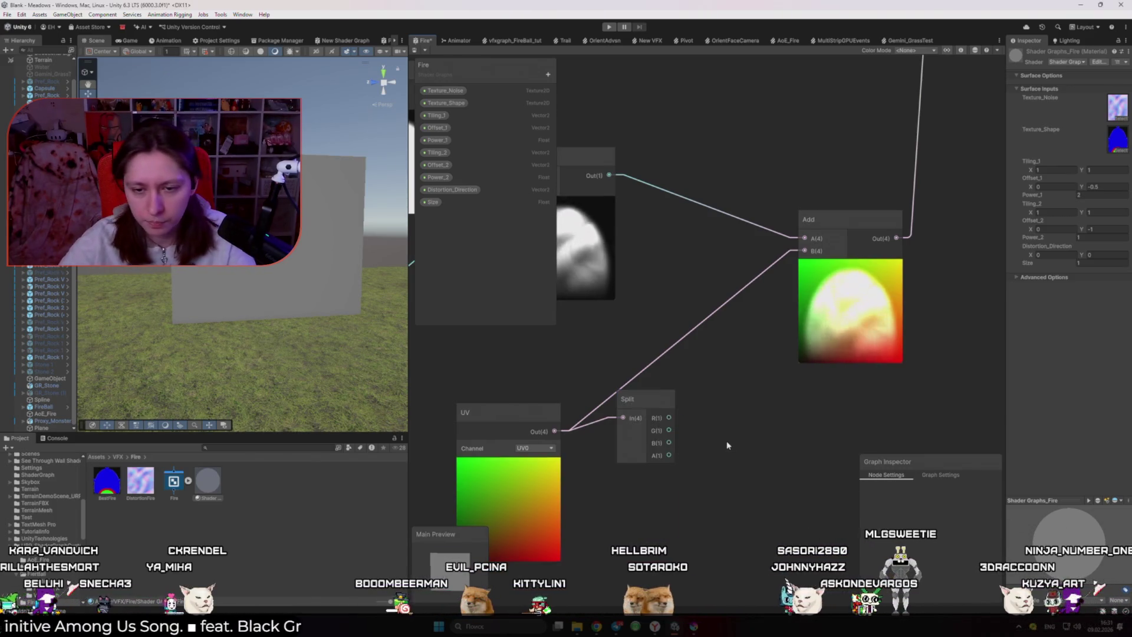
- Wire Split's G channel into Add's B input, add a One Minus node, and enlarge the browser reference
left_click_drag(675, 428, 805, 251)
scroll(608, 378, "down", 3)
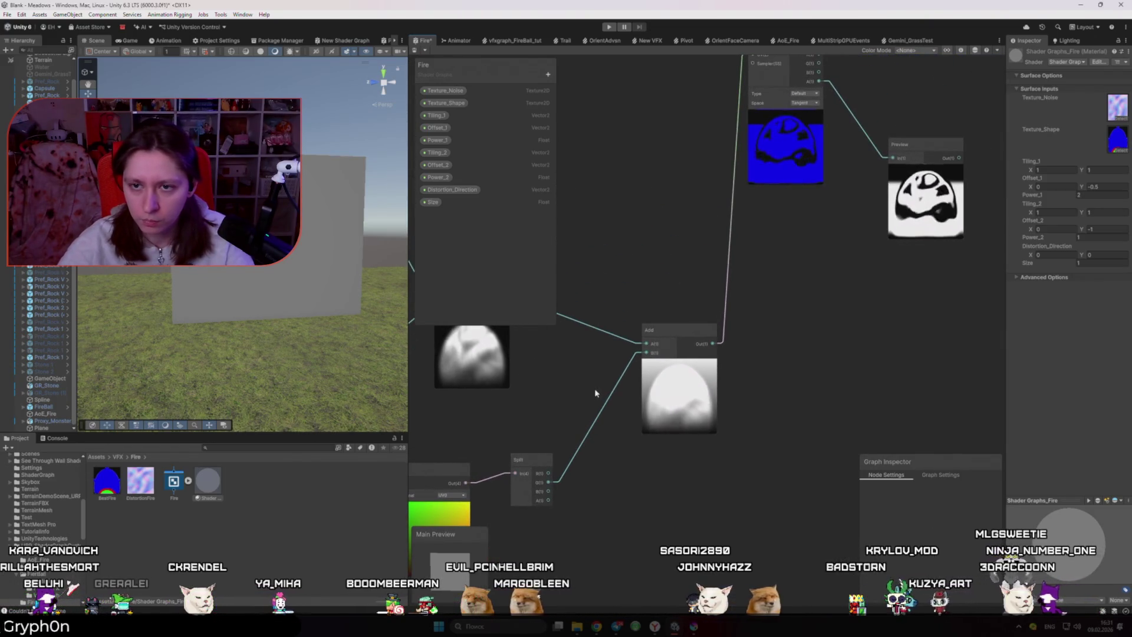
mouse_move(595, 470)
left_mouse_down()
mouse_move(576, 476)
mouse_move(625, 474)
mouse_move(708, 359)
left_mouse_up()
left_click(625, 475)
type("one minus")
key("Return")
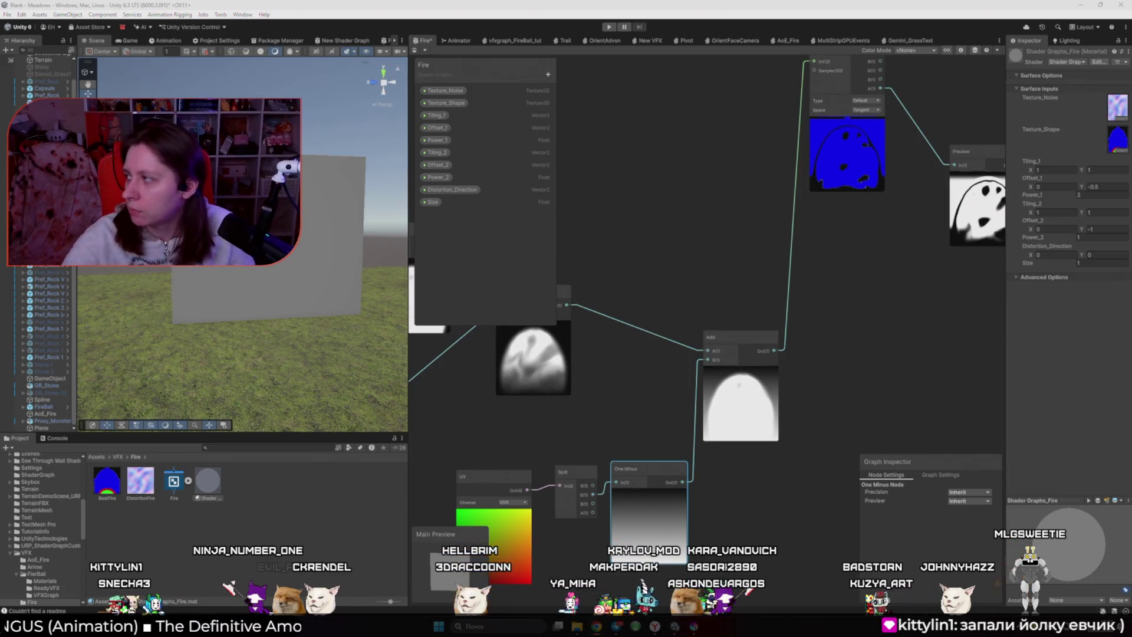
double_click(848, 208)
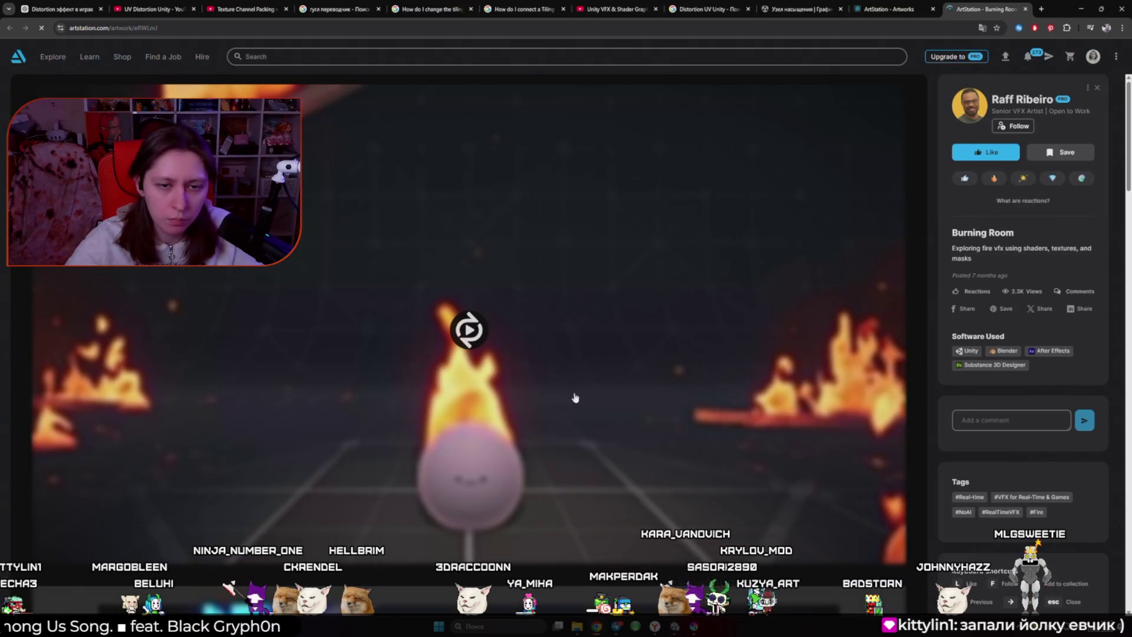
- Maximize the browser, replay the Burning Room fire video, and scroll down to the shader breakdown
mouse_move(1059, 9)
left_mouse_down()
mouse_move(1108, 37)
mouse_move(929, 26)
left_mouse_up()
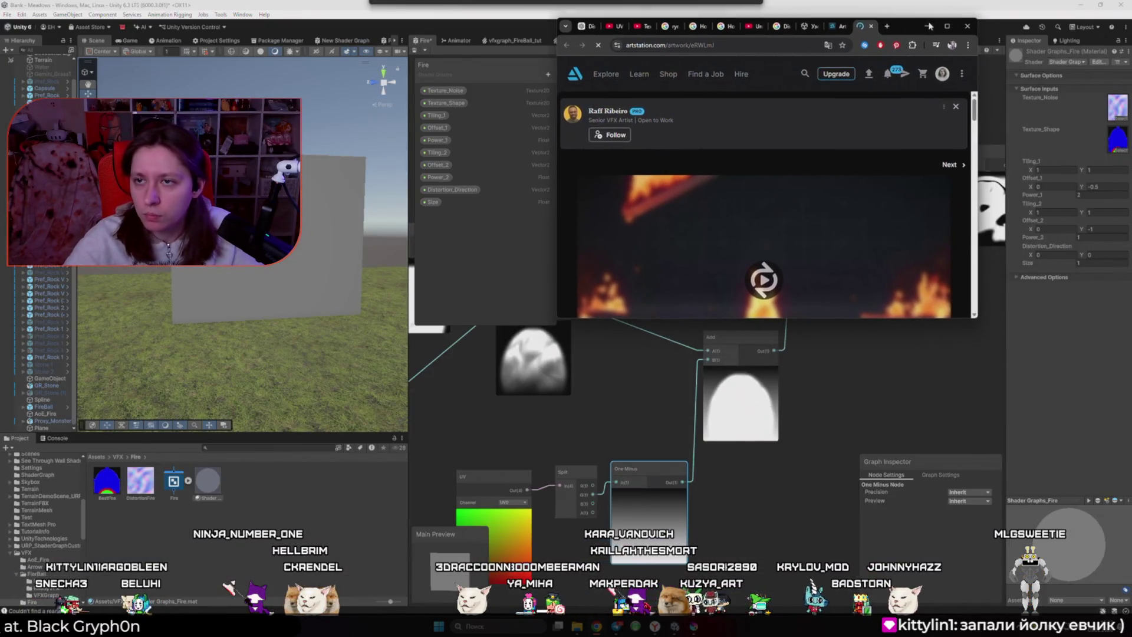
left_click(947, 26)
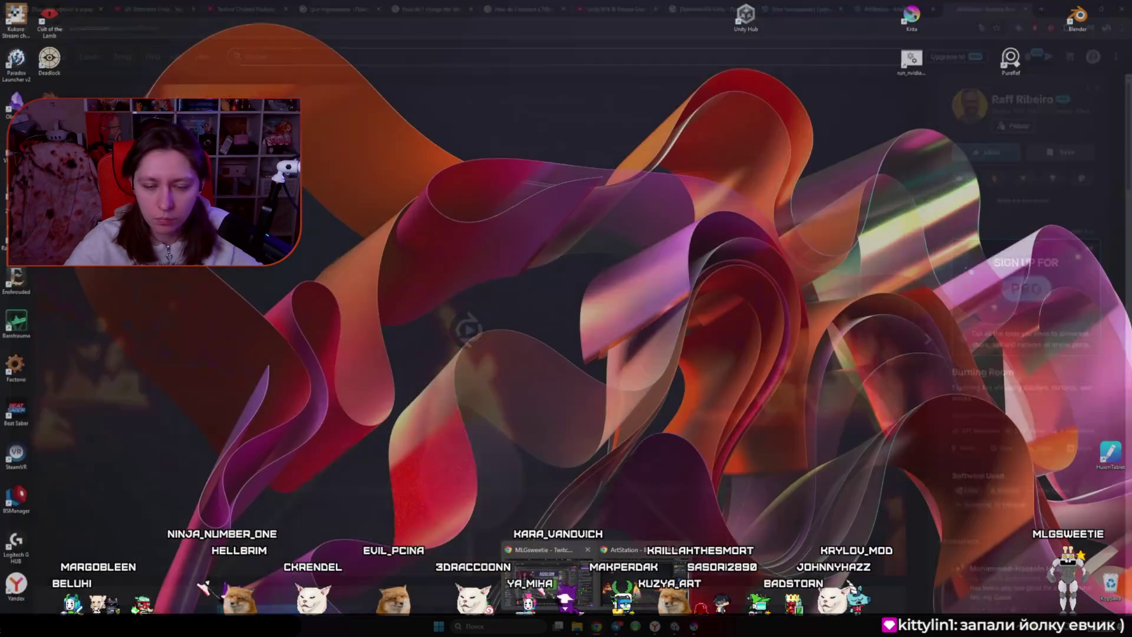
left_click(545, 575)
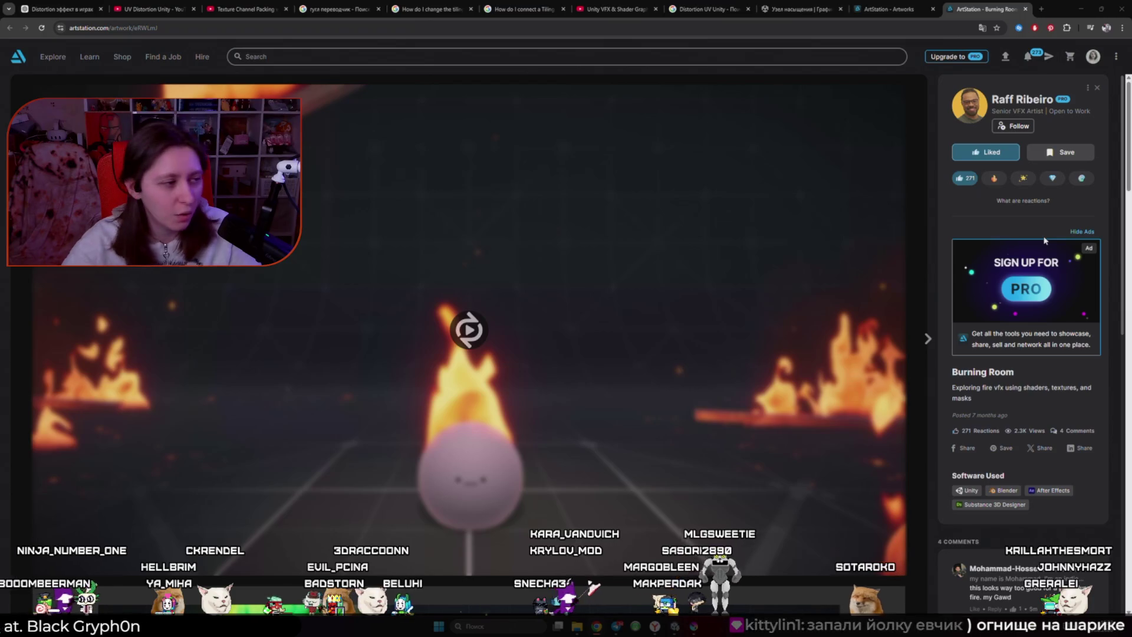
left_click(678, 321)
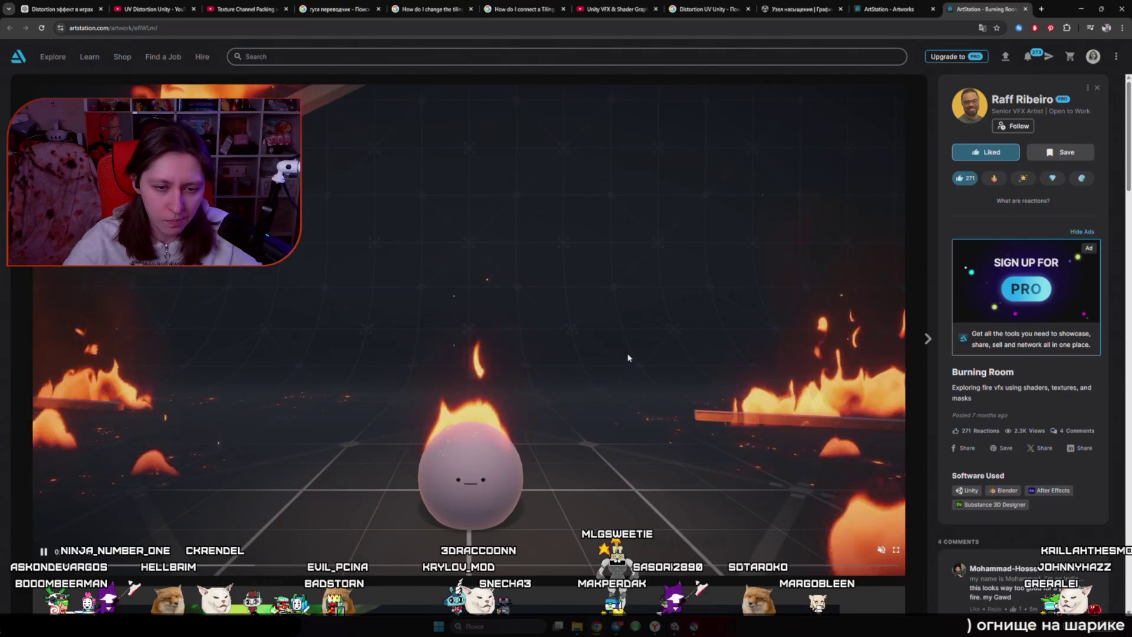
scroll(628, 358, "down", 6)
scroll(628, 357, "down", 10)
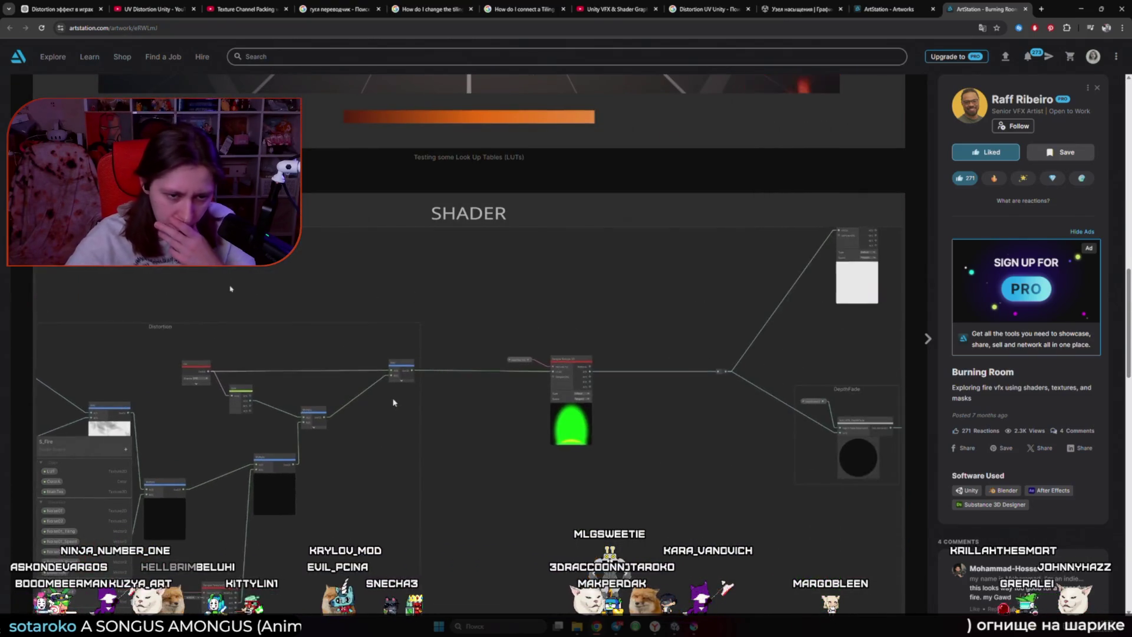
- Restart the reference node-graph clip and briefly compare it against the Unity Fire graph
scroll(627, 352, "down", 4)
left_click(37, 454)
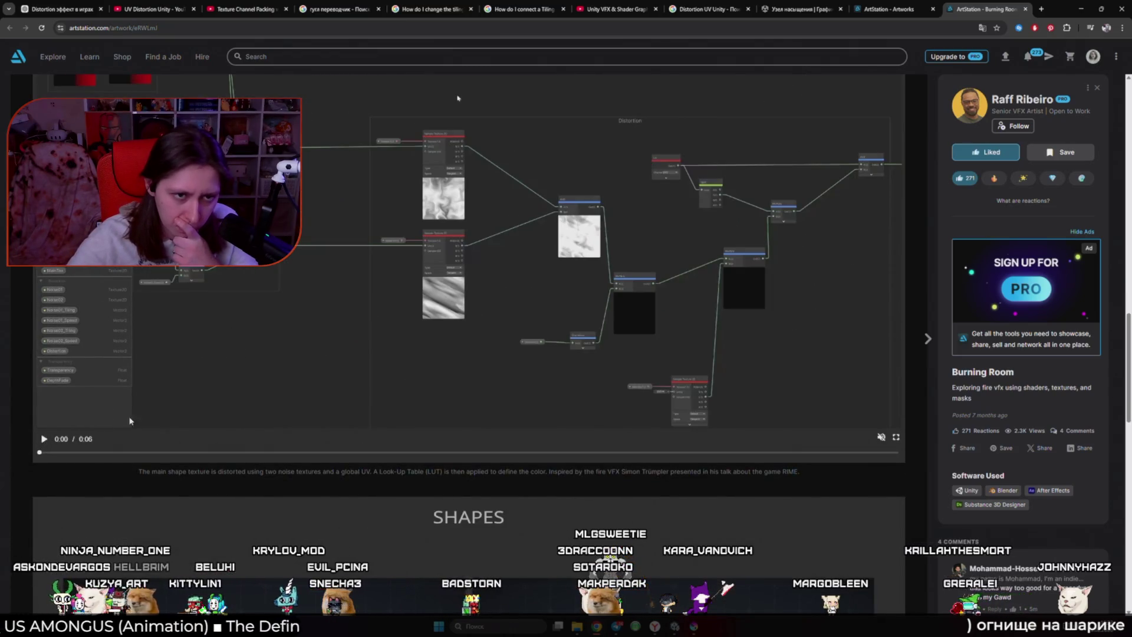
scroll(161, 415, "up", 2)
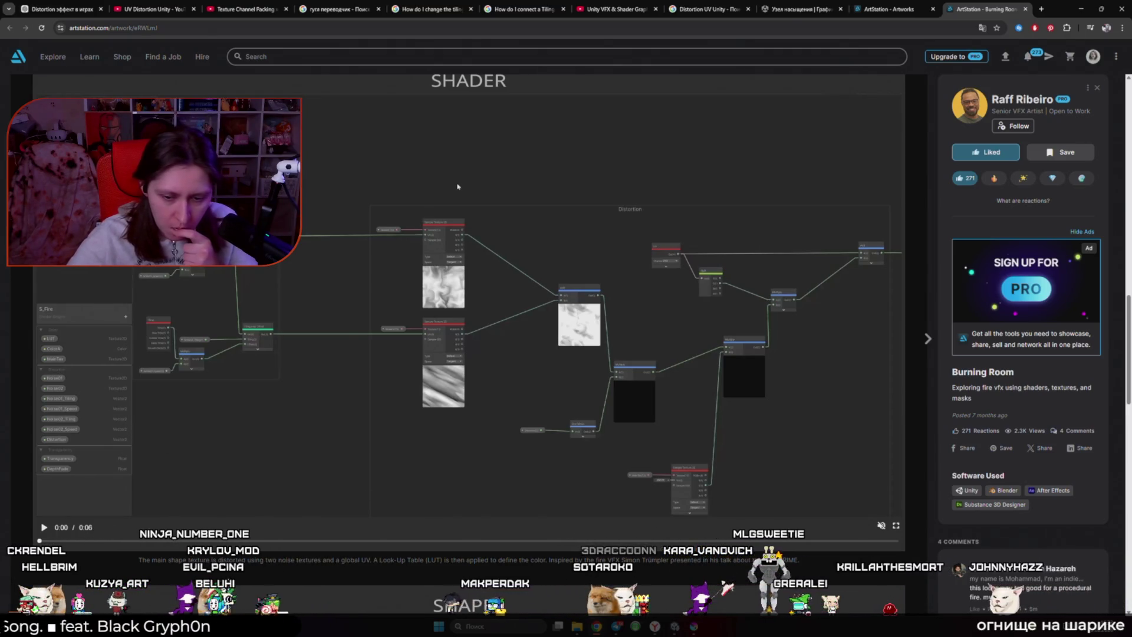
key("alt+Tab")
scroll(802, 456, "down", 3)
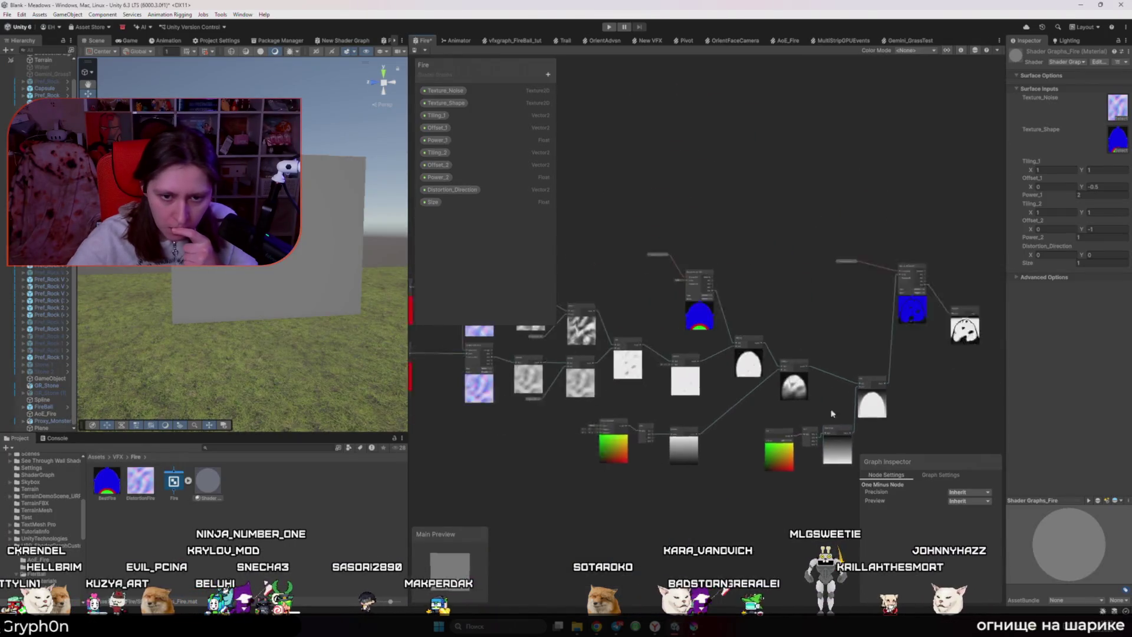
scroll(802, 456, "up", 3)
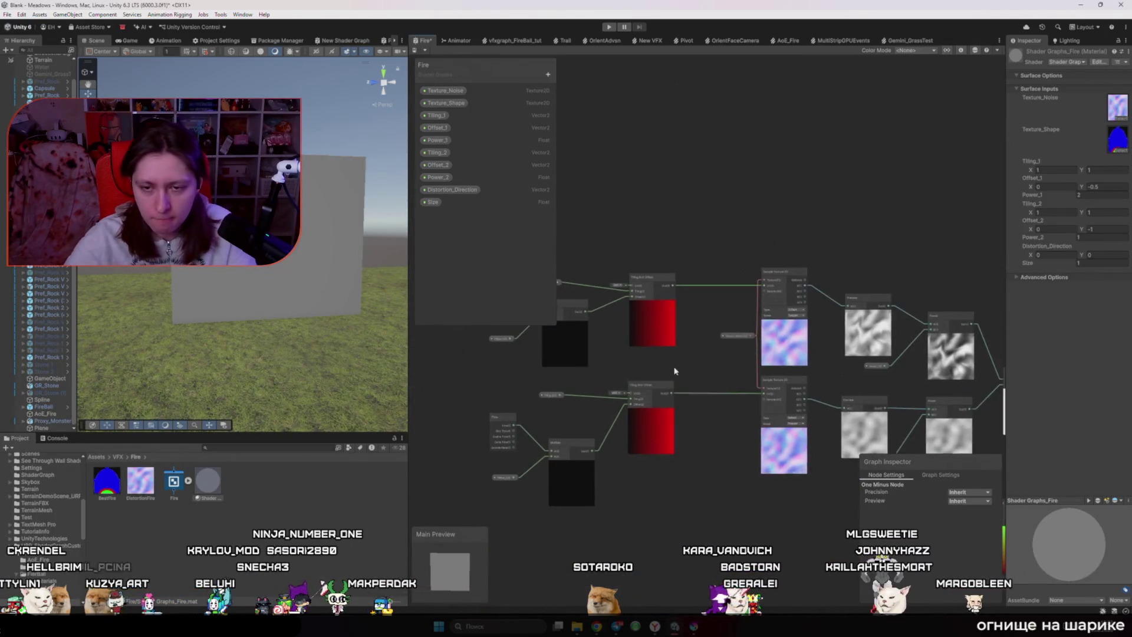
key("alt+Tab")
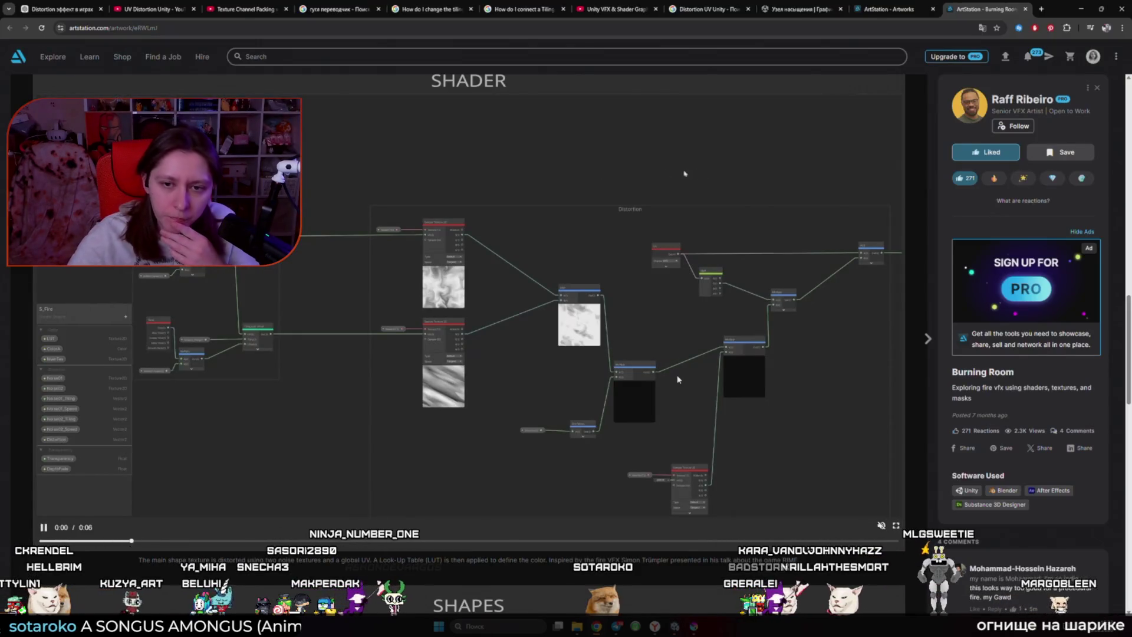
- Watch more of the clip in fullscreen, then cycle windows back to Unity's Fire shader graph
left_click(668, 379)
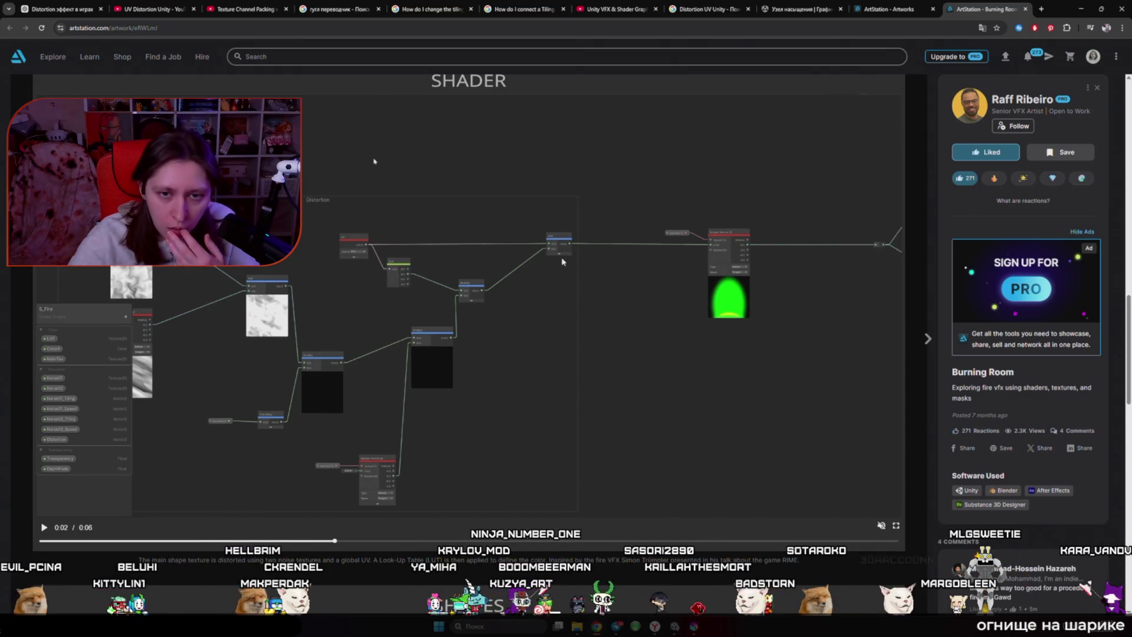
left_click(896, 527)
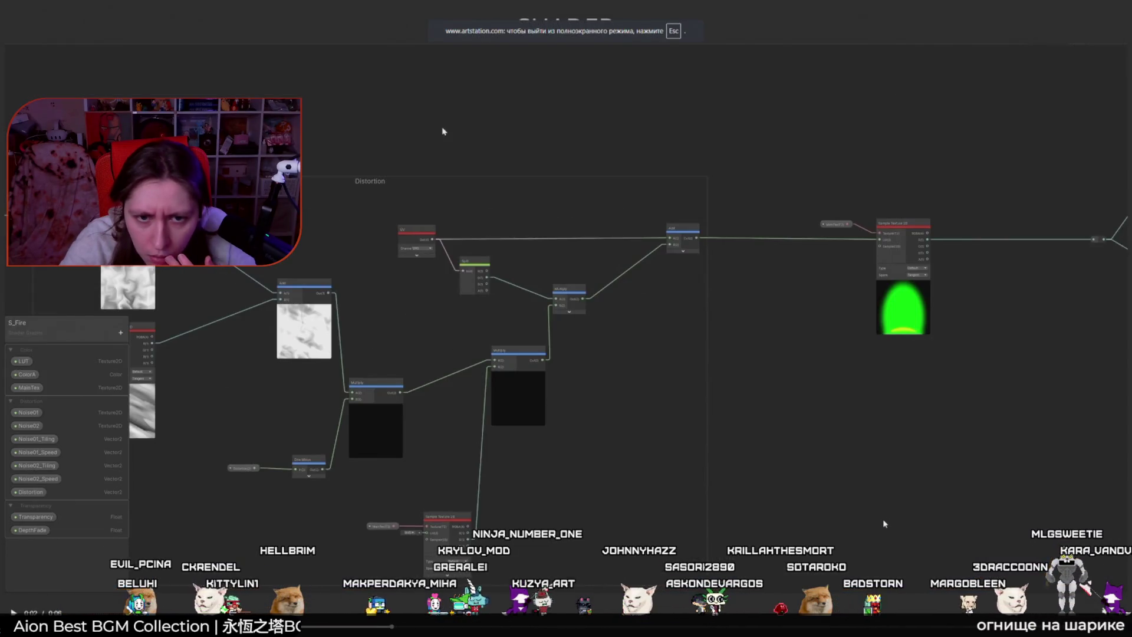
key("Escape")
key("alt+Tab")
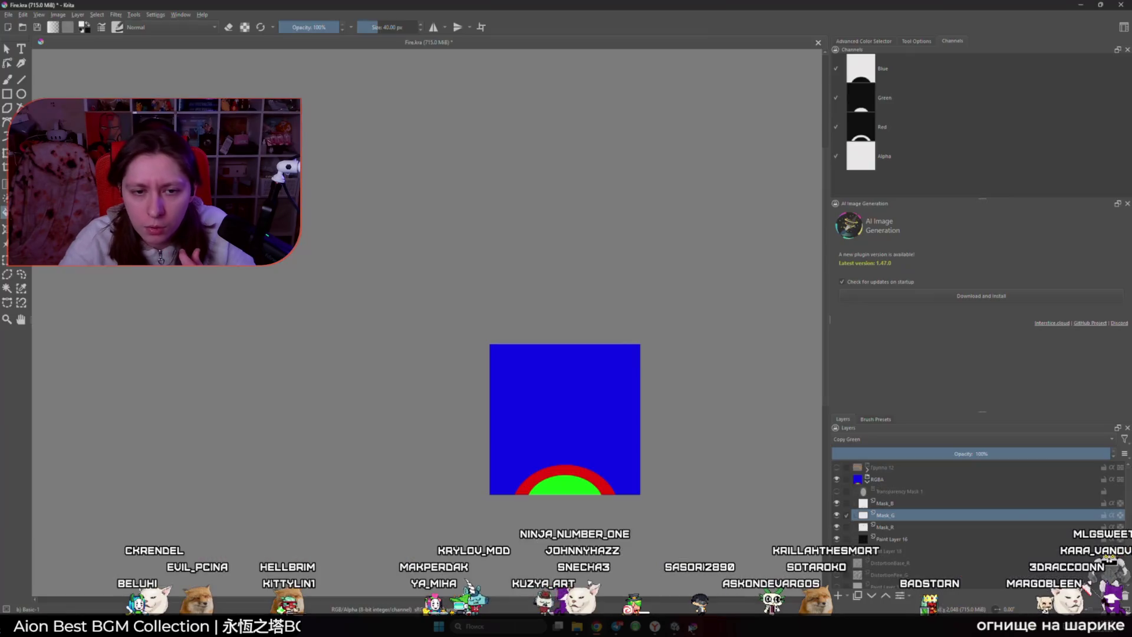
key("alt+Tab")
key("alt+Tab")
key("Tab")
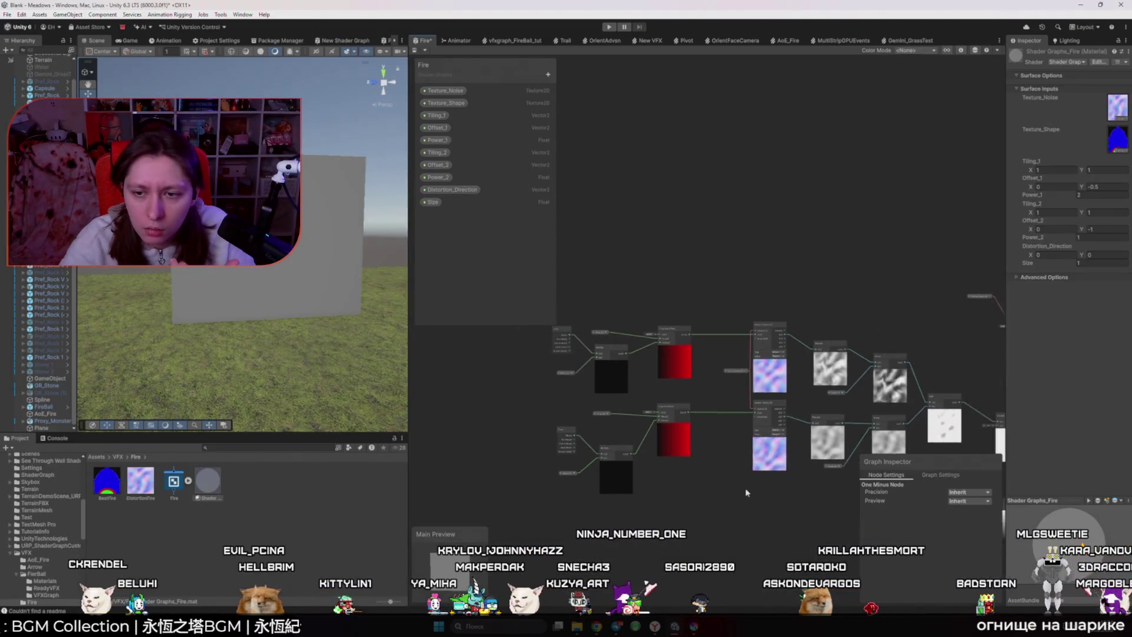
scroll(944, 383, "up", 3)
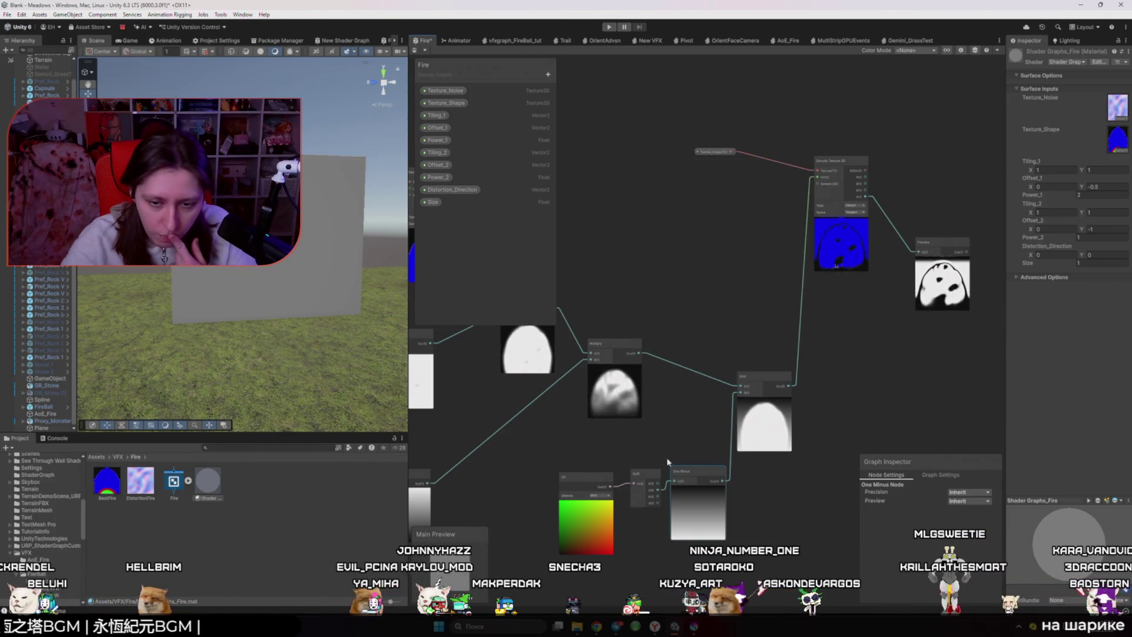
- Shift the UV/Split group left and delete the leftover duplicate gradient nodes
left_click_drag(646, 473, 571, 470)
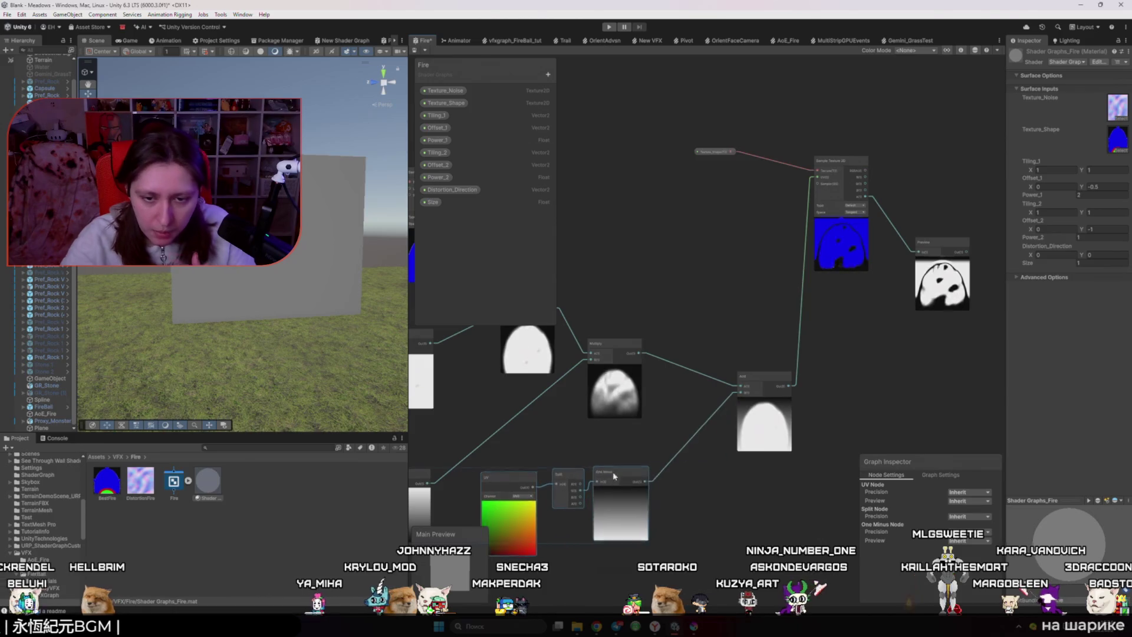
key("space")
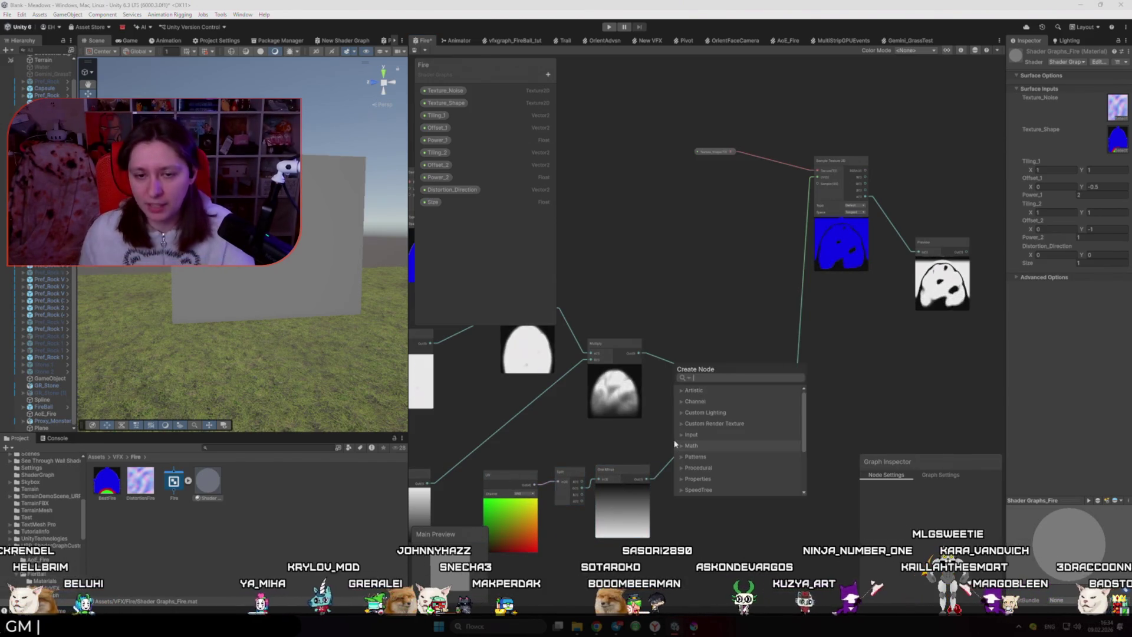
key("Escape")
scroll(659, 400, "down", 3)
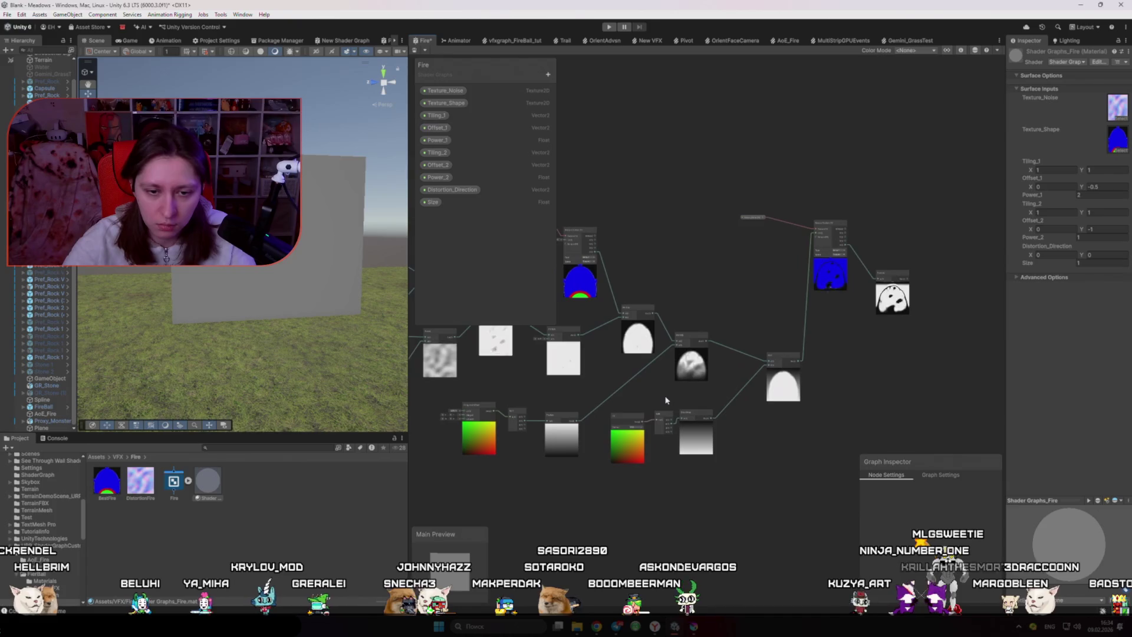
left_click_drag(452, 396, 591, 440)
key("Delete")
- Try wiring One Minus into Multiply's B input, then delete the One Minus node
left_click(629, 414)
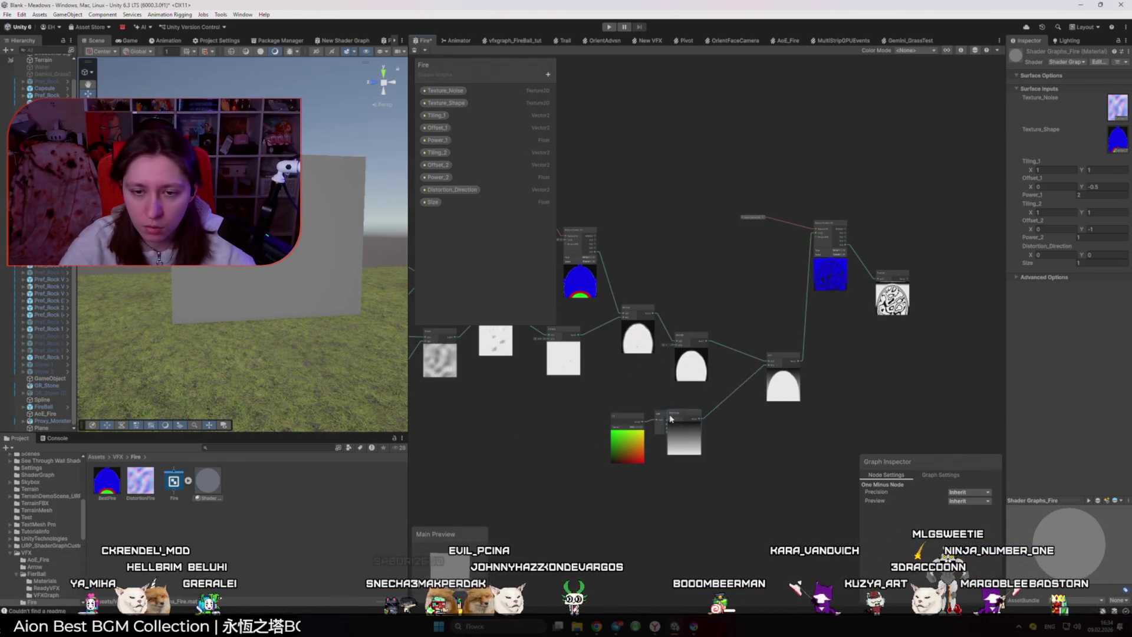
left_click_drag(701, 417, 622, 425)
scroll(625, 426, "up", 2)
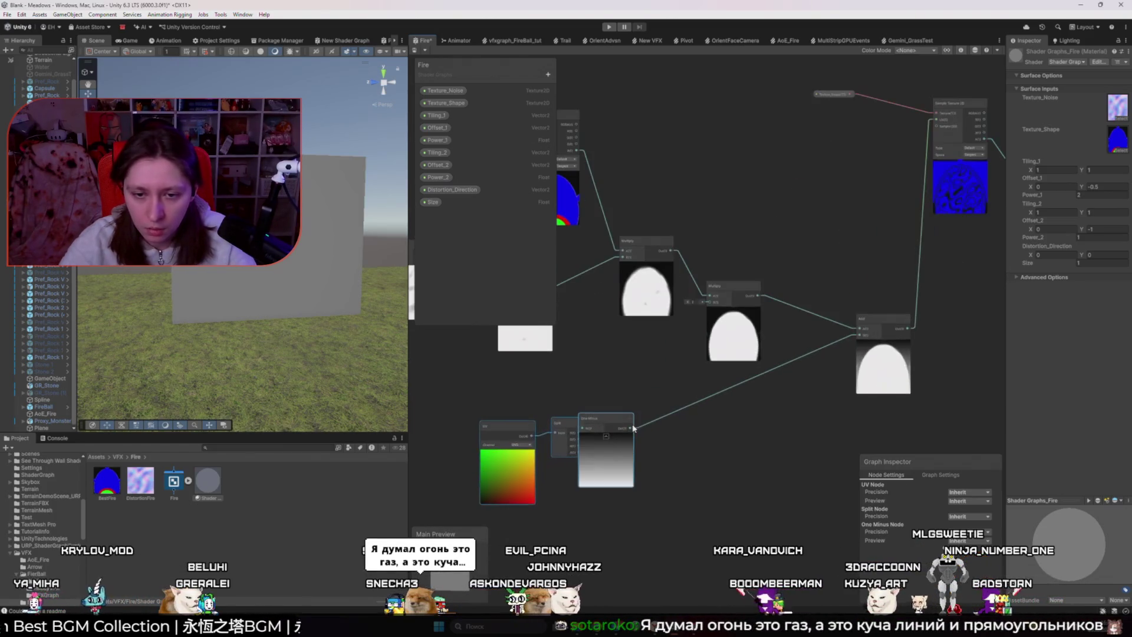
left_click_drag(706, 323, 709, 302)
left_click_drag(564, 428, 583, 423)
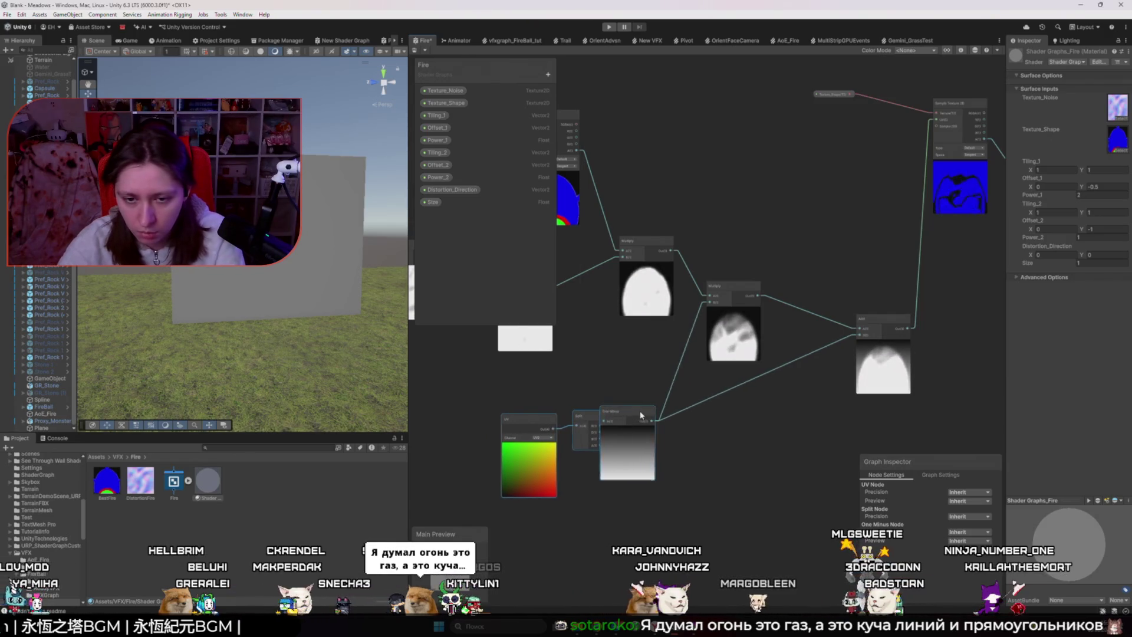
key("Delete")
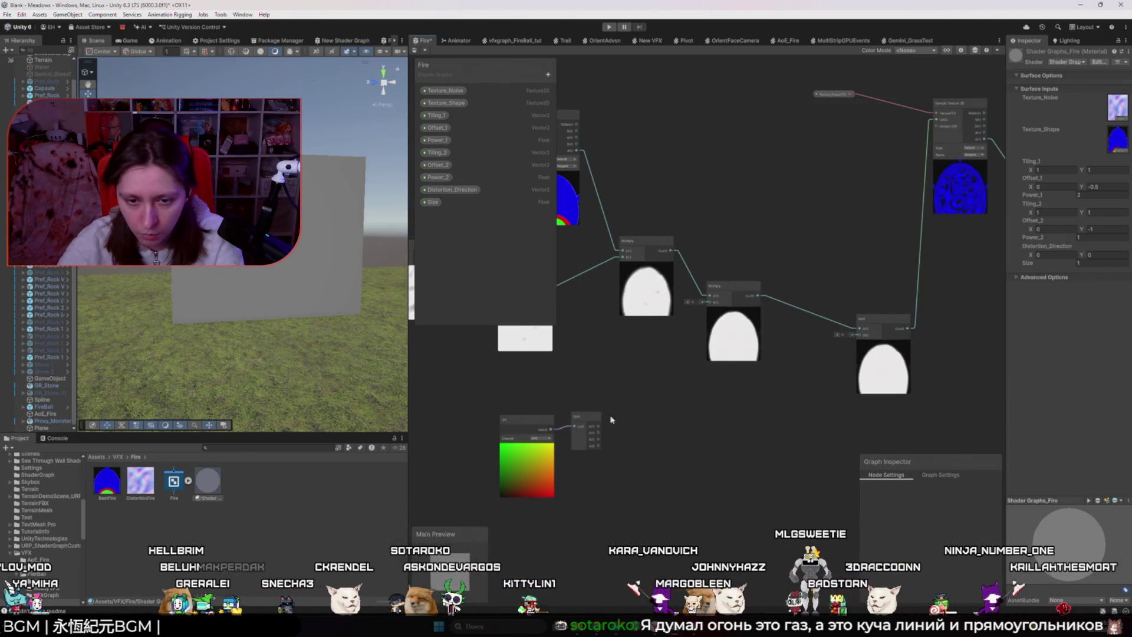
- Connect the Split output directly to Add's B input, then bring up the ArtStation reference
left_click_drag(629, 400, 600, 420)
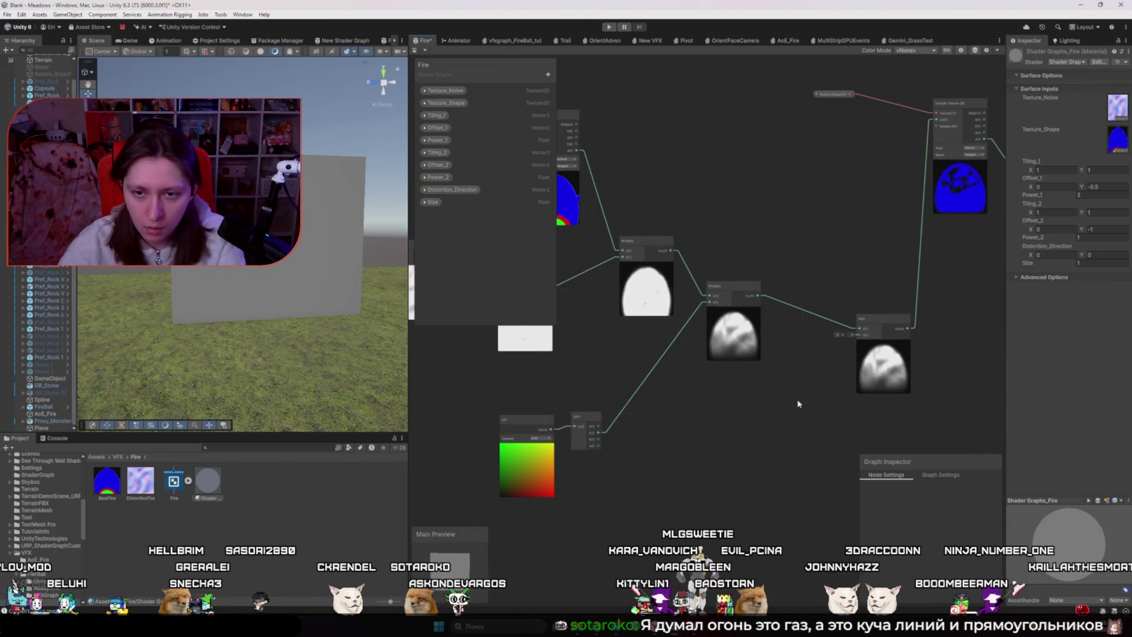
mouse_move(863, 348)
left_mouse_down()
mouse_move(860, 335)
mouse_move(863, 345)
left_mouse_up()
left_click_drag(936, 301, 806, 354)
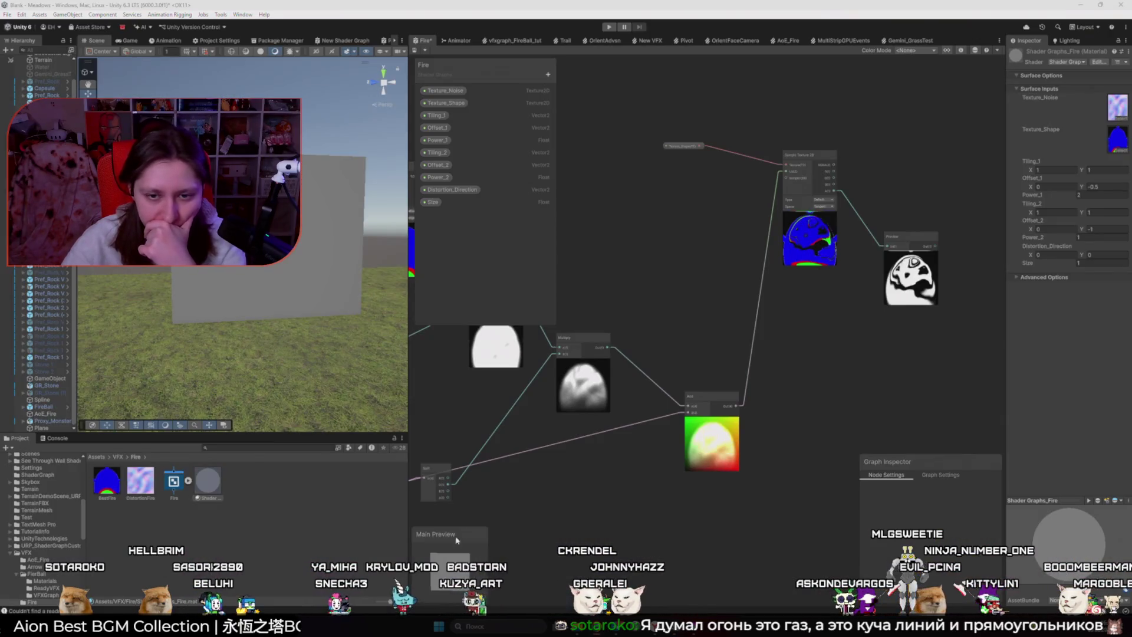
left_click(596, 590)
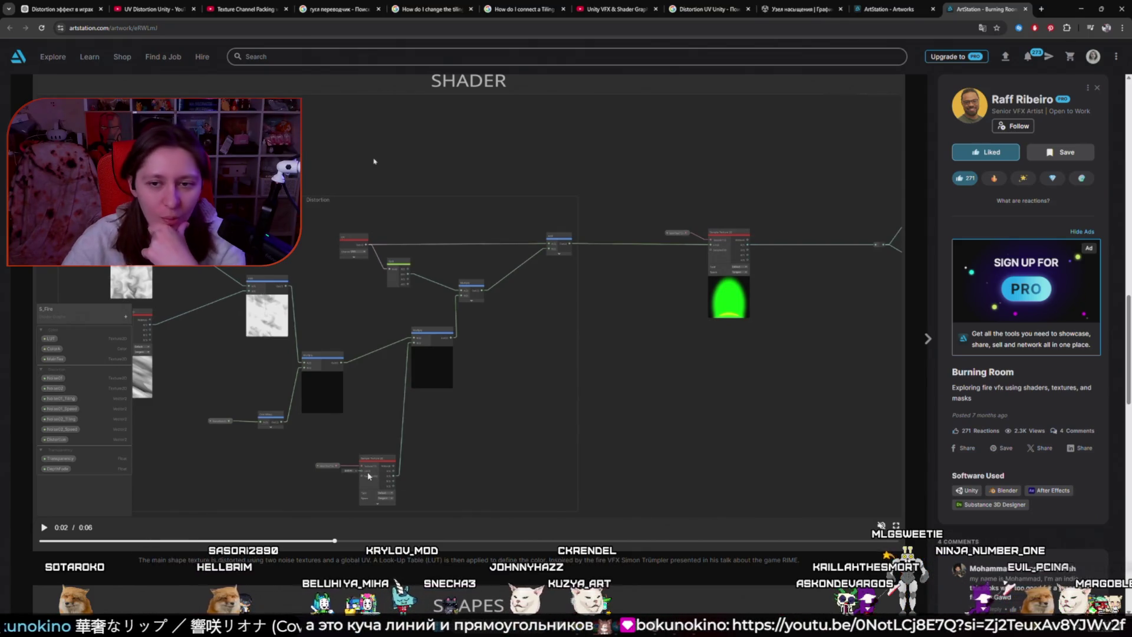
left_click(788, 449)
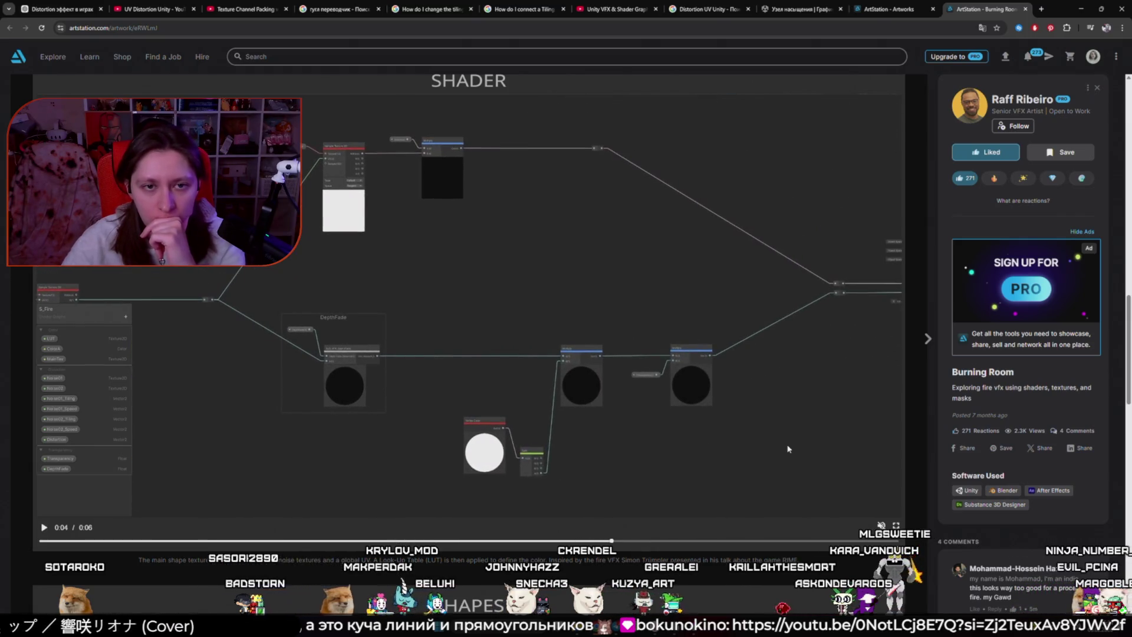
key("alt+Tab")
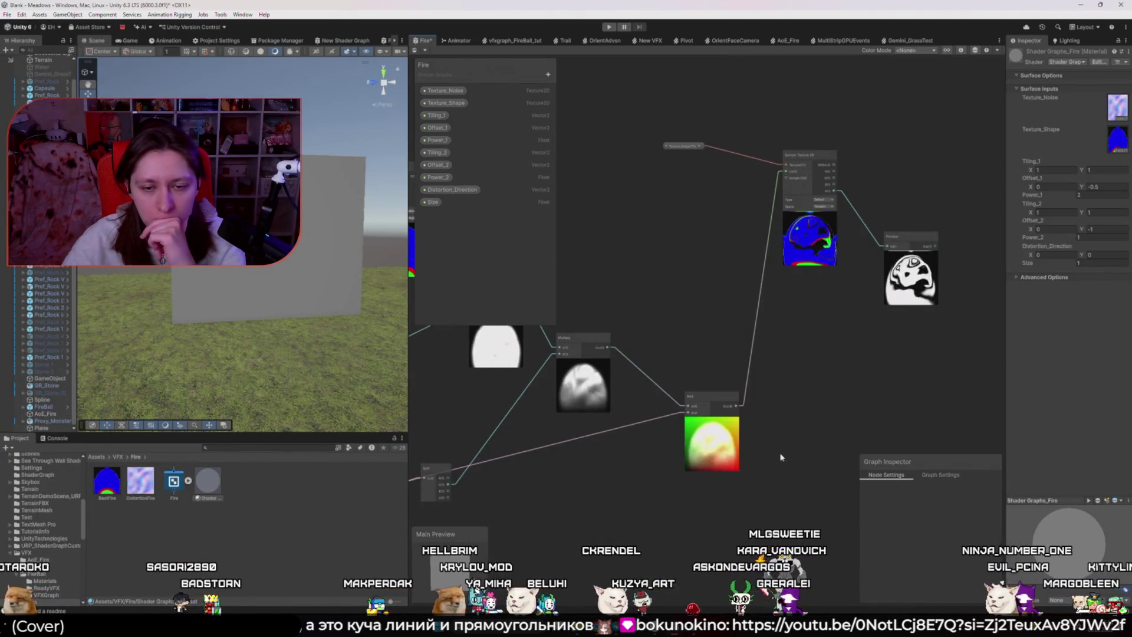
- Reposition the Split node and delete the unused preview node on the right
scroll(778, 448, "down", 3)
left_click_drag(524, 422, 534, 393)
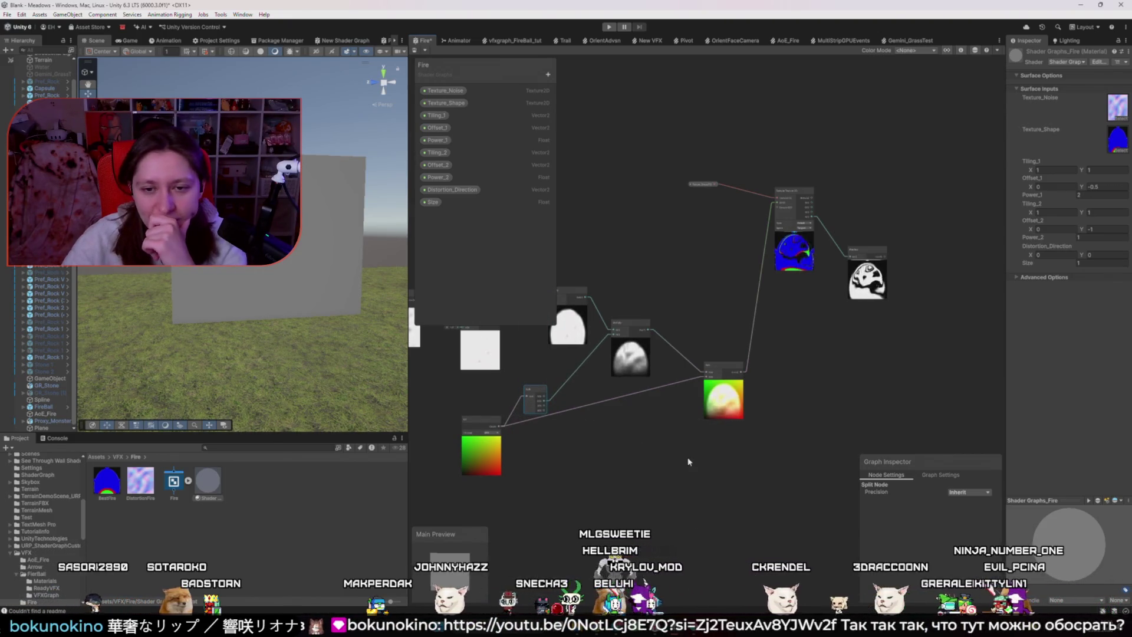
left_click(596, 446)
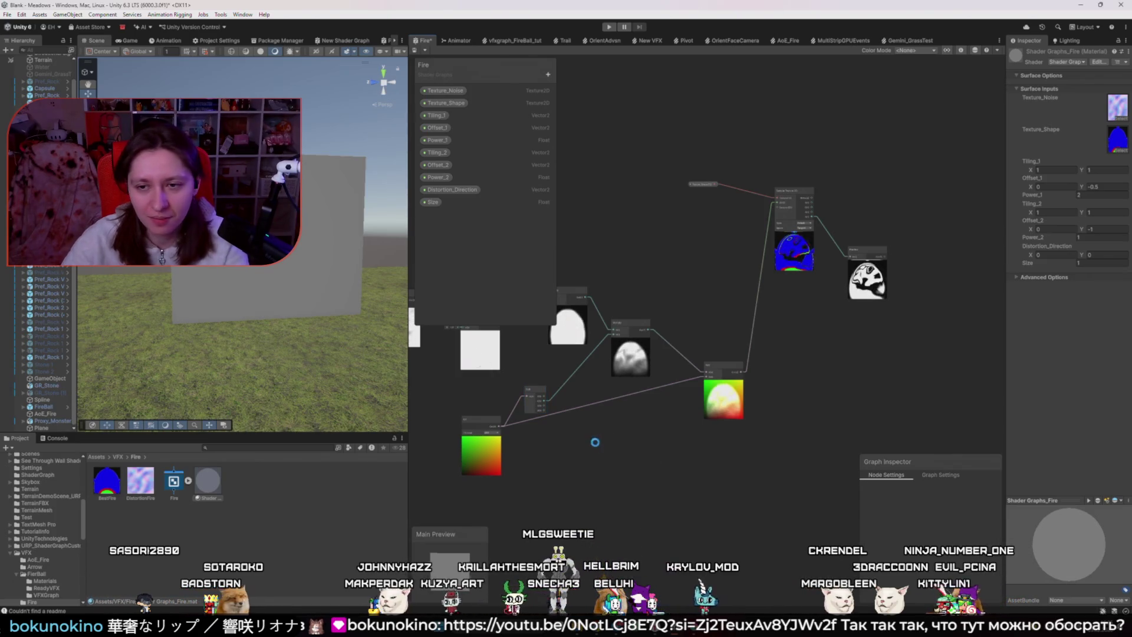
scroll(870, 315, "down", 3)
left_click_drag(905, 324, 693, 347)
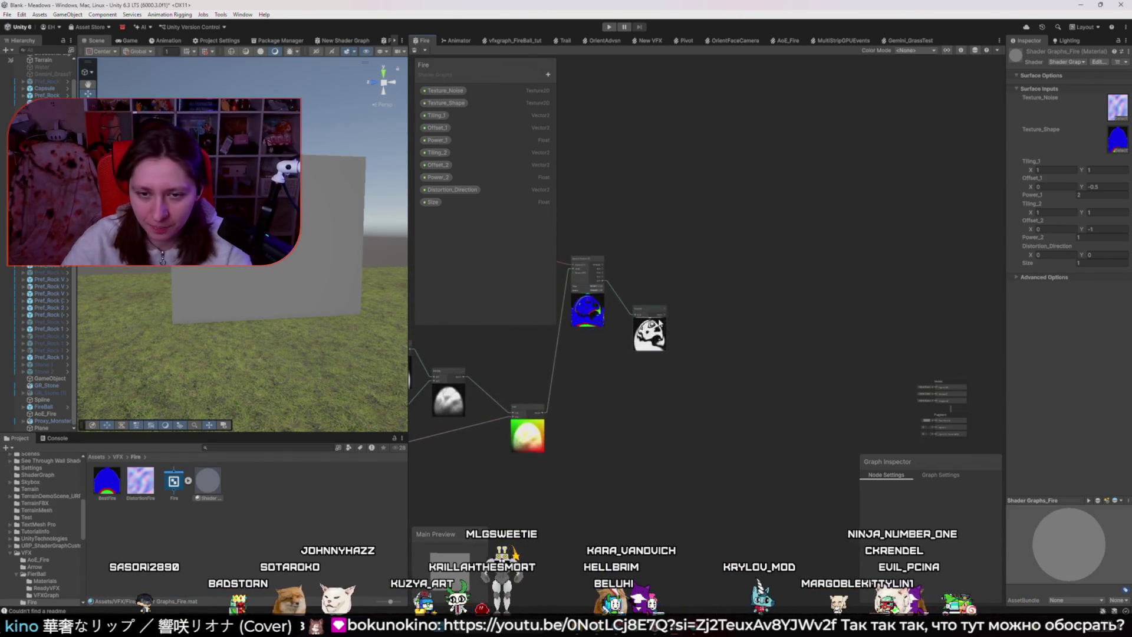
left_click(656, 324)
key("Delete")
- Connect Sample Texture 2D's output to Base Color, save, and inspect the warped flame on the plane
left_click_drag(619, 281, 861, 396)
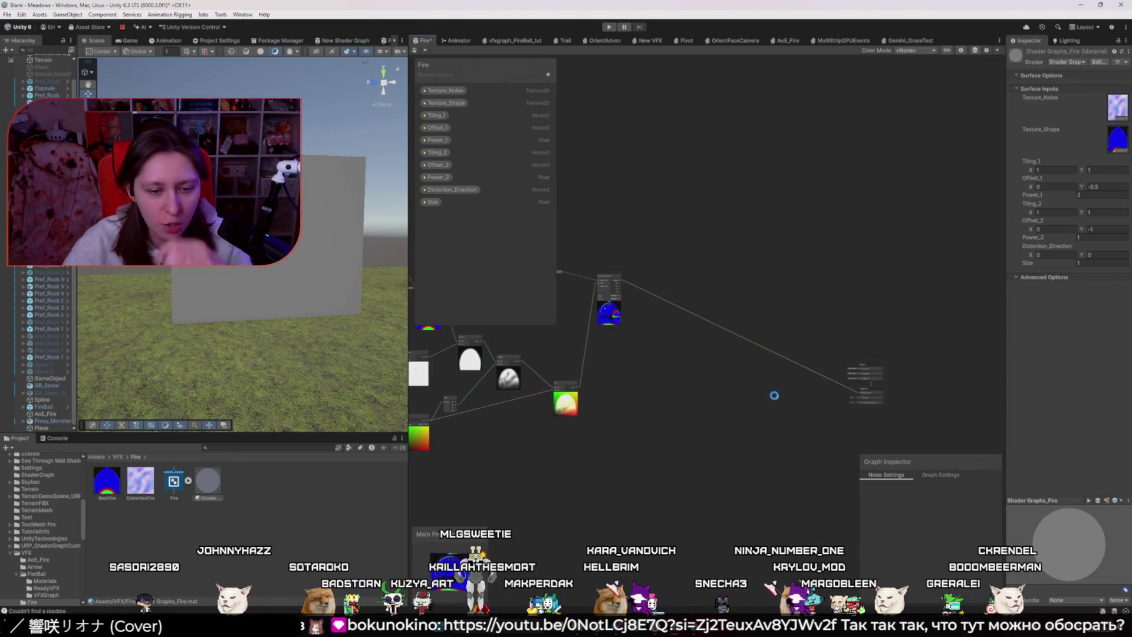
key("ctrl+s")
left_click_drag(248, 287, 252, 285)
scroll(250, 286, "up", 5)
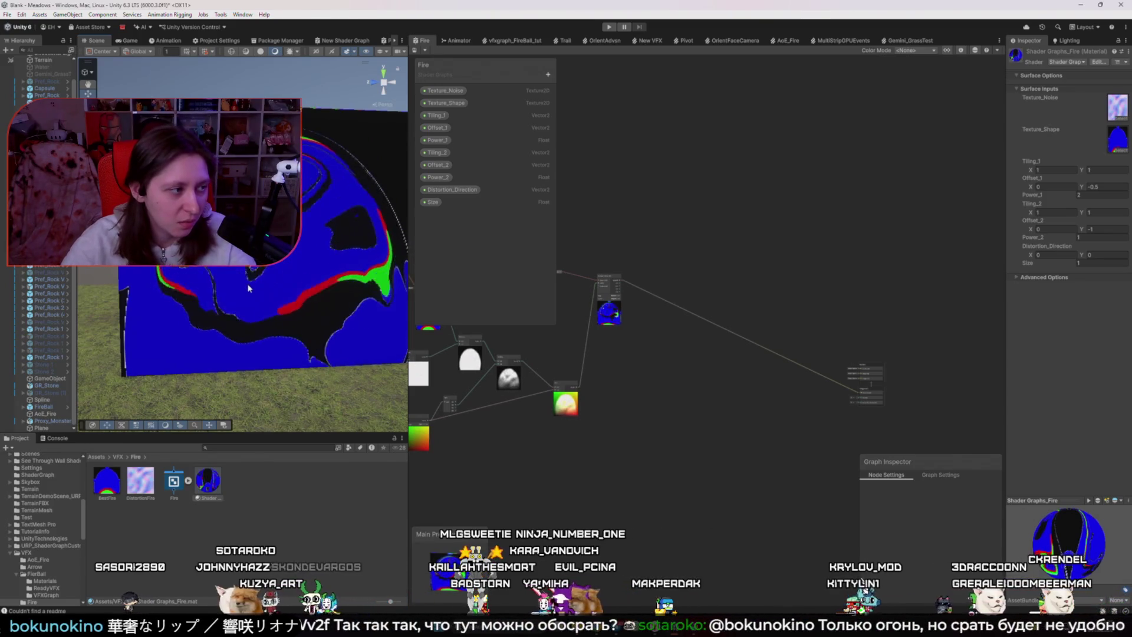
scroll(696, 373, "up", 5)
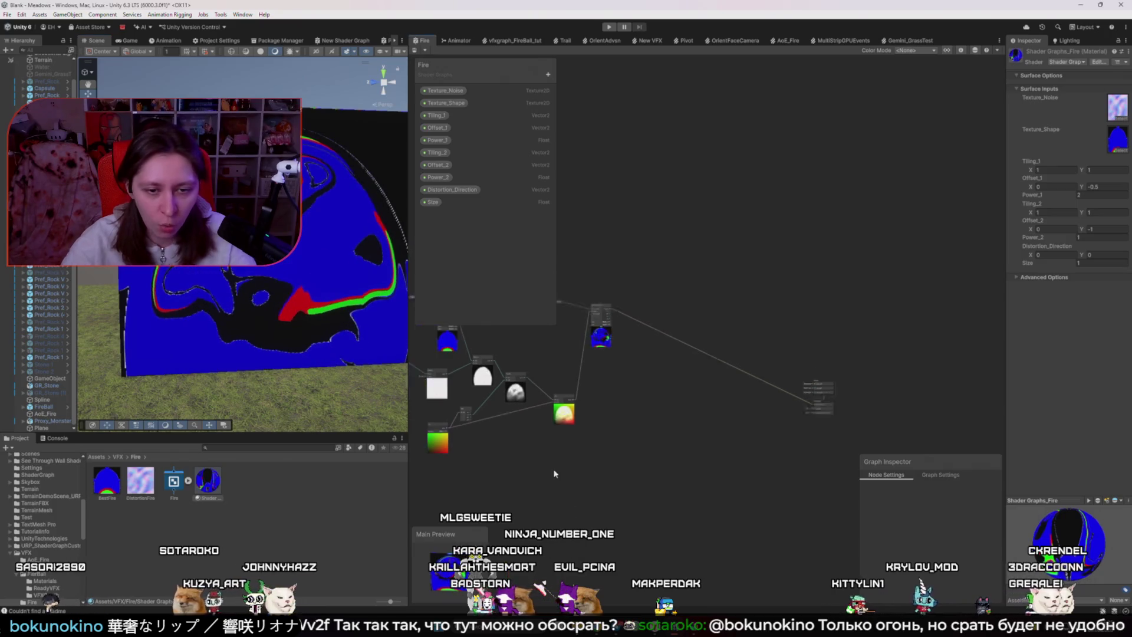
scroll(696, 372, "up", 3)
scroll(639, 392, "down", 4)
scroll(670, 369, "up", 3)
key("space")
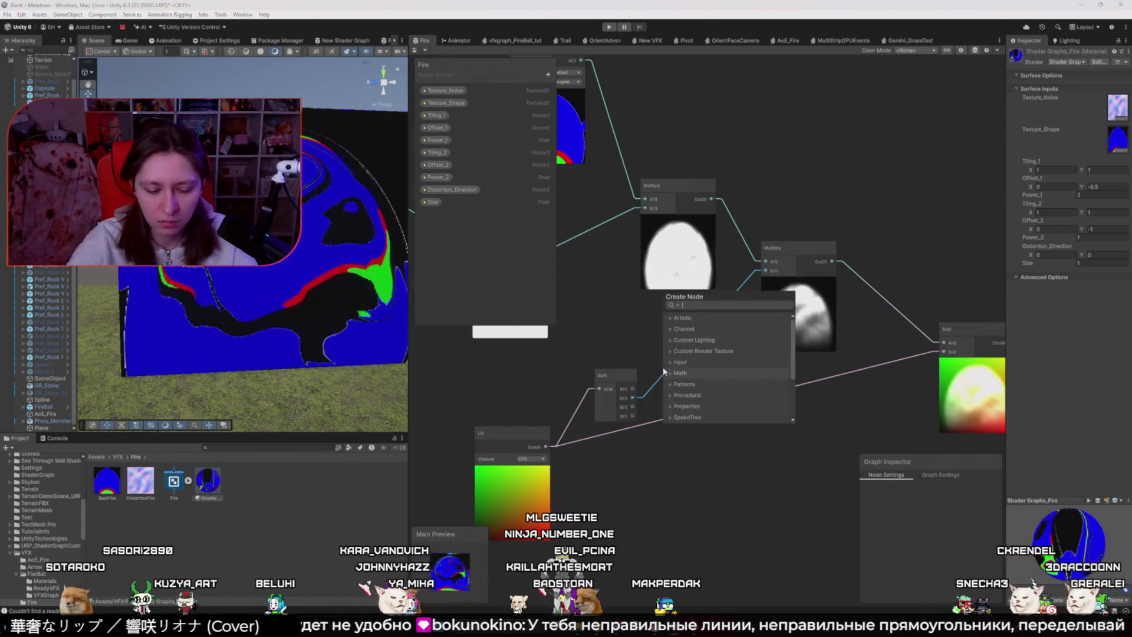
- Add a Power node fed by Split's G output, save, and move the Add node down-left
type("power")
key("Return")
left_click_drag(688, 384, 679, 331)
left_click_drag(633, 398, 662, 348)
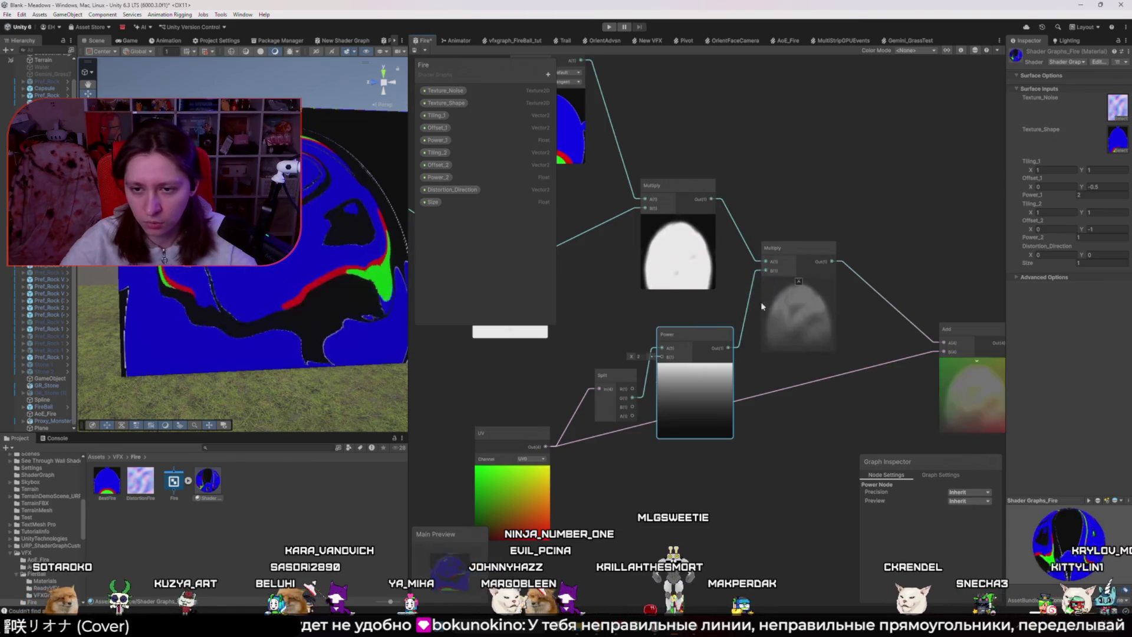
left_click_drag(857, 408, 775, 422)
key("ctrl+s")
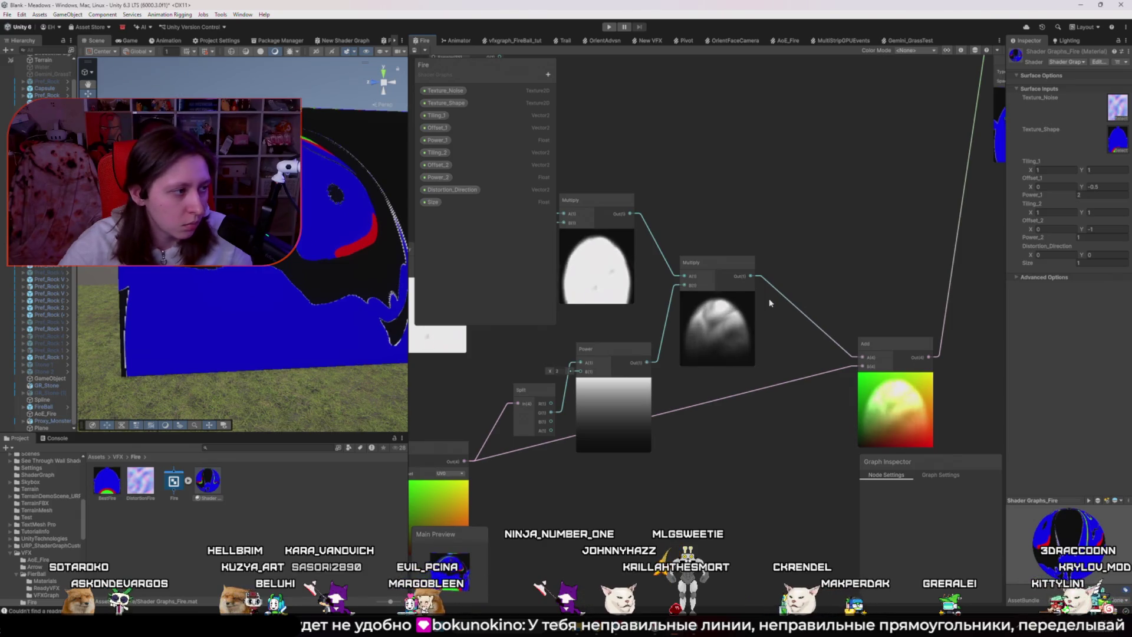
scroll(773, 296, "down", 3)
left_click_drag(779, 291, 730, 360)
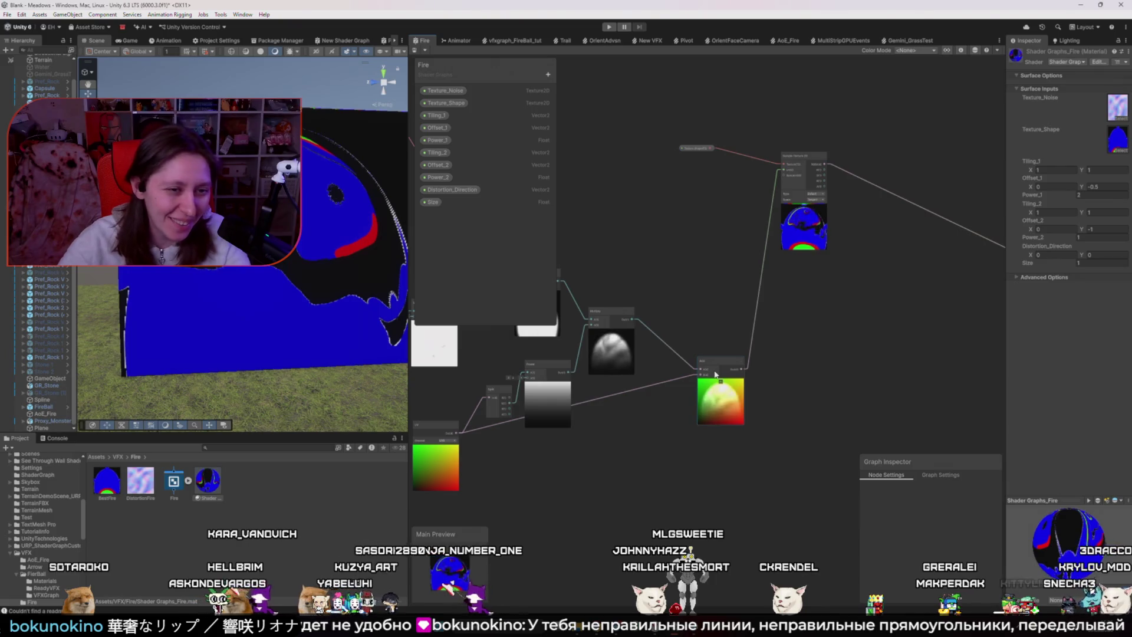
left_click_drag(712, 369, 671, 392)
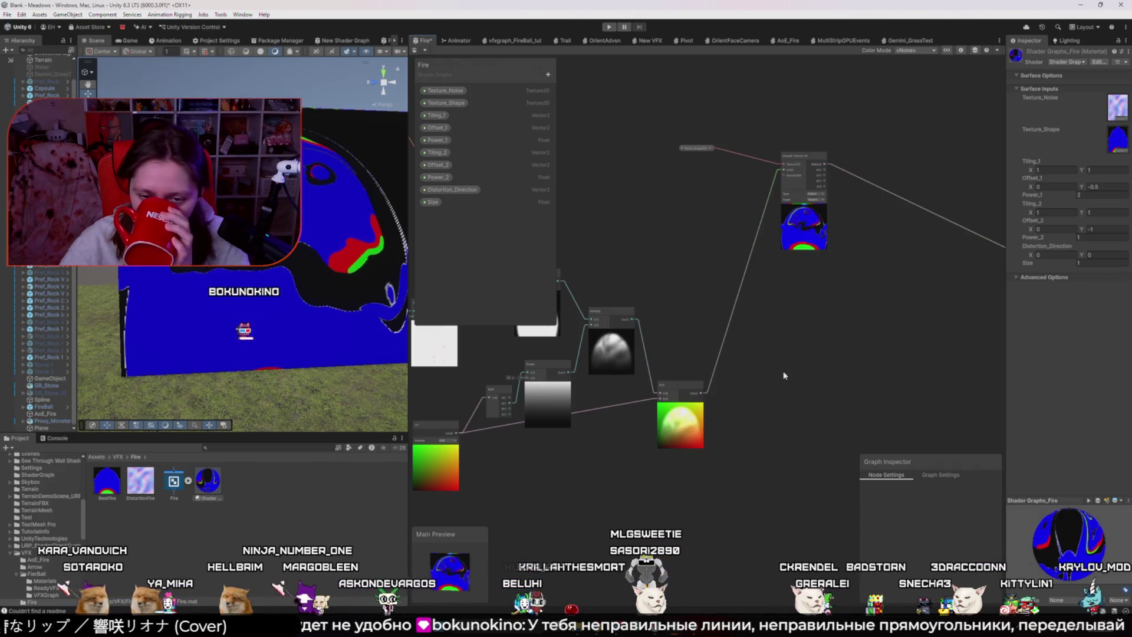
- Add a second Power node and connect its output to the shape texture's UVs
scroll(748, 345, "up", 3)
scroll(748, 345, "down", 4)
scroll(776, 311, "up", 6)
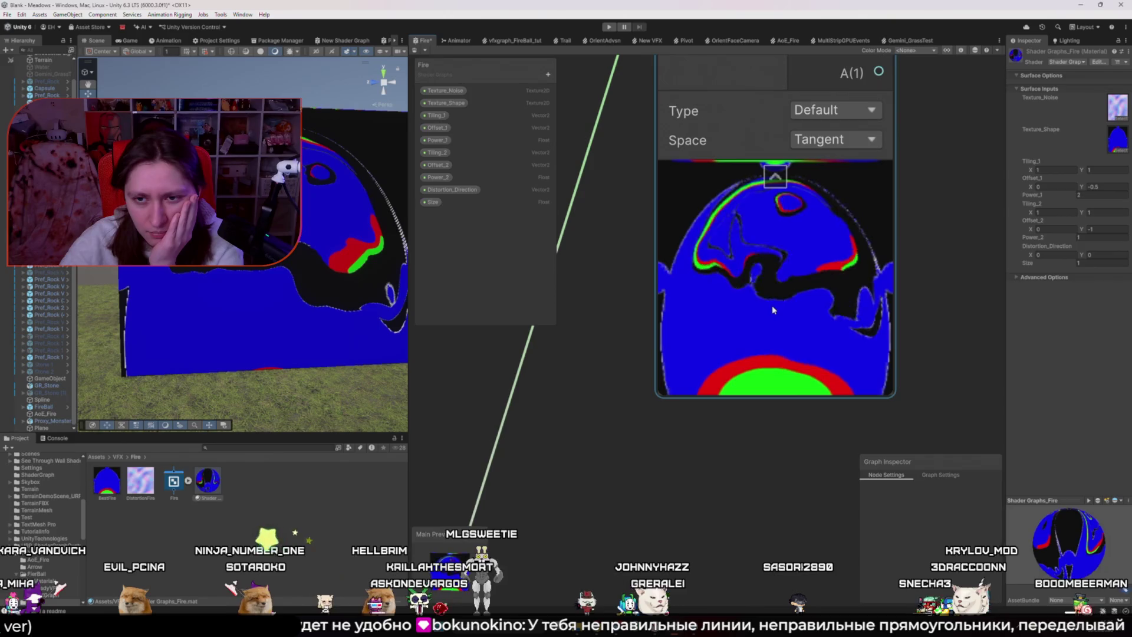
scroll(737, 311, "down", 5)
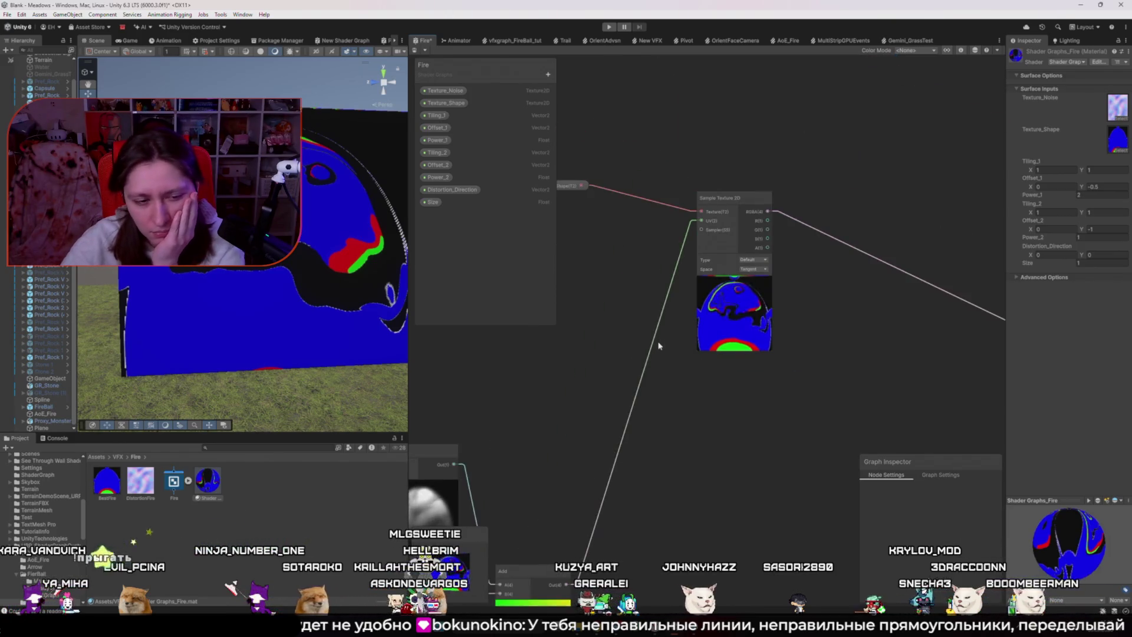
scroll(654, 354, "down", 3)
scroll(610, 418, "up", 4)
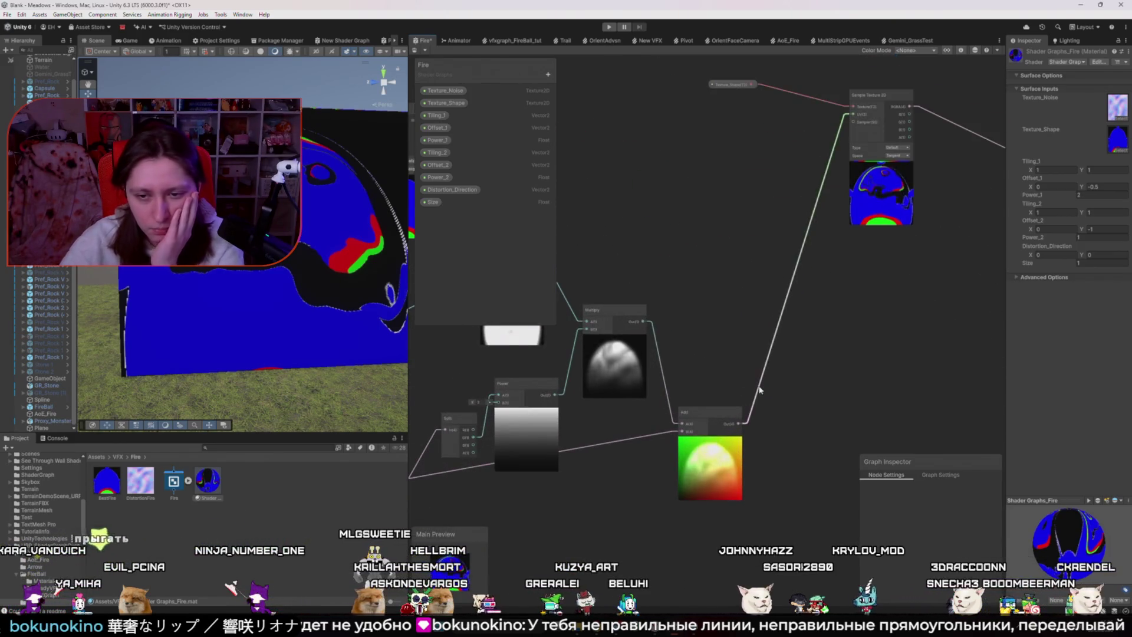
key("space")
type("power")
key("Return")
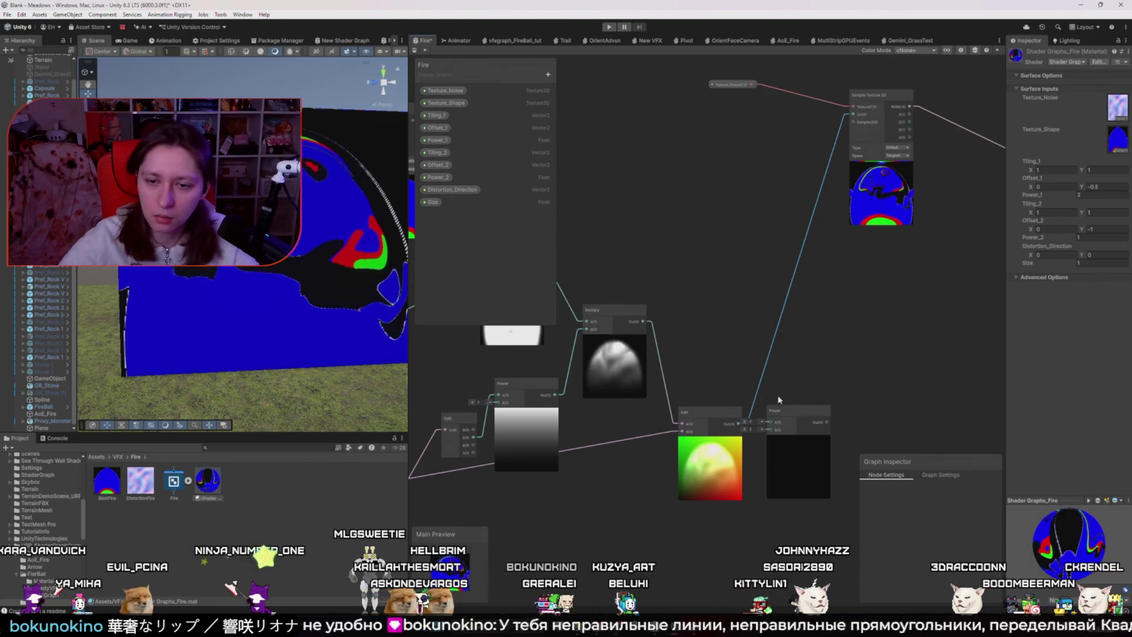
left_click_drag(820, 389, 853, 114)
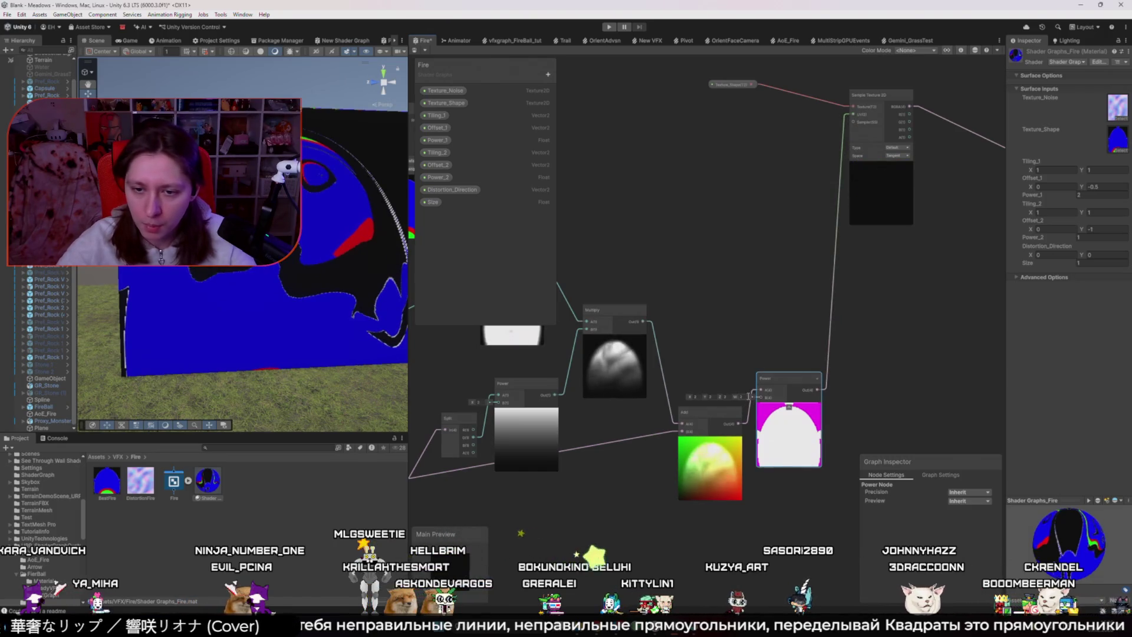
- Add a Float node into the second Power's exponent and adjust its value
key("space")
type("floa")
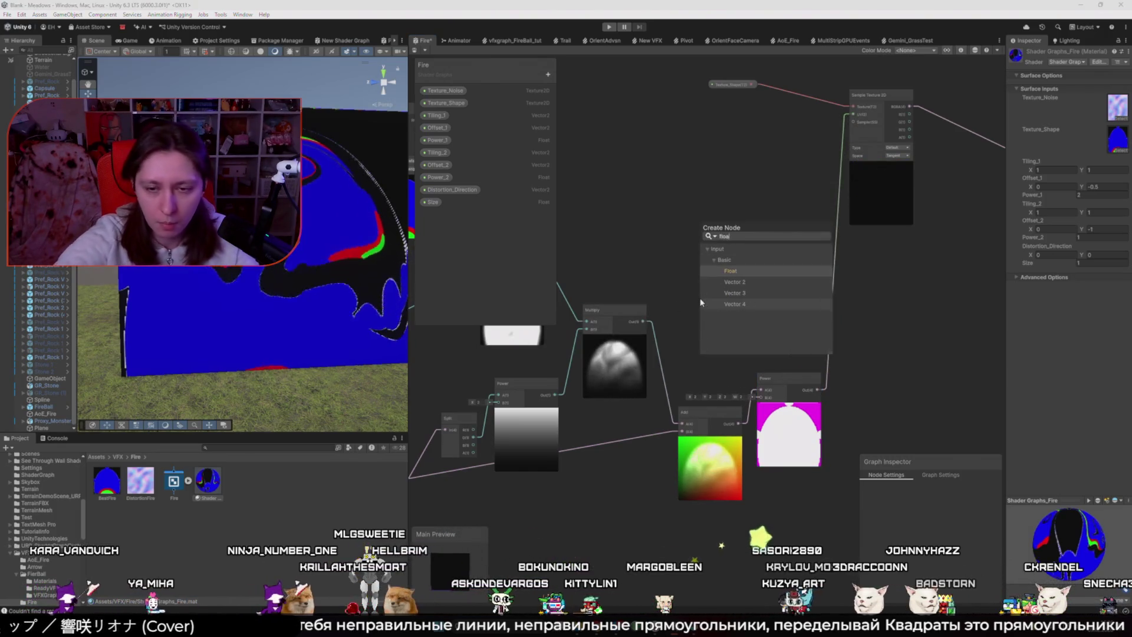
key("Return")
left_click_drag(737, 328, 761, 396)
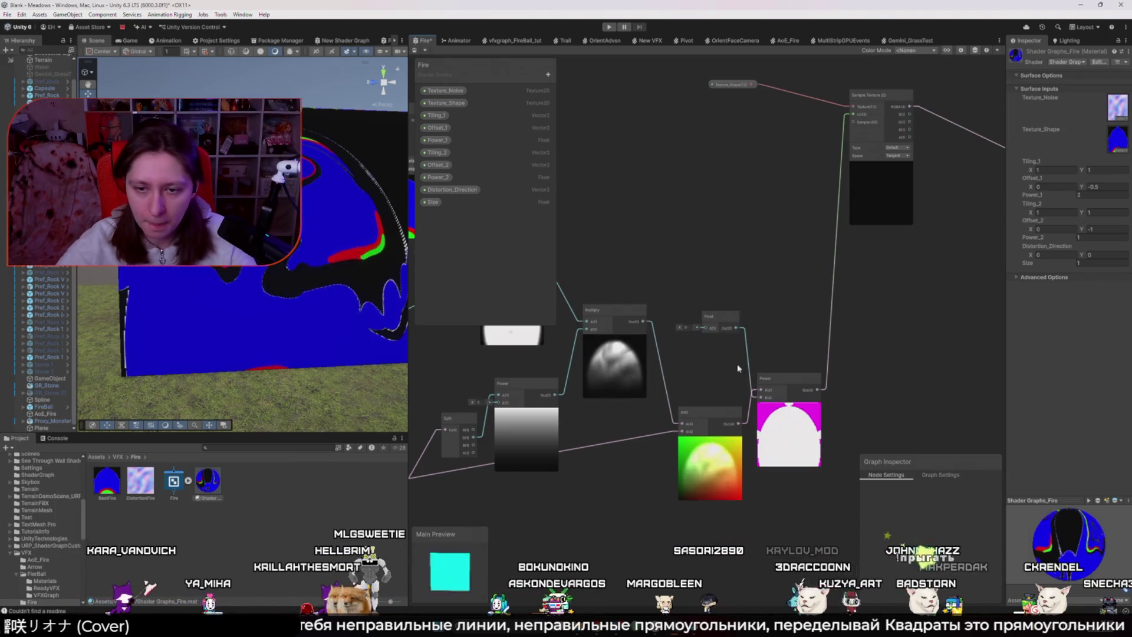
left_click_drag(683, 328, 1038, 310)
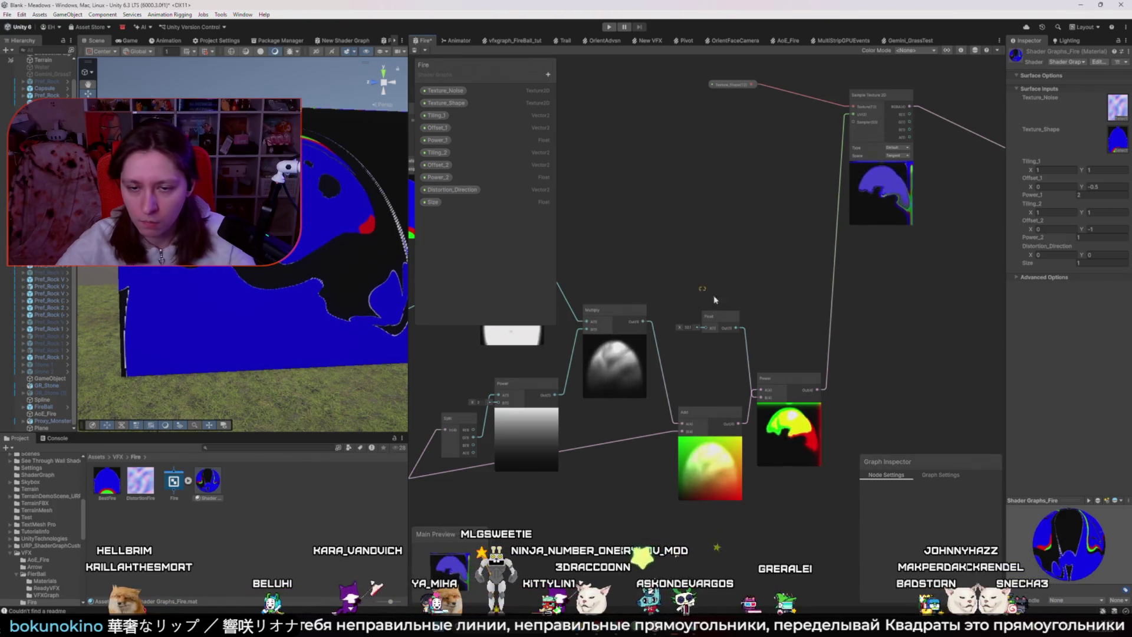
- Delete the extra Float and Power nodes and reconnect Add's output to the texture UV
left_click(730, 317)
left_click(787, 380, "shift")
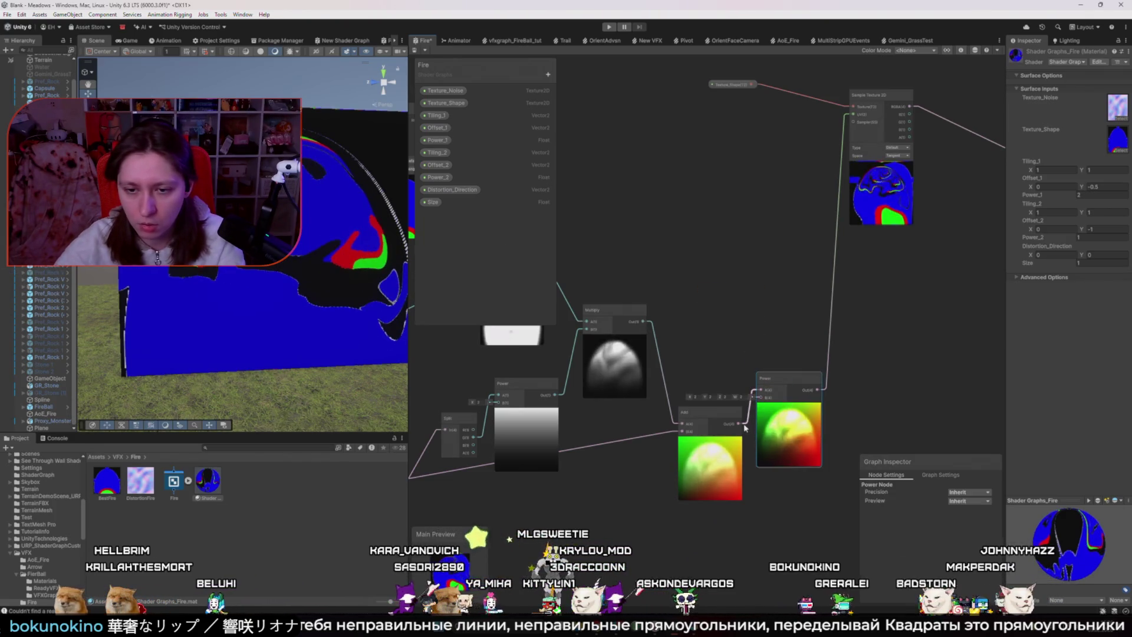
key("Delete")
left_click_drag(737, 424, 852, 114)
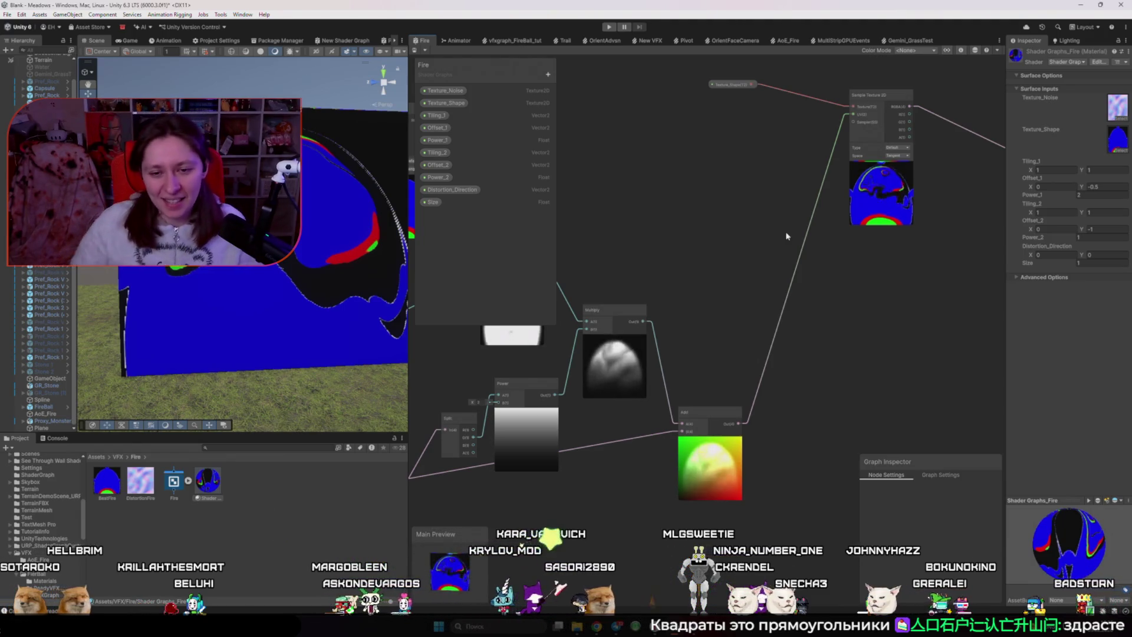
- Edit Power_1's Default value in the Graph Inspector, apply it, and save the Fire shader
scroll(672, 312, "down", 4)
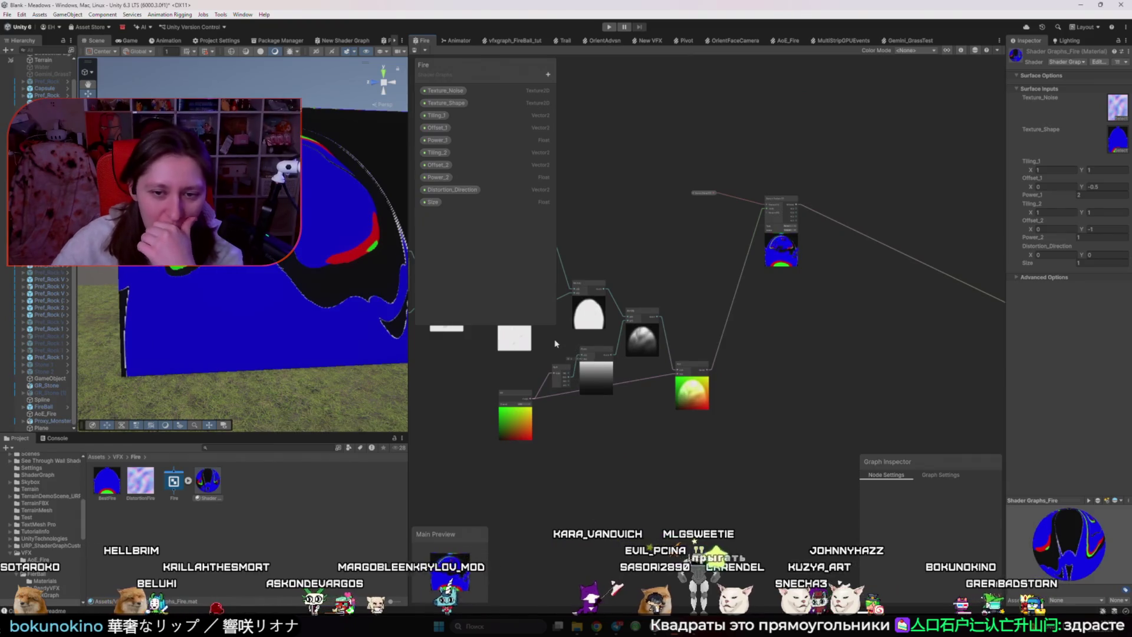
scroll(554, 344, "up", 2)
scroll(623, 373, "up", 2)
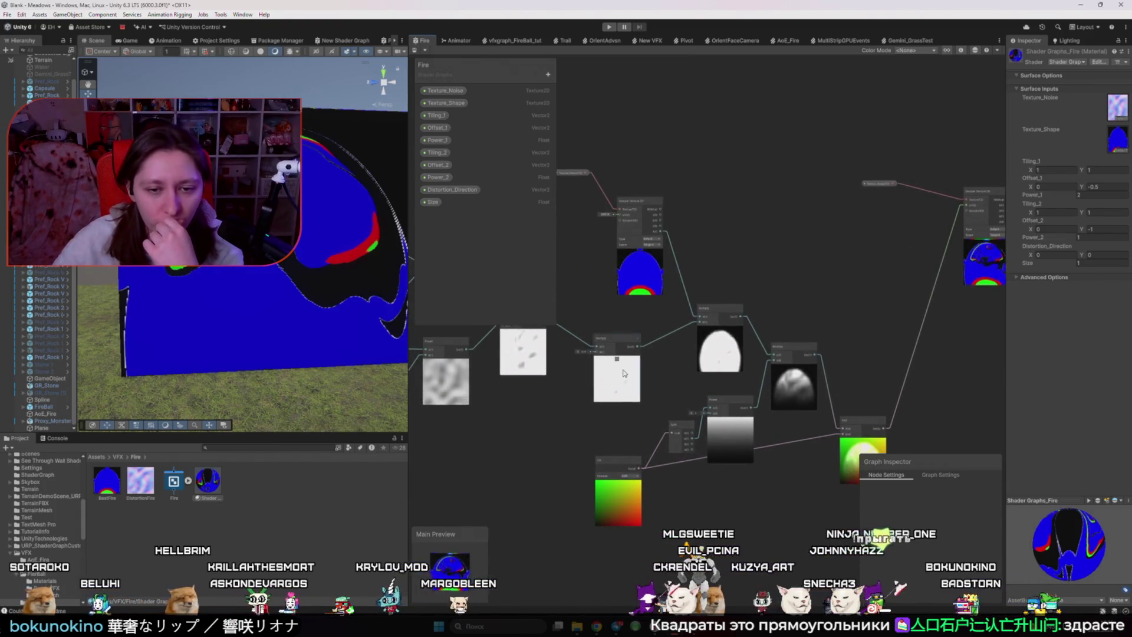
scroll(625, 373, "down", 3)
scroll(624, 373, "up", 2)
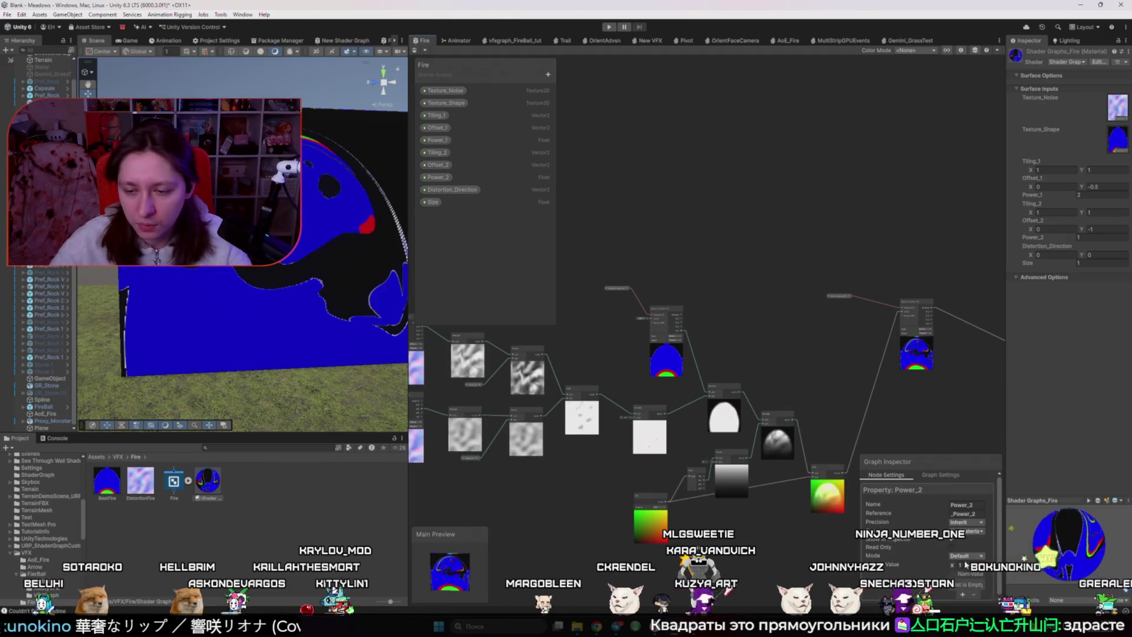
left_click(470, 457)
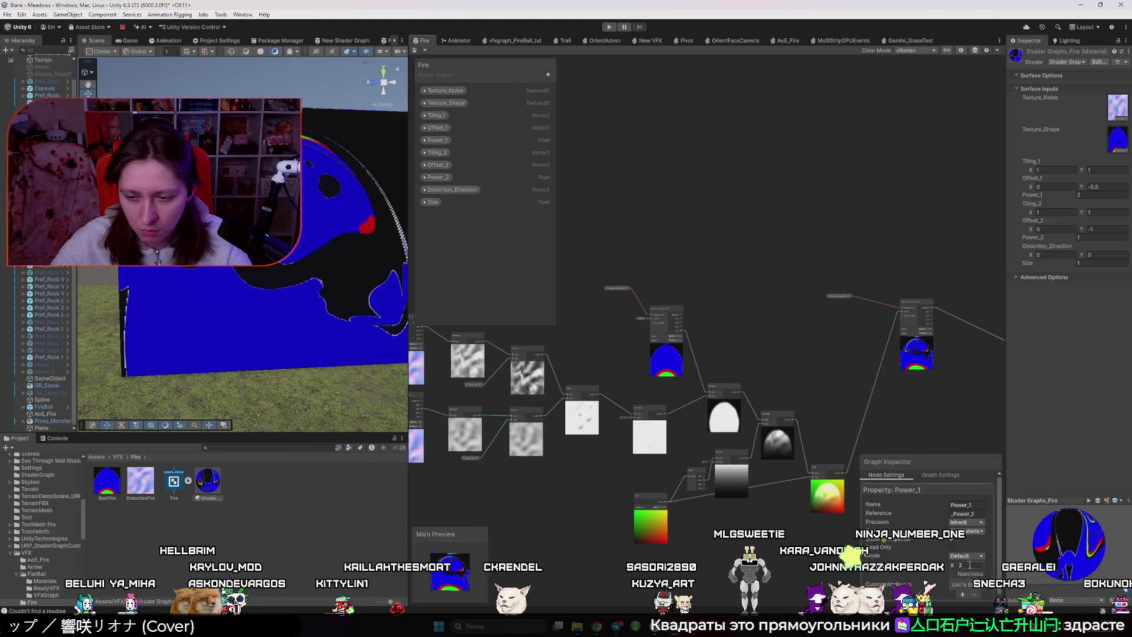
left_click(644, 455)
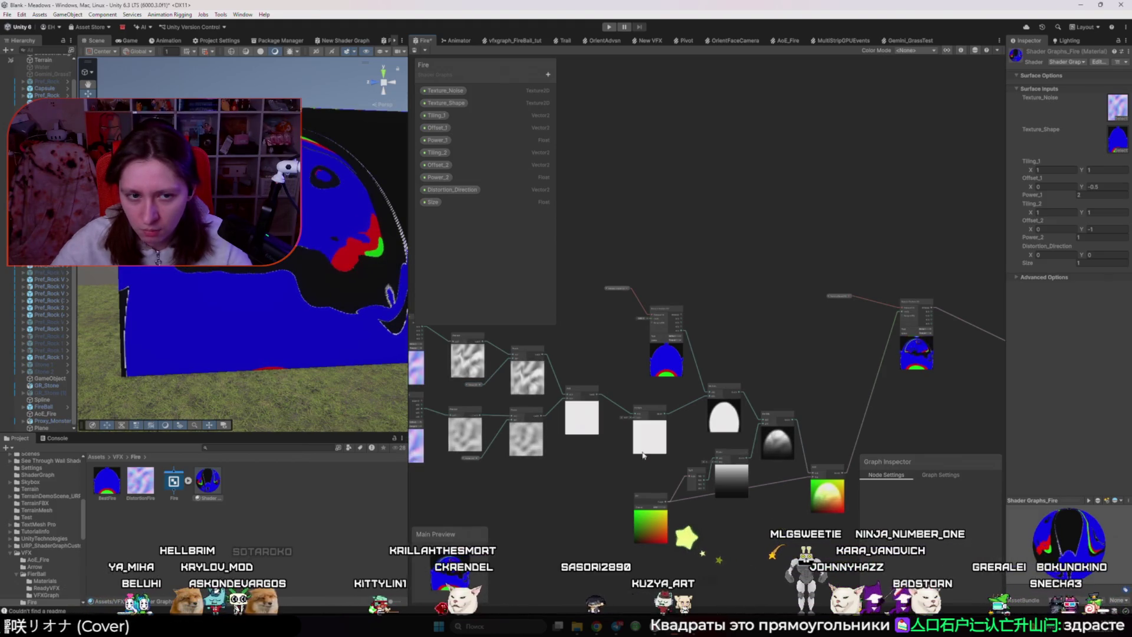
key("ctrl+s")
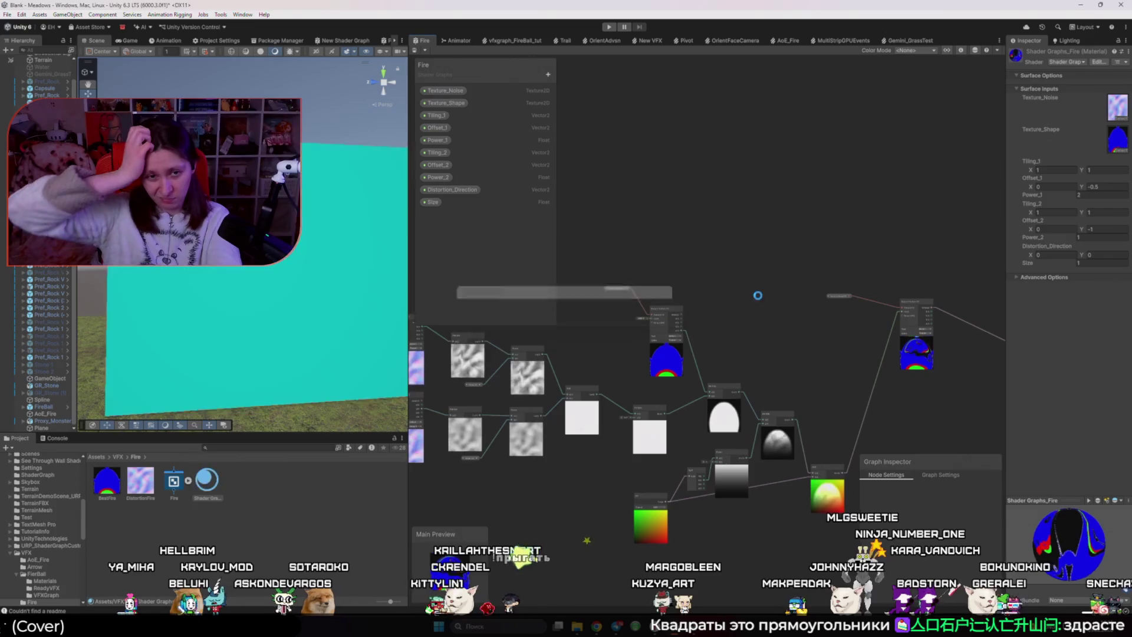
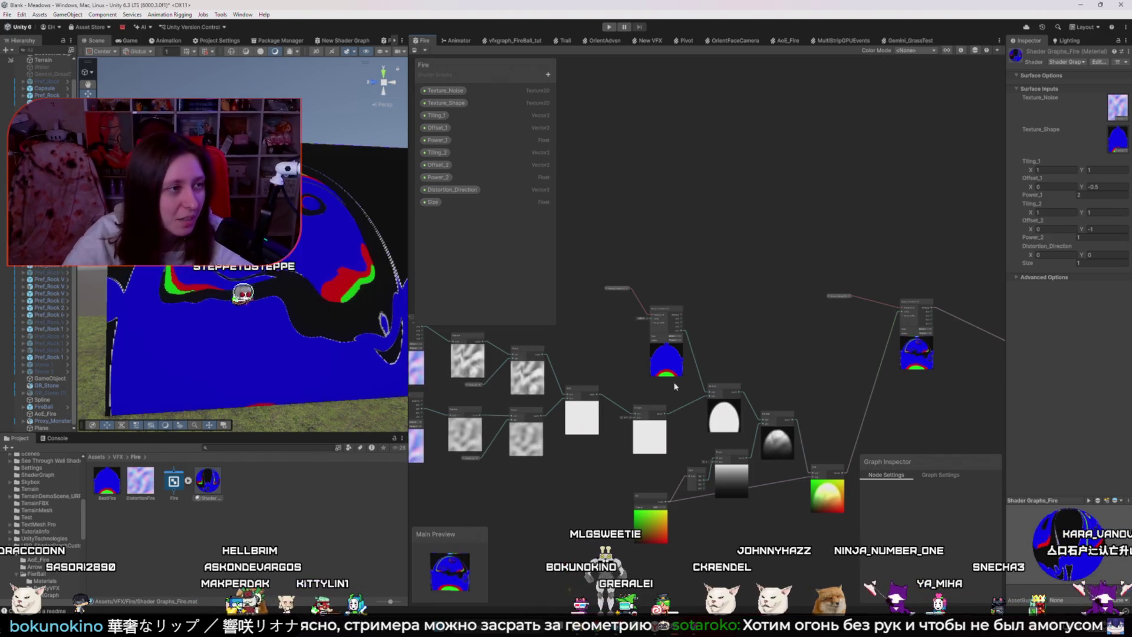
- Frame the whole fire graph, zoom in, then rewind the ArtStation reference video to its start
key("a")
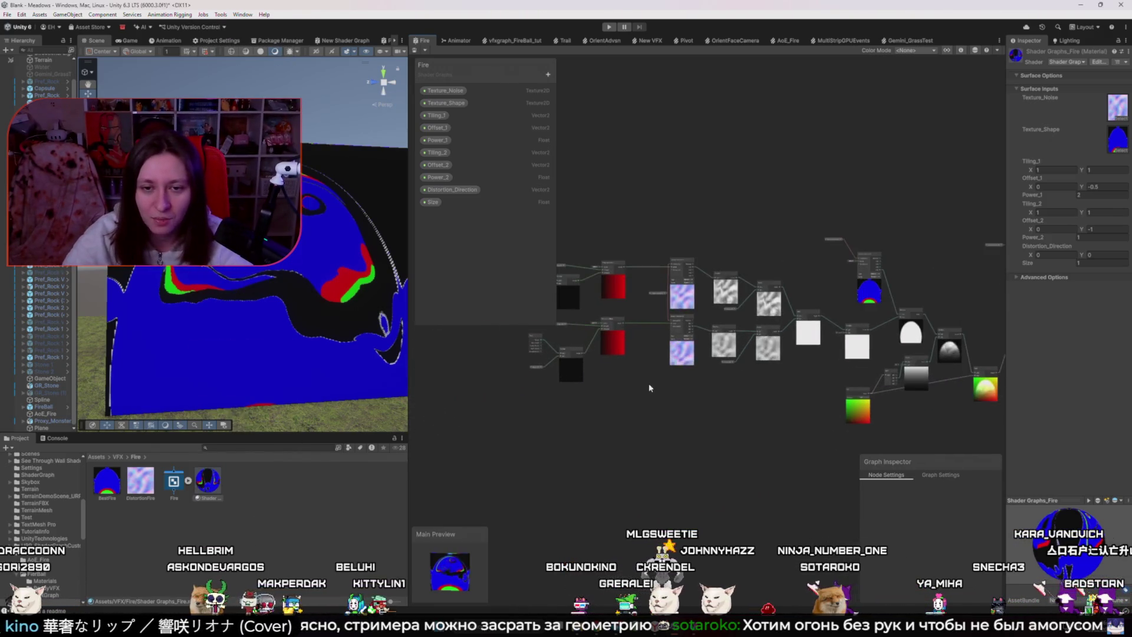
scroll(636, 384, "up", 4)
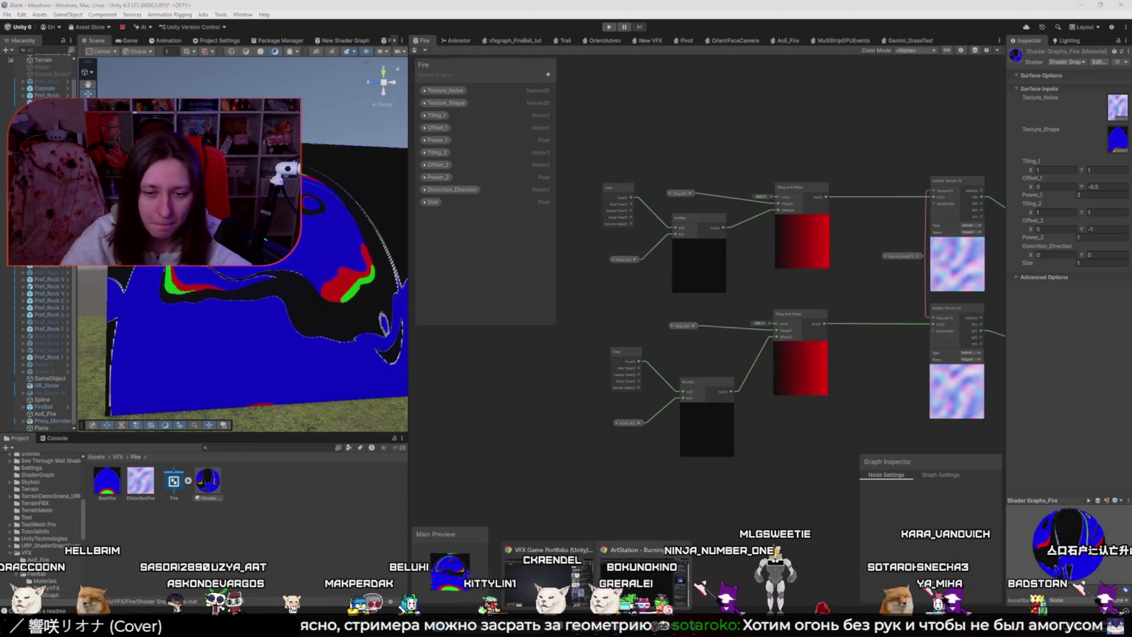
key("alt+Tab")
left_click(42, 541)
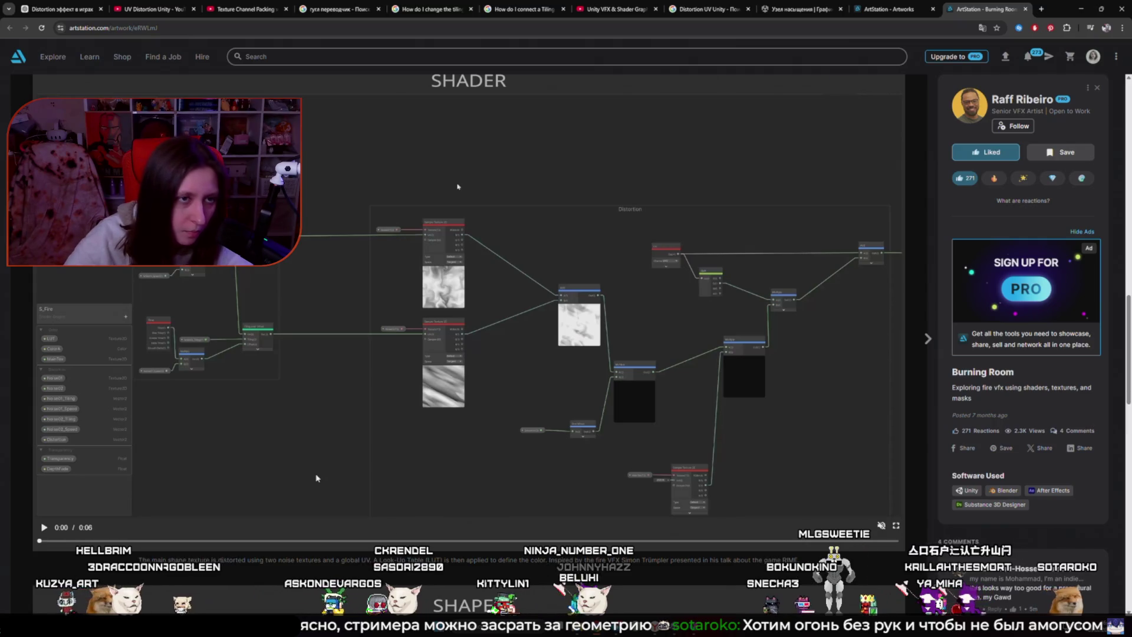
- Switch back and forth between the Unity fire graph and the ArtStation reference graph to compare them
key("alt+Tab")
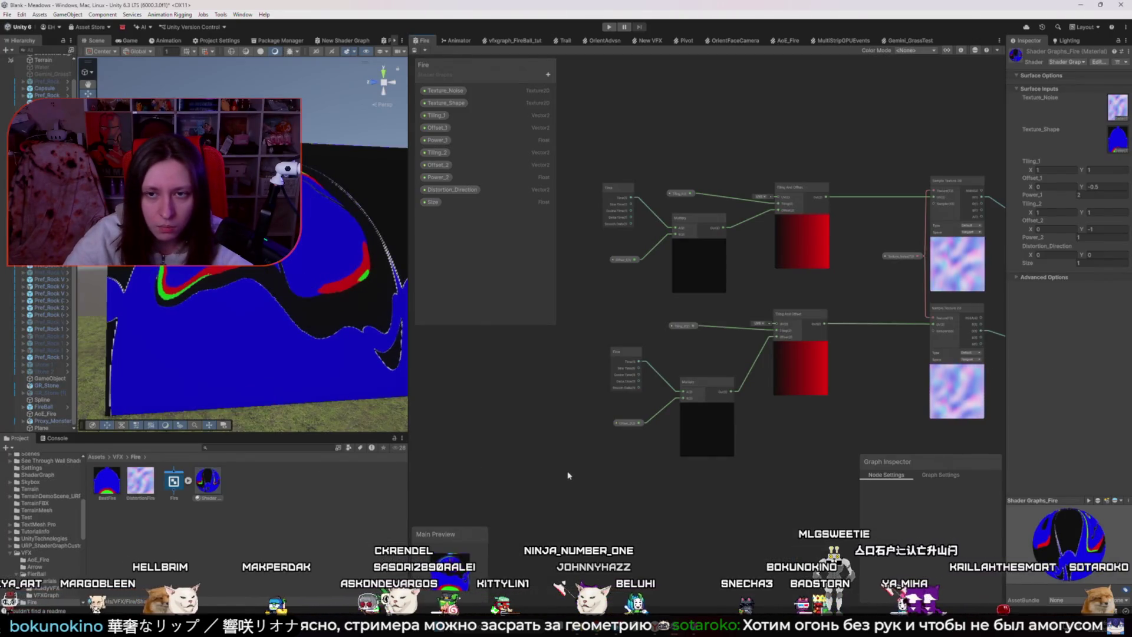
key("alt+Tab")
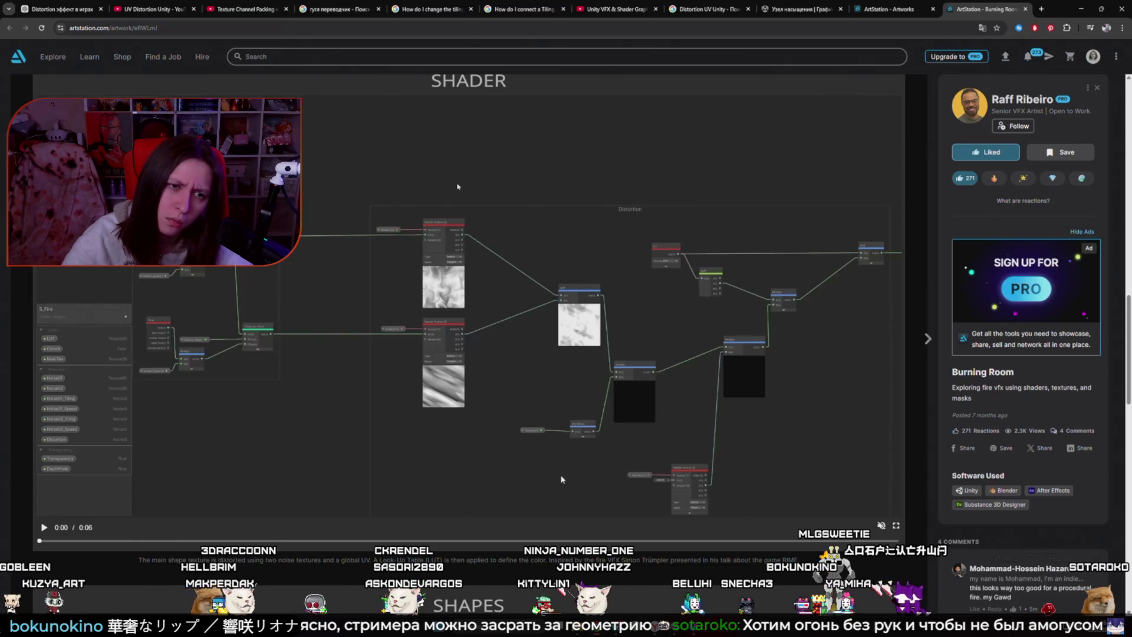
key("alt+Tab")
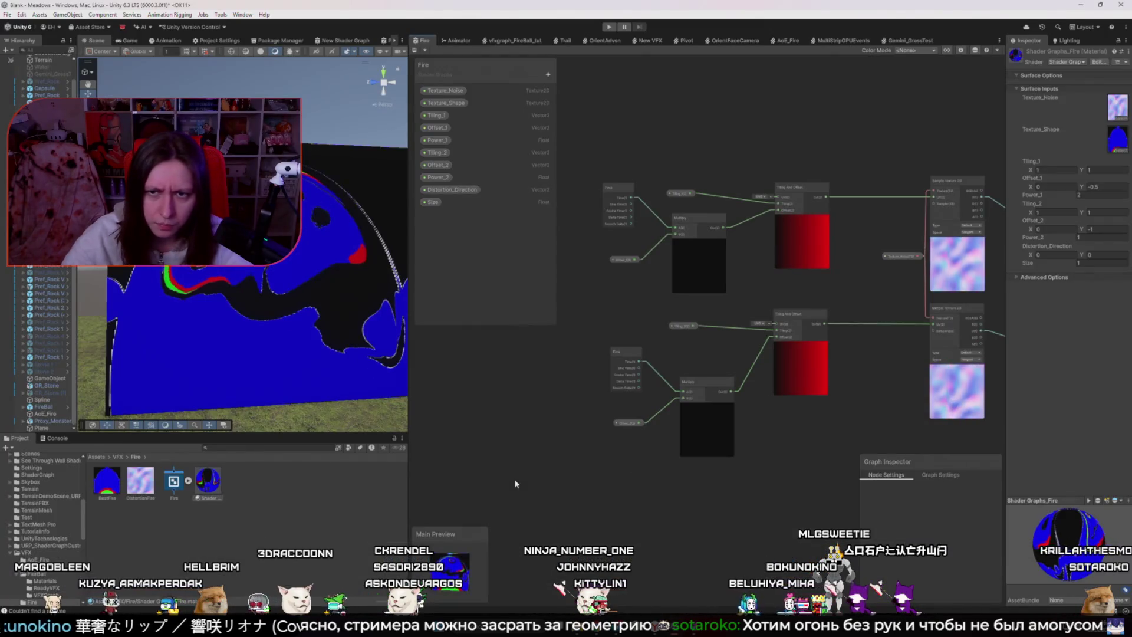
key("alt+Tab")
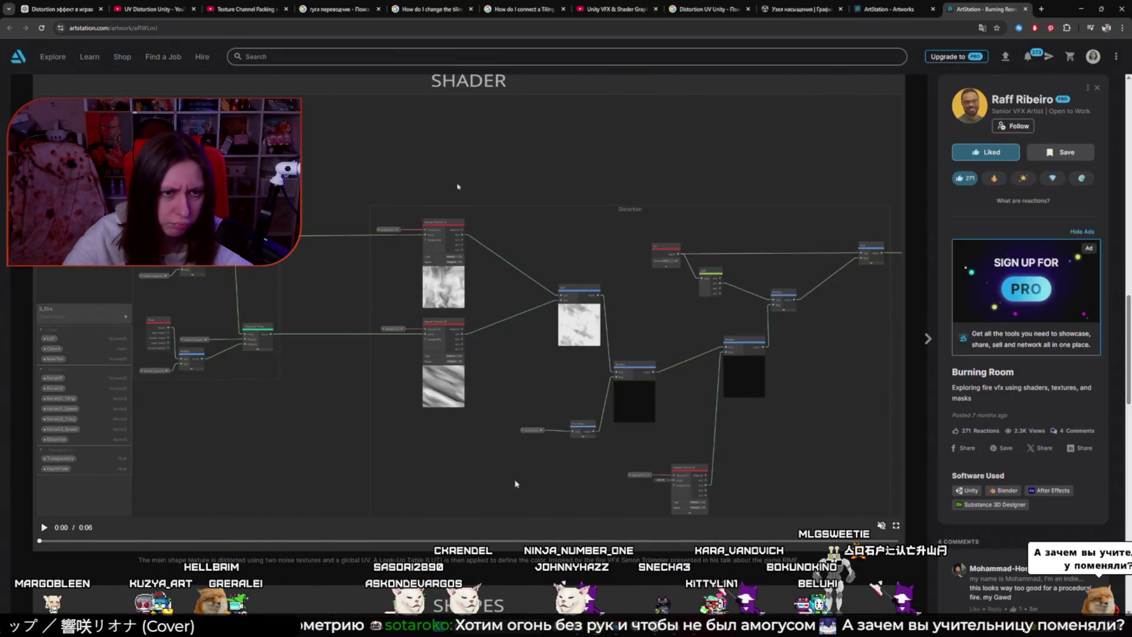
key("alt+Tab")
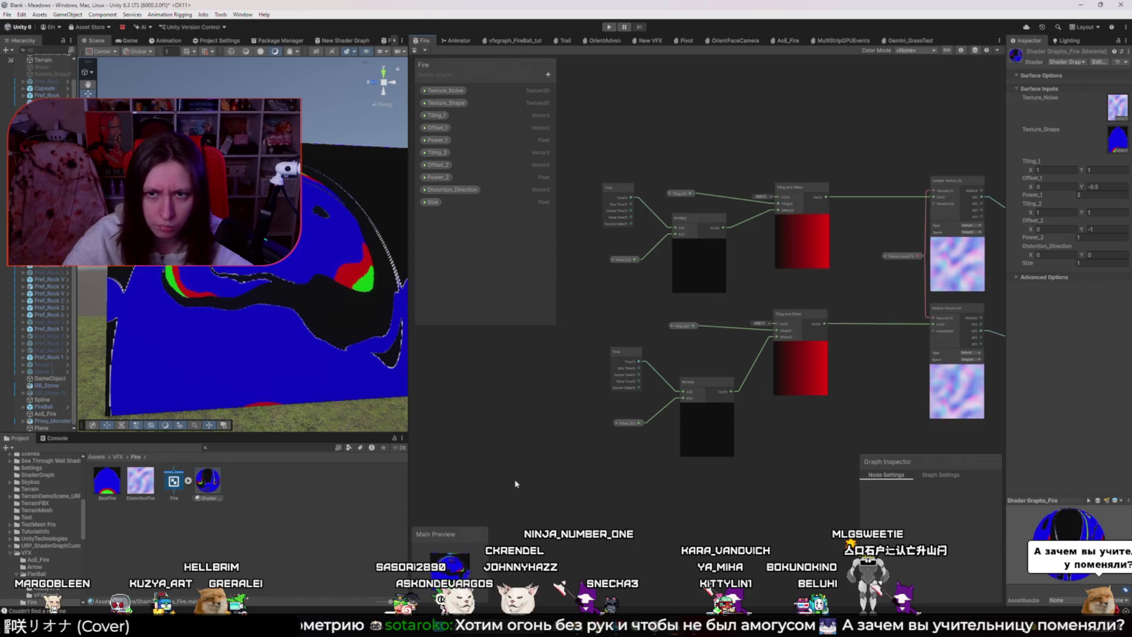
key("alt+Tab")
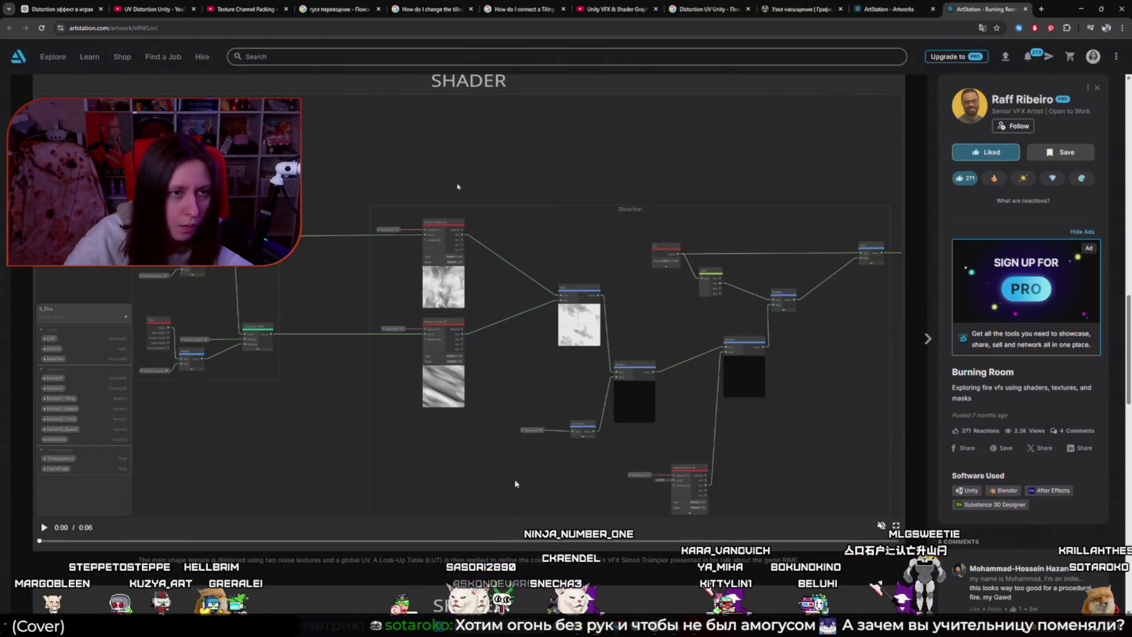
- View the reference video fullscreen twice, then return to Unity and start a node search
left_click(897, 526)
key("Escape")
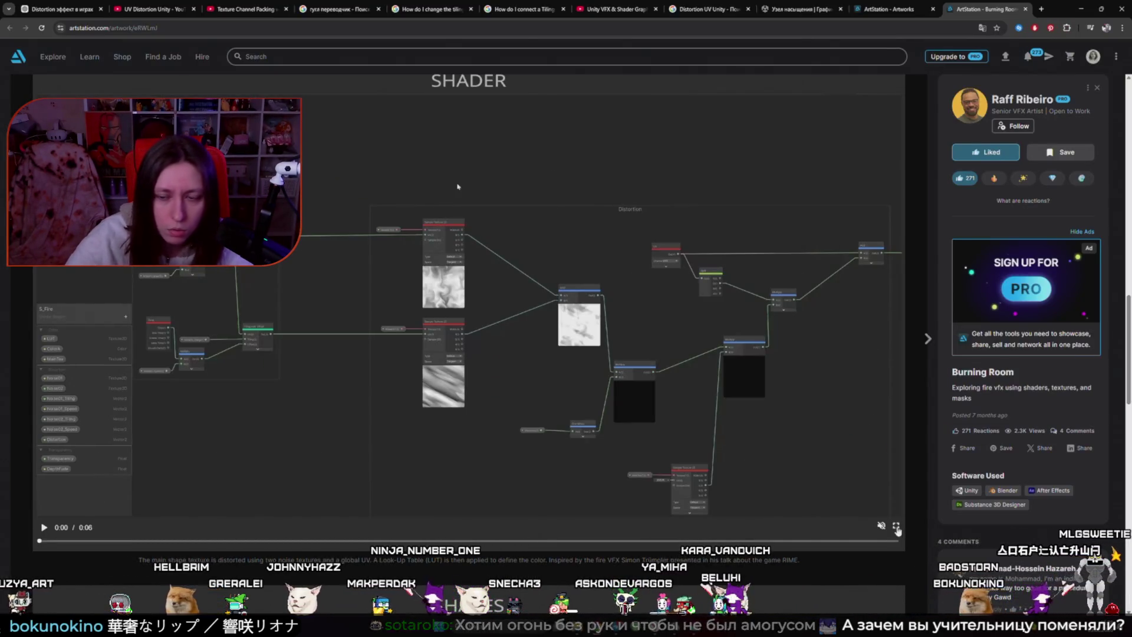
left_click(897, 526)
key("Escape")
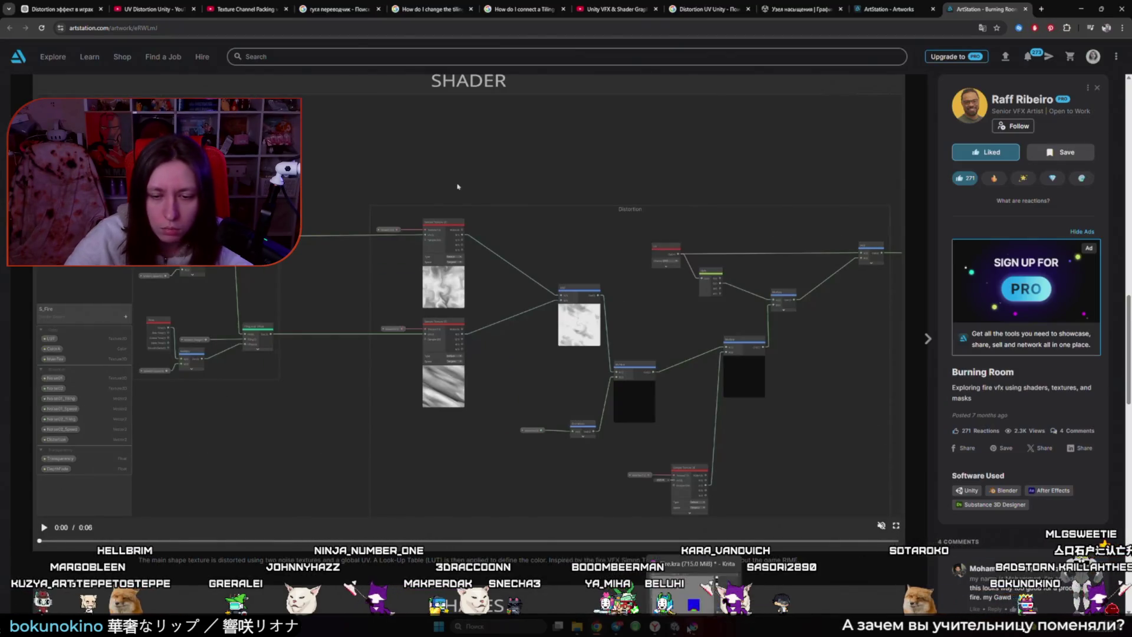
left_click(693, 627)
key("space")
- Add a Position node and choose its coordinate Space, checking against the reference graph
type("position")
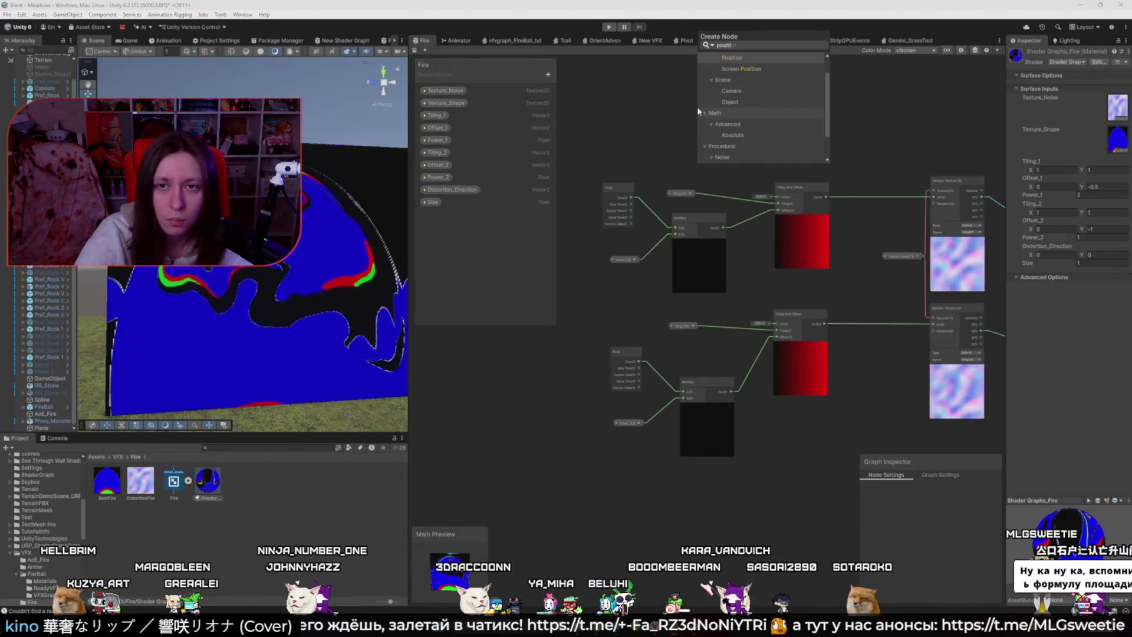
key("Return")
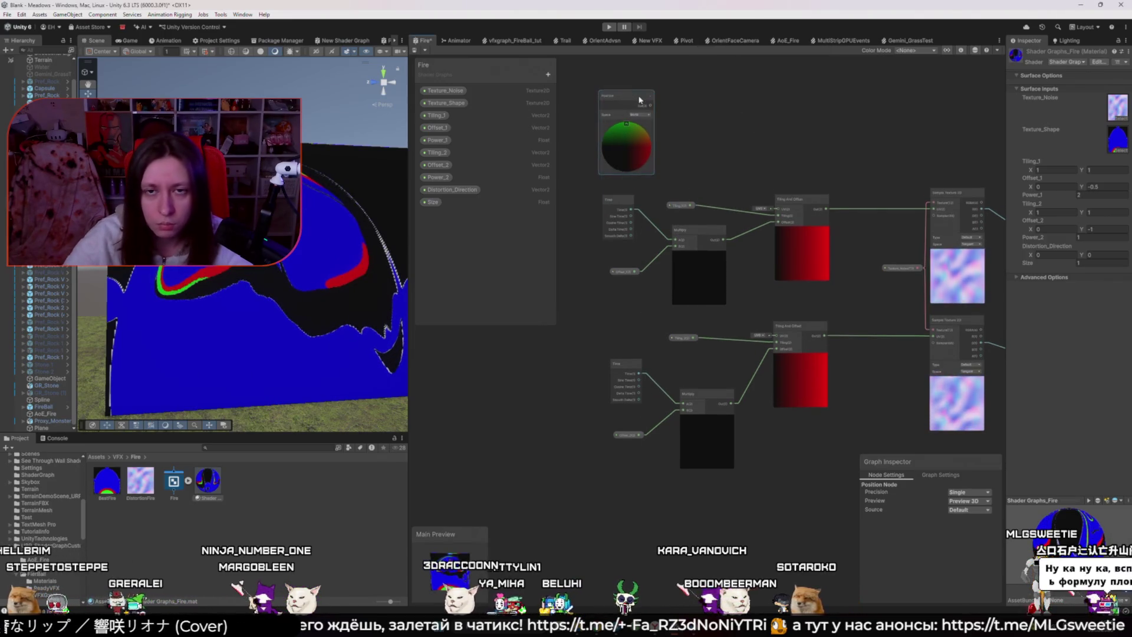
key("alt+Tab")
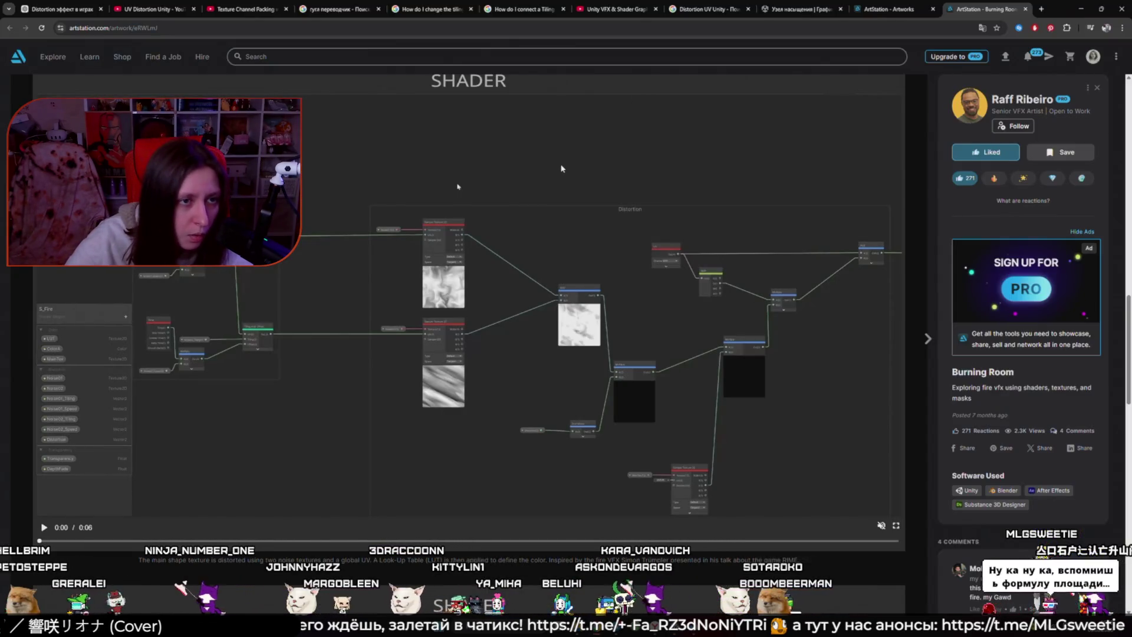
key("alt+Tab")
left_click(640, 115)
left_click(641, 134)
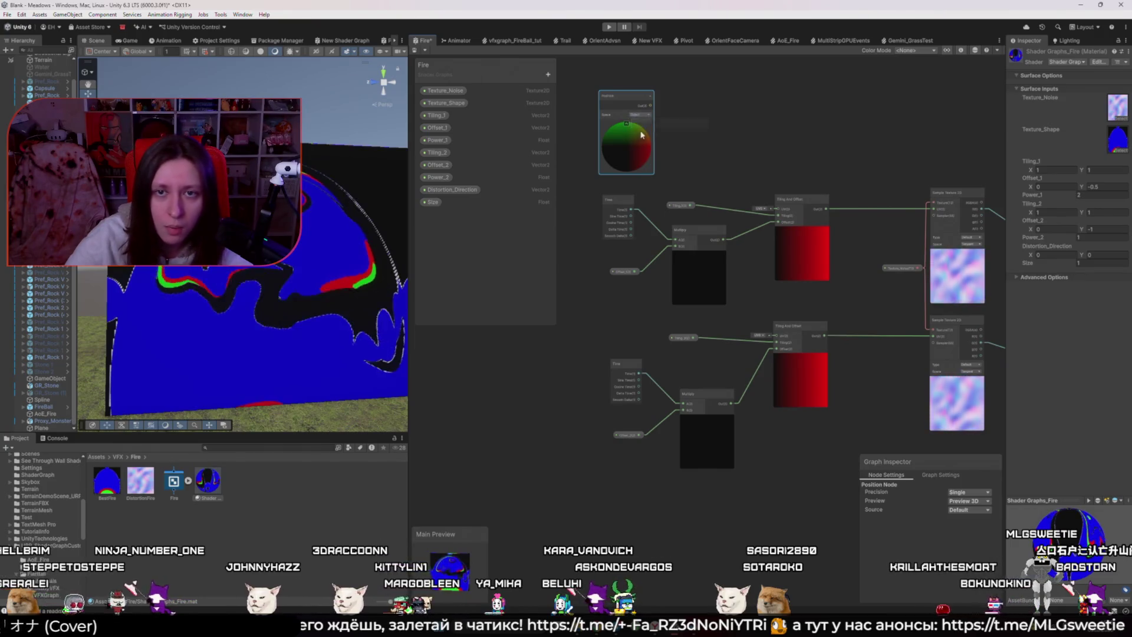
key("alt+Tab")
key("alt+Tab")
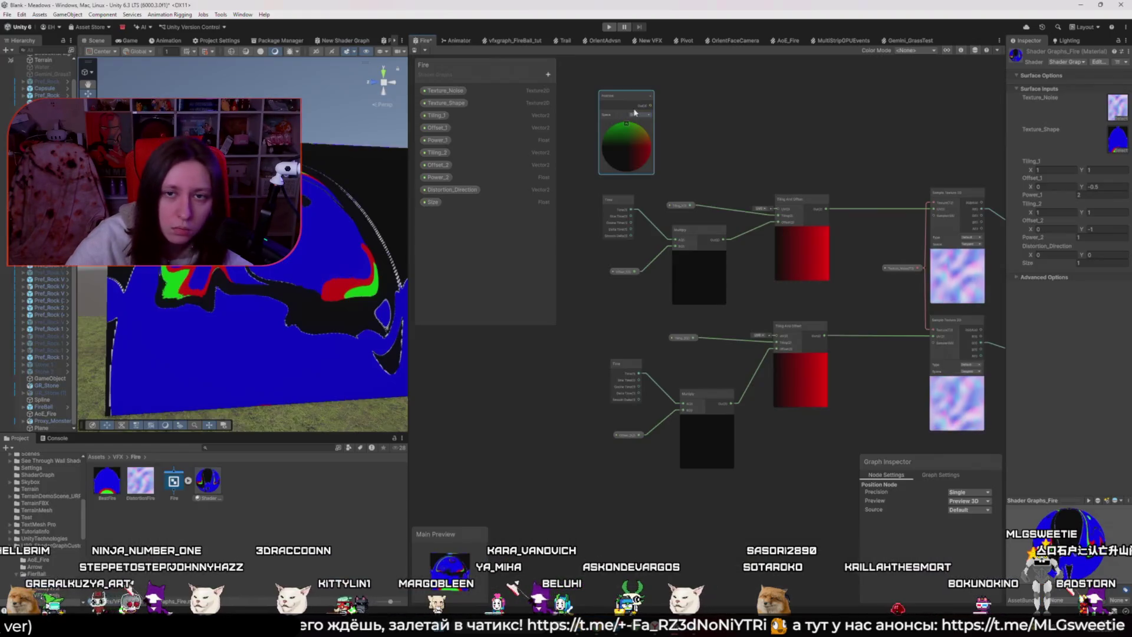
- Add a Swizzle node fed by Position Out with mask 'xy'
left_click_drag(672, 116, 660, 147)
type("swizzle")
key("Return")
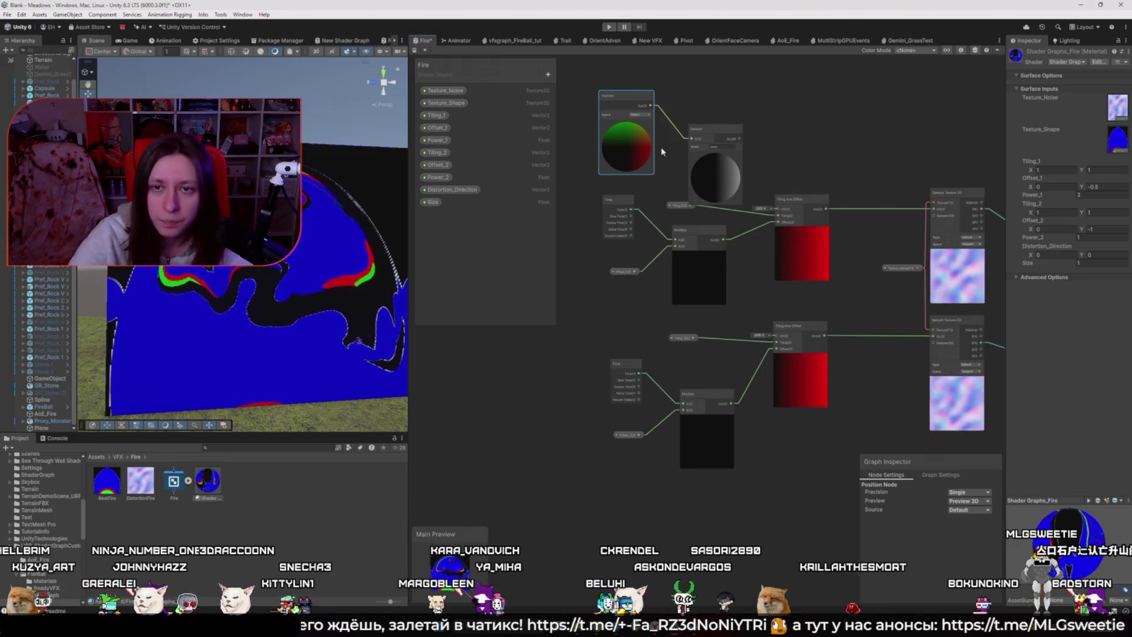
key("alt+Tab")
key("alt+Tab")
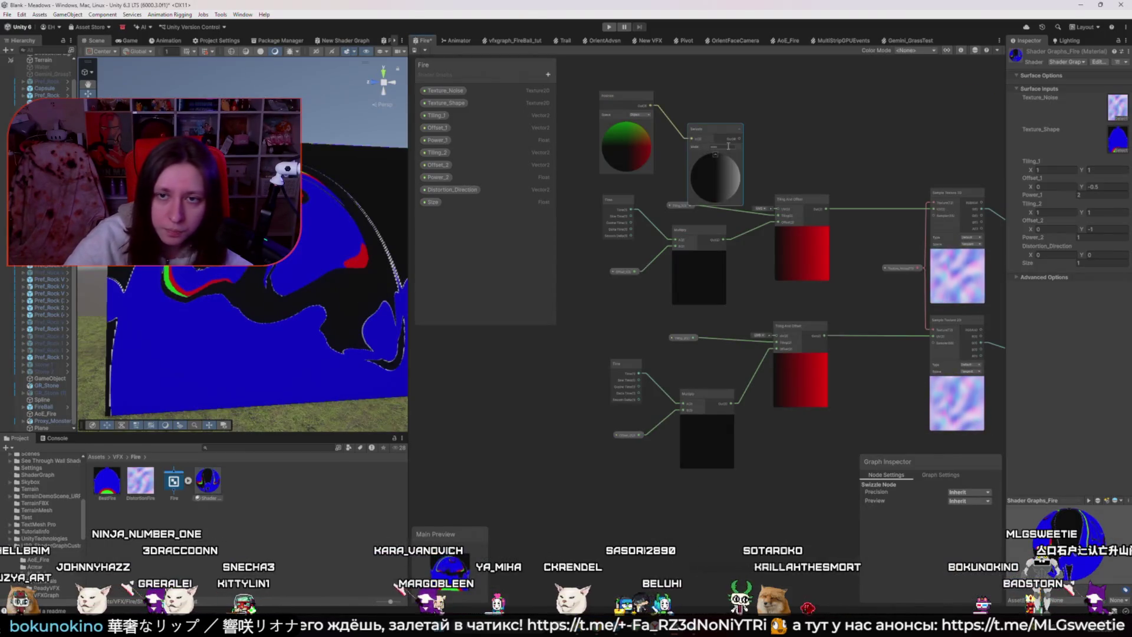
type("xy")
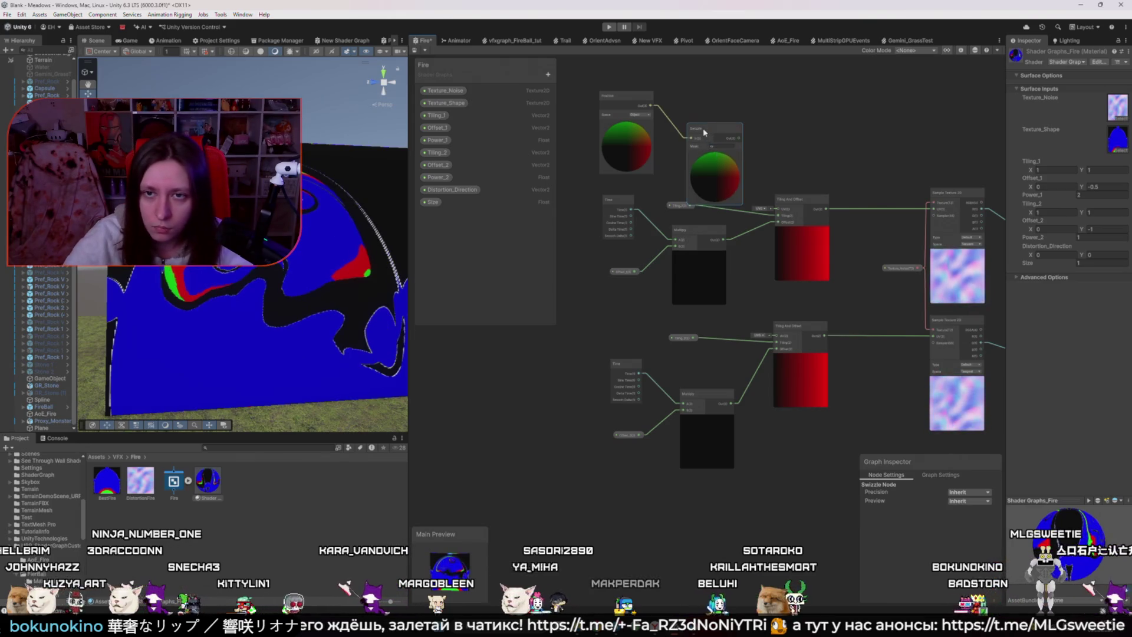
left_click_drag(705, 133, 696, 118)
- Connect the Swizzle output to both Tiling And Offset UV inputs, then select Position and Swizzle
left_click_drag(770, 214, 778, 210)
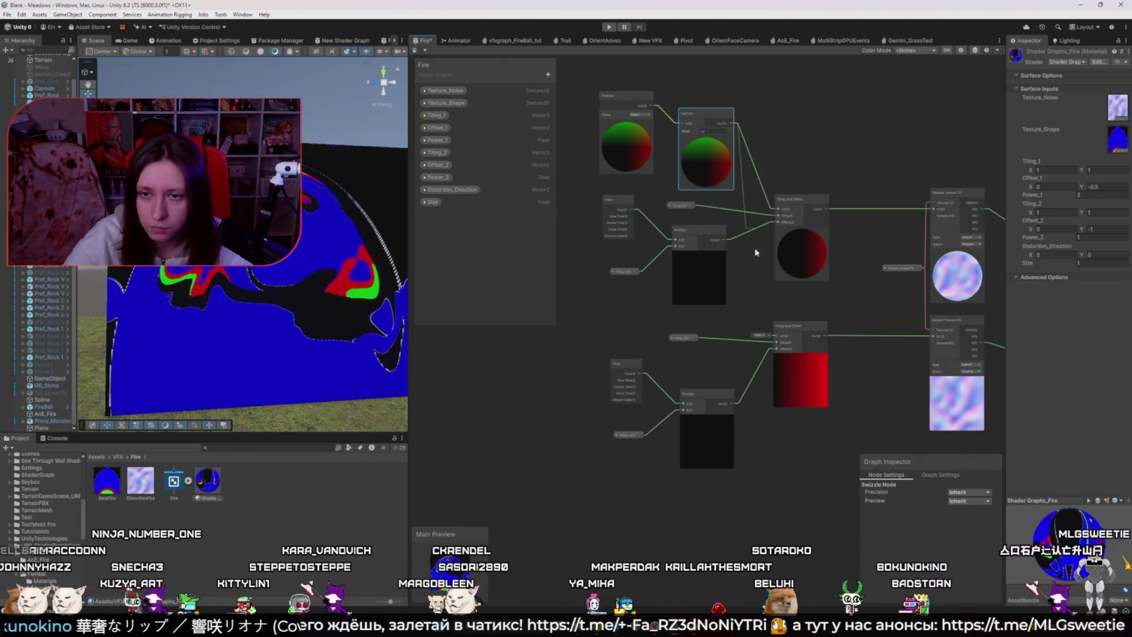
left_click_drag(777, 340, 773, 336)
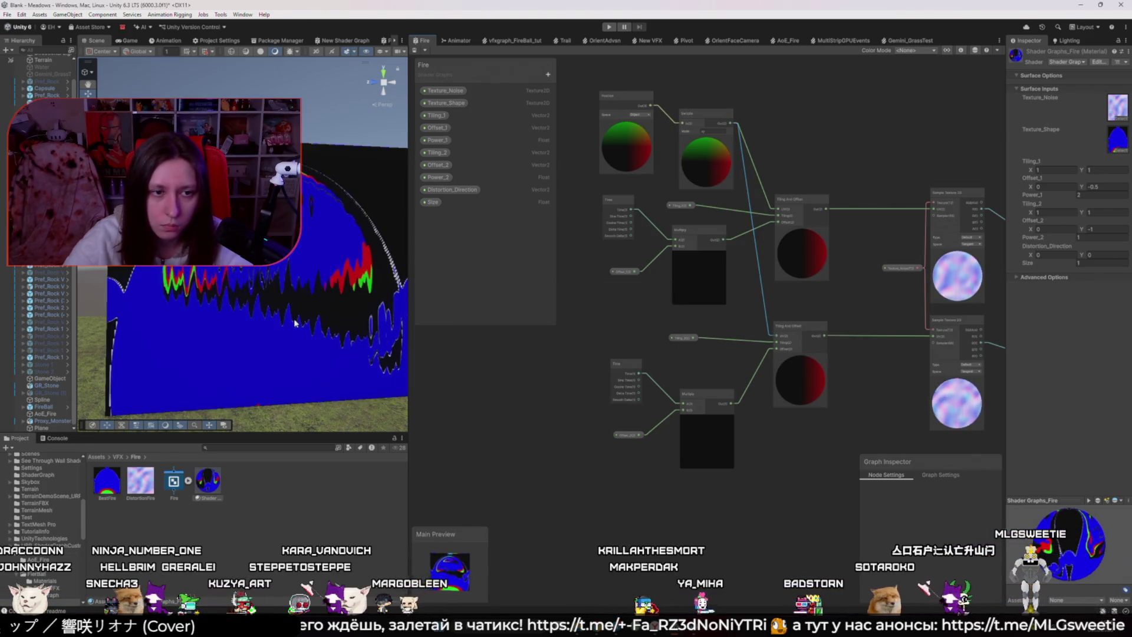
scroll(292, 323, "down", 2)
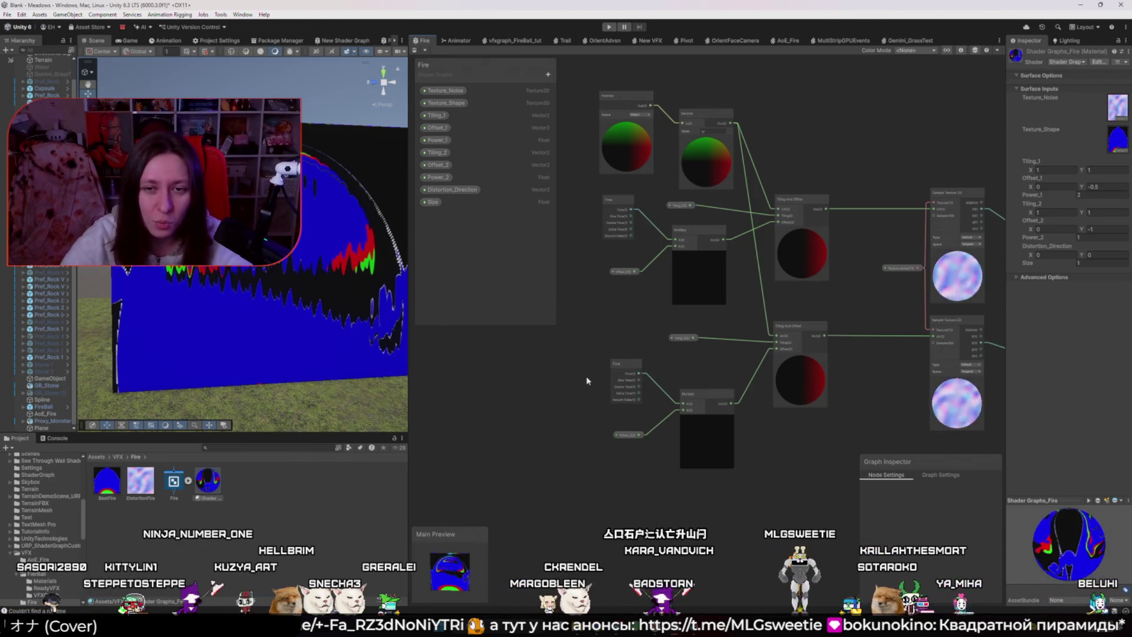
scroll(607, 382, "down", 2)
scroll(635, 383, "up", 2)
left_click_drag(595, 78, 678, 165)
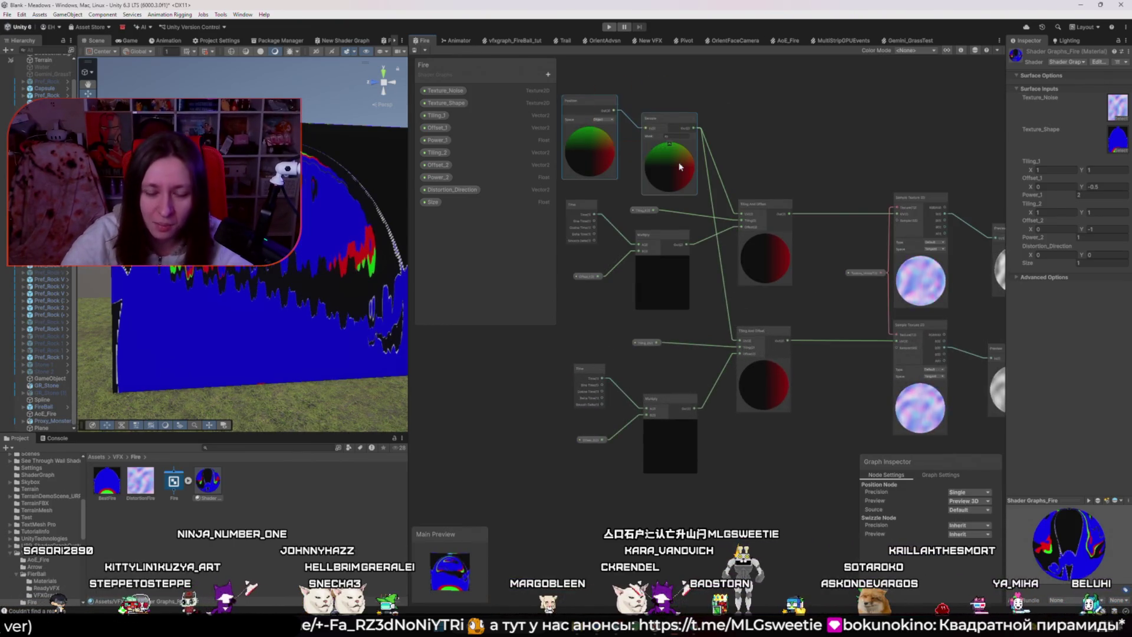
- Delete the Position and Swizzle nodes, save the graph, and orbit the Scene view around the quad
key("Delete")
key("ctrl+s")
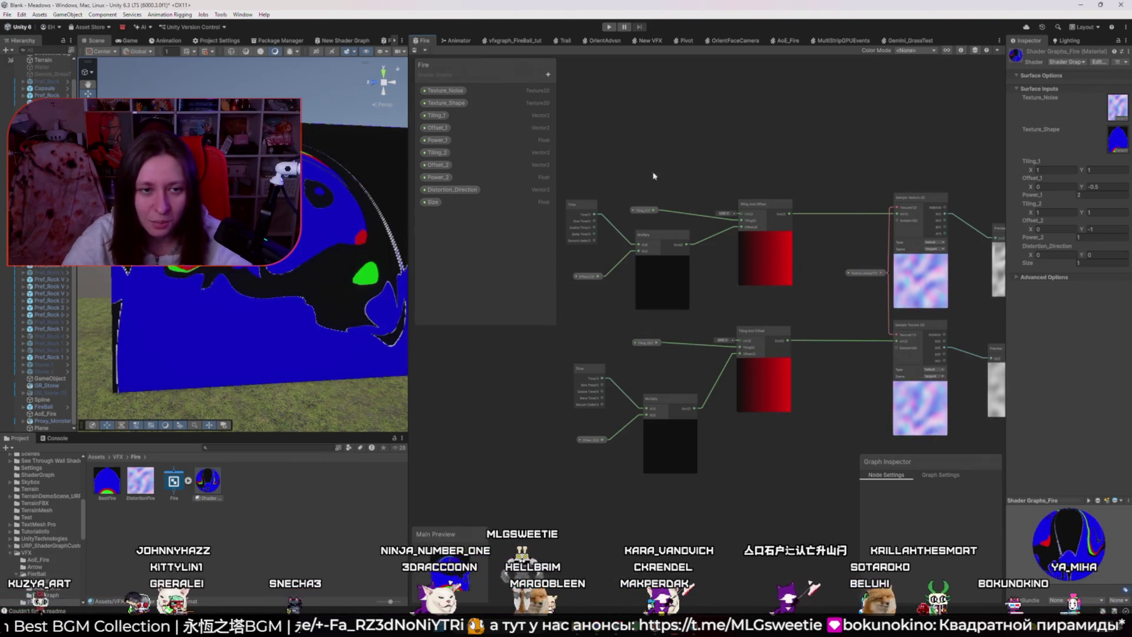
left_click_drag(375, 251, 367, 257)
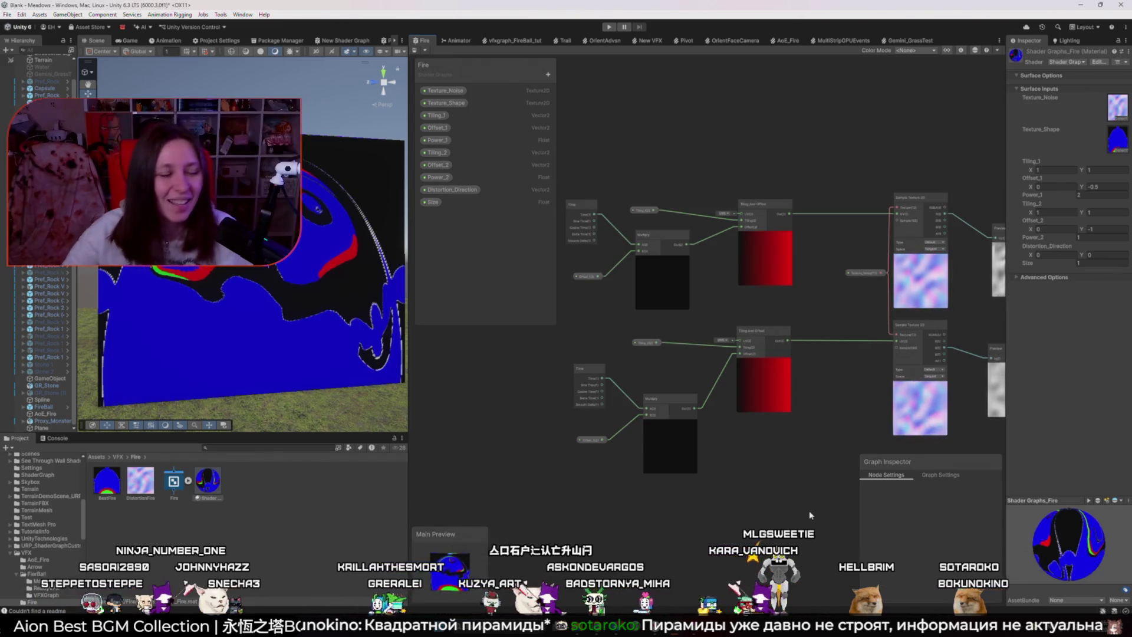
mouse_move(277, 319)
left_mouse_down()
mouse_move(252, 355)
mouse_move(287, 379)
left_mouse_up()
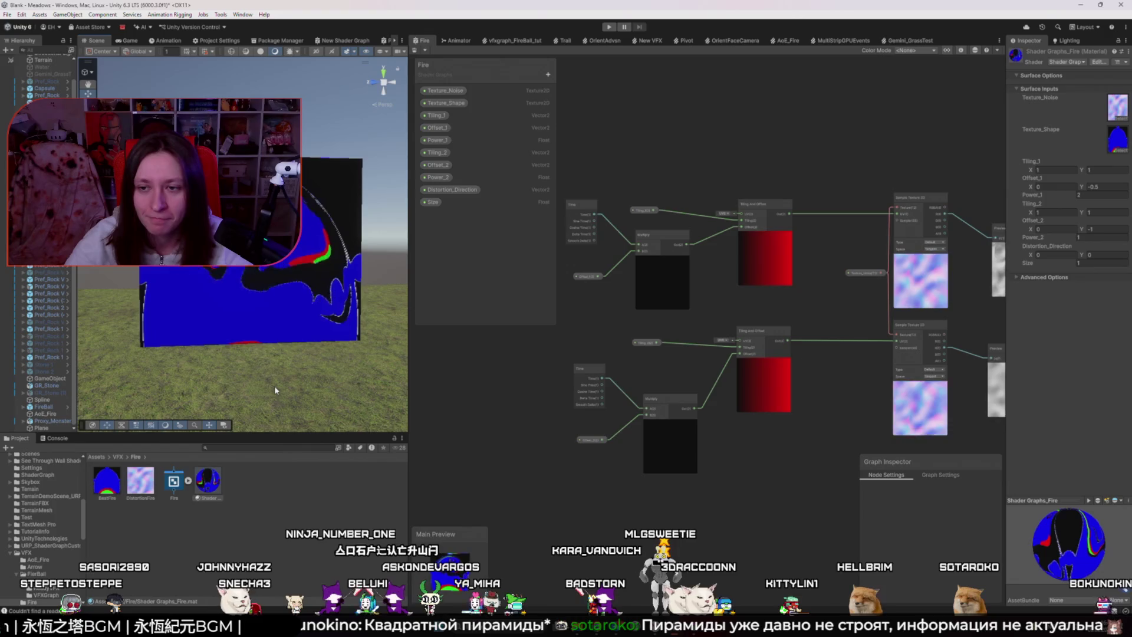
scroll(865, 350, "down", 1)
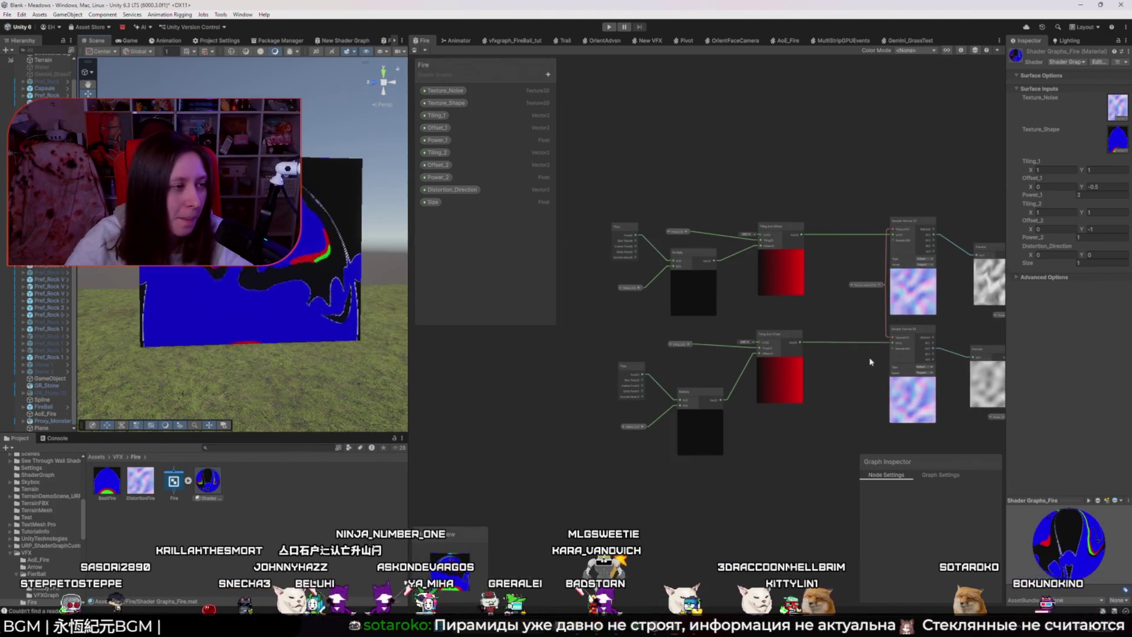
- Move the Split node up-left and the UV node slightly lower into a tighter layout
left_click_drag(865, 350, 639, 382)
left_click_drag(766, 466, 618, 476)
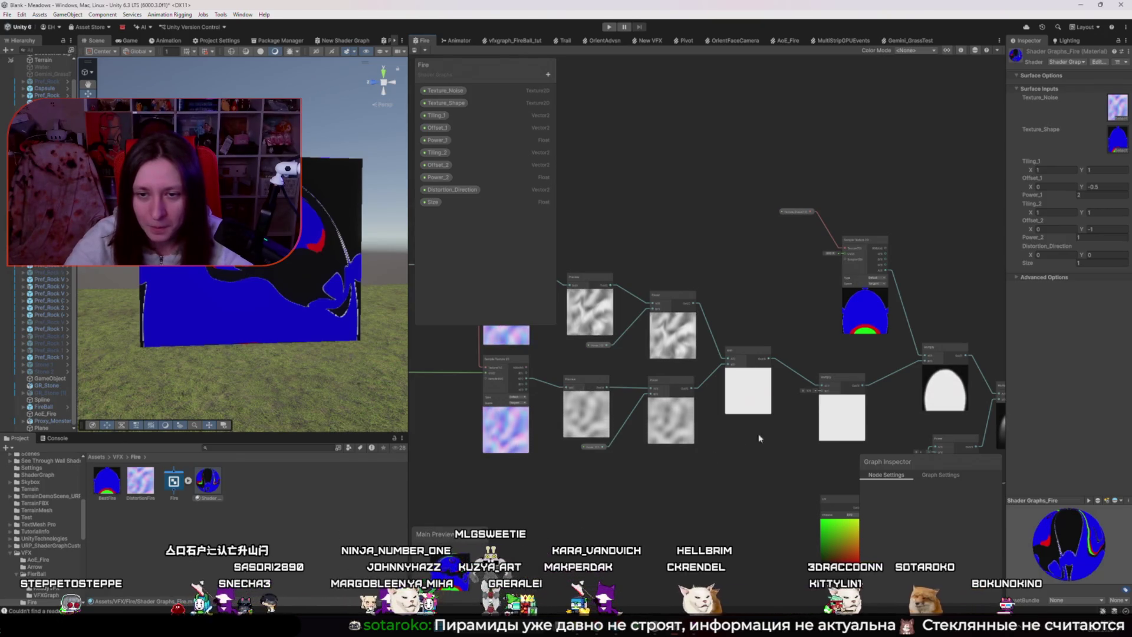
scroll(789, 424, "up", 4)
scroll(790, 430, "down", 3)
mouse_move(926, 421)
left_mouse_down()
mouse_move(714, 421)
mouse_move(876, 400)
left_mouse_up()
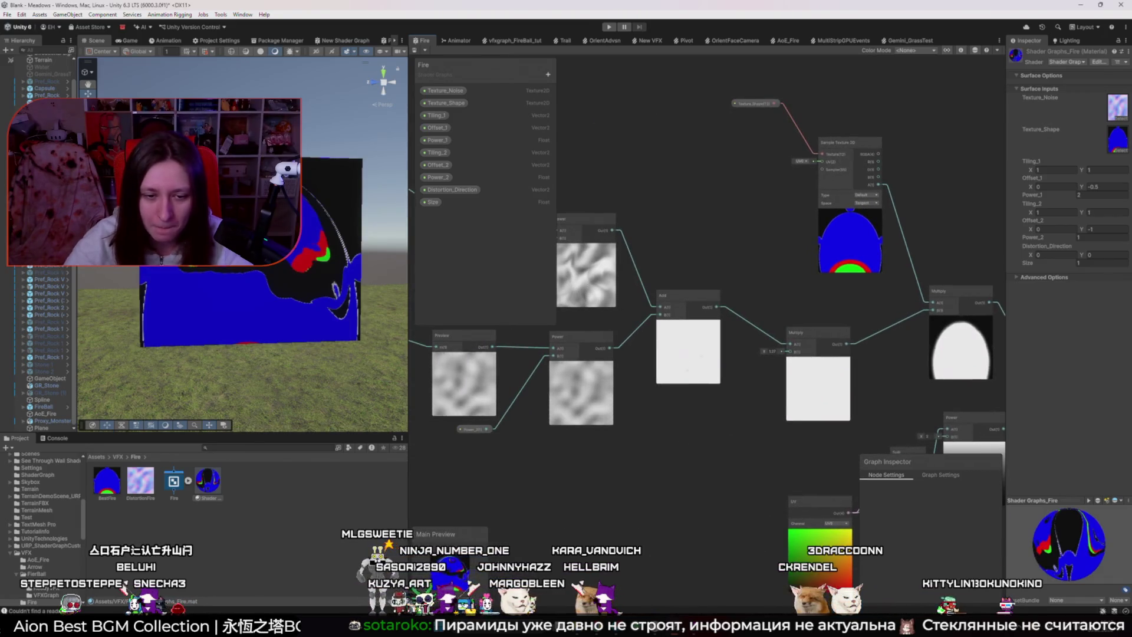
mouse_move(753, 491)
left_mouse_down()
mouse_move(564, 456)
mouse_move(469, 410)
left_mouse_up()
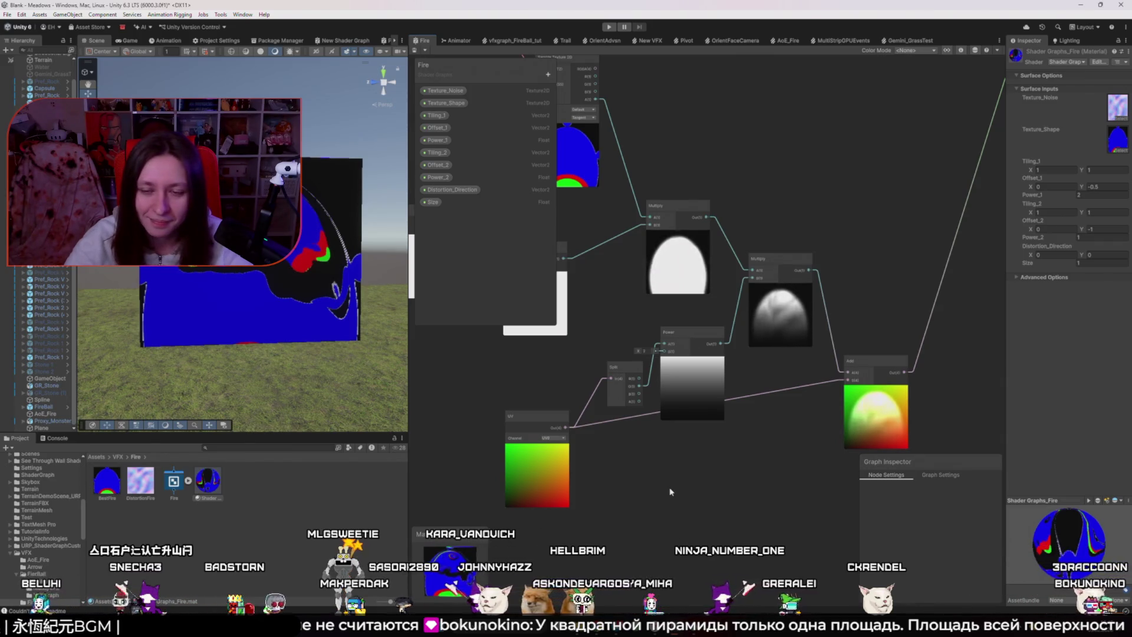
left_click_drag(623, 362, 614, 332)
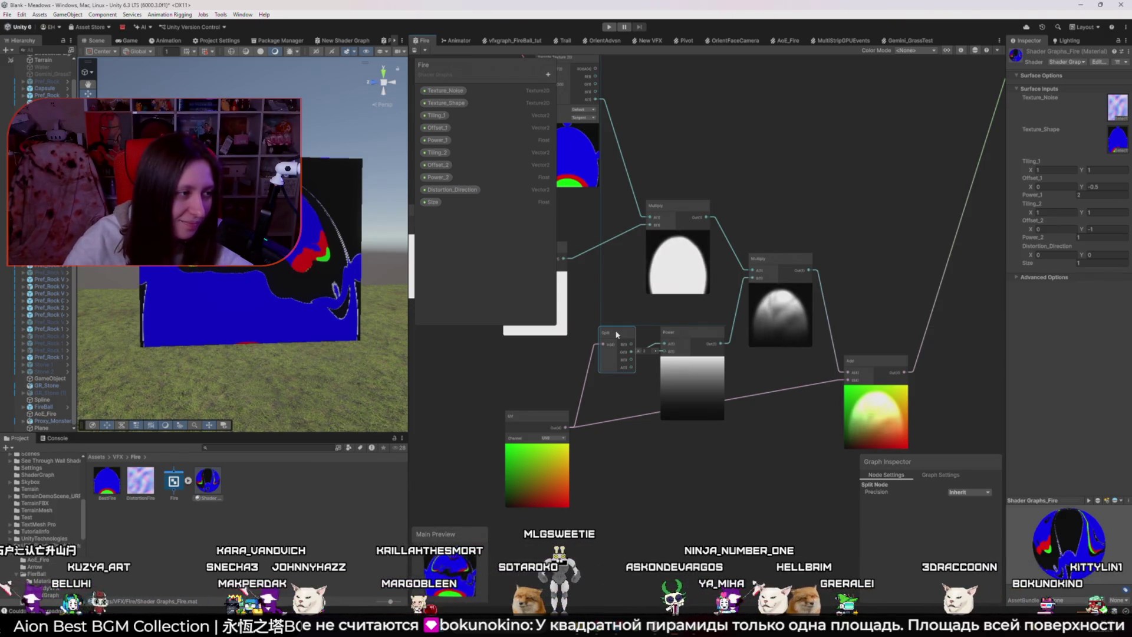
mouse_move(546, 423)
left_mouse_down()
mouse_move(540, 466)
mouse_move(567, 470)
left_mouse_up()
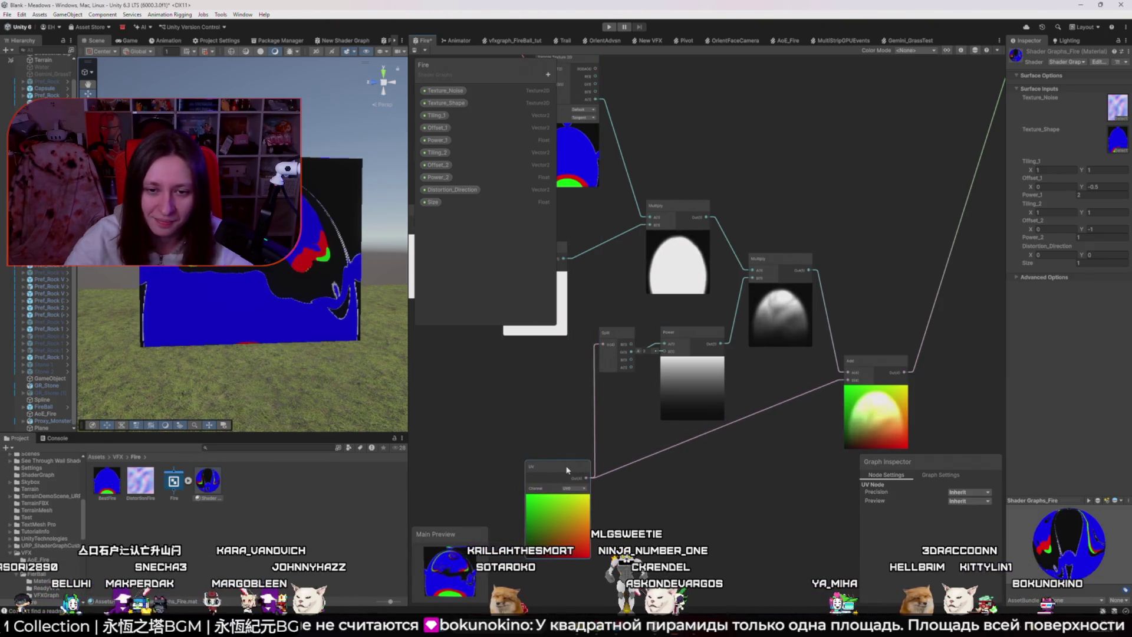
- Move the Sample Texture 2D node down-left with the Texture_Shape property beside it
scroll(621, 434, "down", 3)
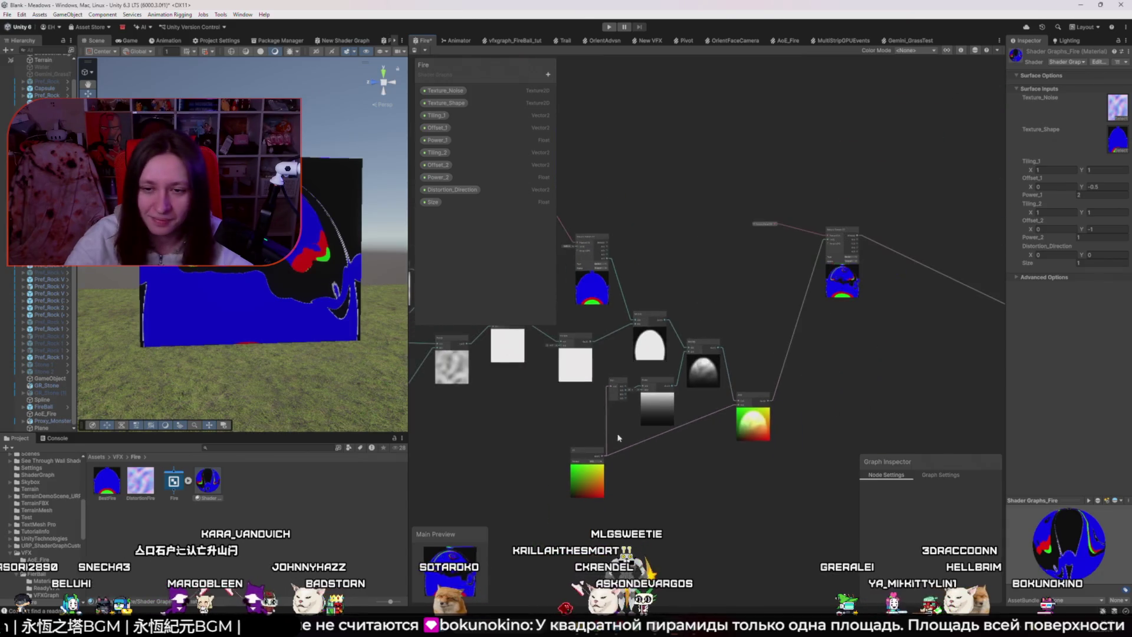
left_click_drag(829, 422, 783, 438)
left_click_drag(756, 264, 707, 361)
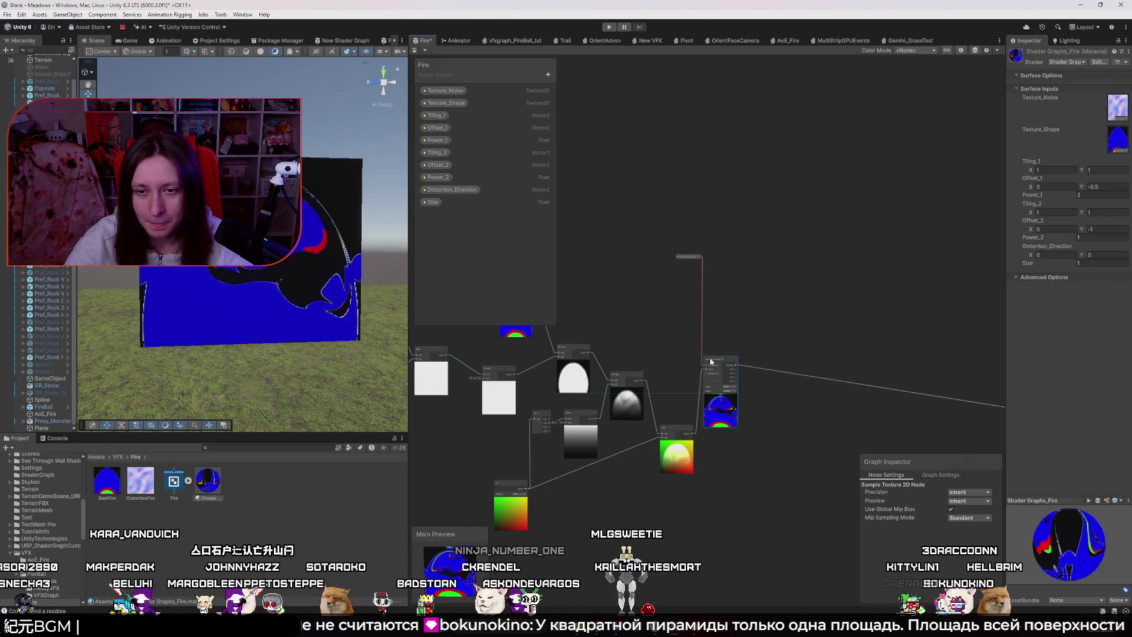
left_click_drag(686, 258, 660, 367)
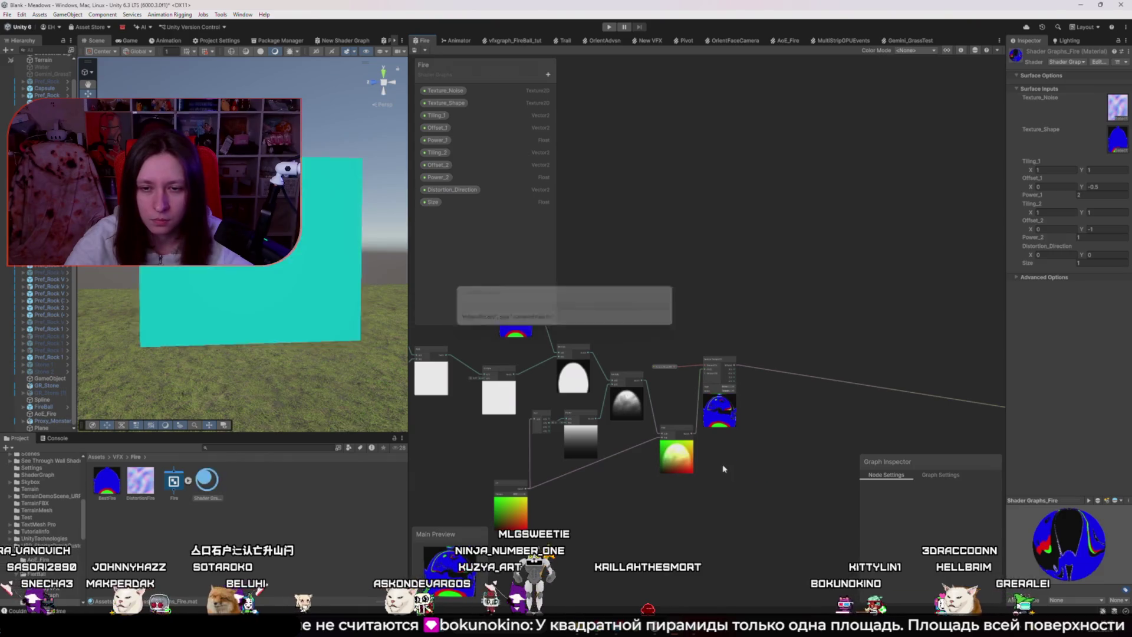
scroll(725, 457, "up", 5)
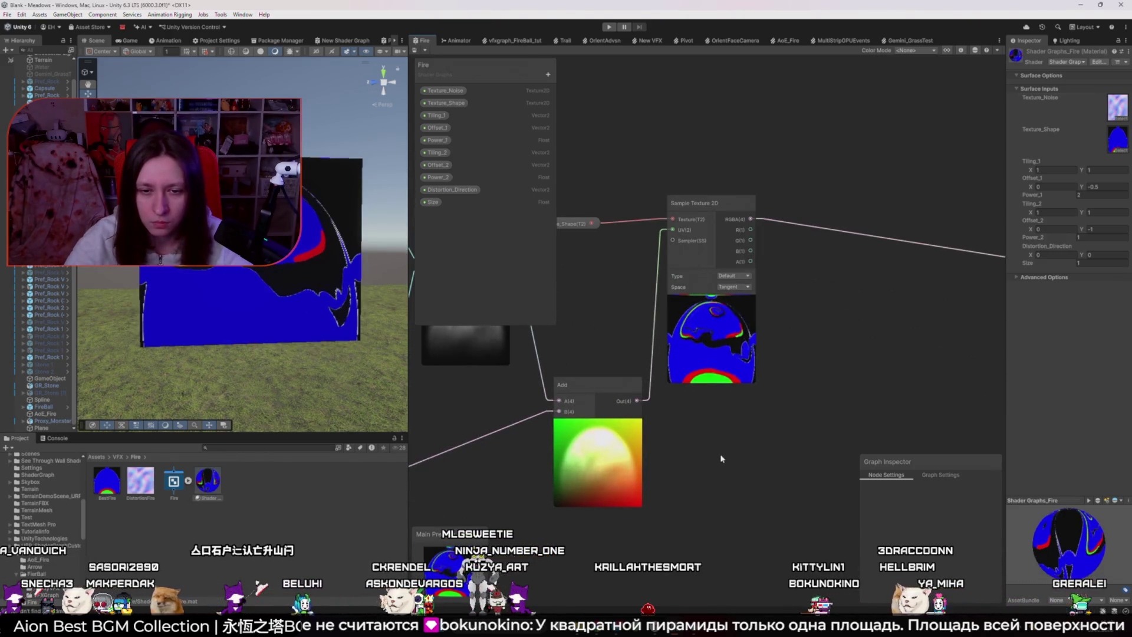
scroll(721, 457, "down", 4)
scroll(649, 451, "up", 3)
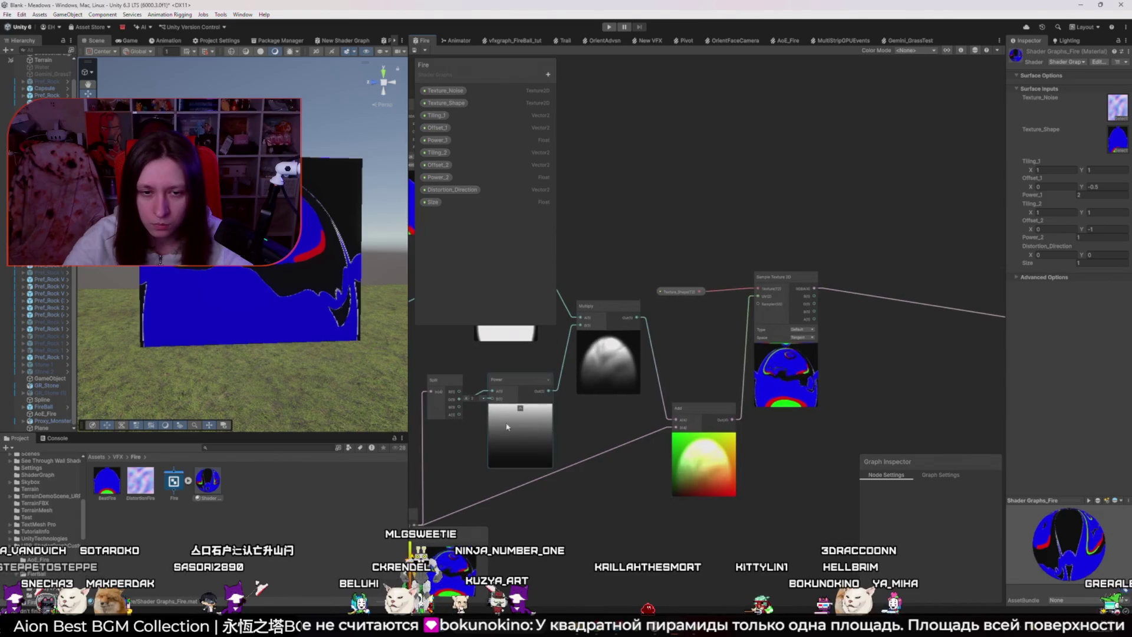
- Scrub the Power exponent down to about 0.54, then back to about 1
mouse_move(464, 399)
left_mouse_down()
mouse_move(444, 408)
mouse_move(546, 429)
left_mouse_up()
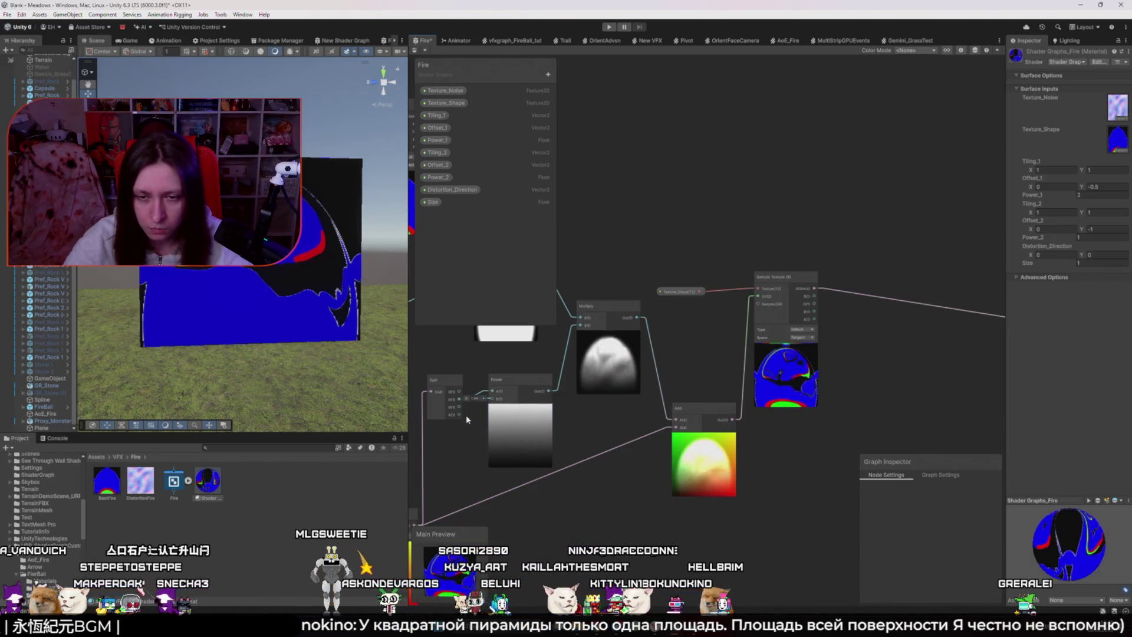
left_click_drag(586, 472, 591, 475)
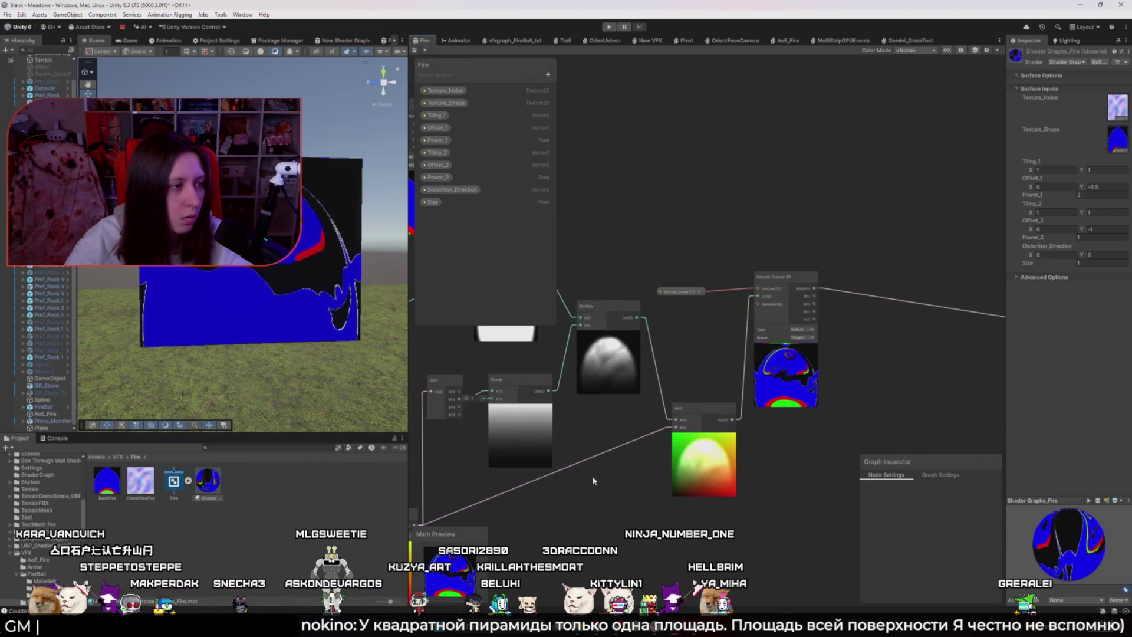
scroll(593, 480, "down", 5)
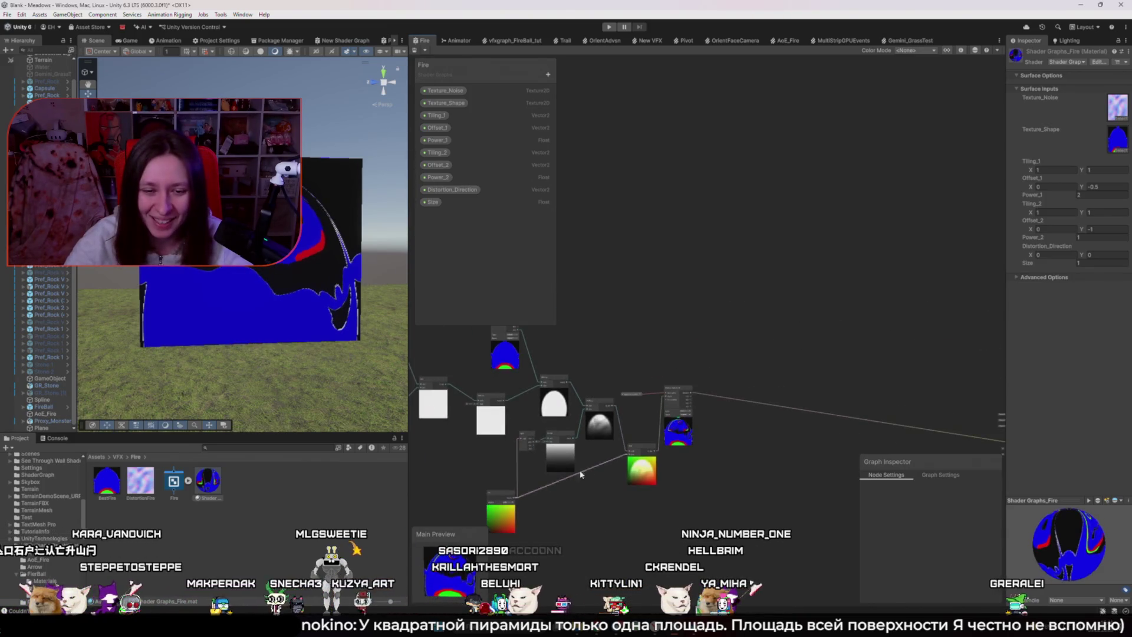
scroll(643, 382, "up", 4)
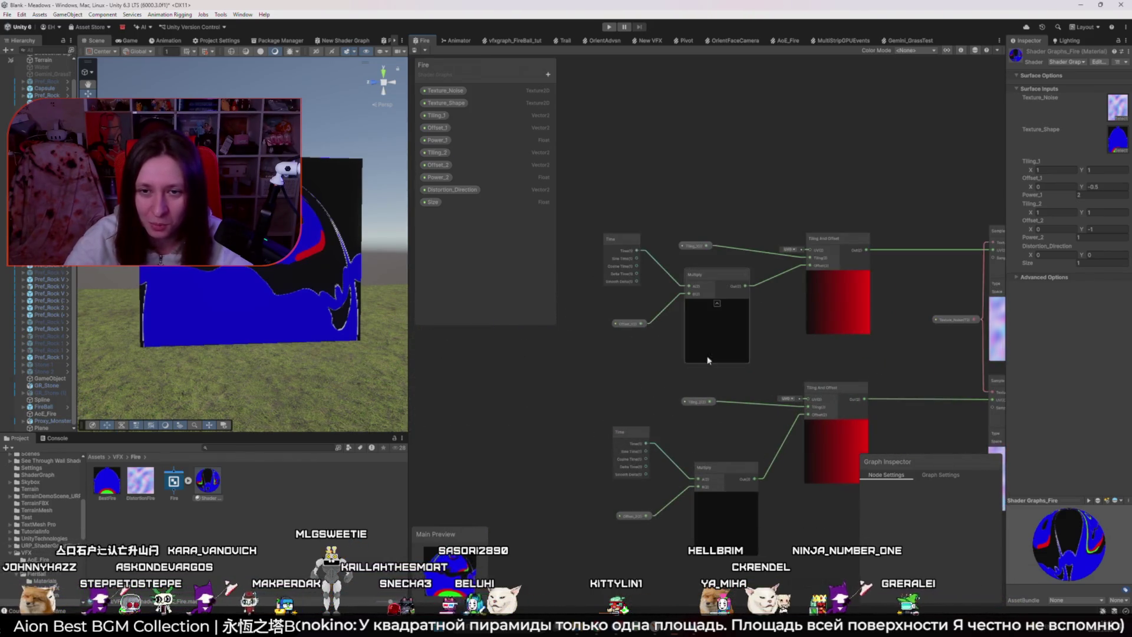
- Set Tiling_1's default Y to 0.4 and lower its X so the noise previews stretch
left_click(681, 246)
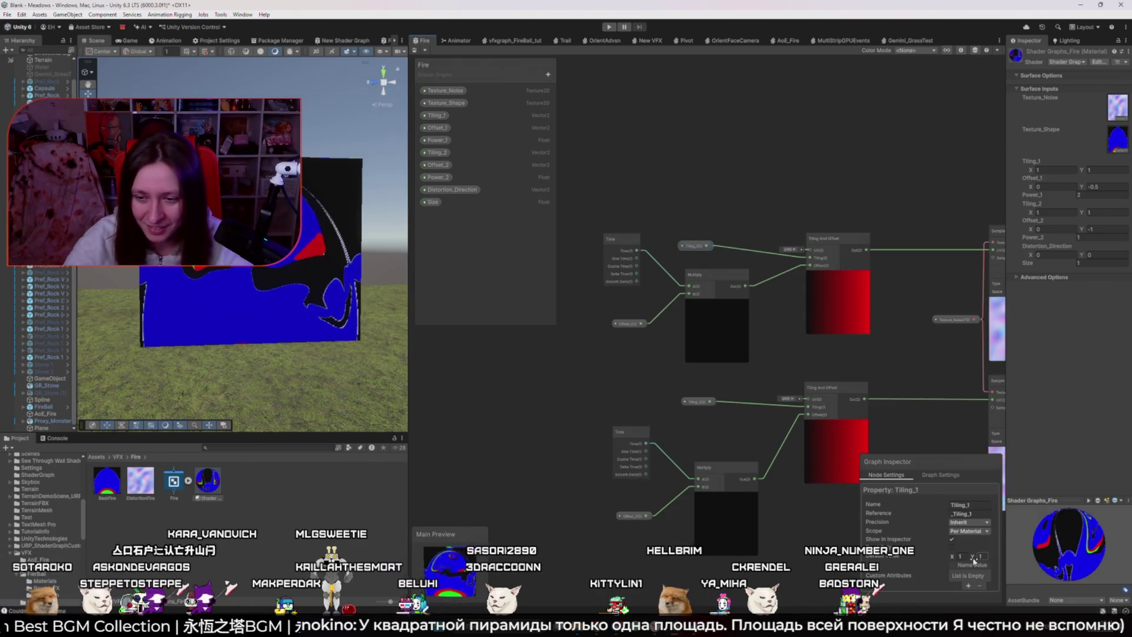
type("2.9")
key("Return")
left_click_drag(891, 416, 853, 417)
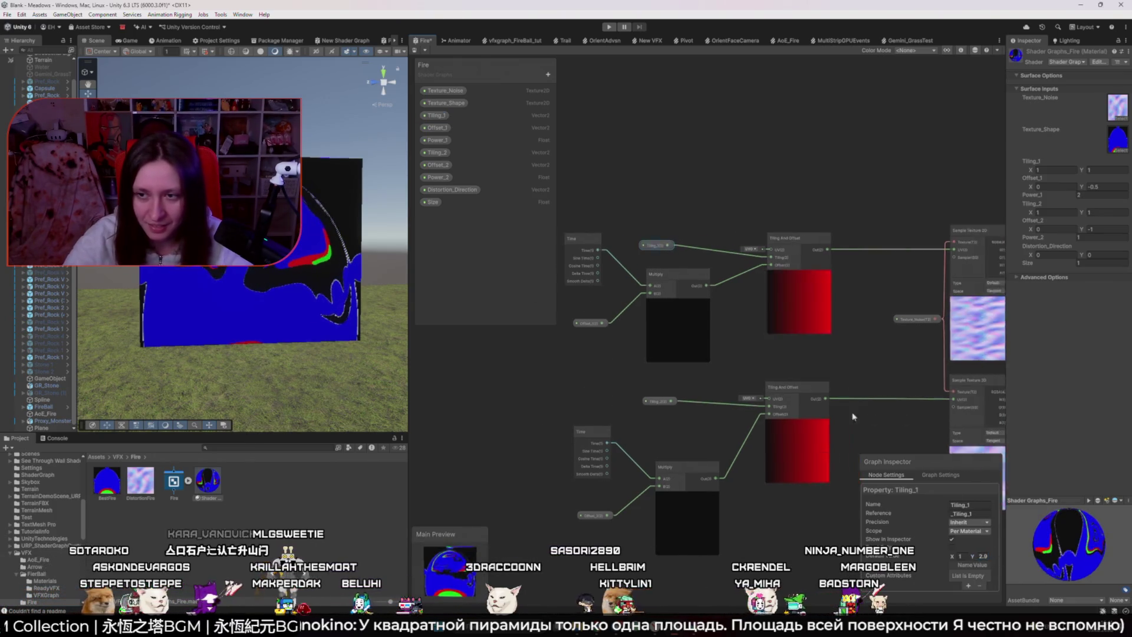
key("ctrl+z")
left_click_drag(971, 558, 965, 560)
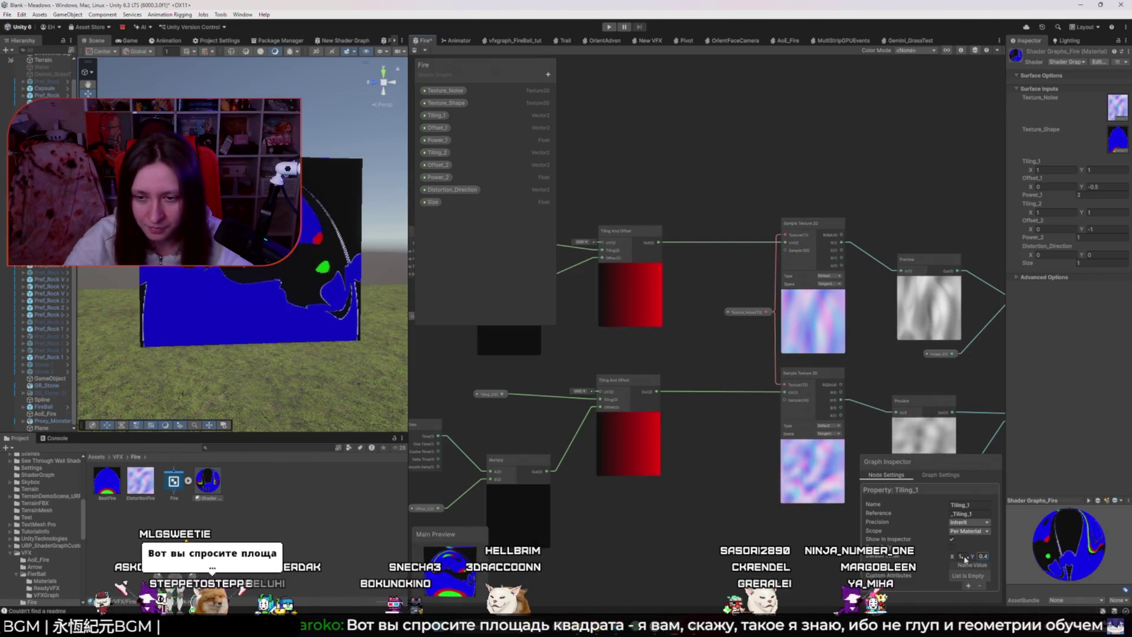
mouse_move(952, 556)
left_mouse_down()
mouse_move(942, 555)
mouse_move(952, 556)
left_mouse_up()
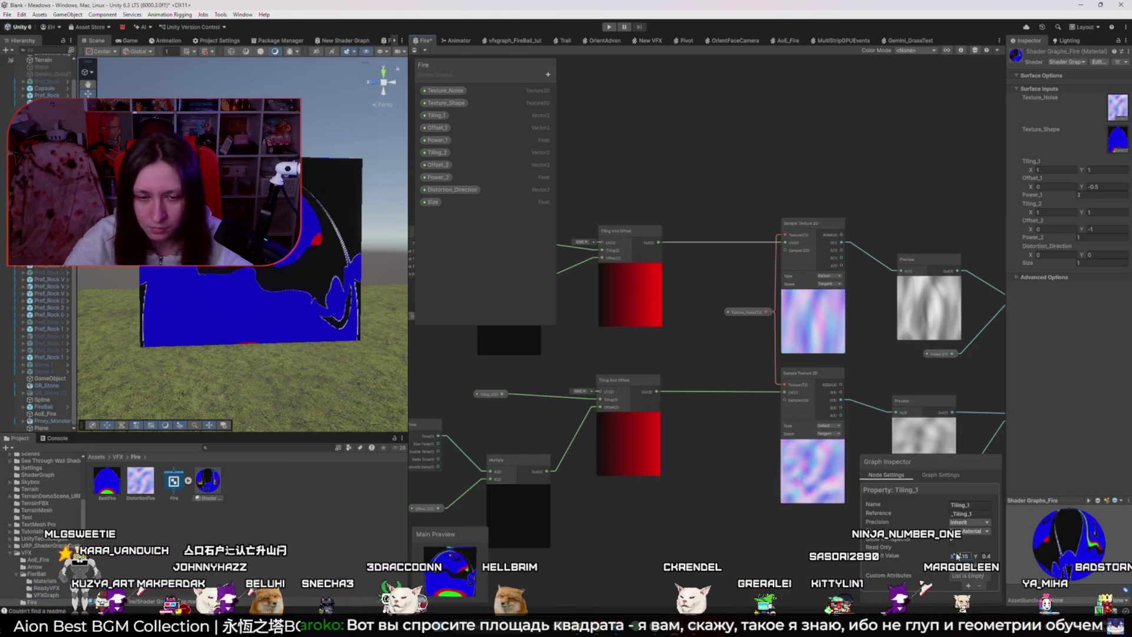
left_click(776, 509)
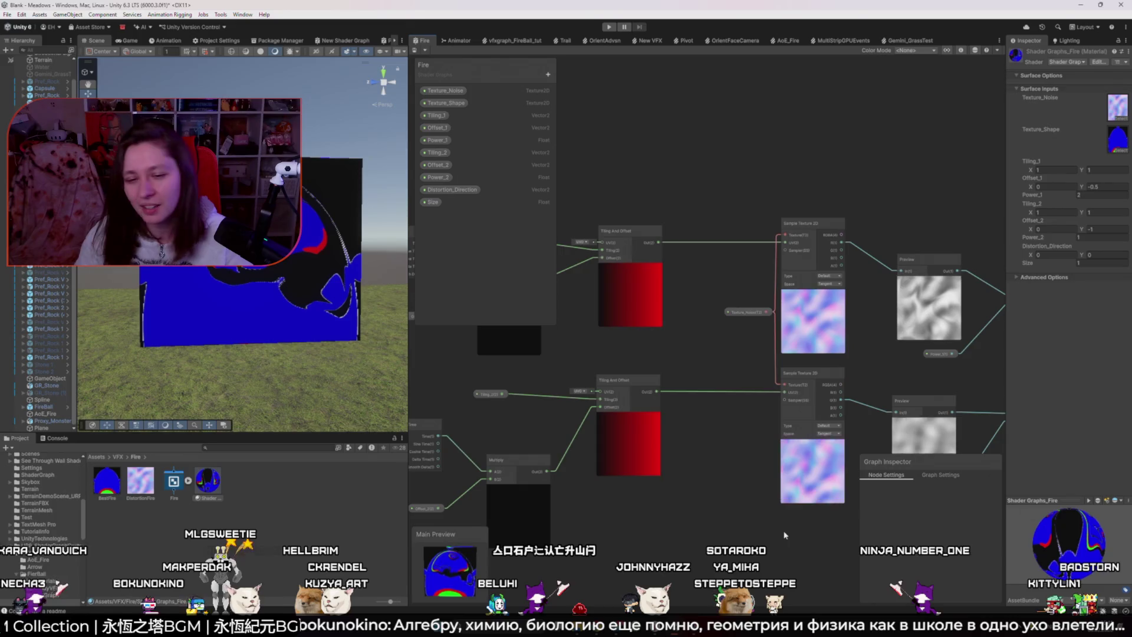
scroll(744, 420, "down", 2)
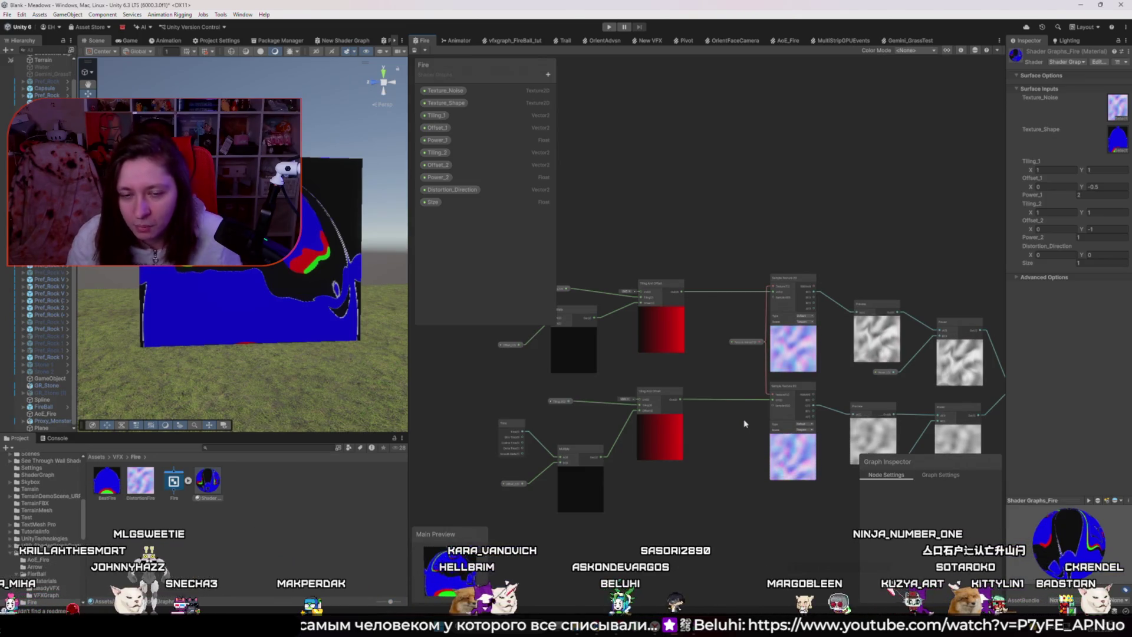
left_click_drag(1006, 397, 1070, 396)
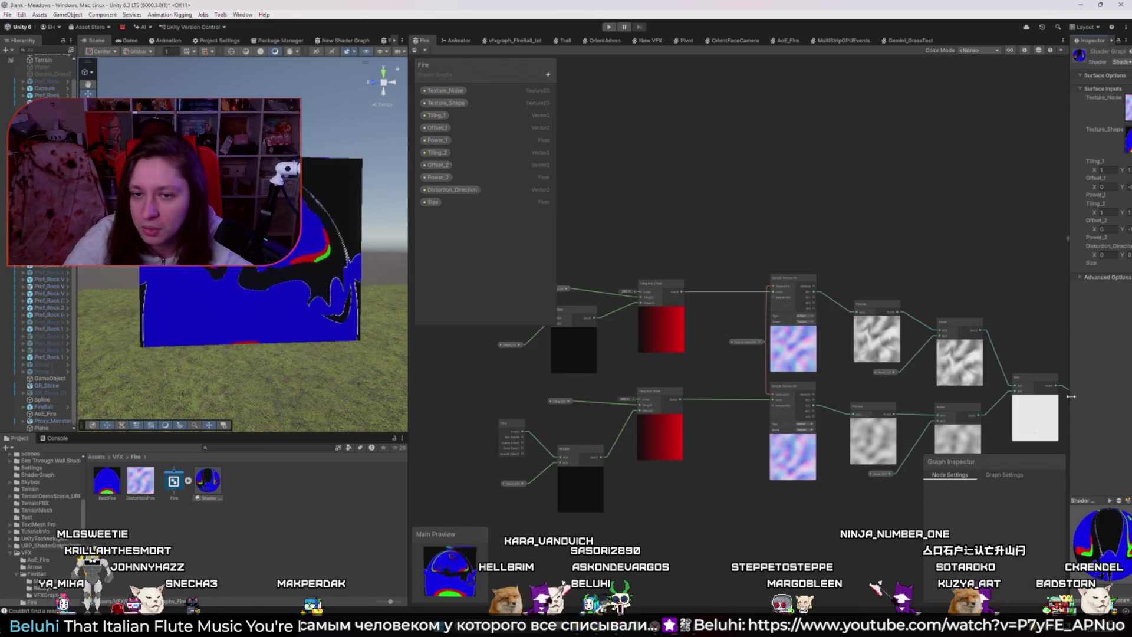
- Look through the Tiling and Offset properties and enter -1 as Offset_1's default Y
scroll(561, 289, "up", 3)
left_click(562, 289)
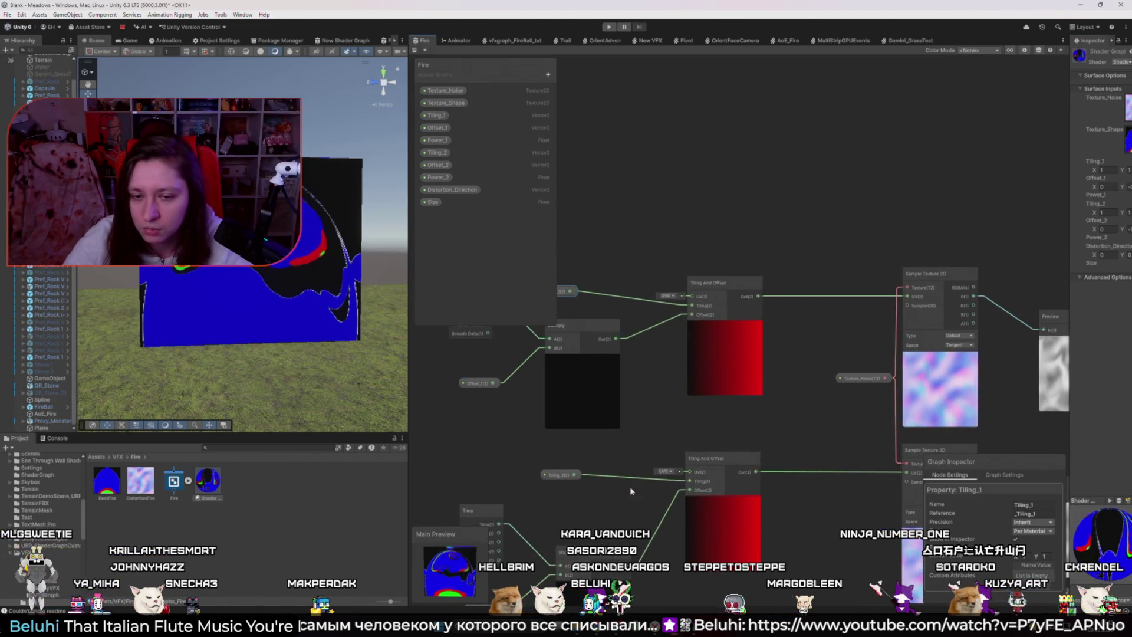
left_click(558, 475)
left_click_drag(601, 535, 633, 430)
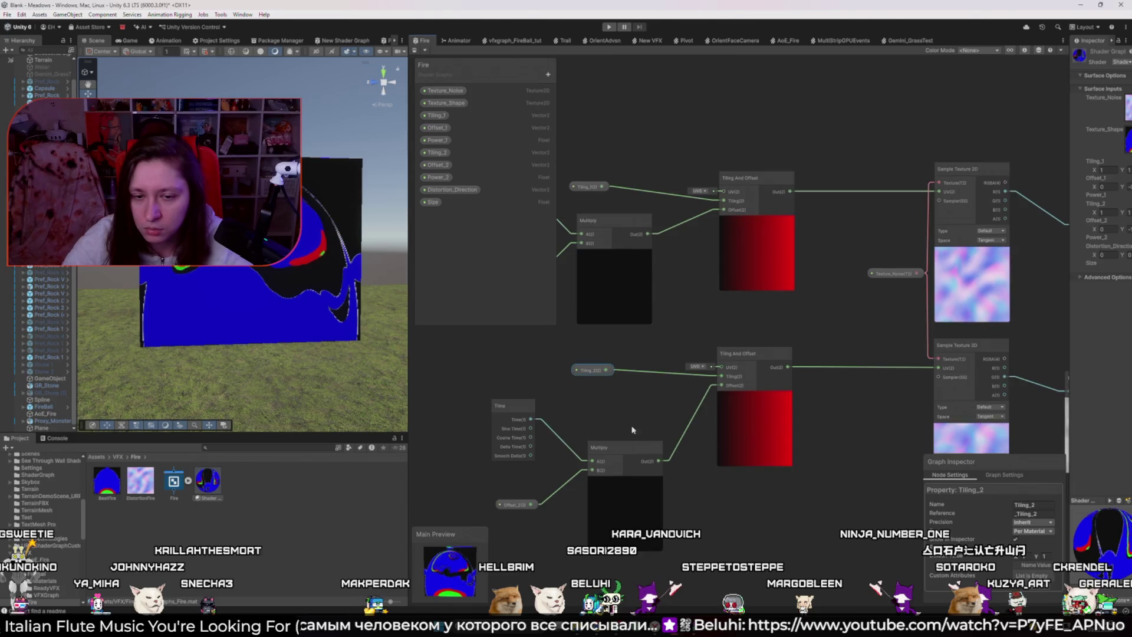
left_click(438, 164)
left_click_drag(620, 323, 700, 401)
left_click(590, 356)
left_click(1045, 557)
type("-1")
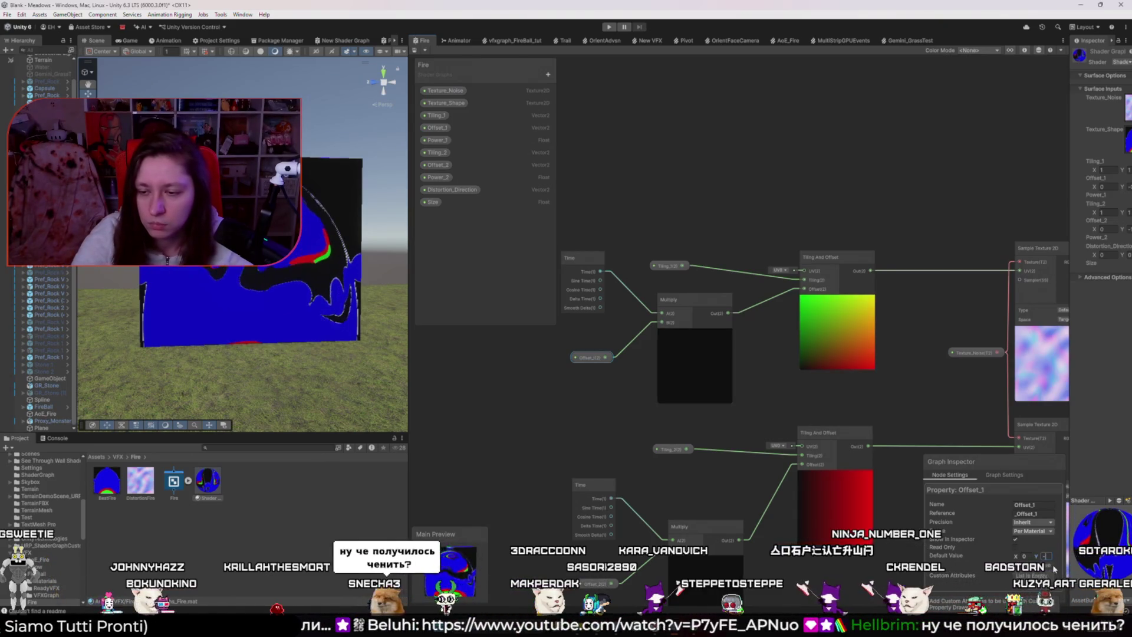
- Set Offset_2's default Y to 0.5 and Offset_1's to -0.5, then frame the graph
left_click(595, 584)
left_click_drag(594, 583, 548, 513)
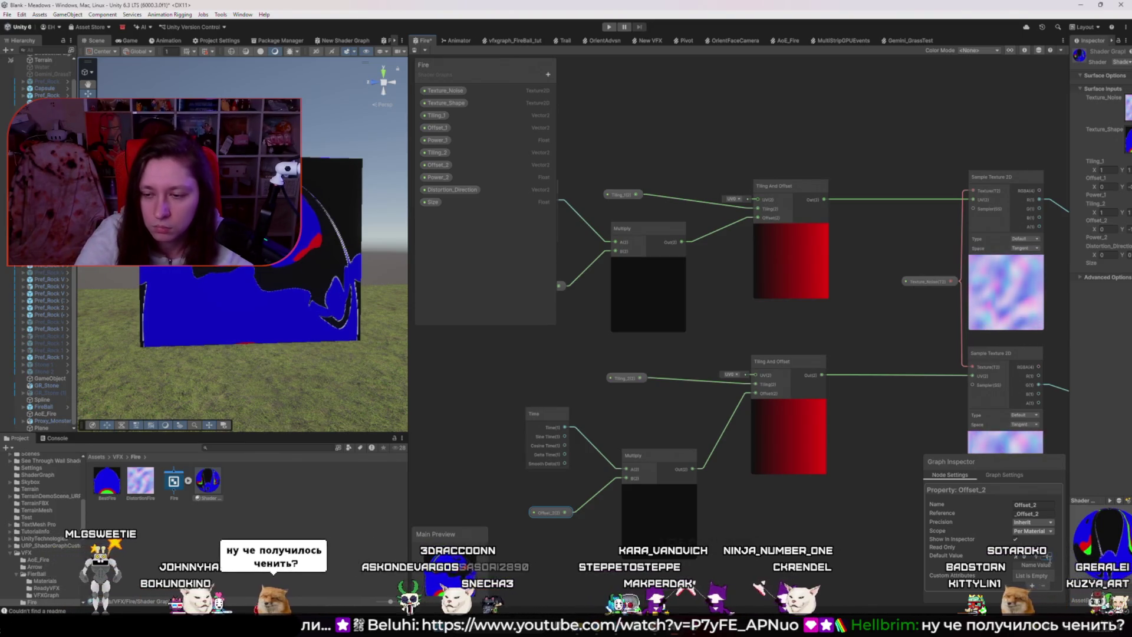
type("0.5")
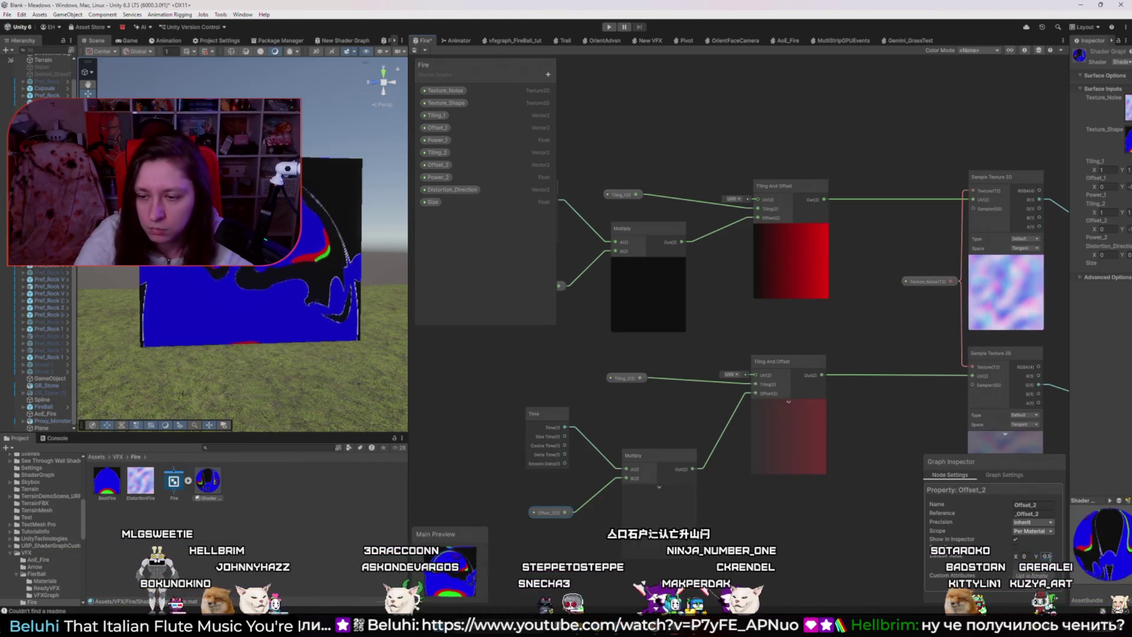
left_click(561, 285)
left_click_drag(586, 336, 609, 445)
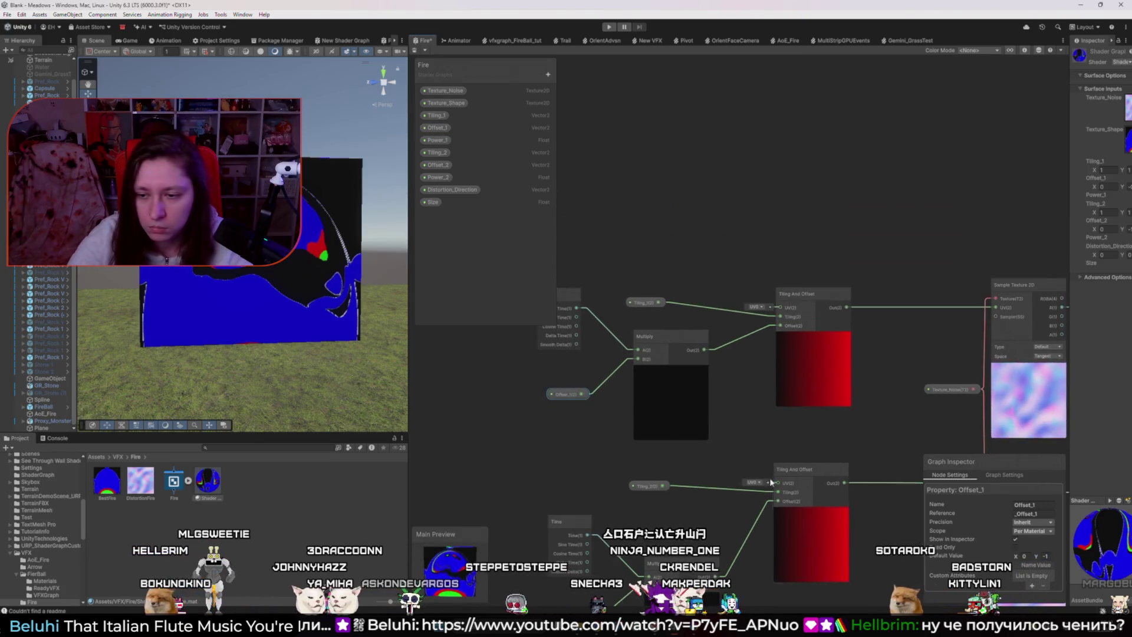
left_click(1047, 556)
type("-0")
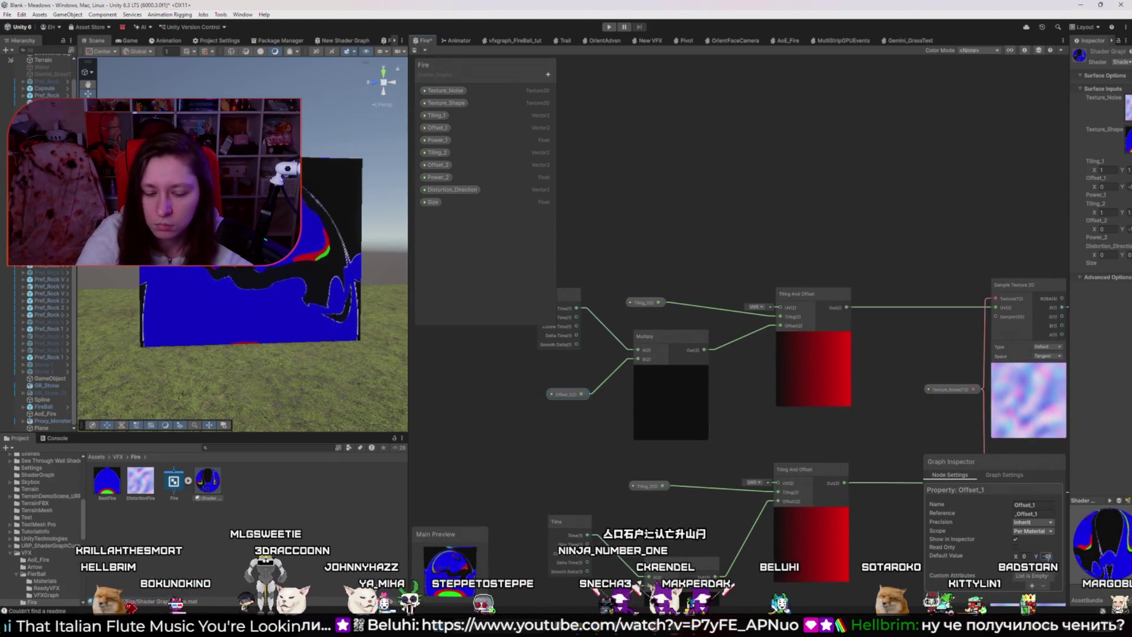
type(".5")
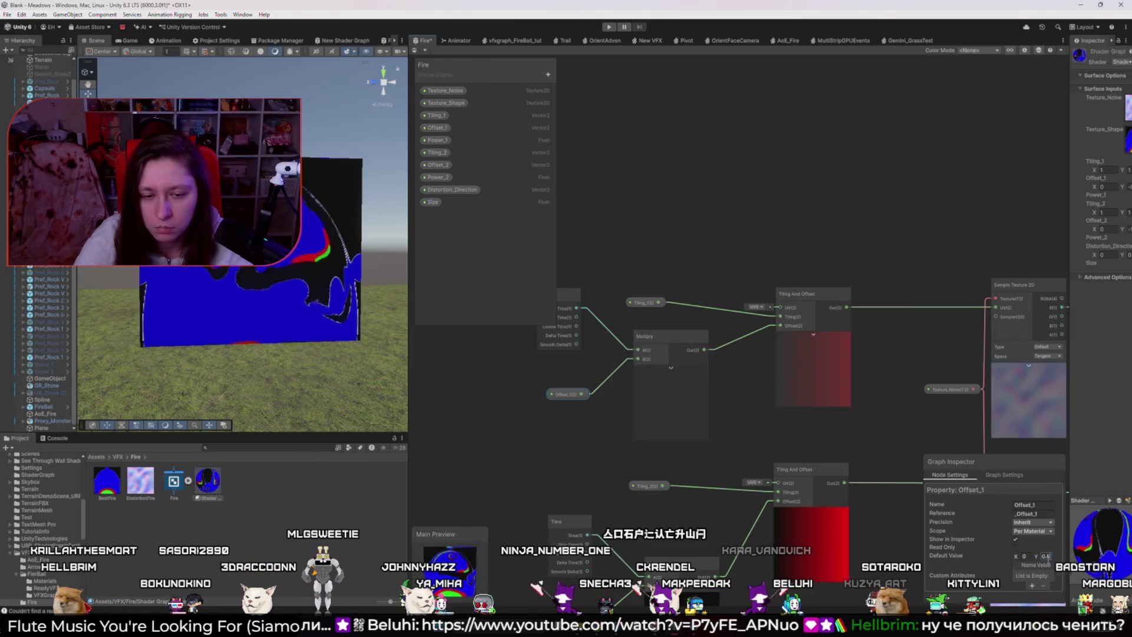
left_click(807, 294)
key("a")
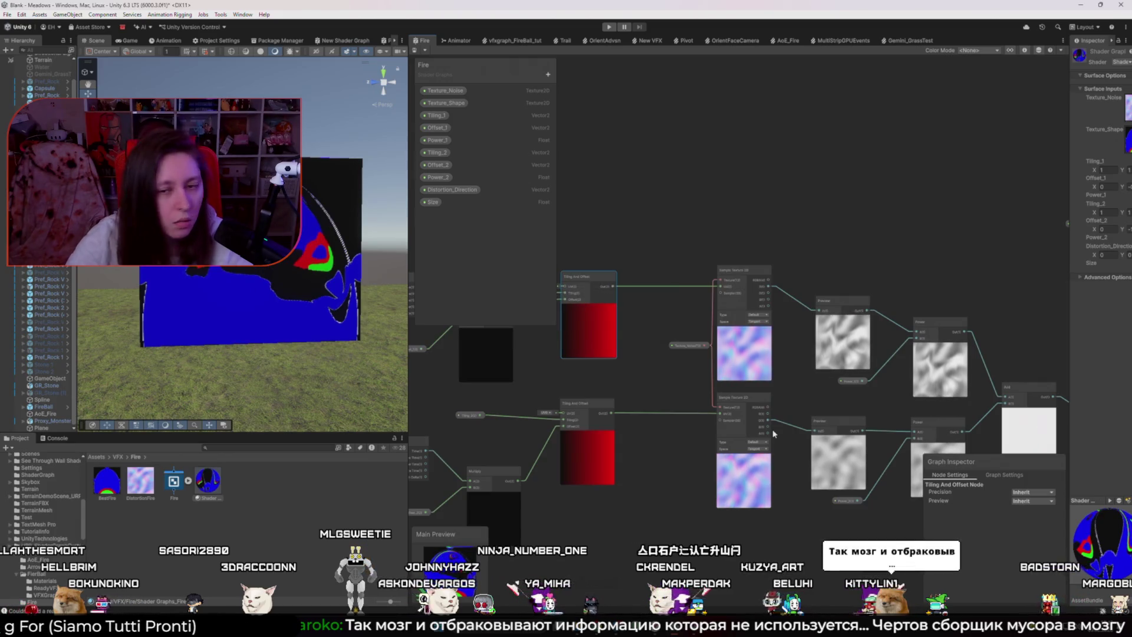
- Centre the Sample Texture 2D node and set the Power exponent B to 0.5, then 2
scroll(774, 434, "up", 6)
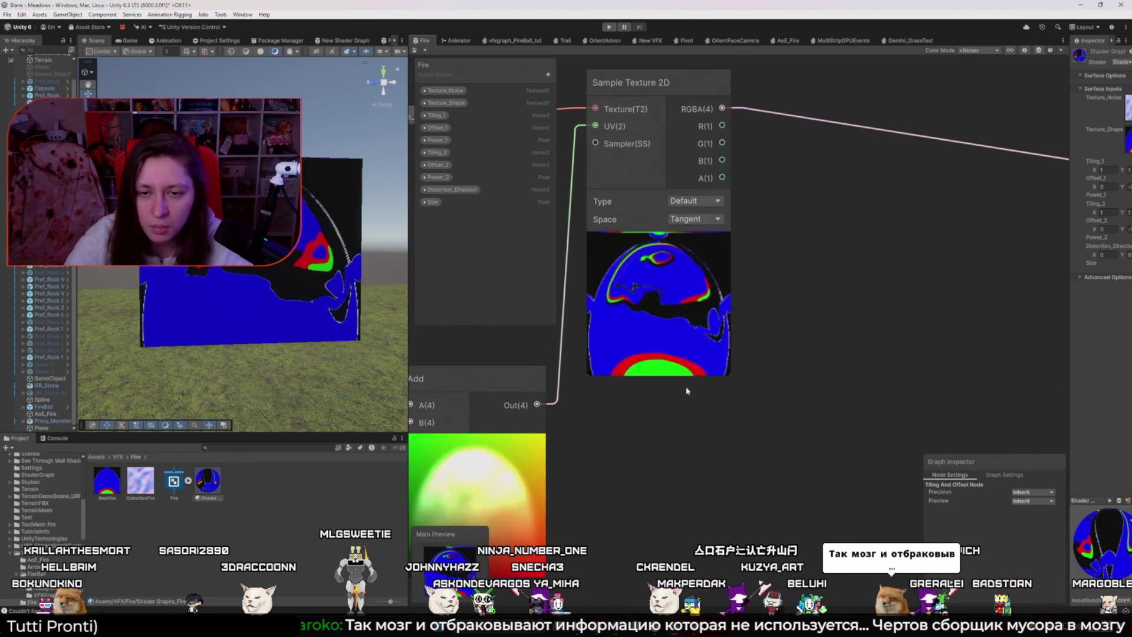
left_click_drag(687, 390, 740, 481)
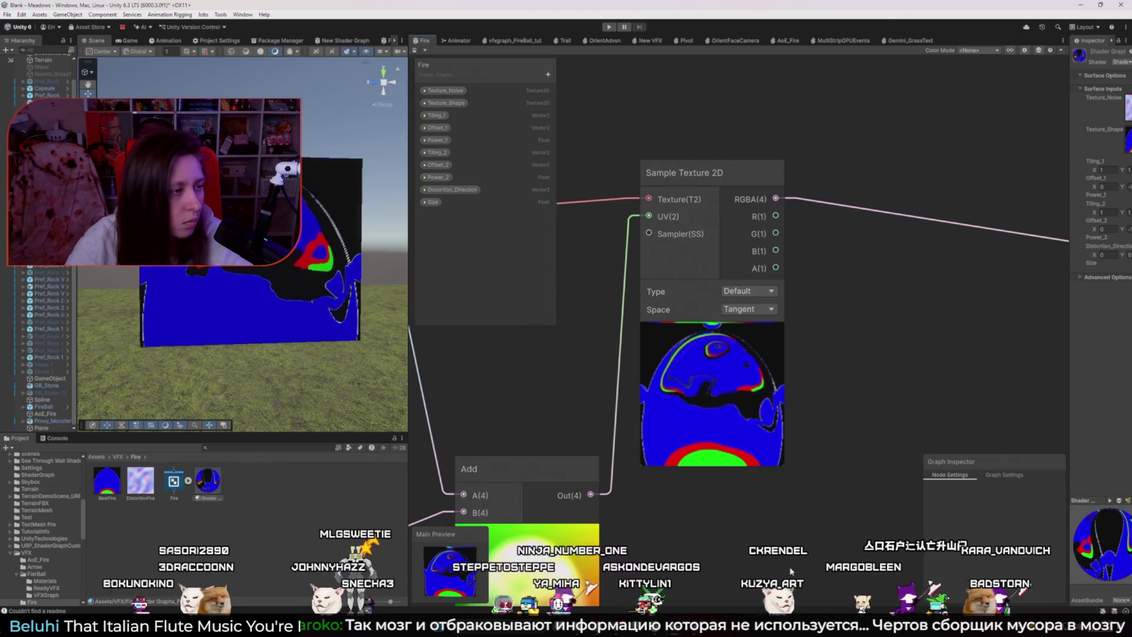
scroll(803, 474, "down", 5)
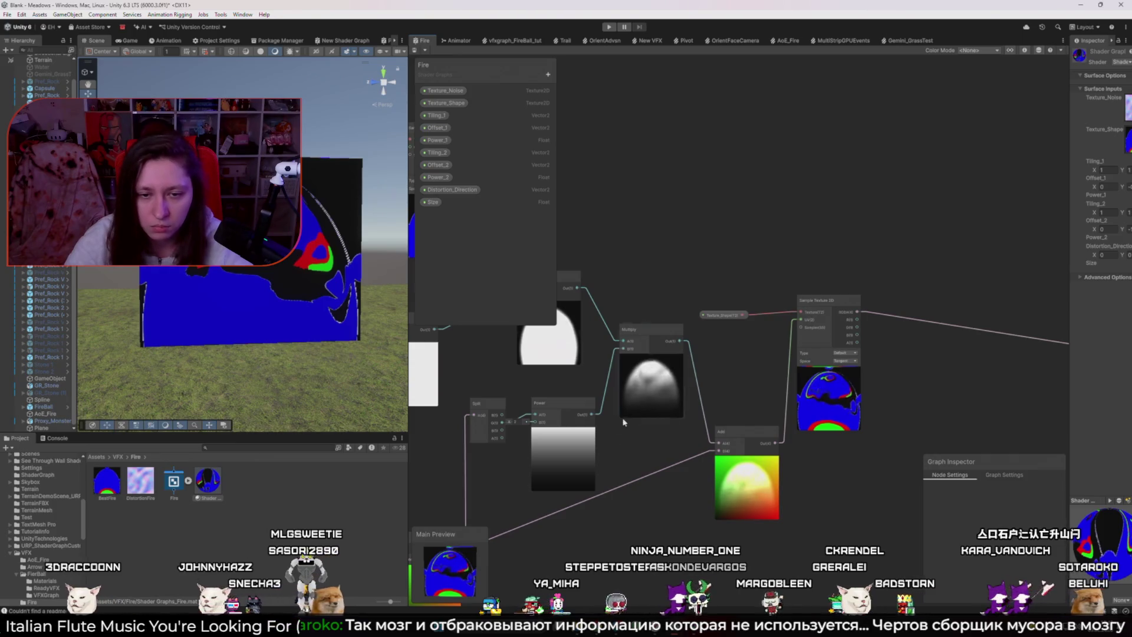
type("0.5")
key("Return")
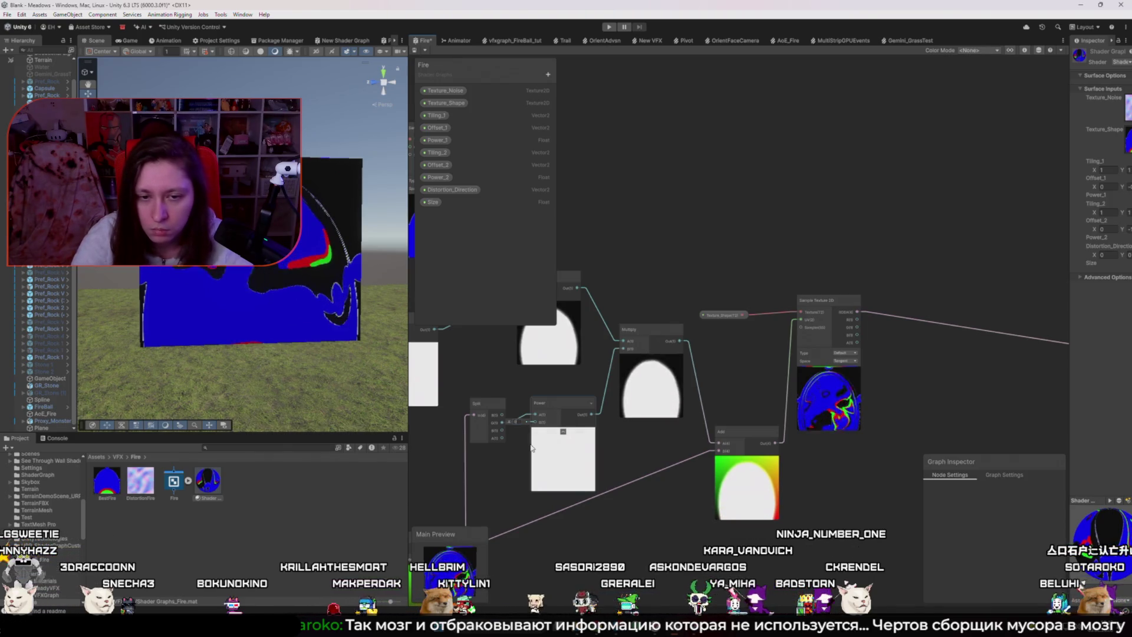
type("2")
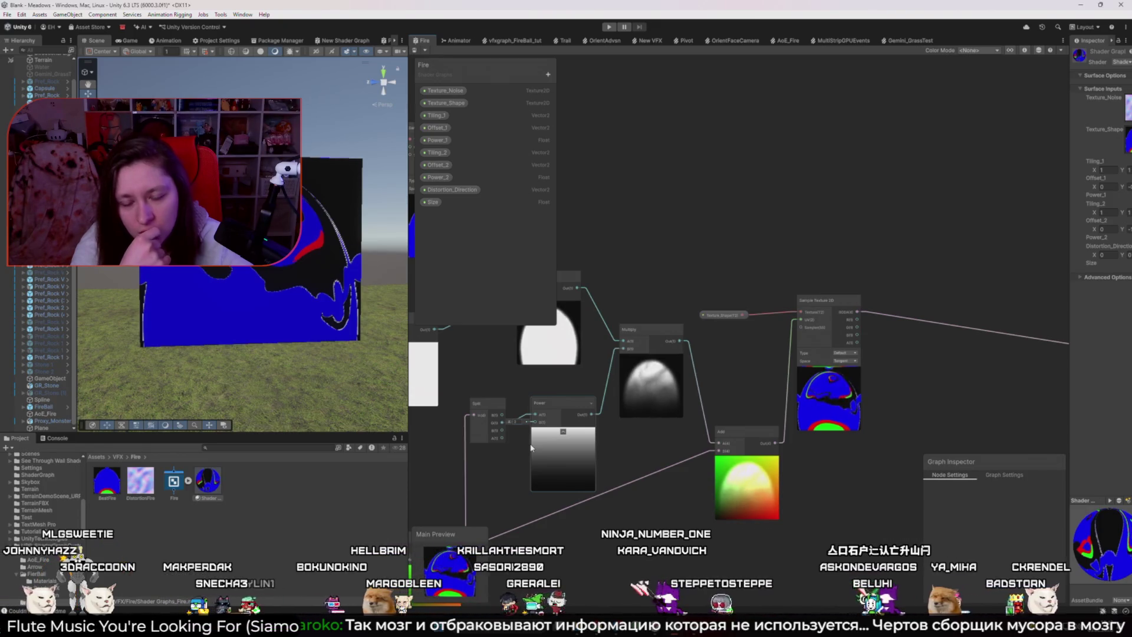
- Lower the Add node, try a Normal From Height node (strength ~2) on the texture UV, then delete it
left_click_drag(737, 431, 630, 483)
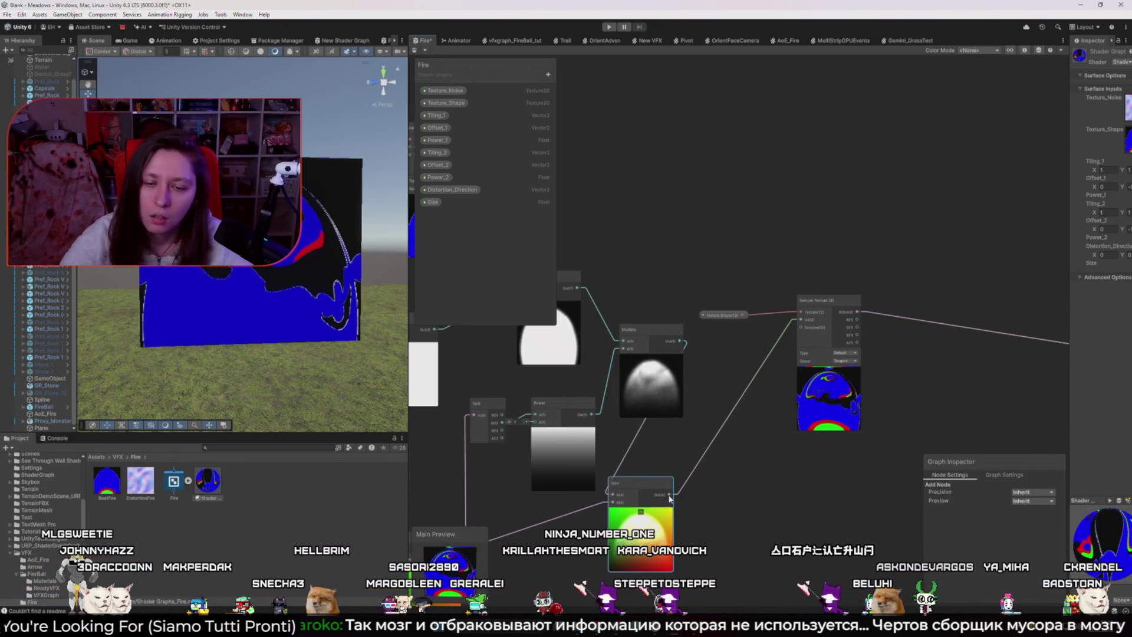
key("space")
type("normal from height")
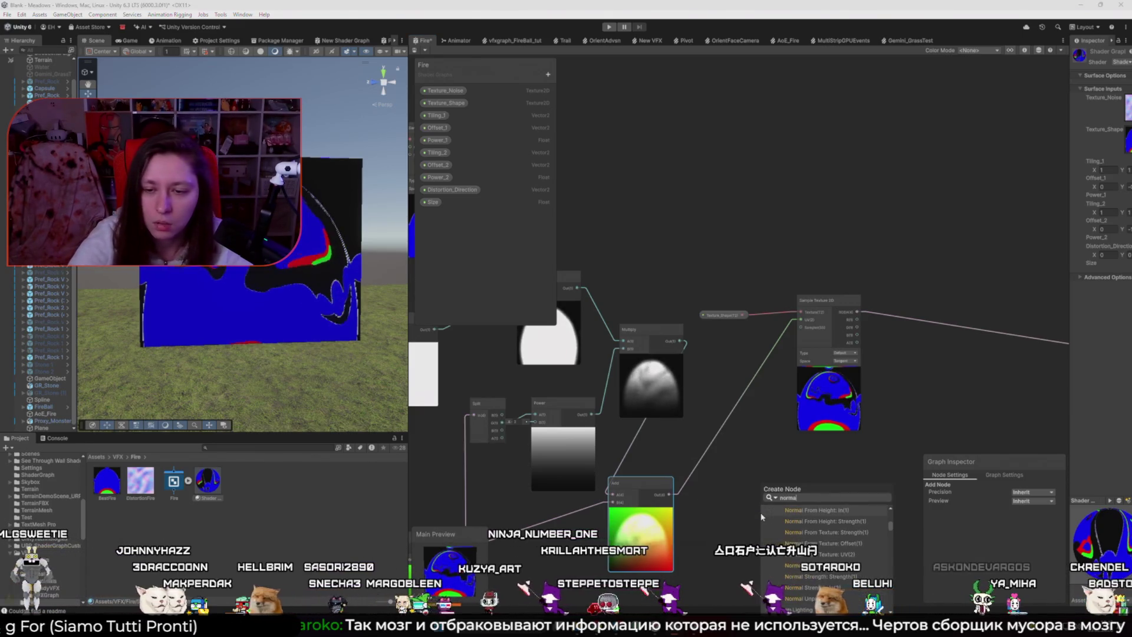
key("Return")
scroll(751, 461, "up", 5)
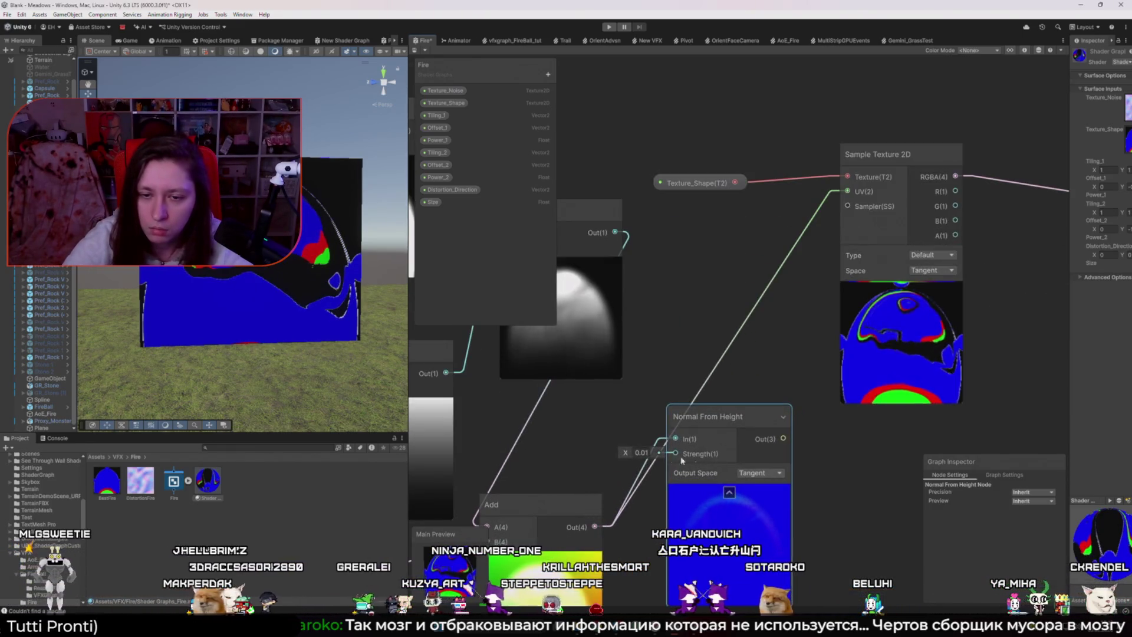
left_click_drag(628, 455, 679, 457)
mouse_move(707, 416)
left_mouse_down()
mouse_move(726, 407)
mouse_move(694, 389)
left_mouse_up()
mouse_move(771, 411)
left_mouse_down()
mouse_move(835, 195)
mouse_move(848, 191)
left_mouse_up()
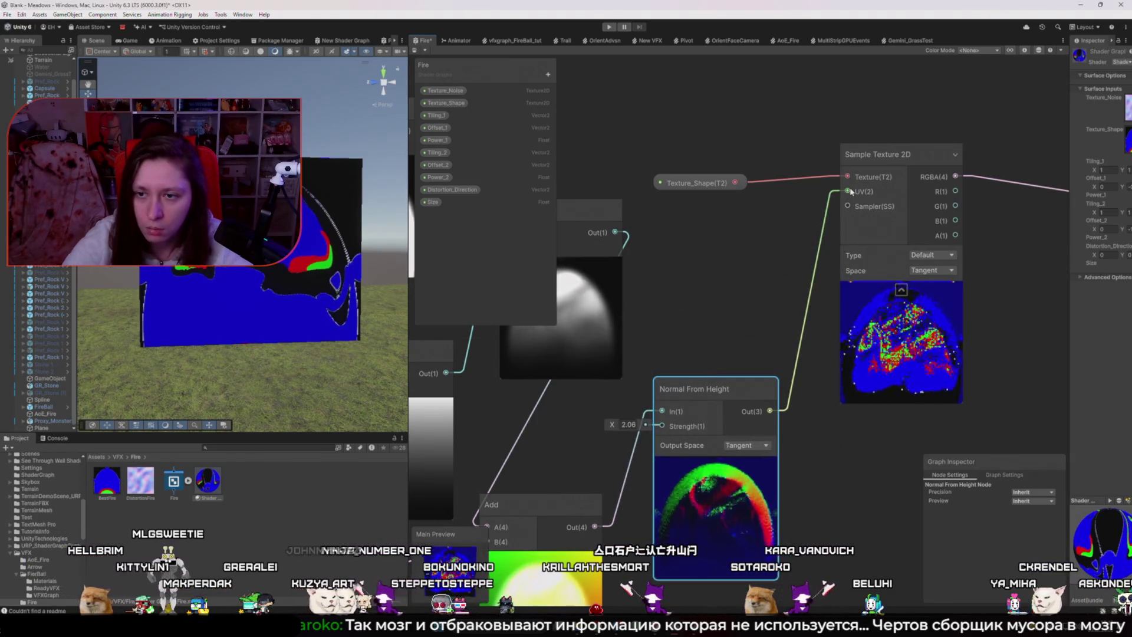
key("Delete")
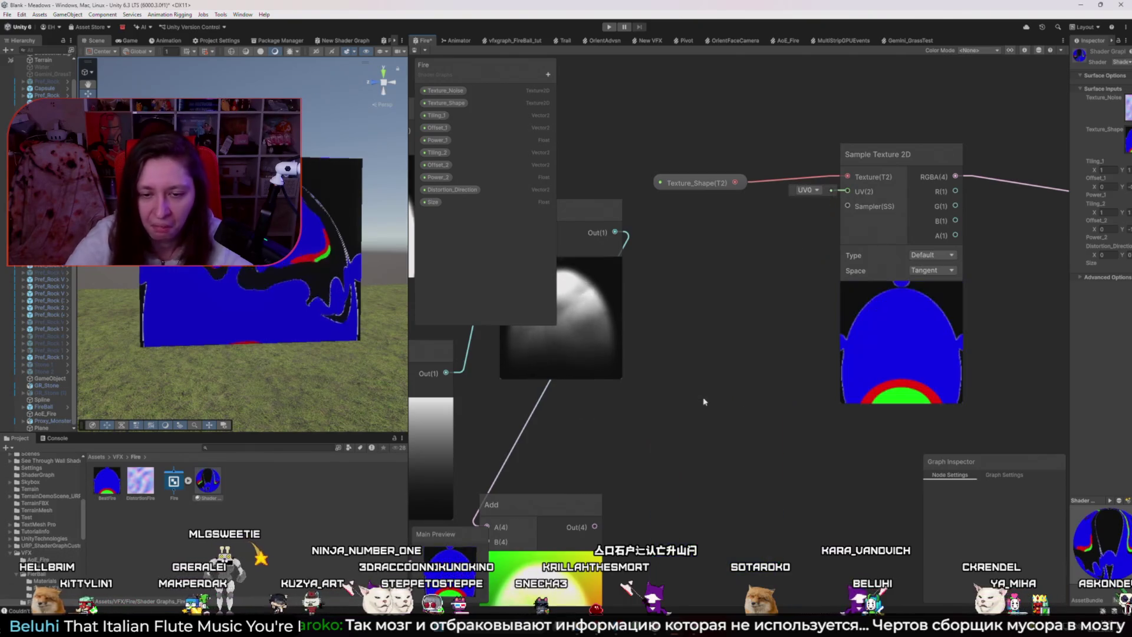
scroll(689, 470, "down", 3)
key("space")
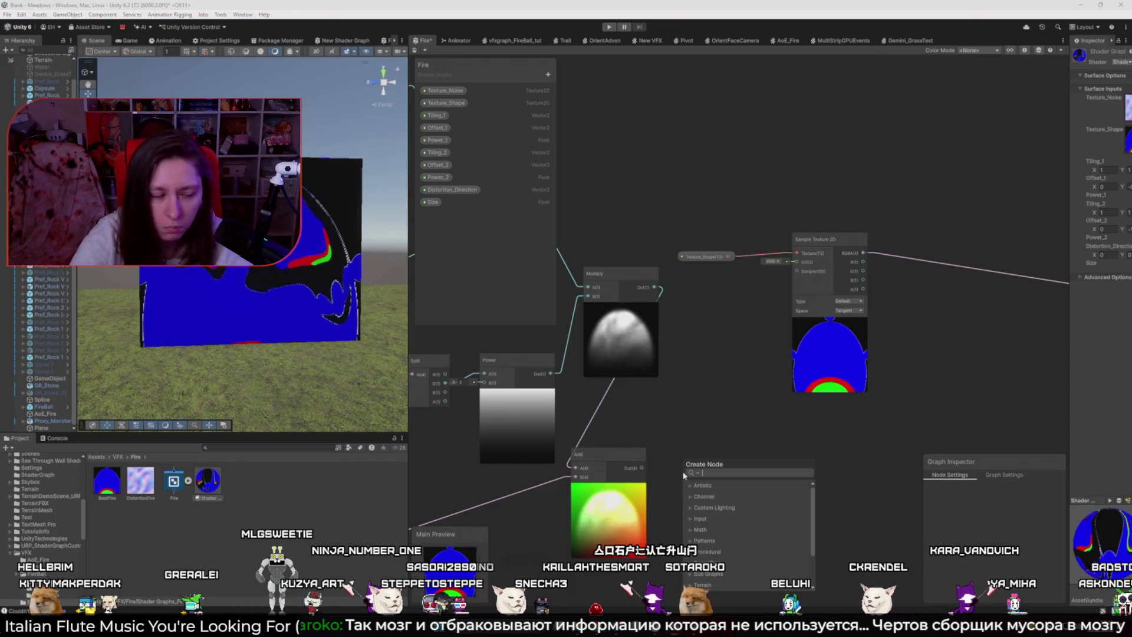
type("split")
- Add a Split node after Add with a Preview node on its R channel
key("Return")
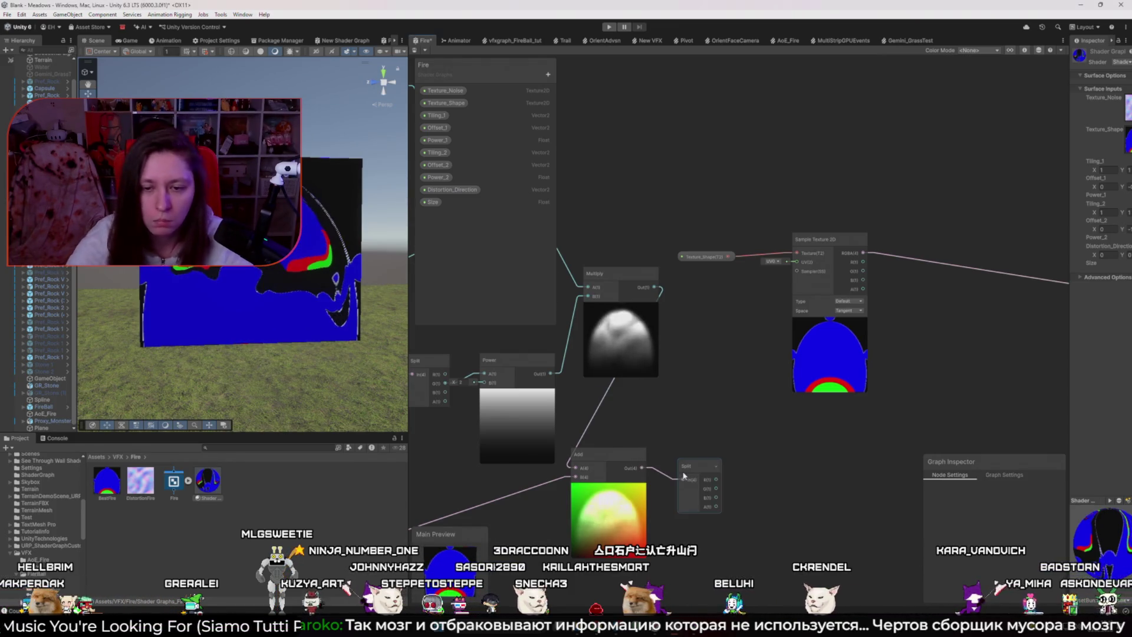
left_click_drag(759, 496, 759, 495)
type("pre")
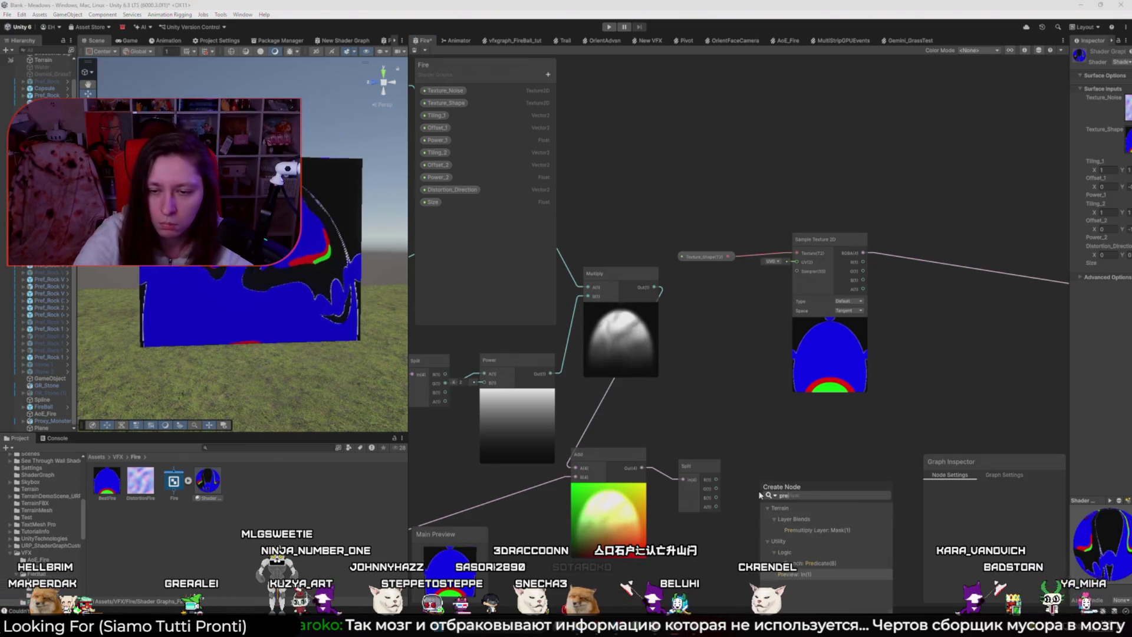
key("Return")
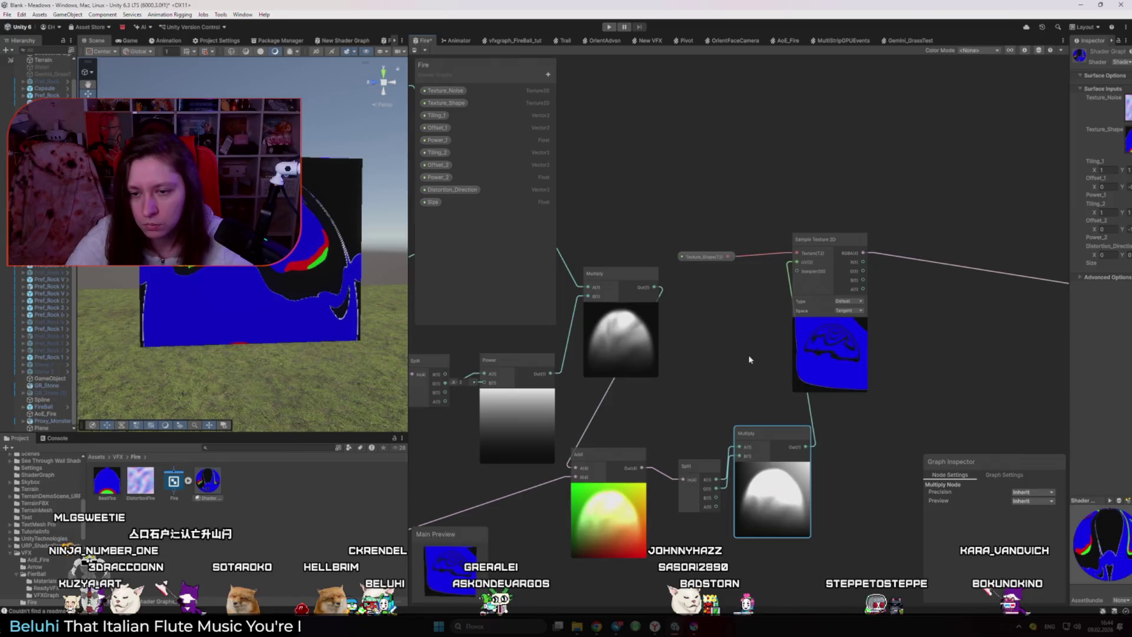
- Delete the extra Multiply node and wire the Add output into the Sample Texture 2D UV
left_click_drag(750, 372, 781, 488)
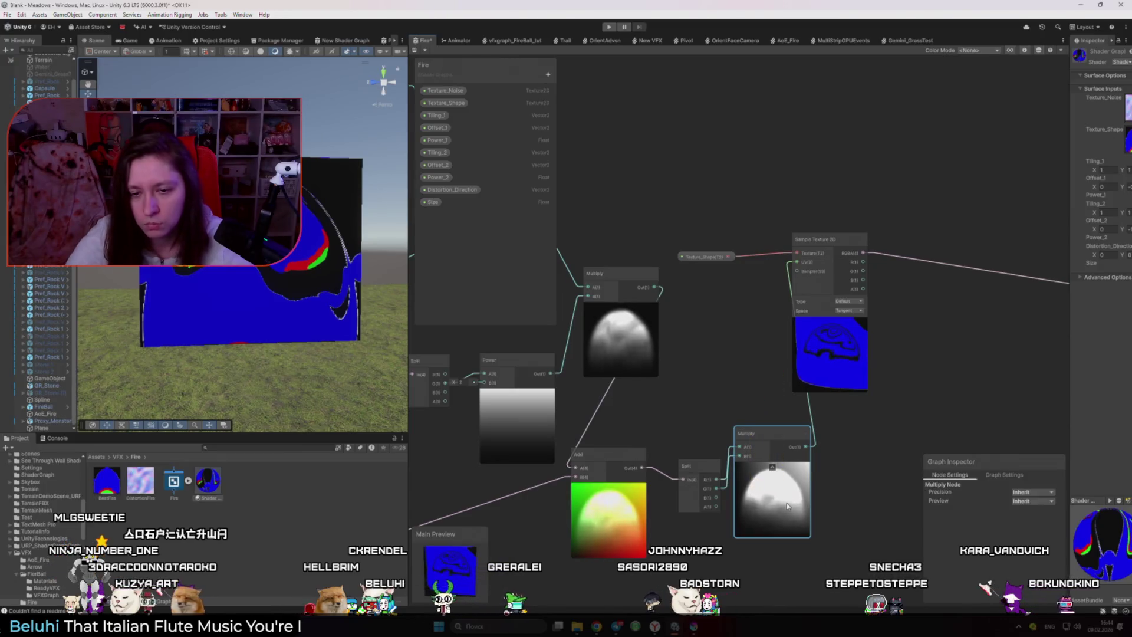
key("Delete")
key("Delete")
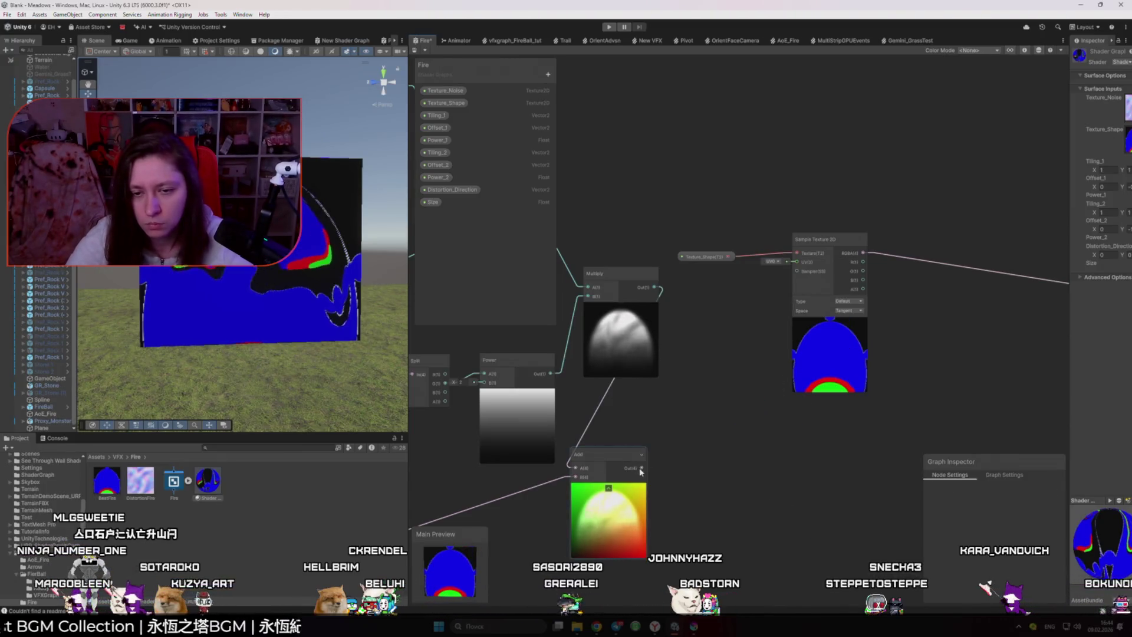
left_click_drag(771, 292, 796, 262)
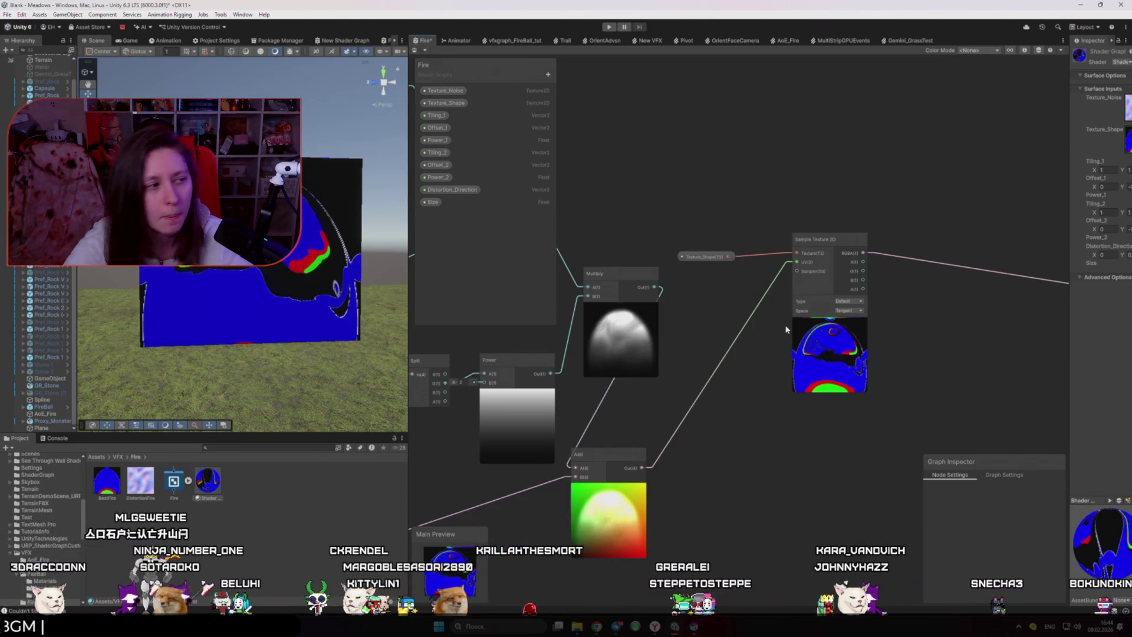
key("space")
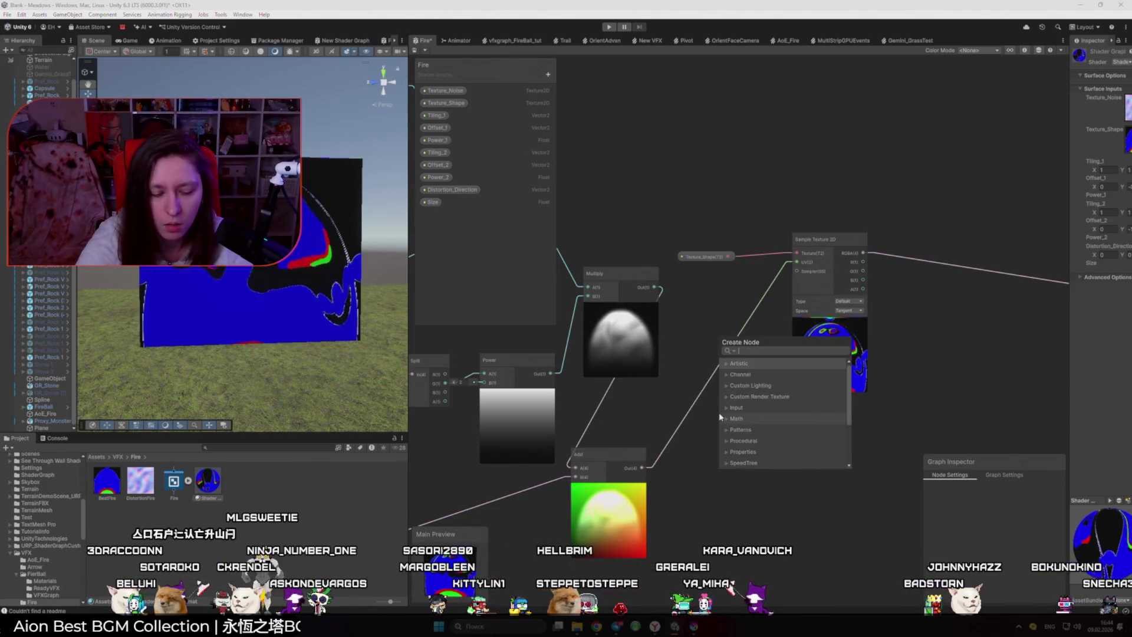
- Add a UV Distortion node, discarding a mistaken Terrain Match UV node
type("uv")
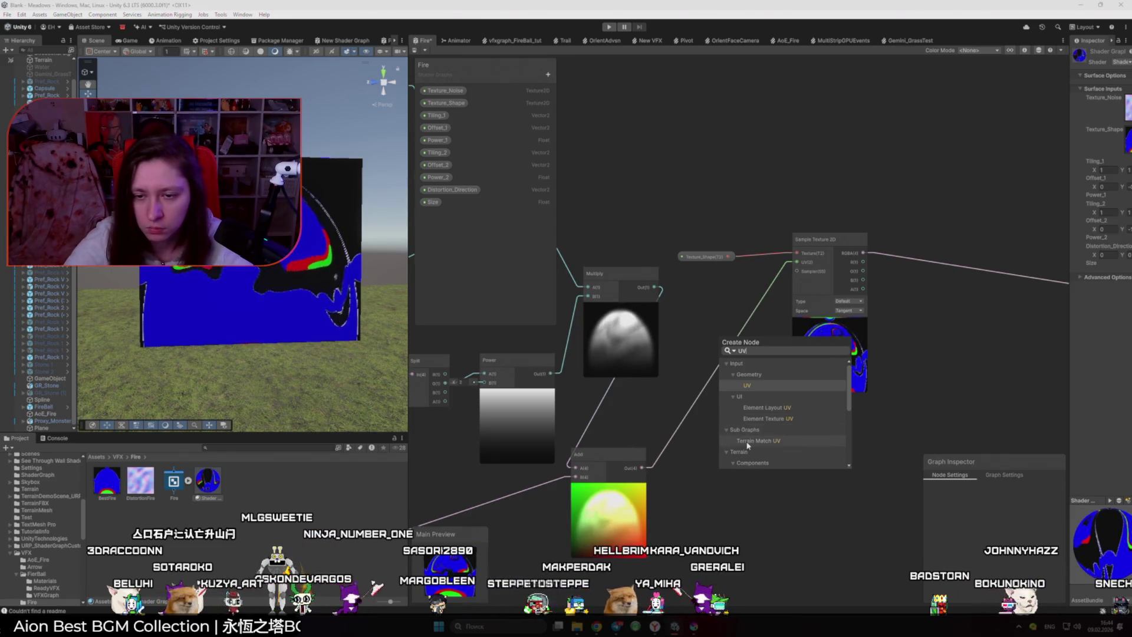
left_click(752, 441)
scroll(720, 447, "up", 2)
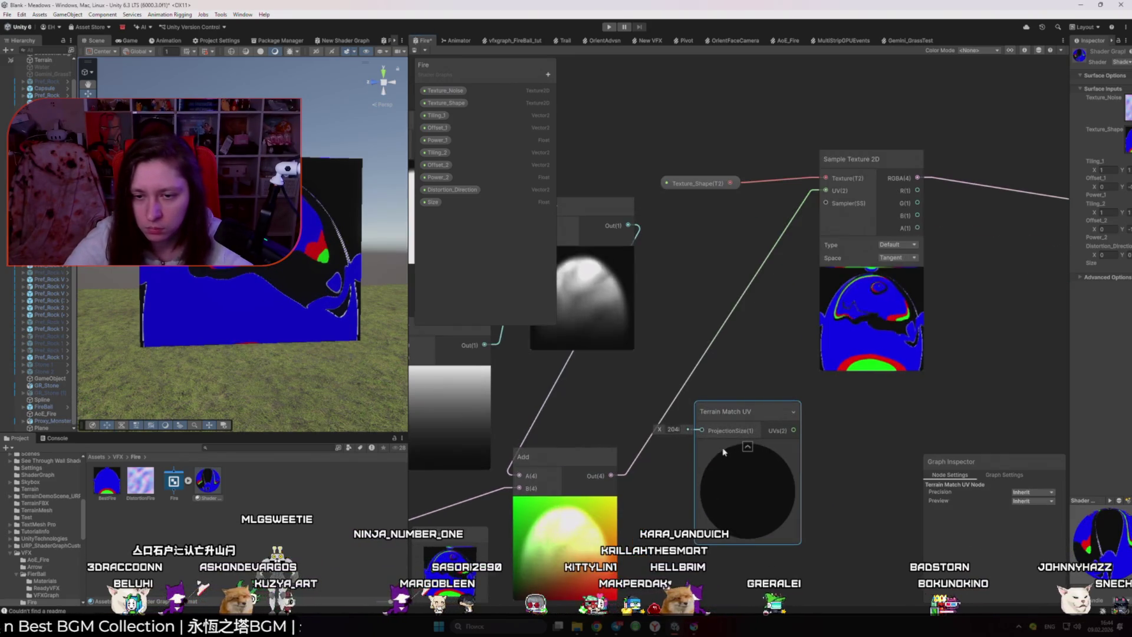
key("Delete")
key("space")
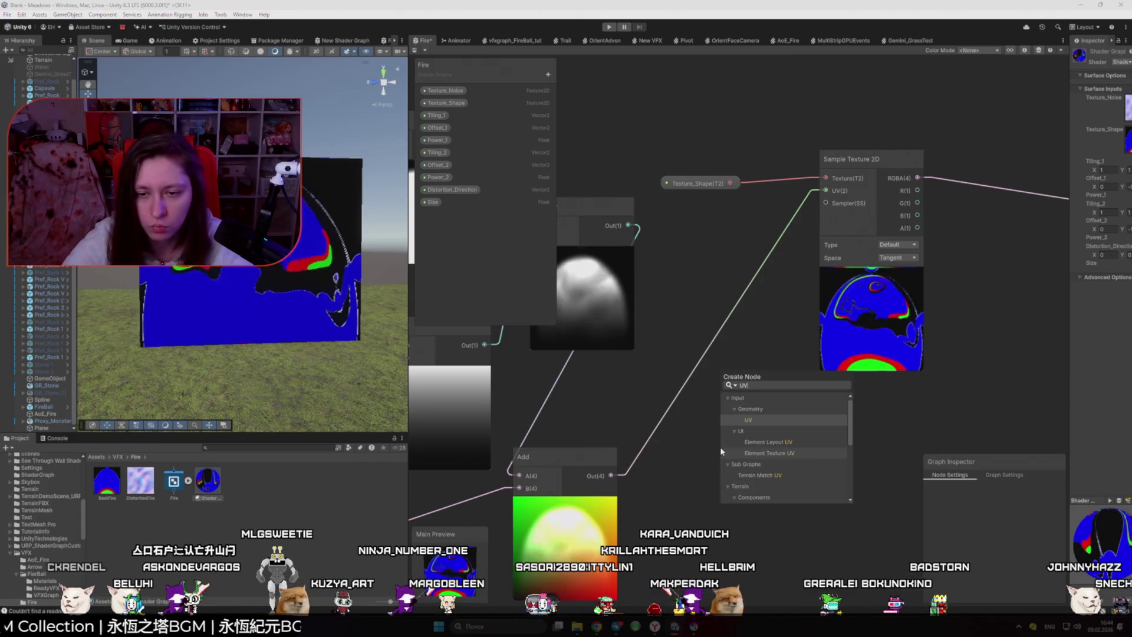
type("UV")
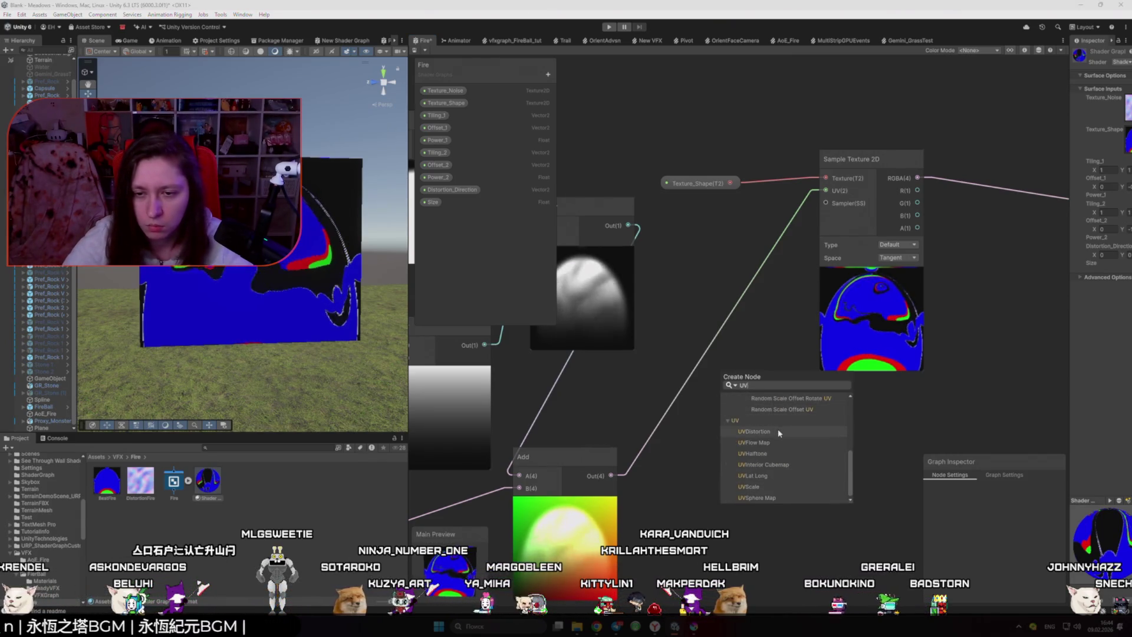
left_click(779, 432)
- Wire the UV Distortion output into the shape texture's UV input
left_click_drag(761, 470, 728, 432)
left_click_drag(796, 450, 826, 191)
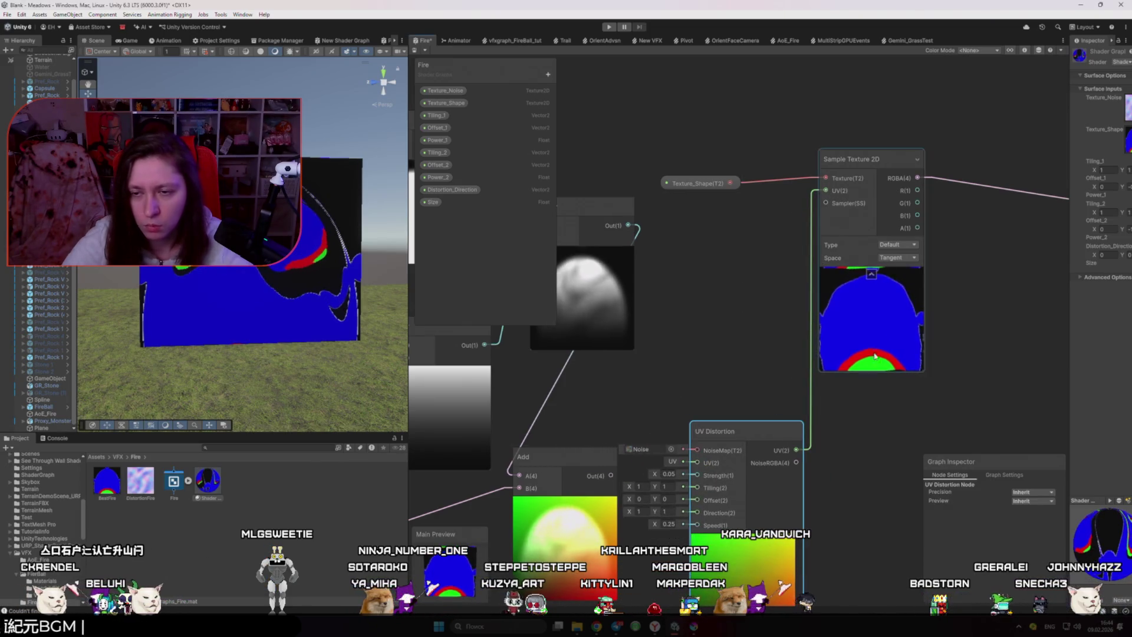
left_click_drag(879, 473, 854, 409)
scroll(841, 361, "up", 1)
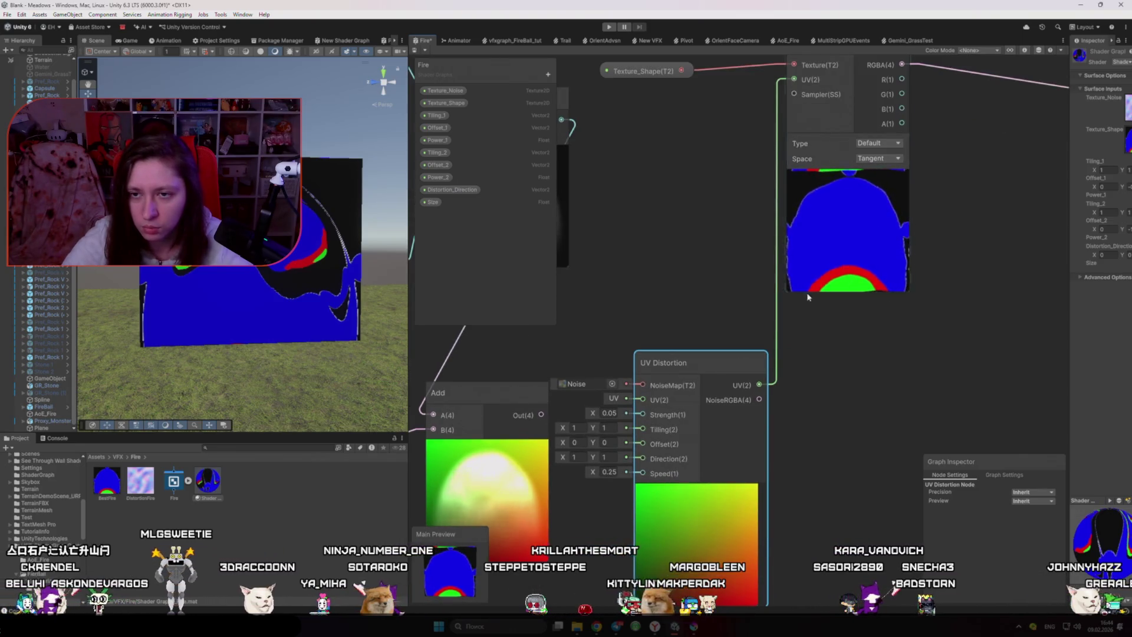
scroll(788, 394, "up", 3)
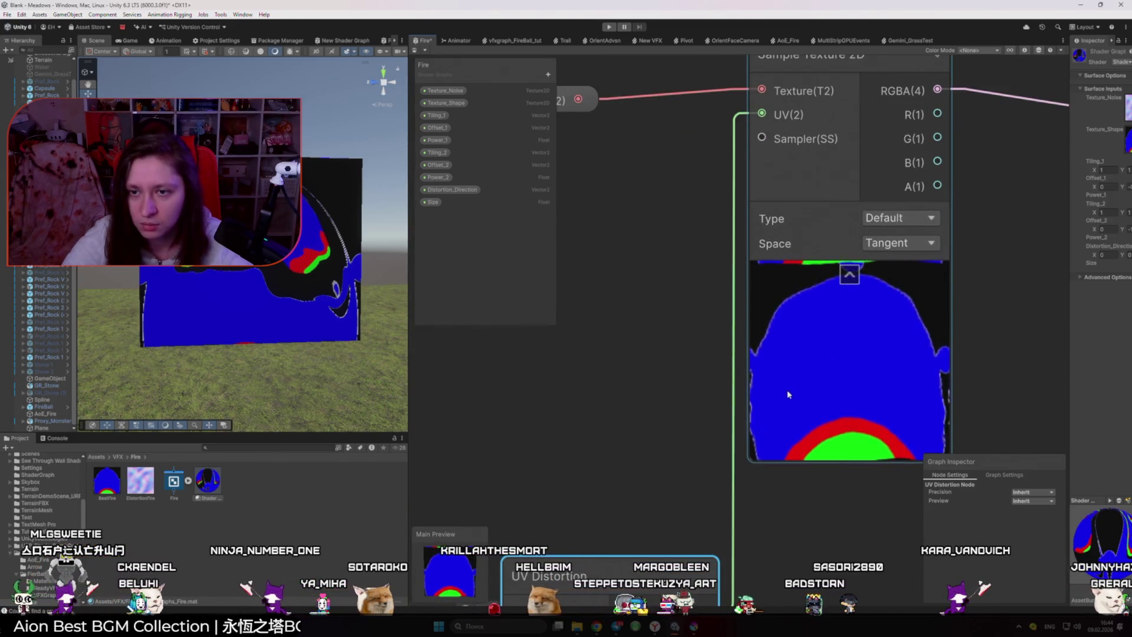
scroll(788, 394, "down", 3)
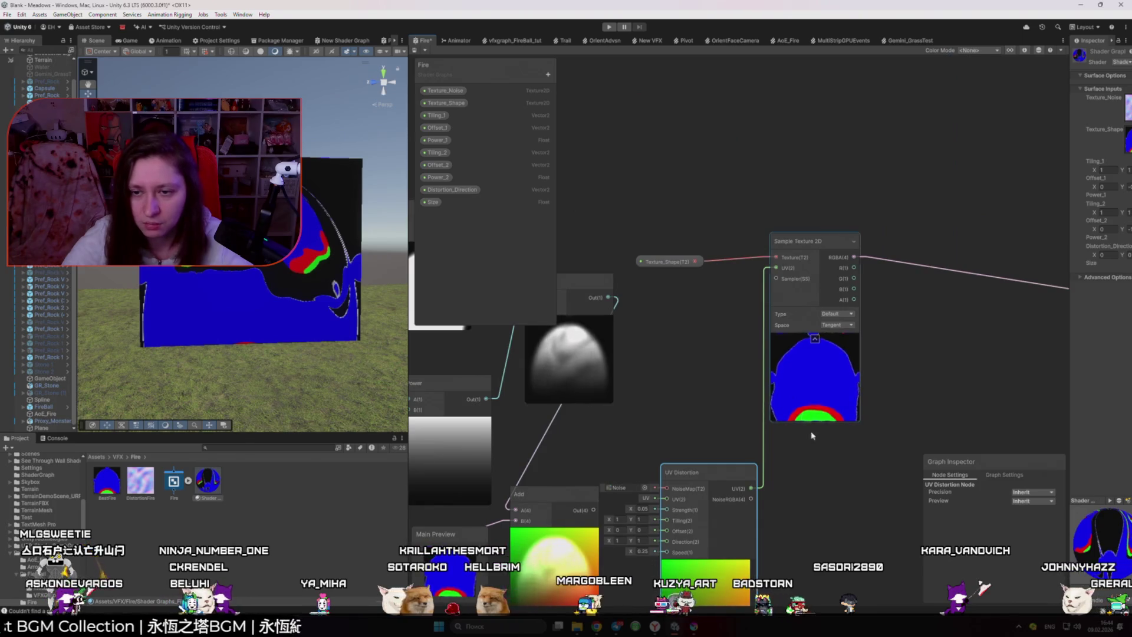
- Point the UV Distortion direction downward and set its strength to about 0.45
left_click(655, 480)
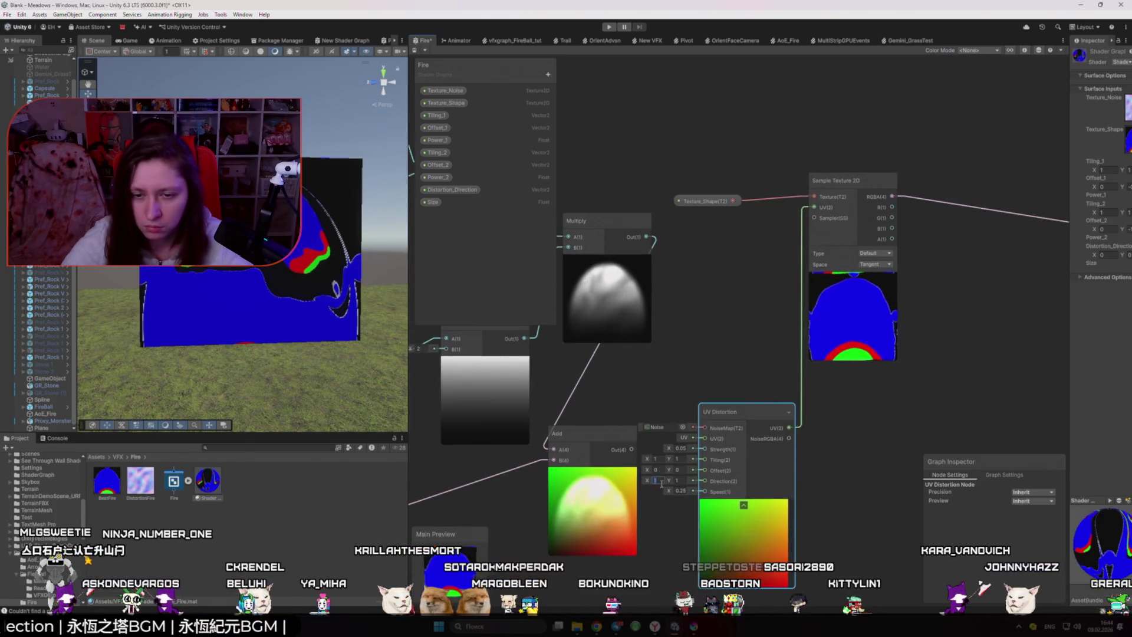
type("0")
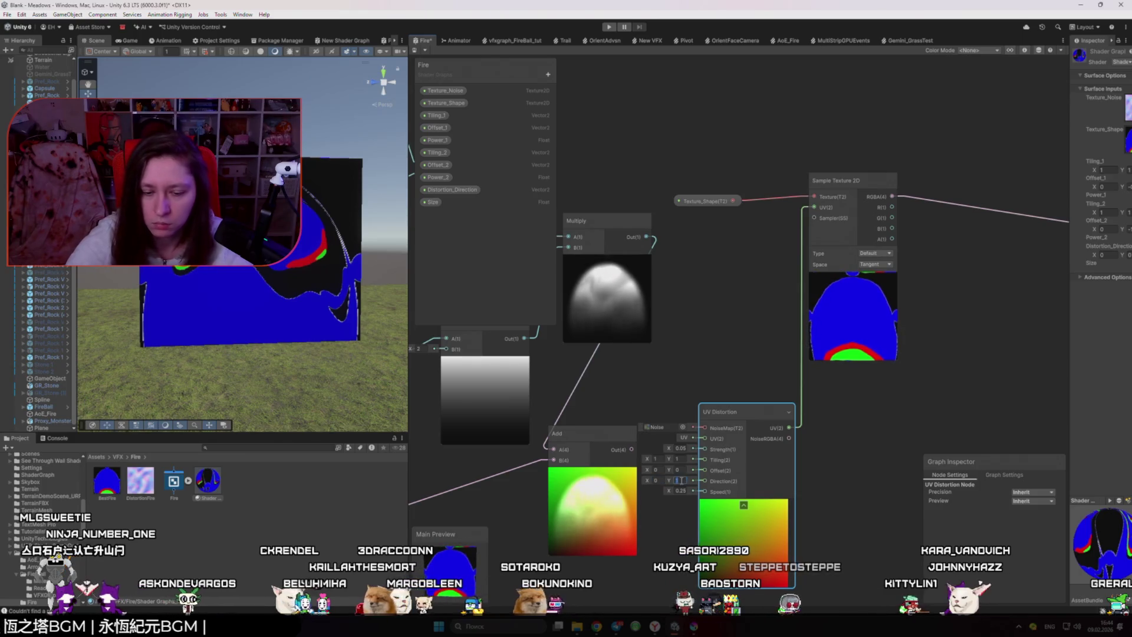
left_click(678, 480)
type("0")
key("BackSpace")
type("-1")
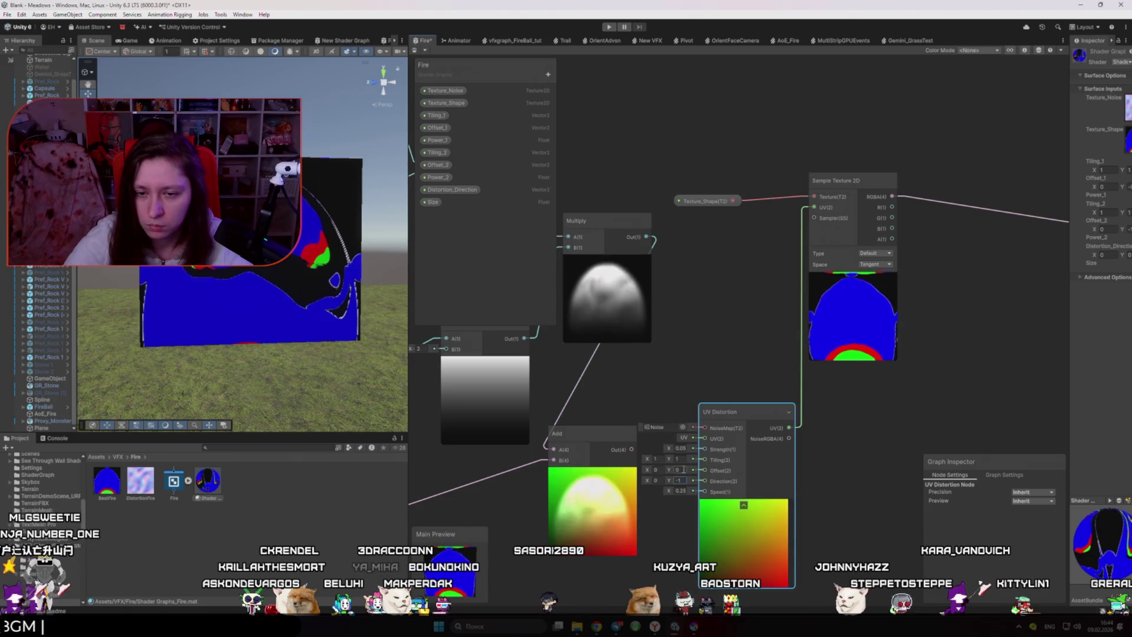
left_click(678, 470)
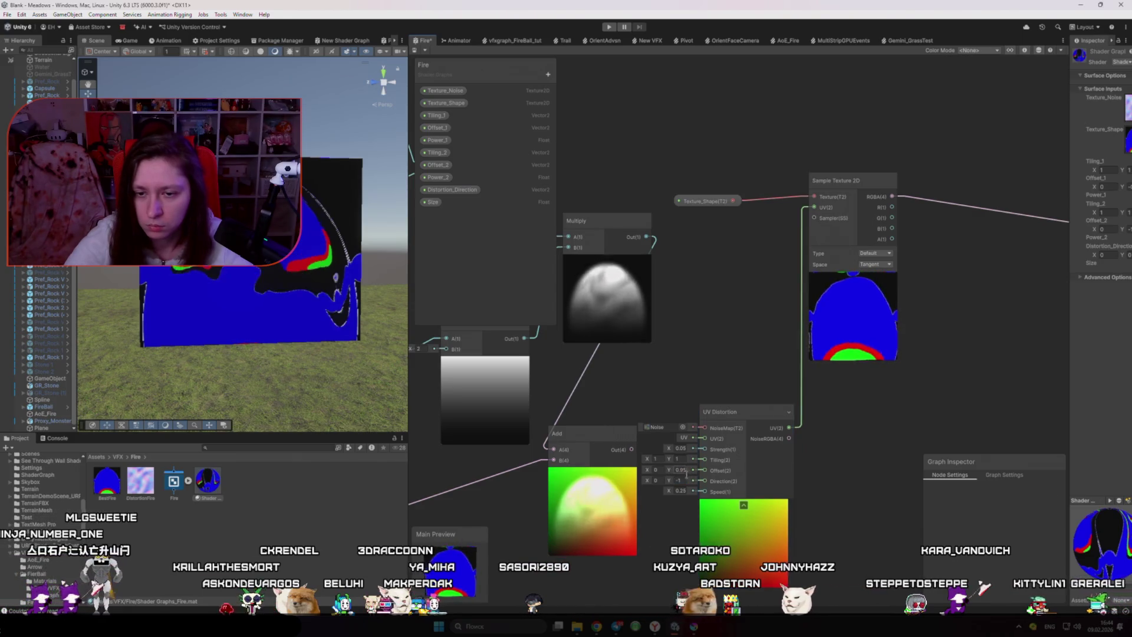
key("ctrl+z")
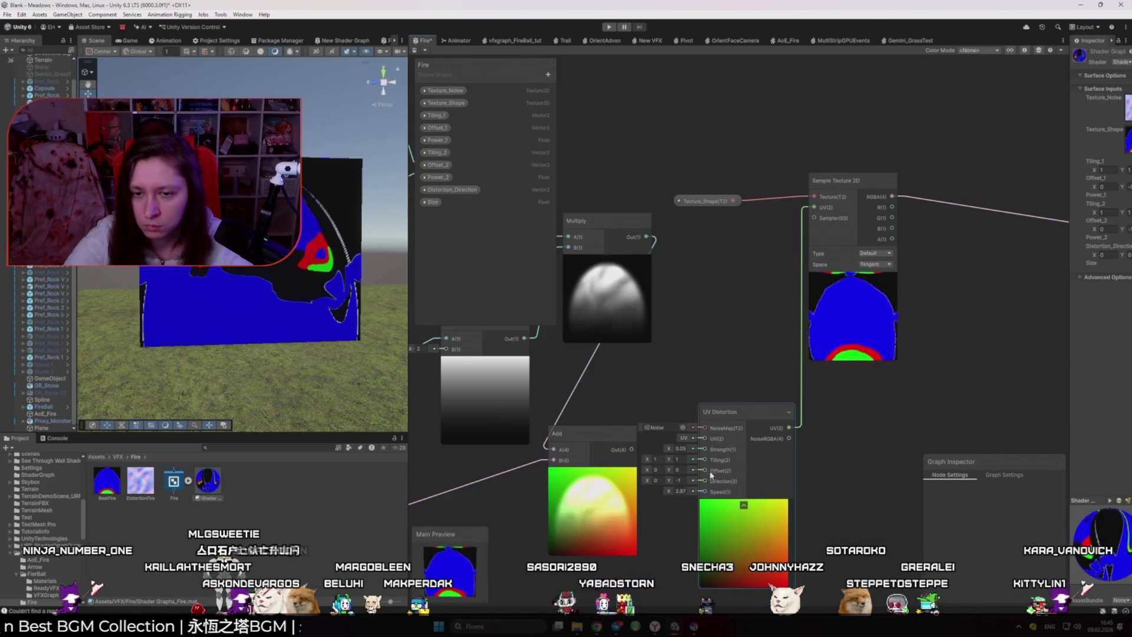
left_click_drag(670, 450, 681, 453)
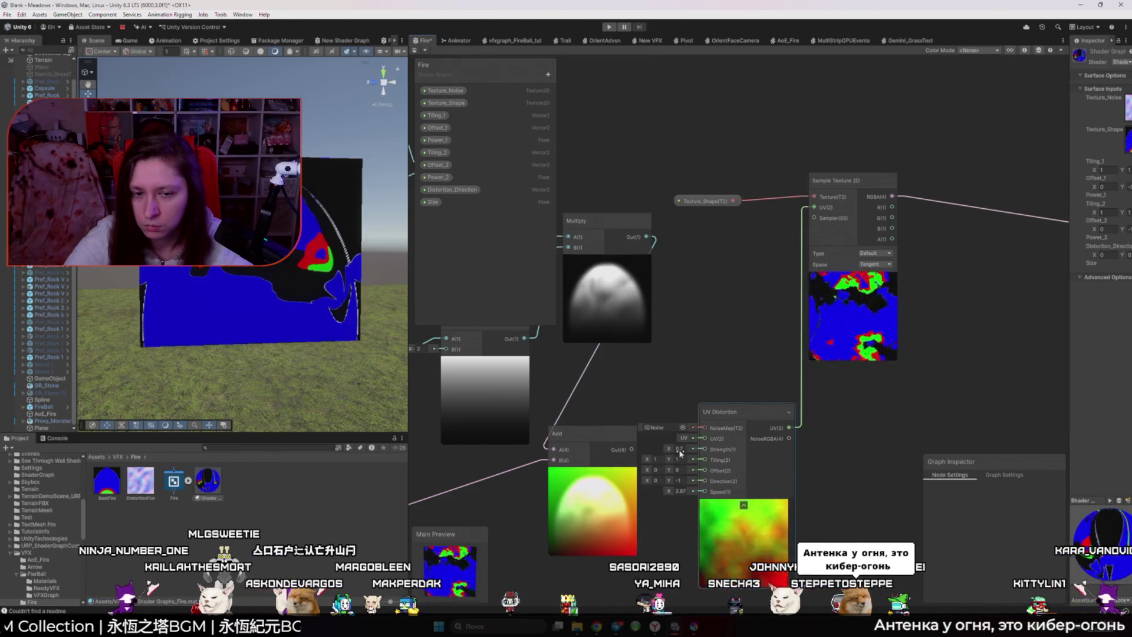
left_click_drag(681, 453, 678, 453)
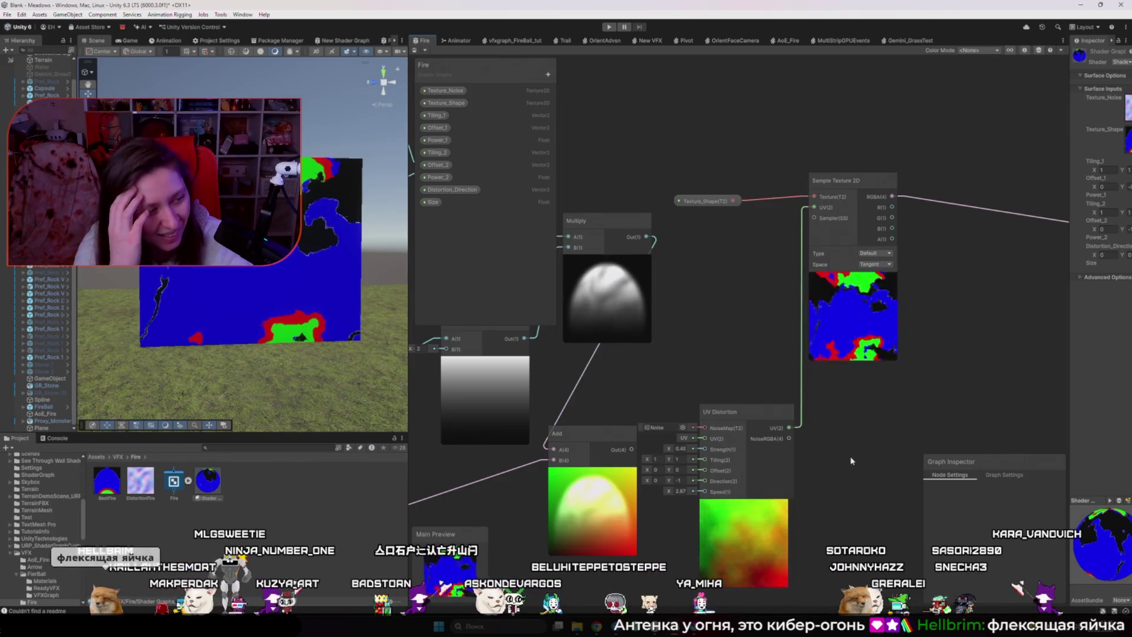
- Inspect the fire material on the quad in the Scene view, then switch to Krita
left_click_drag(177, 307, 196, 311)
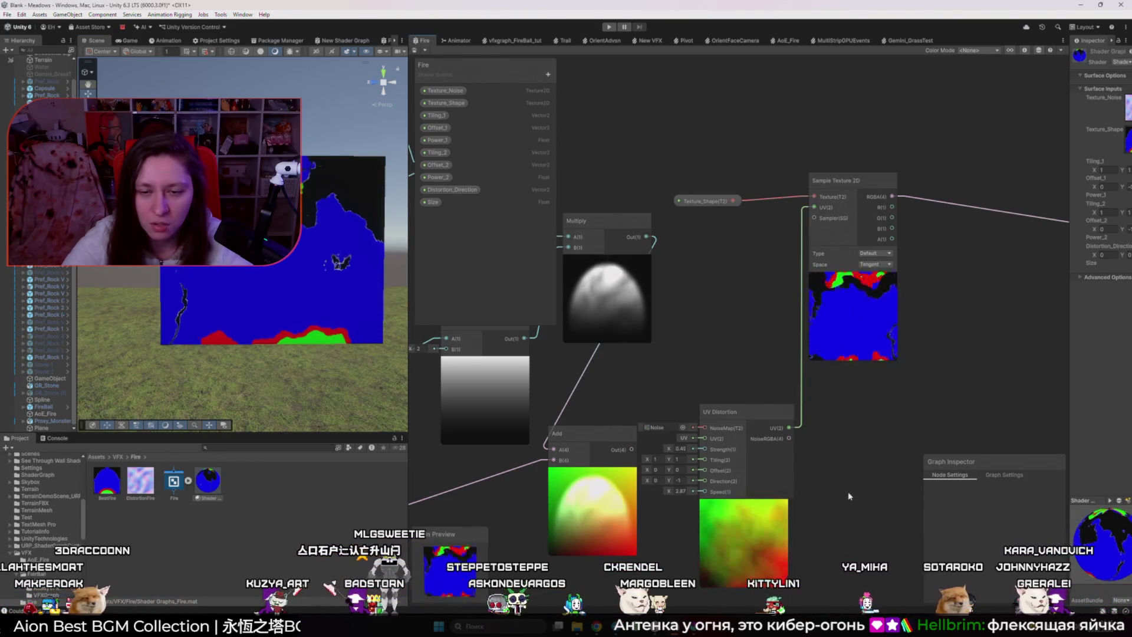
left_click_drag(290, 331, 294, 324)
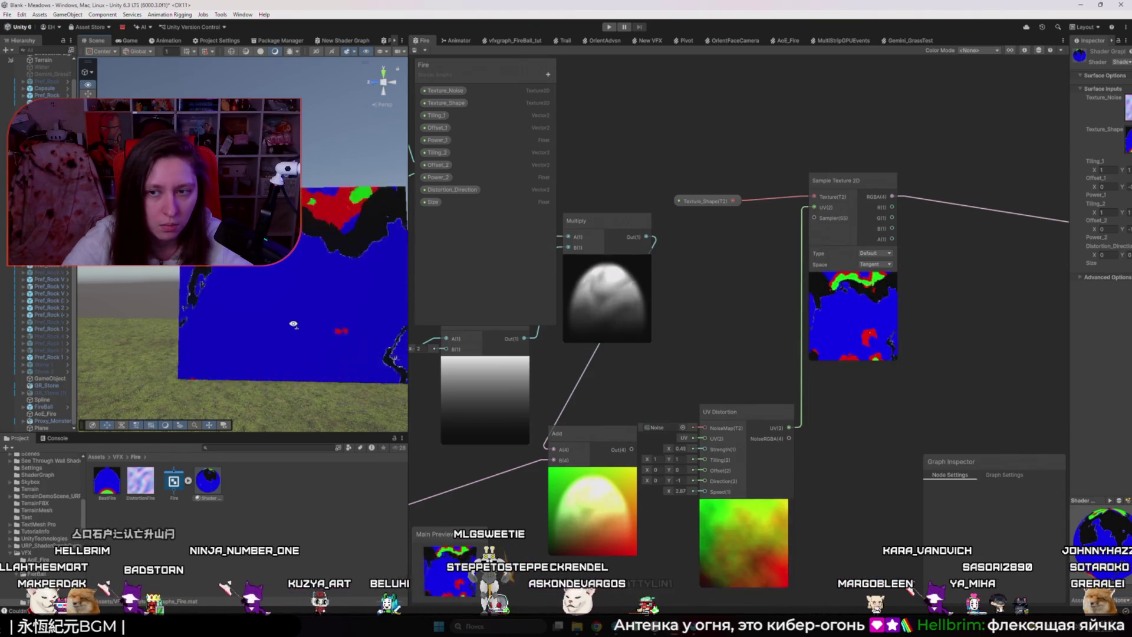
scroll(293, 324, "down", 3)
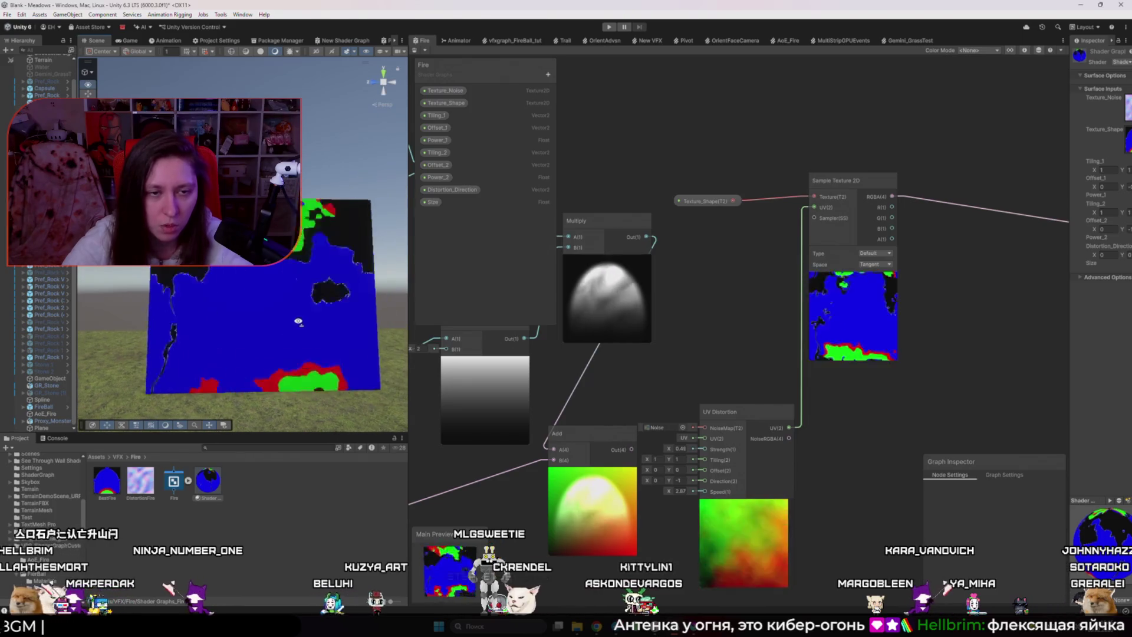
scroll(293, 329, "down", 2)
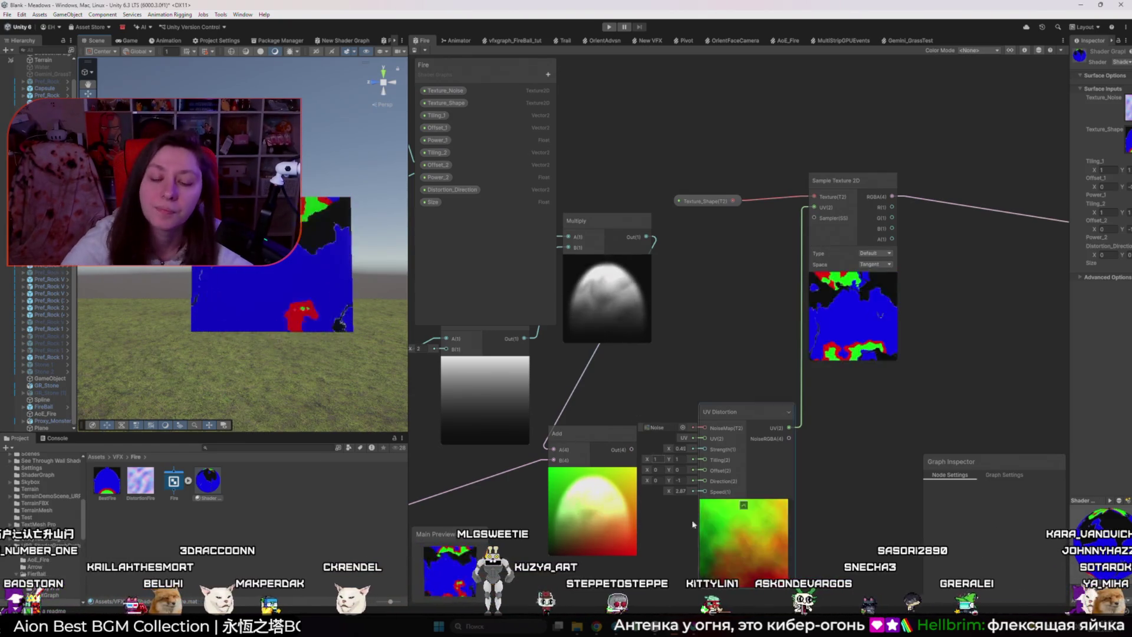
key("alt+Tab")
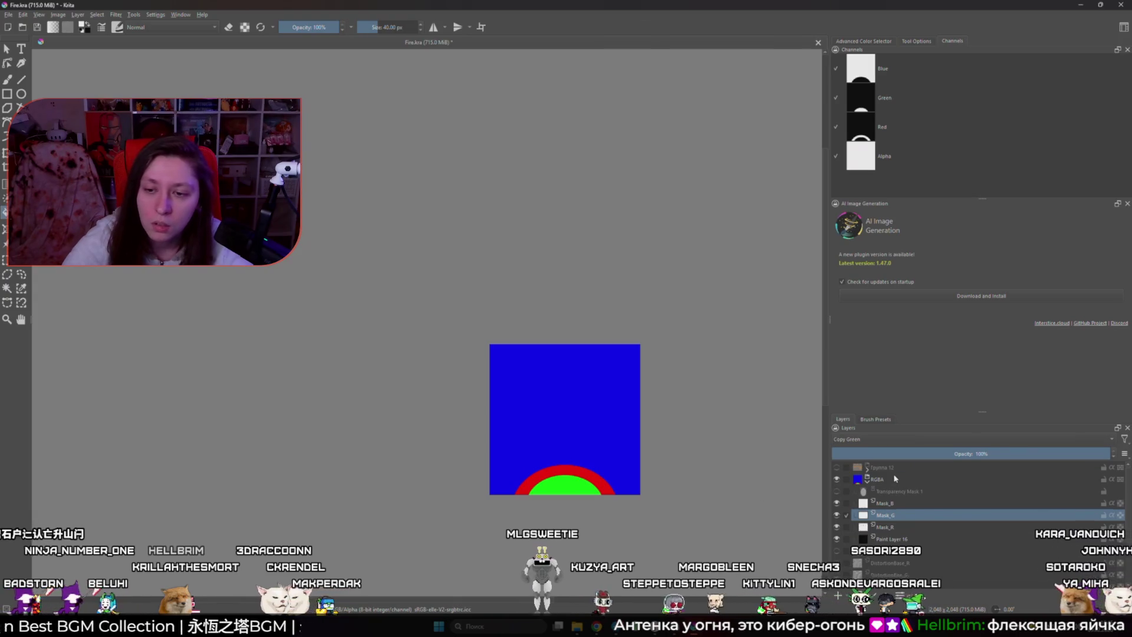
- Select the RGBA group and the Mask_B, Mask_G and Mask_R layers, attempting a transform
left_click(887, 480)
key("ctrl+t")
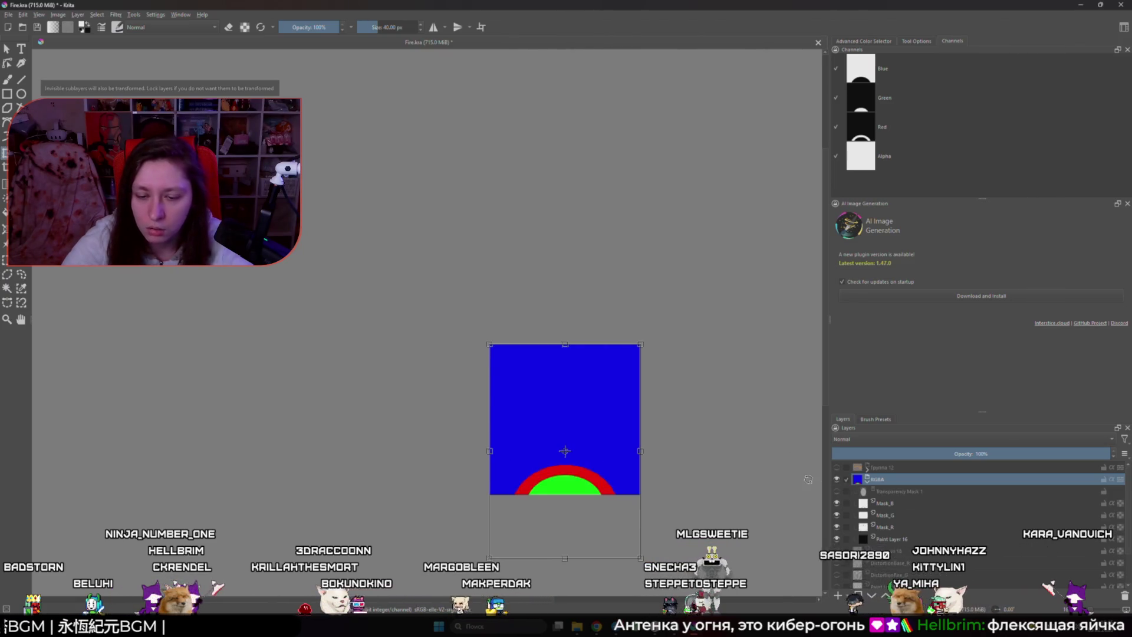
left_click(902, 503)
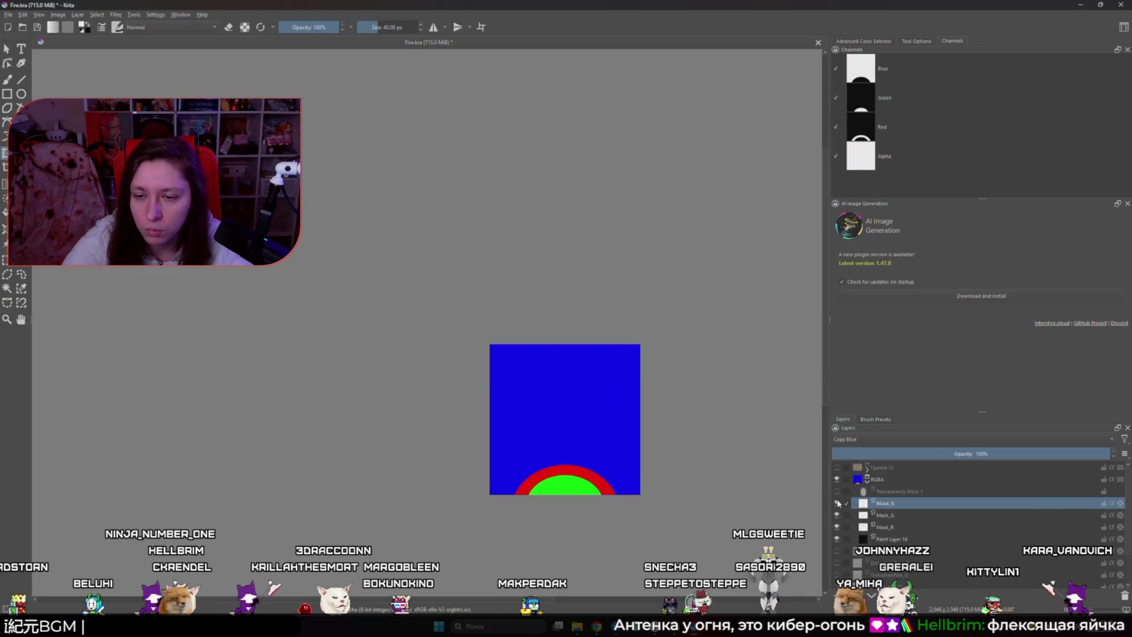
left_click(886, 515)
scroll(630, 481, "up", 2)
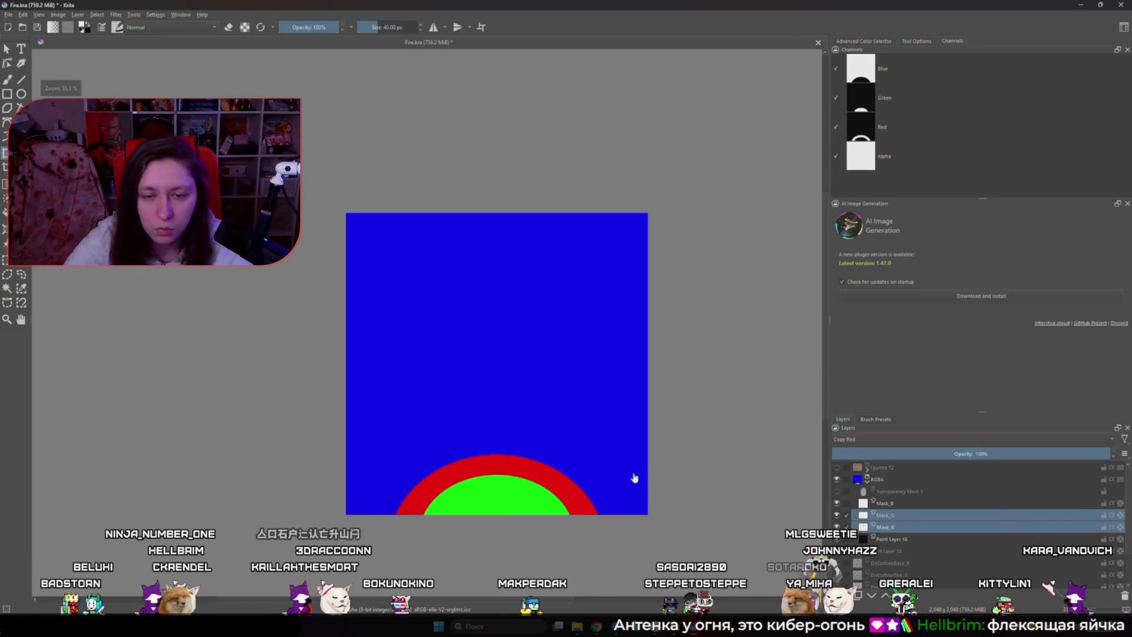
left_click(905, 524)
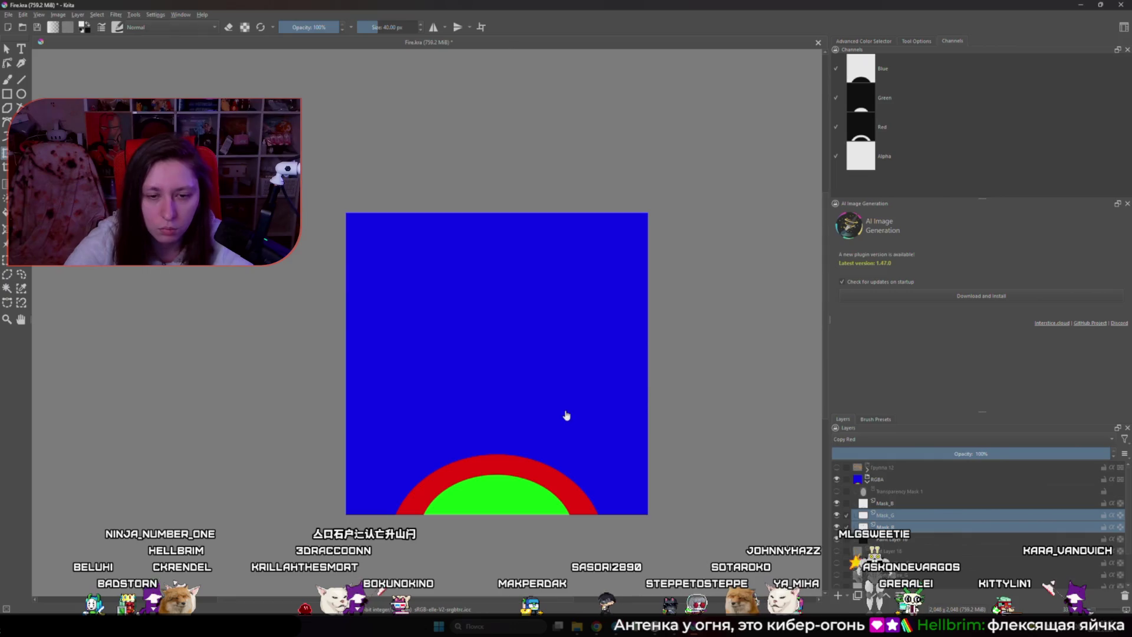
left_click(890, 504)
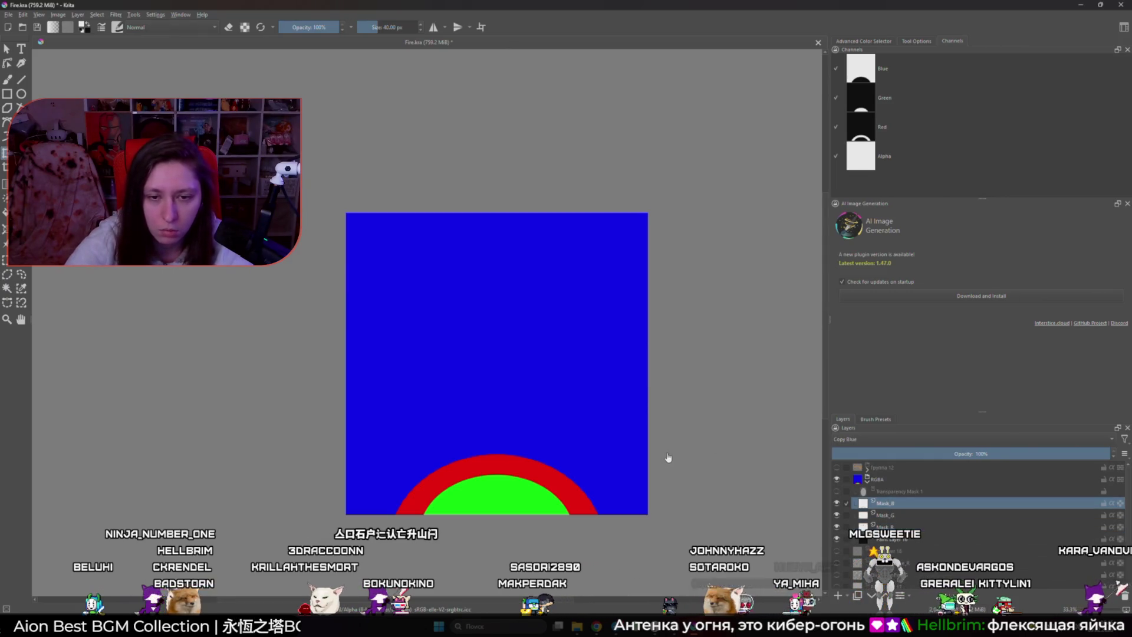
scroll(621, 404, "down", 1)
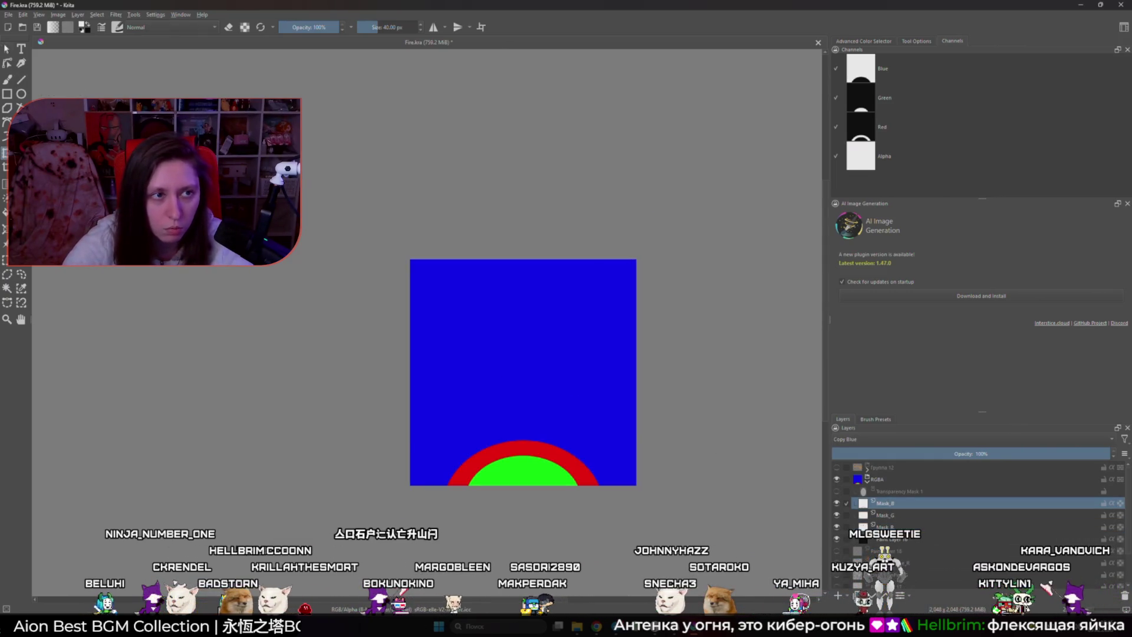
- Reselect the mask layers and switch Transparency Mask 1's visibility on
left_click(521, 327)
scroll(544, 362, "down", 1)
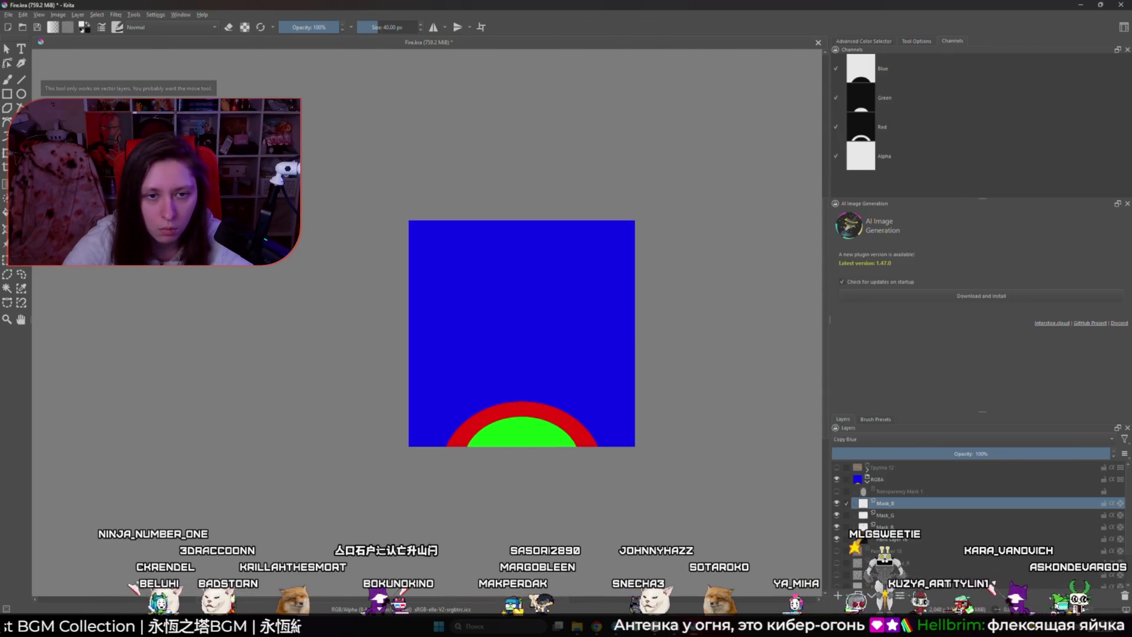
key("Page_Down")
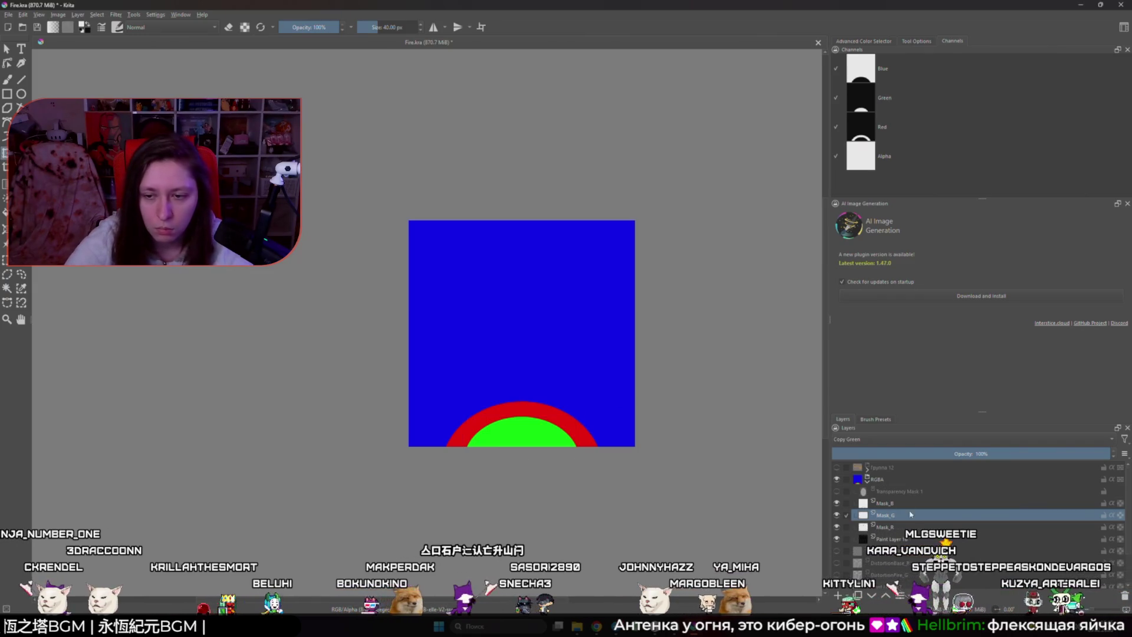
left_click(903, 527, "shift")
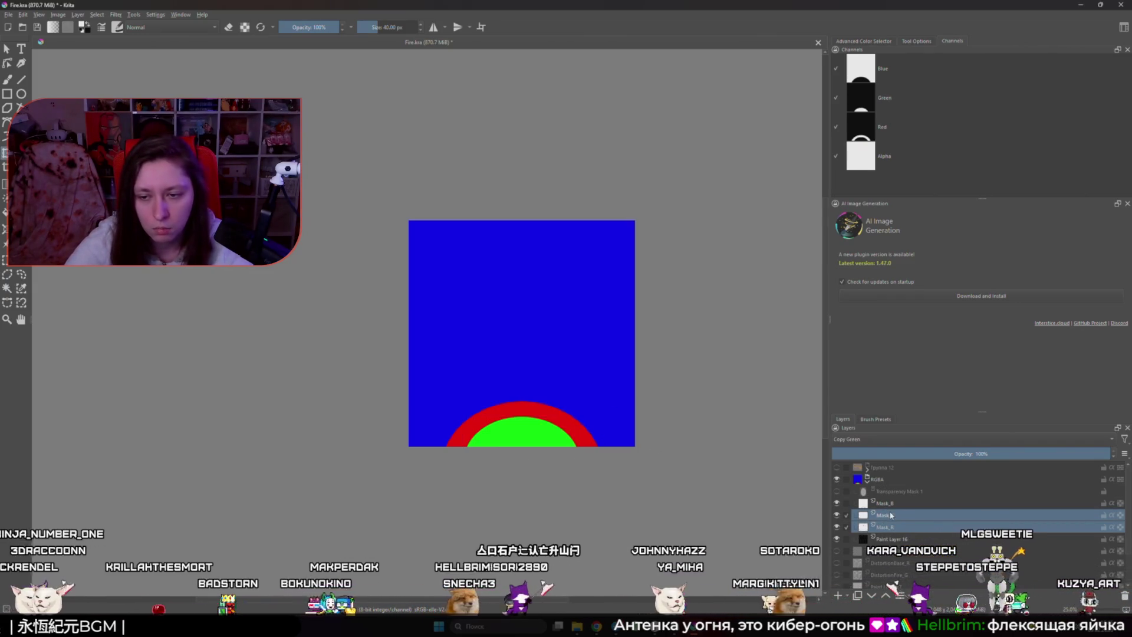
key("ctrl+t")
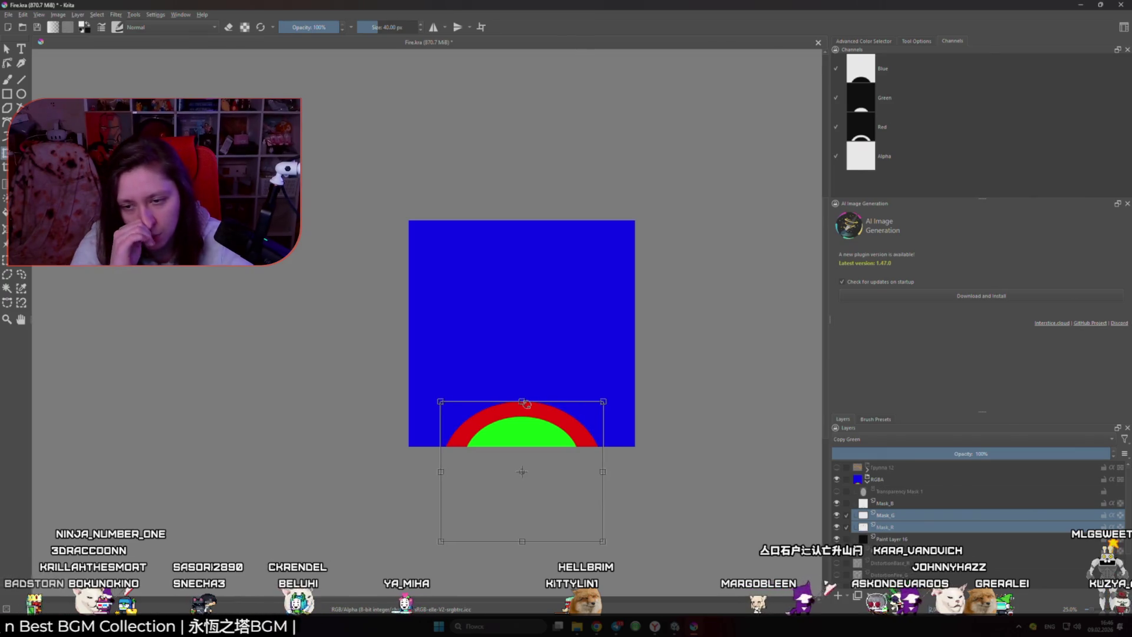
key("Tab")
key("Tab")
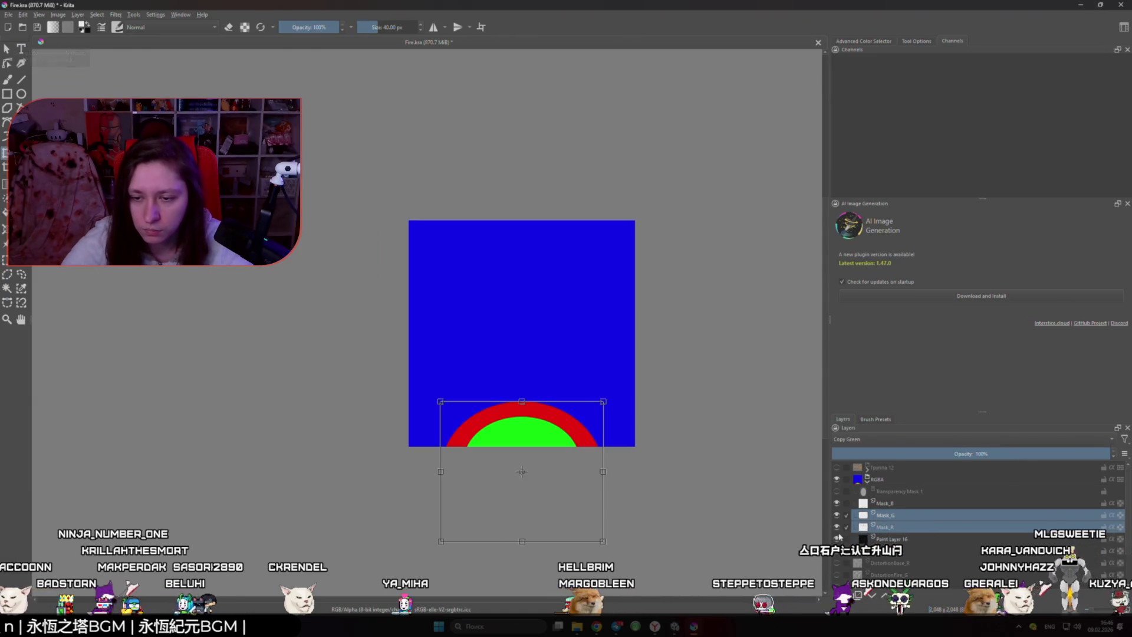
left_click(846, 503)
left_click(837, 493)
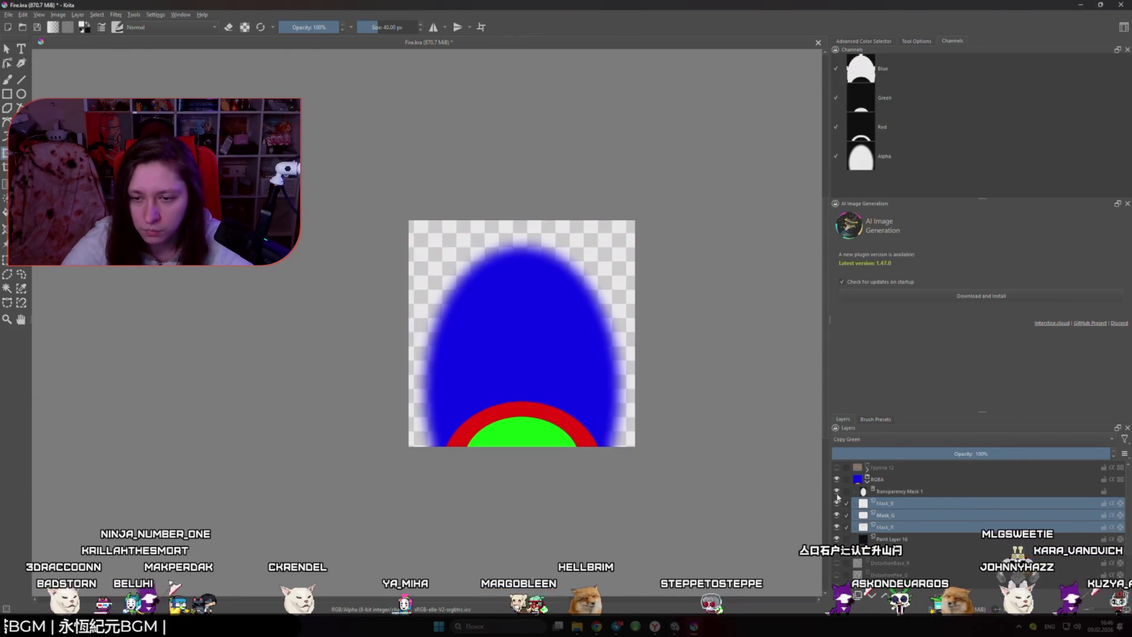
- Narrow the blue oval by transforming Transparency Mask 1
left_click(897, 493)
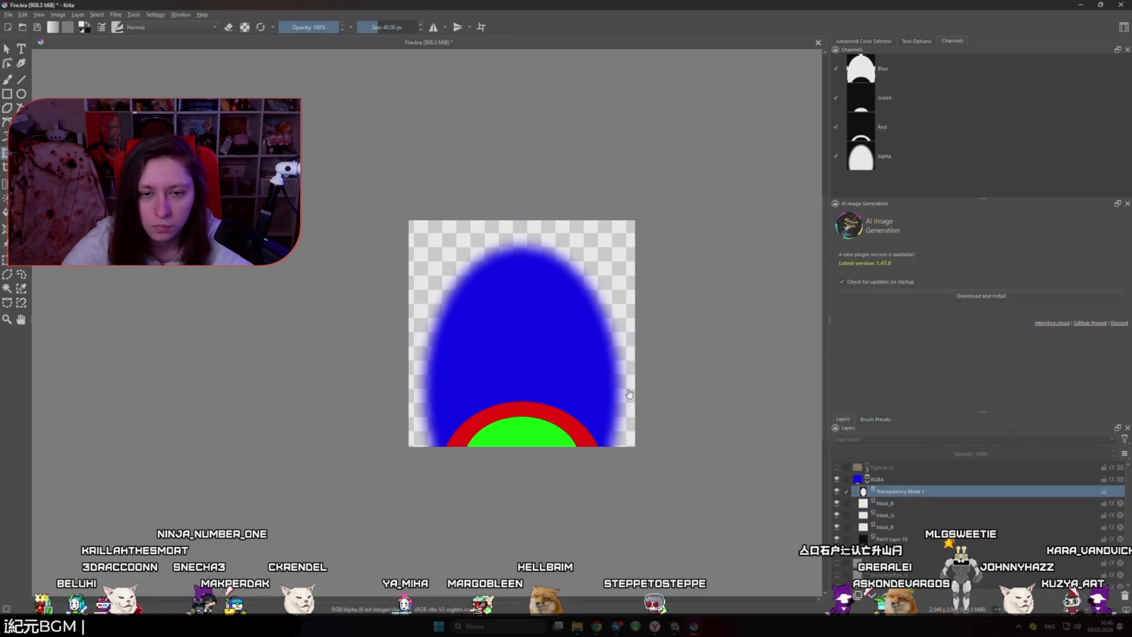
key("ctrl+t")
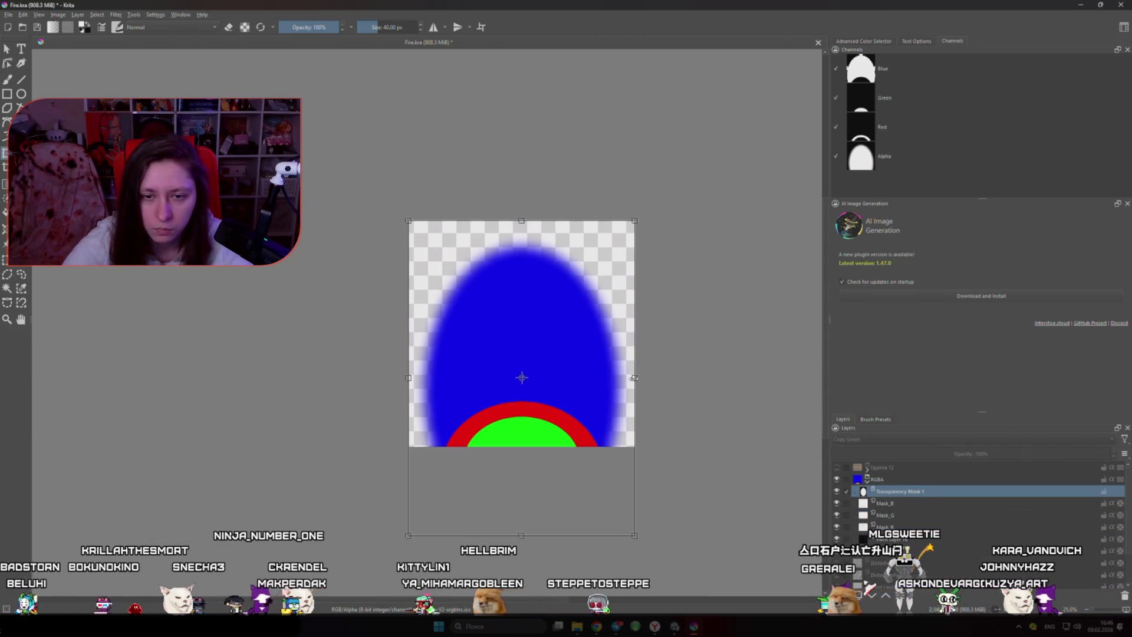
mouse_move(634, 378)
left_mouse_down()
mouse_move(611, 381)
mouse_move(634, 384)
left_mouse_up()
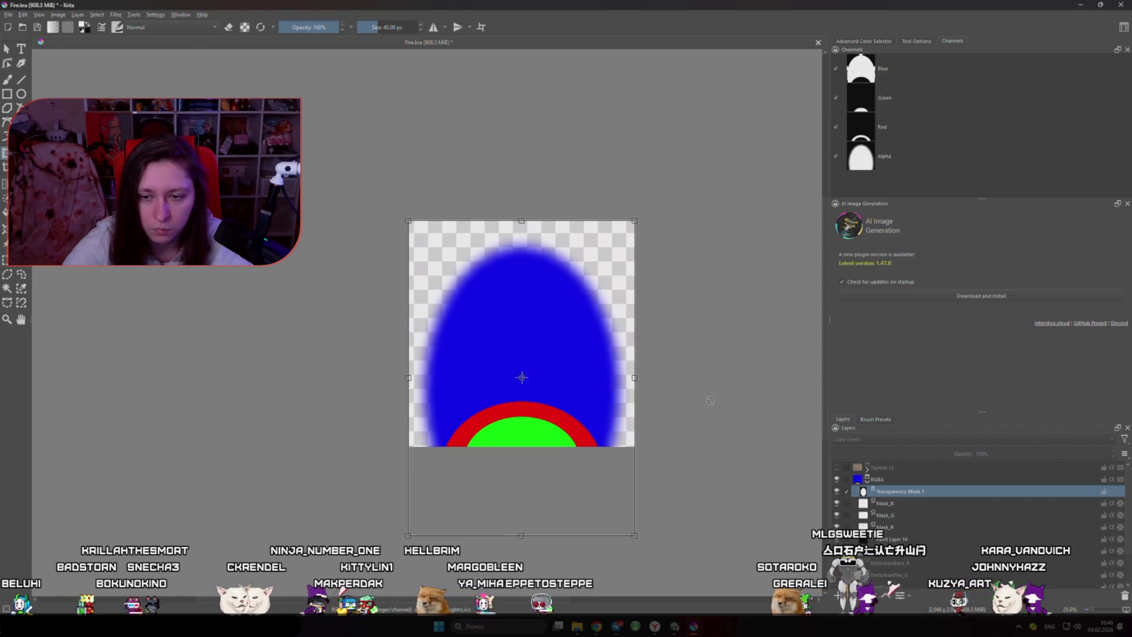
- Transform the RGBA layer so the flame is narrower, squashed and repositioned, then apply
left_click(883, 481)
left_click(651, 344)
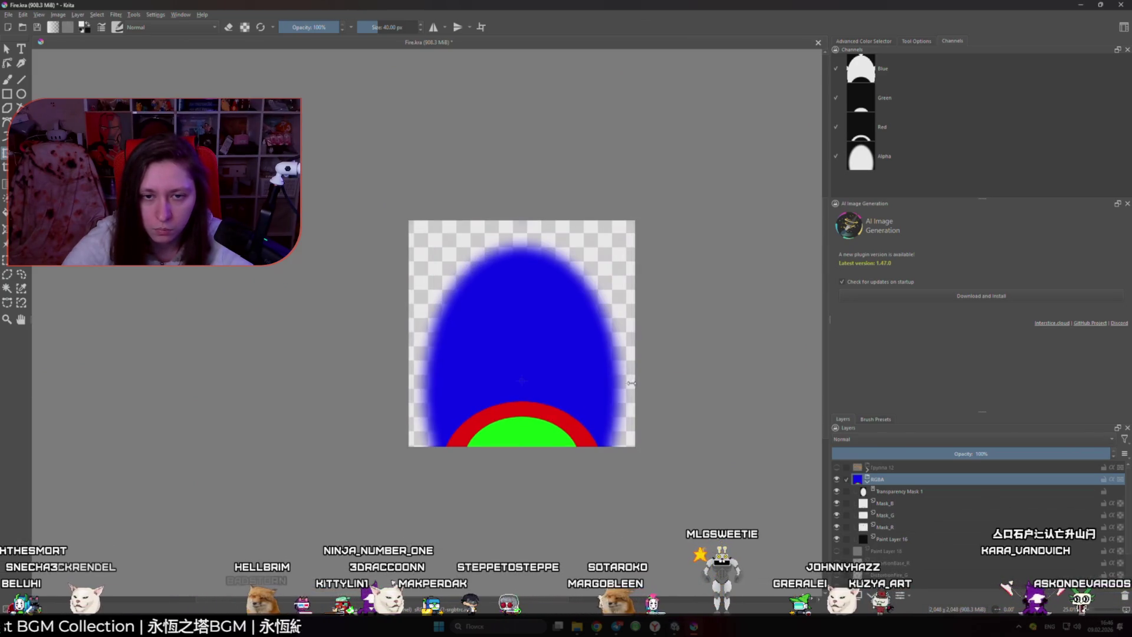
left_click_drag(630, 383, 621, 381)
left_click_drag(522, 221, 525, 271)
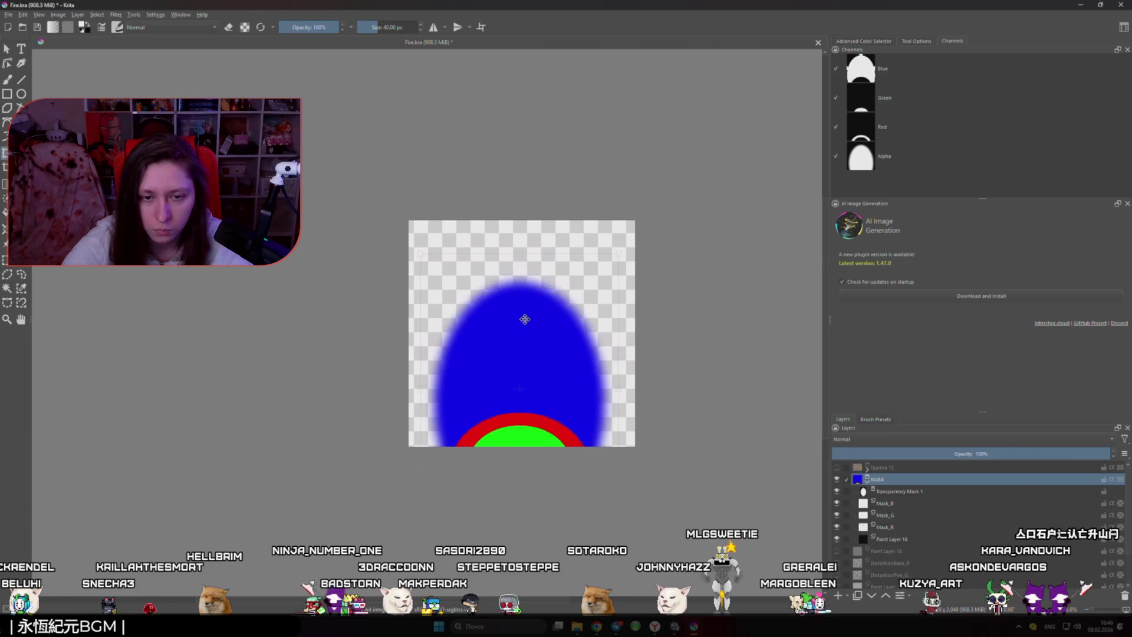
left_click_drag(532, 345, 530, 329)
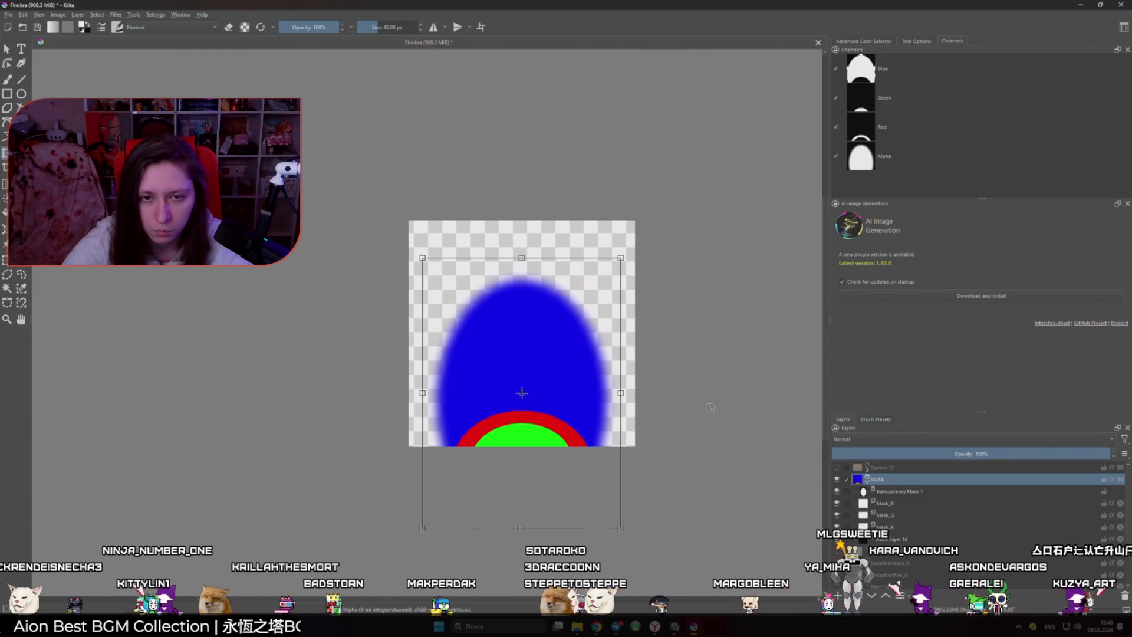
left_click_drag(522, 260, 522, 249)
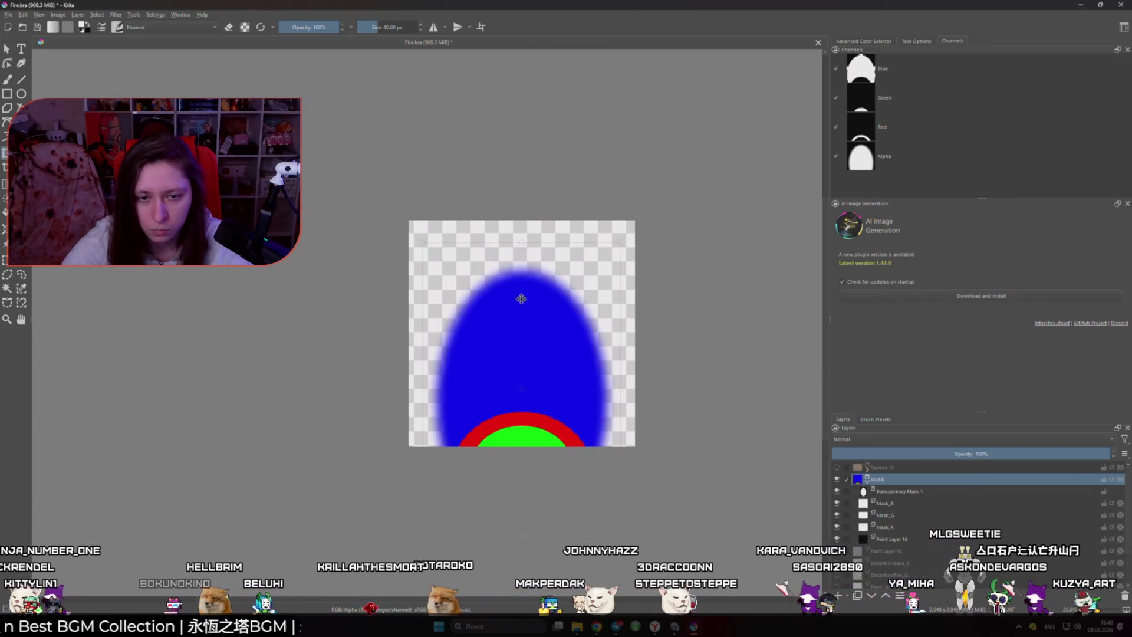
left_click_drag(521, 299, 521, 300)
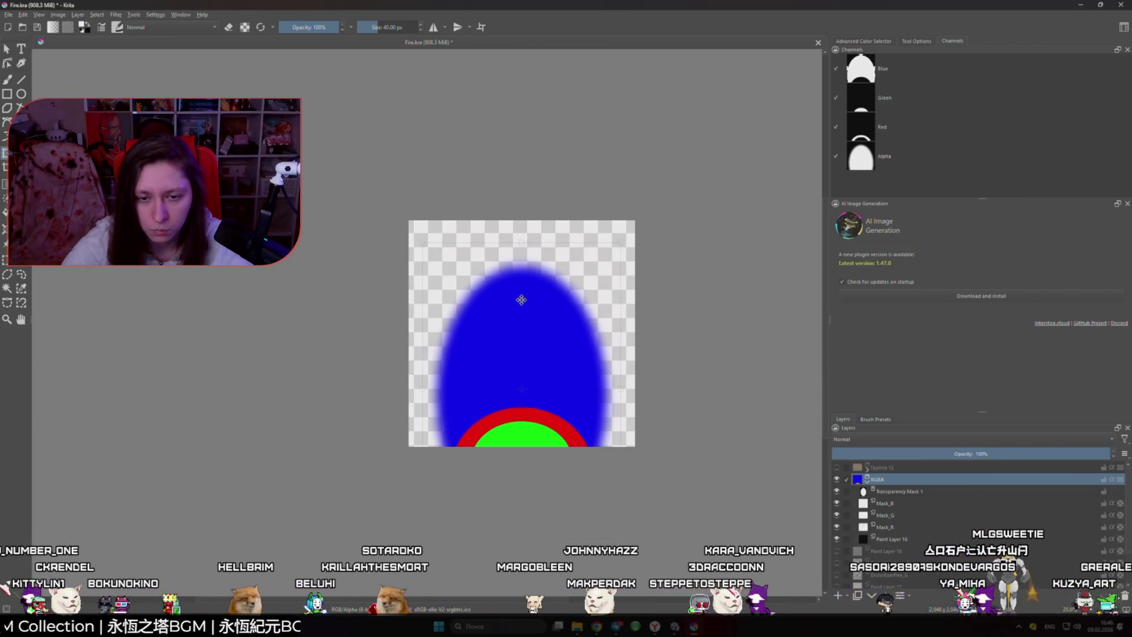
key("Return")
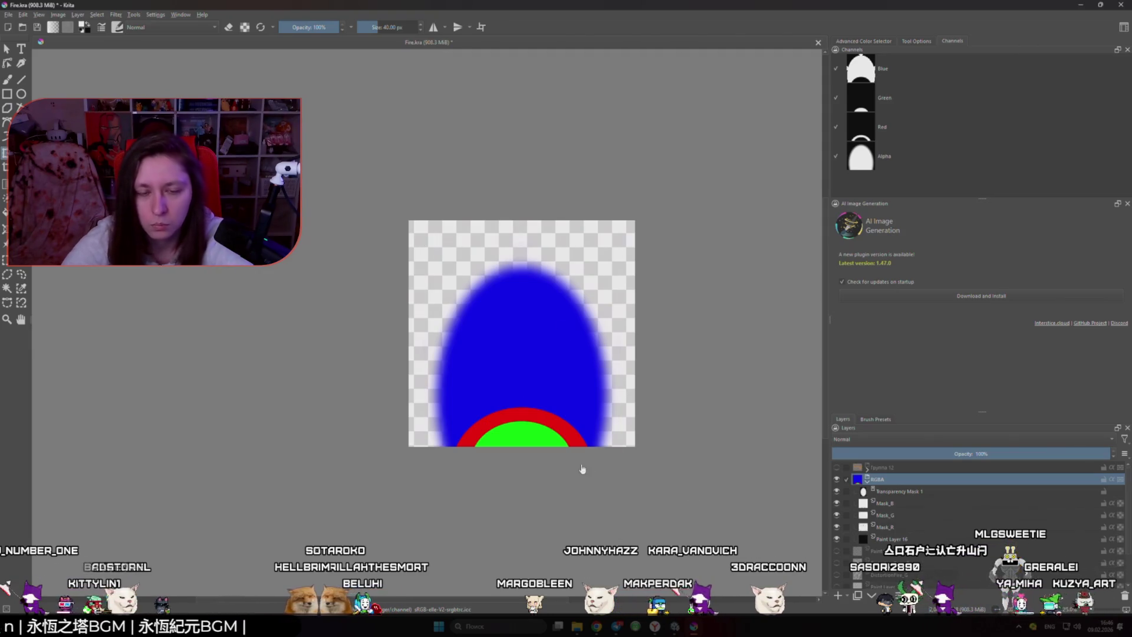
- Shrink the flame shape slightly from its top-right corner
scroll(551, 460, "up", 5)
scroll(532, 456, "down", 5)
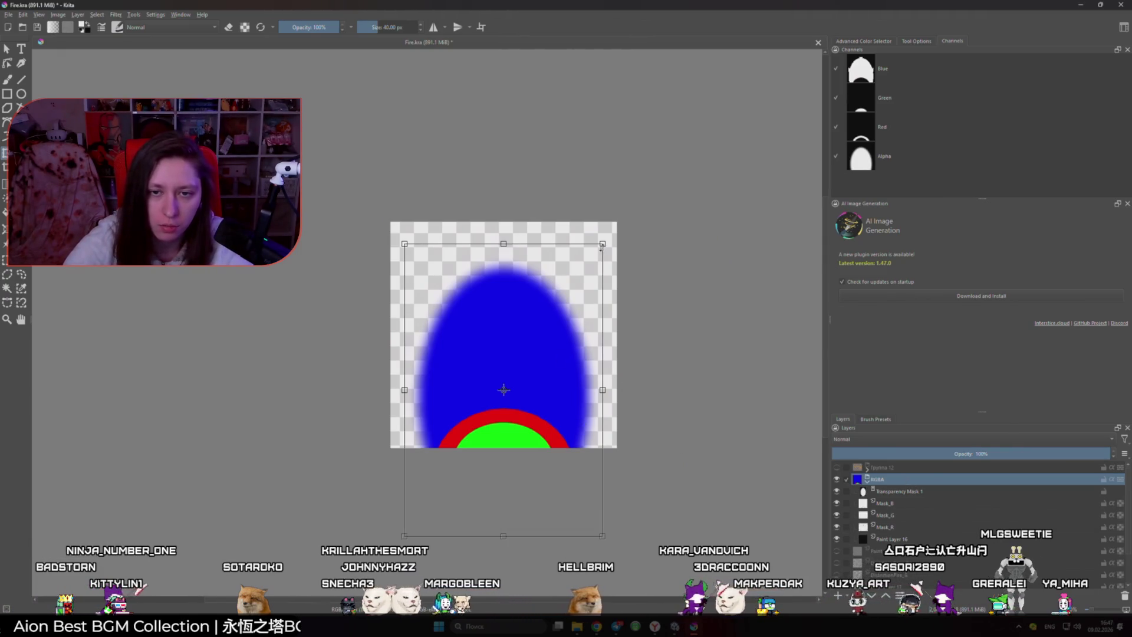
left_click_drag(600, 245, 596, 257)
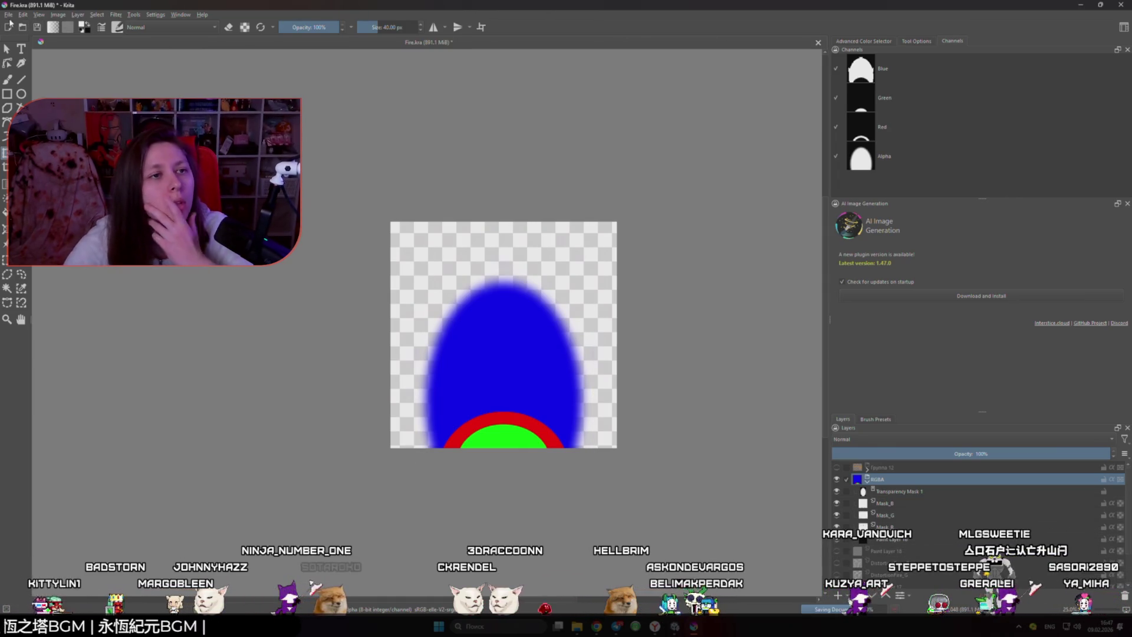
- Export the flame over BestFire.png with the default PNG options and return to Unity
left_click(8, 16)
left_click(22, 98)
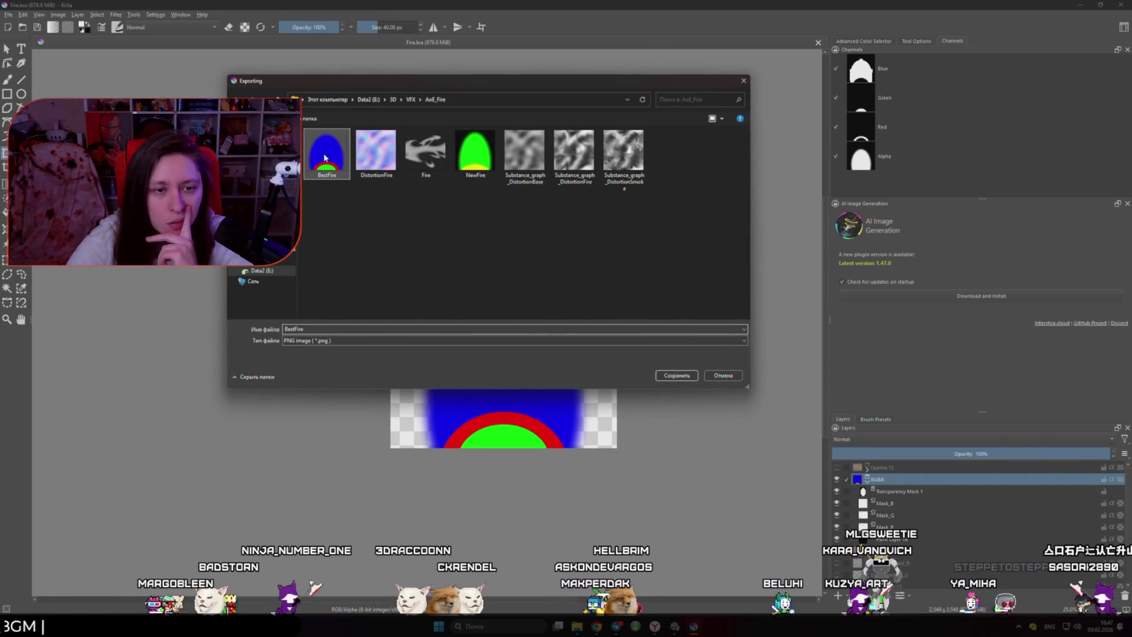
left_click(675, 375)
left_click(593, 314)
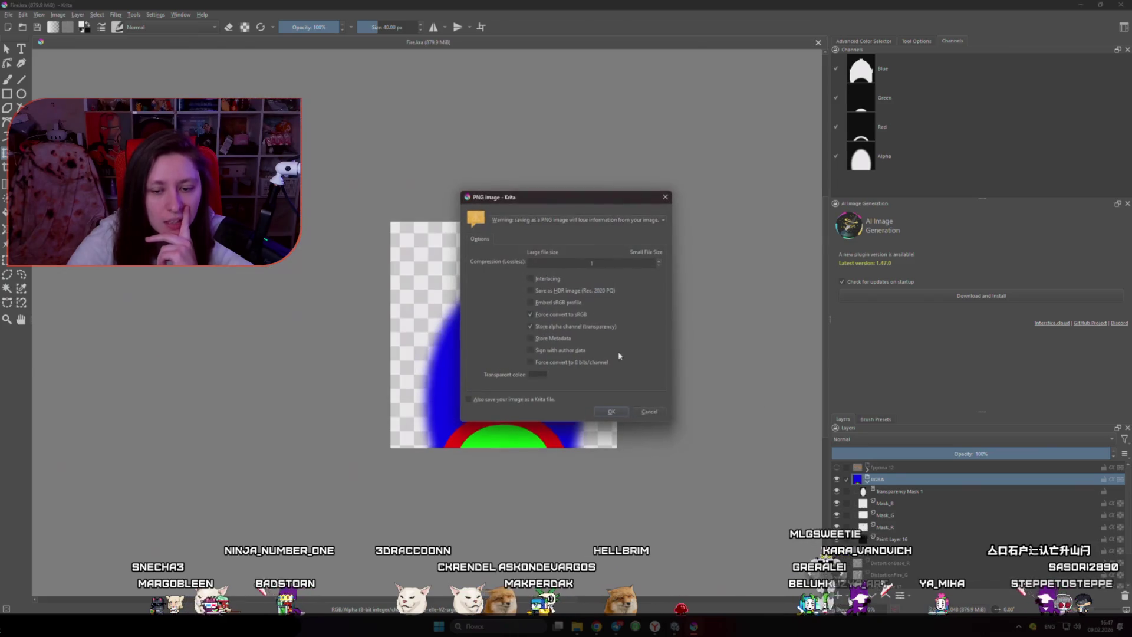
left_click(610, 410)
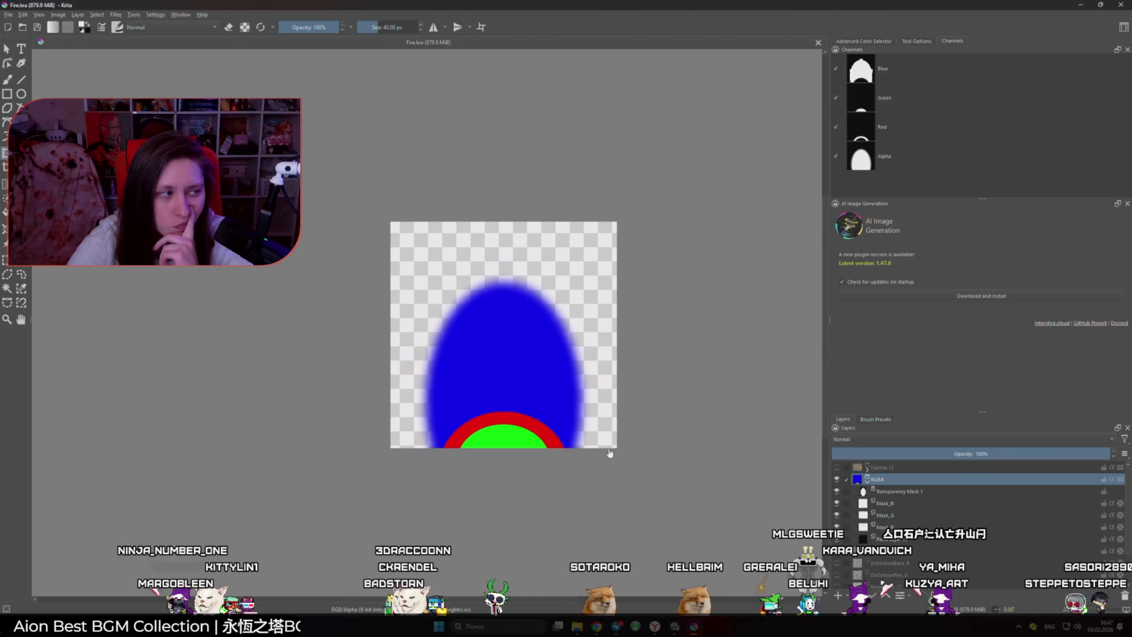
left_click(675, 626)
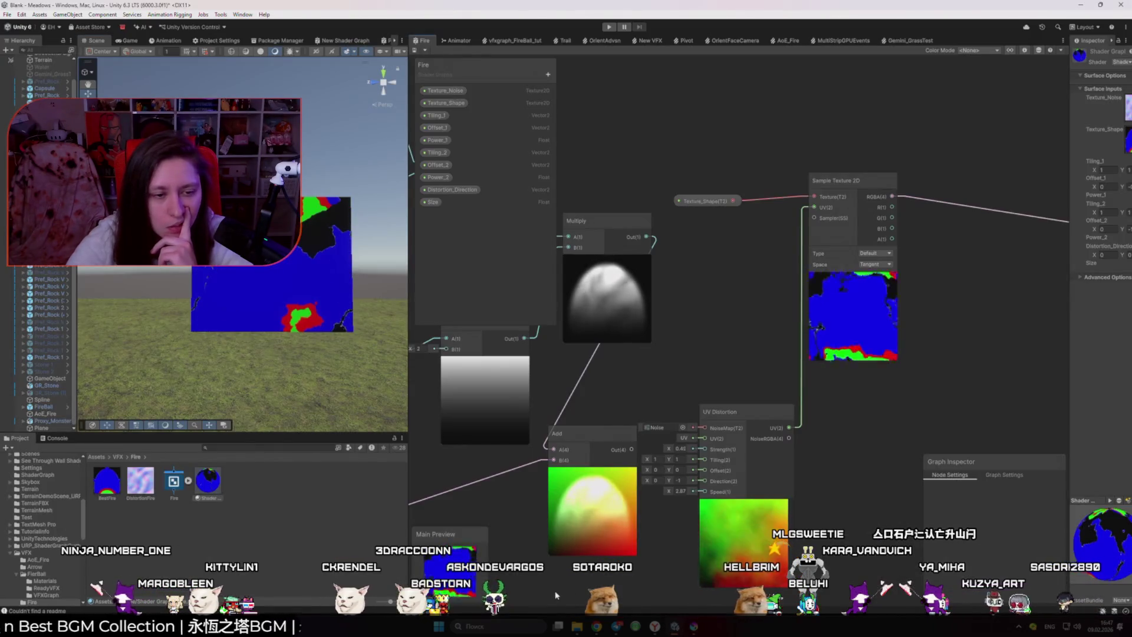
- Replace the old BestFire texture with the newly exported PNG, then select the UV Distortion and Noise nodes
key("Delete")
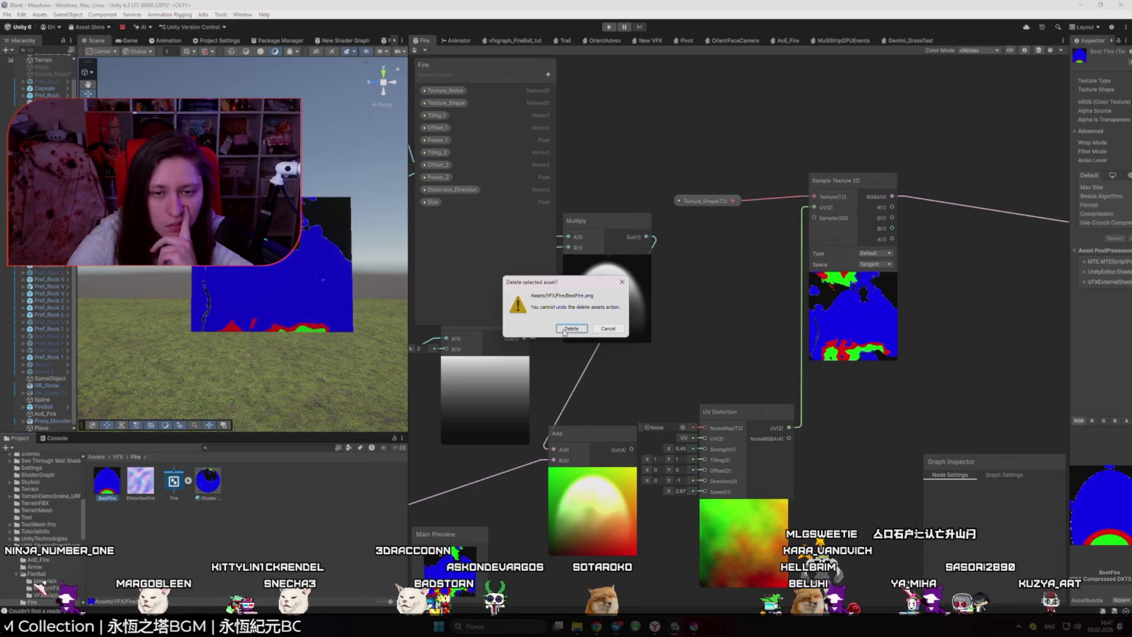
key("Return")
key("alt+Tab")
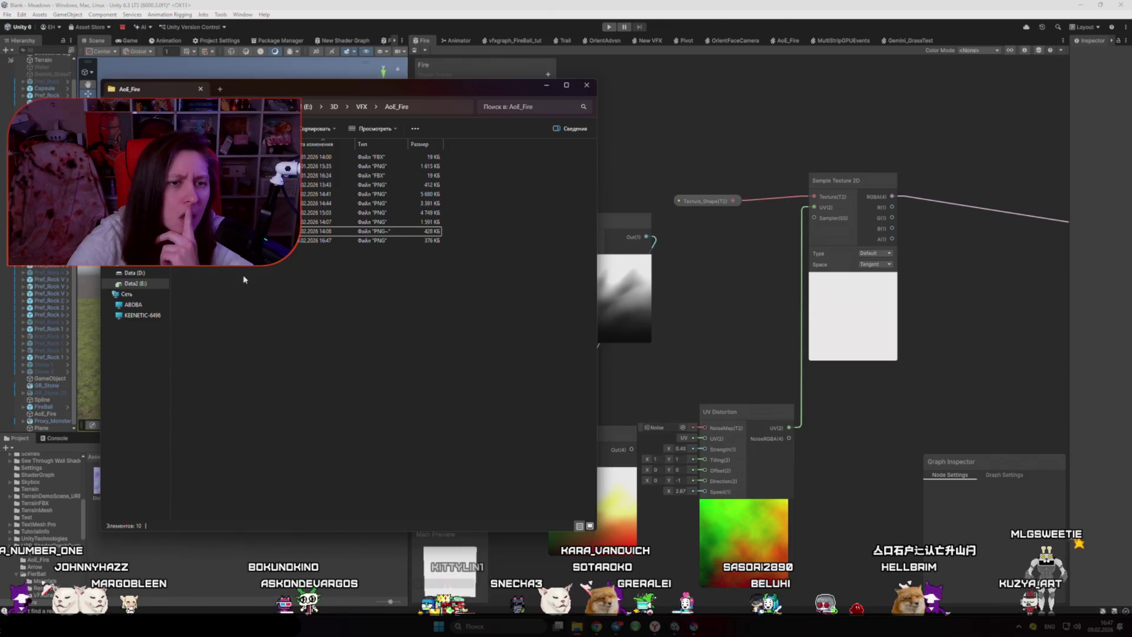
mouse_move(244, 240)
left_mouse_down()
mouse_move(245, 450)
mouse_move(313, 572)
left_mouse_up()
left_click(107, 483)
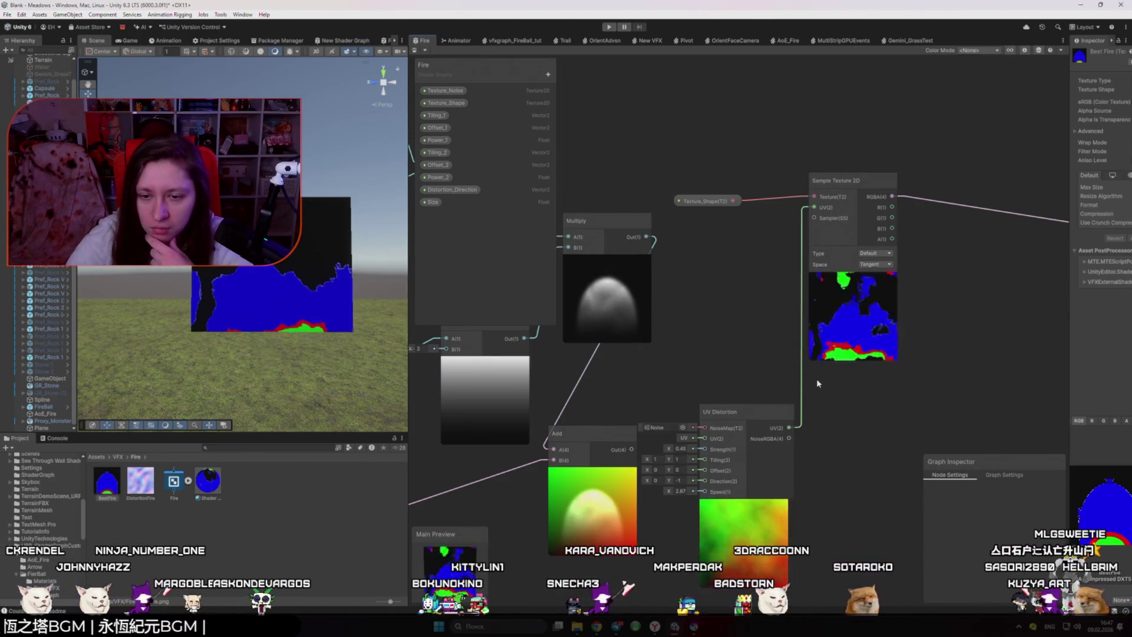
left_click_drag(817, 384, 644, 452)
- Delete the UV Distortion and Noise nodes, undoing a stray Add-to-UV connection
key("Delete")
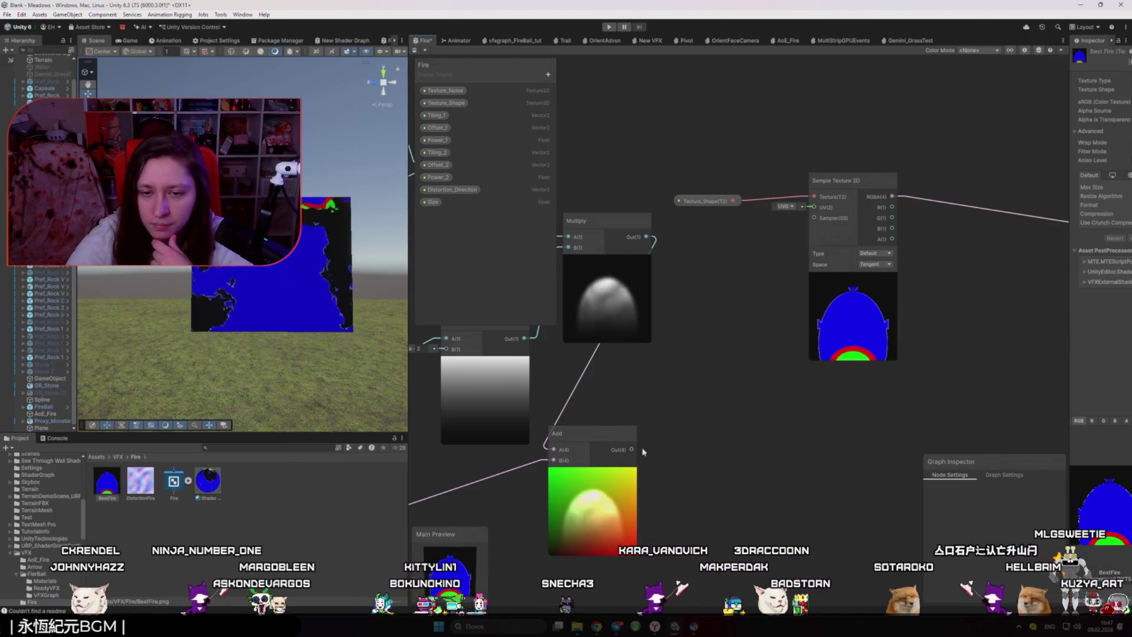
left_click_drag(632, 450, 813, 208)
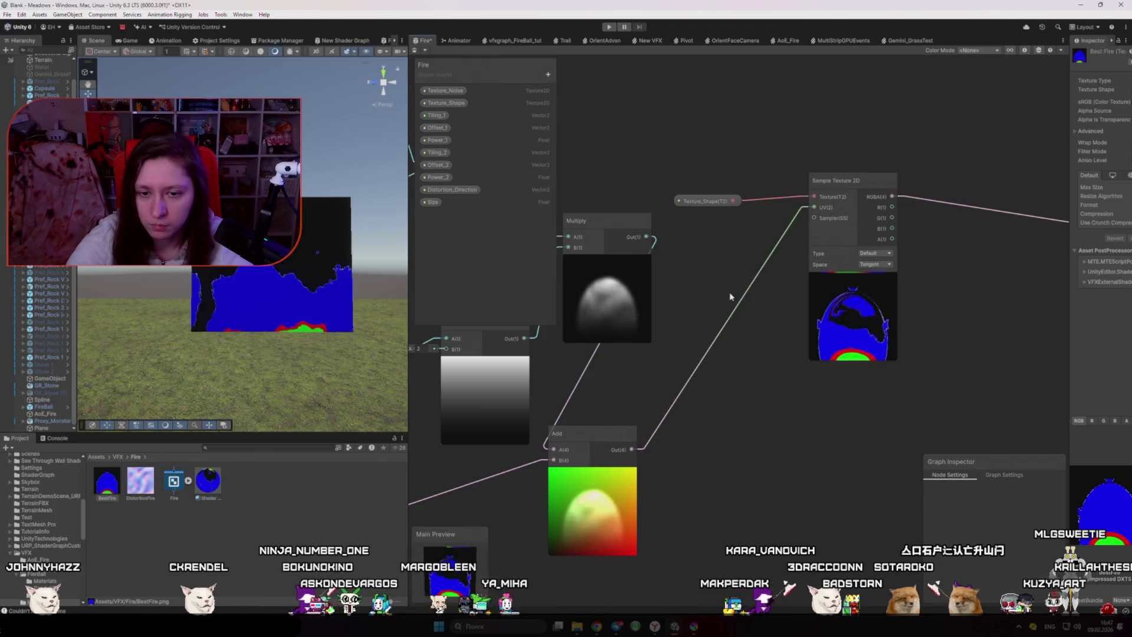
key("ctrl+z")
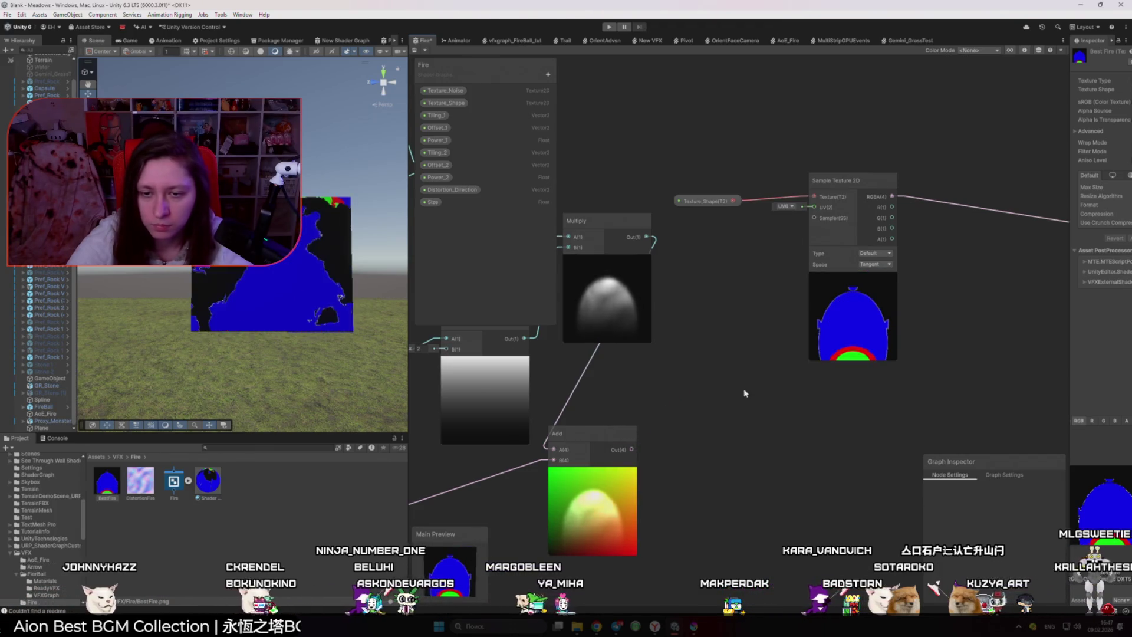
- Search 'dir', add a View Direction node, then remove it
right_click(744, 404)
left_click(757, 411)
type("dire")
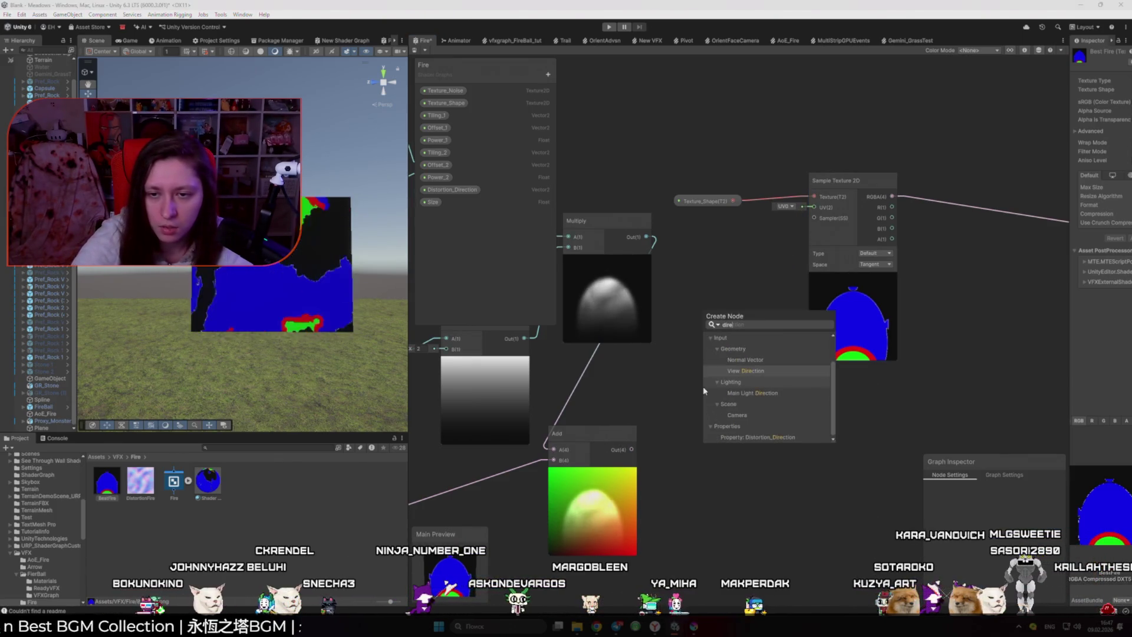
key("Return")
key("Delete")
key("space")
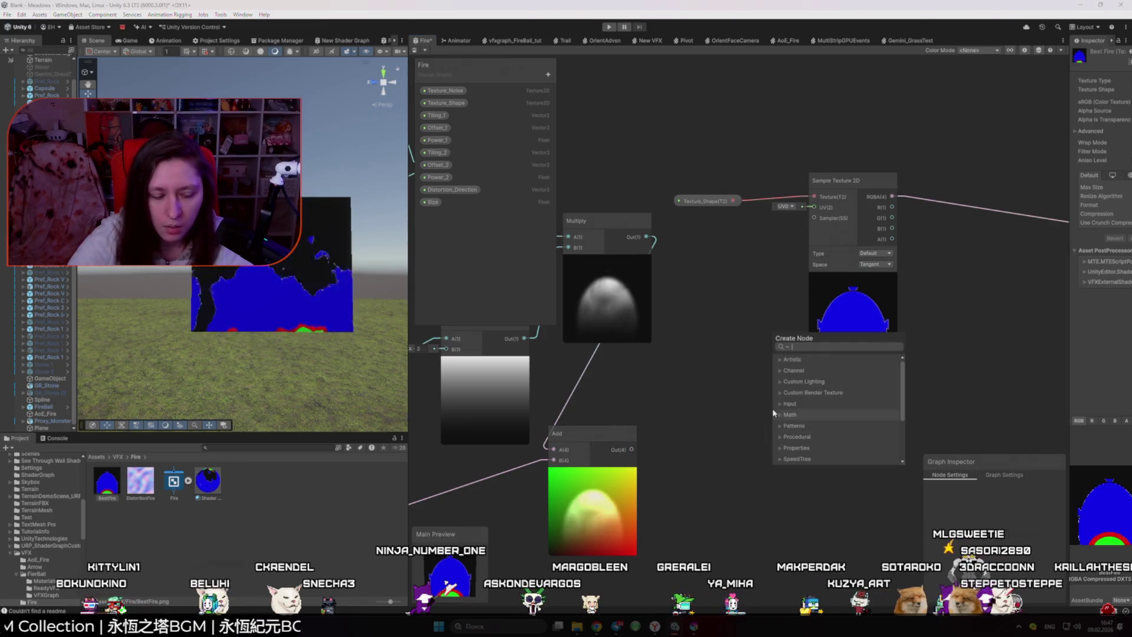
key("Escape")
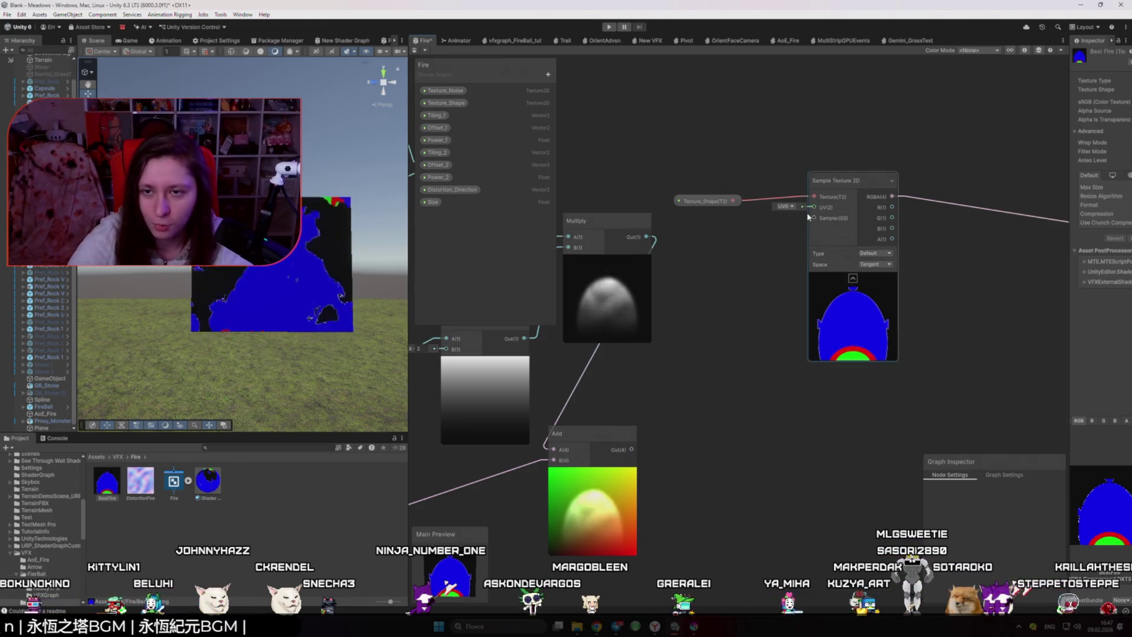
- Add View Direction again, then undo it and delete the restored UV Distortion node
key("space")
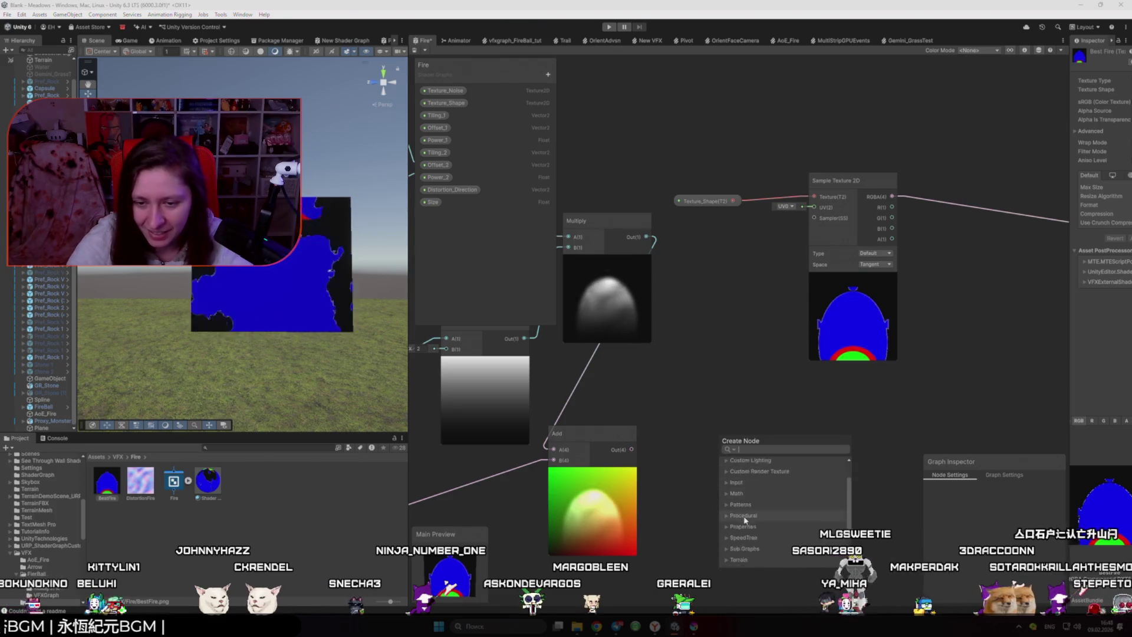
scroll(743, 507, "down", 2)
left_click(727, 493)
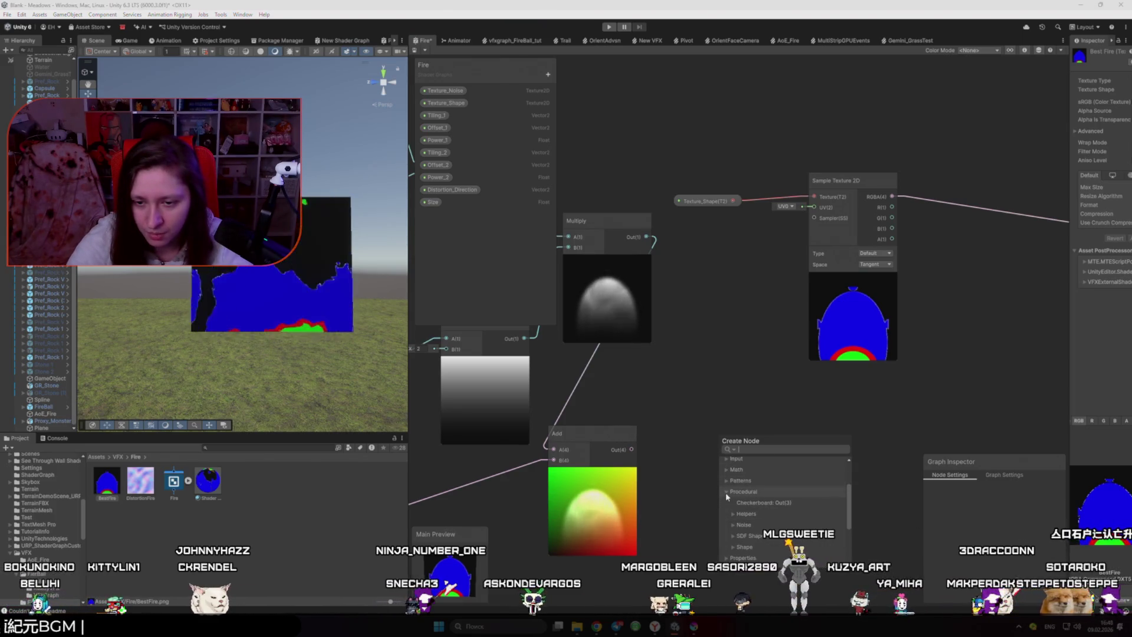
key("Escape")
key("space")
type("Dire")
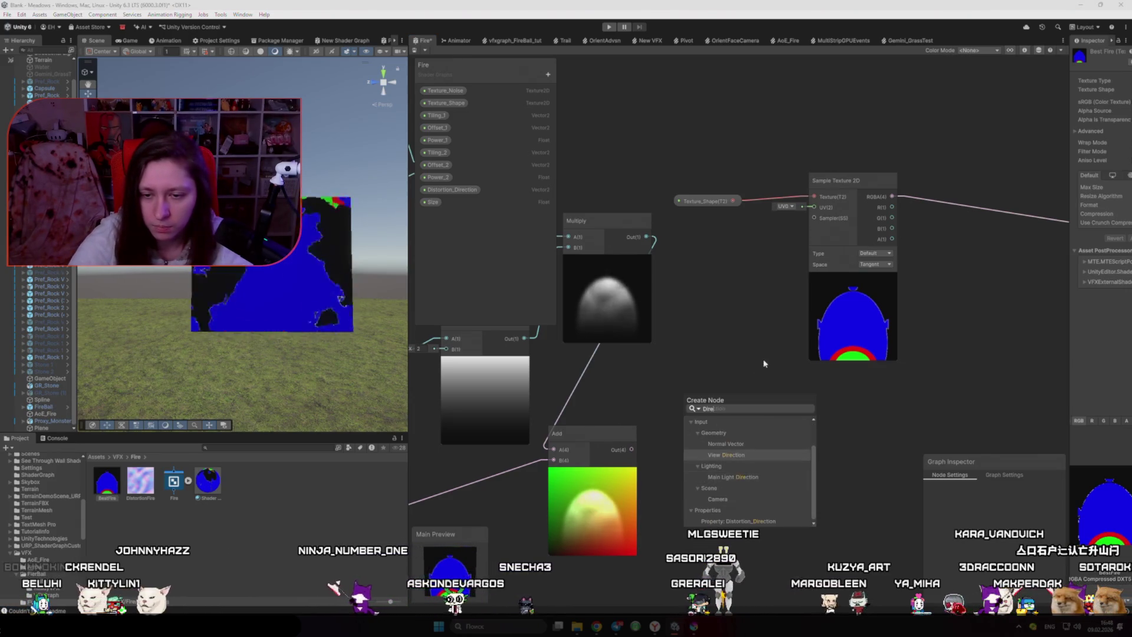
key("Return")
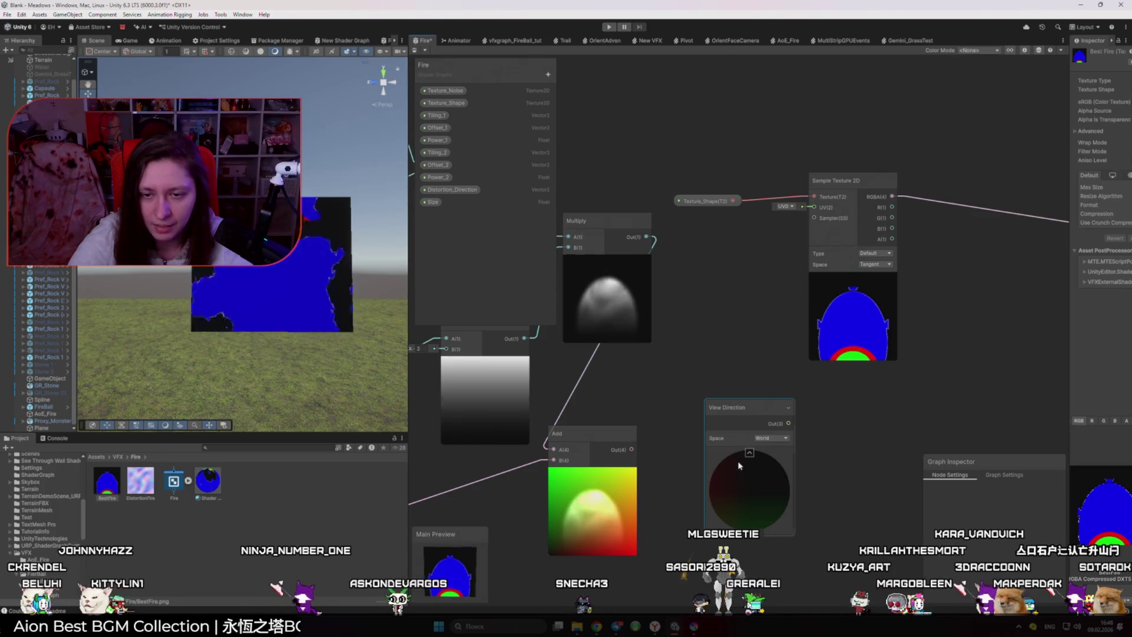
key("ctrl+z")
key("ctrl+z")
key("Delete")
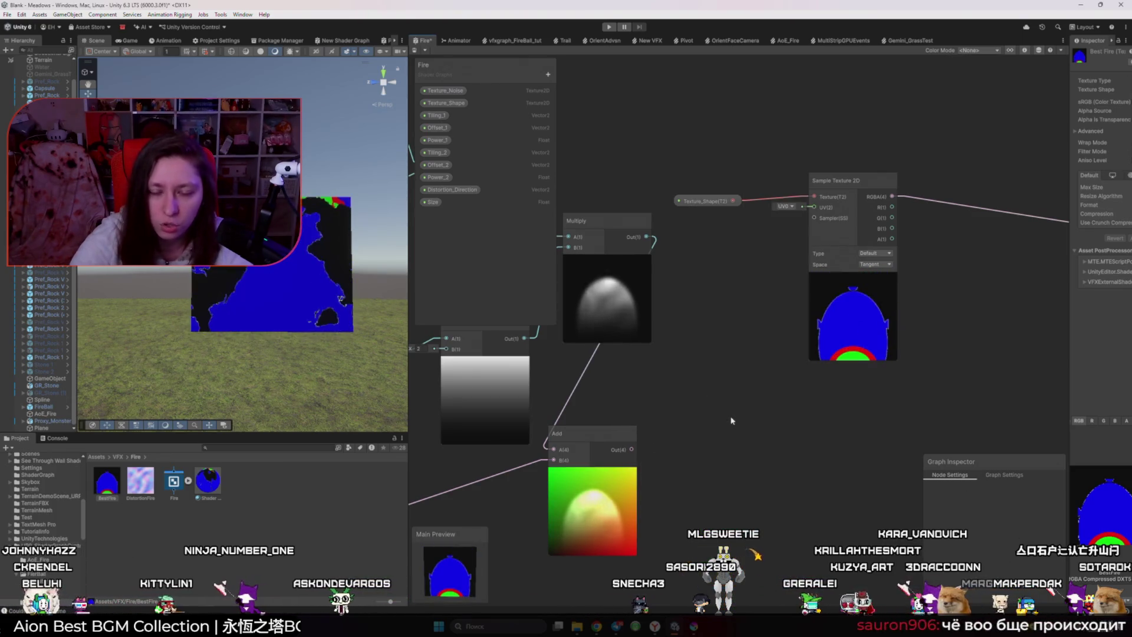
- Add a fresh UV Distortion node via a 'Distorti' search and open its sub graph
key("space")
key("BackSpace")
key("BackSpace")
type("Distorti")
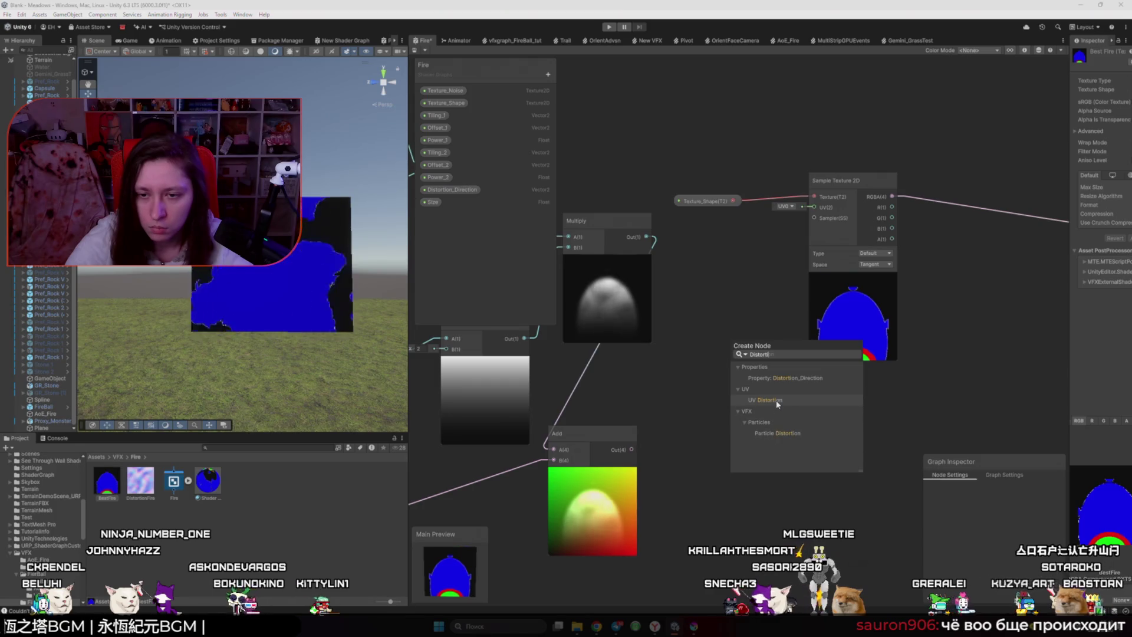
key("Return")
left_click_drag(762, 439, 736, 381)
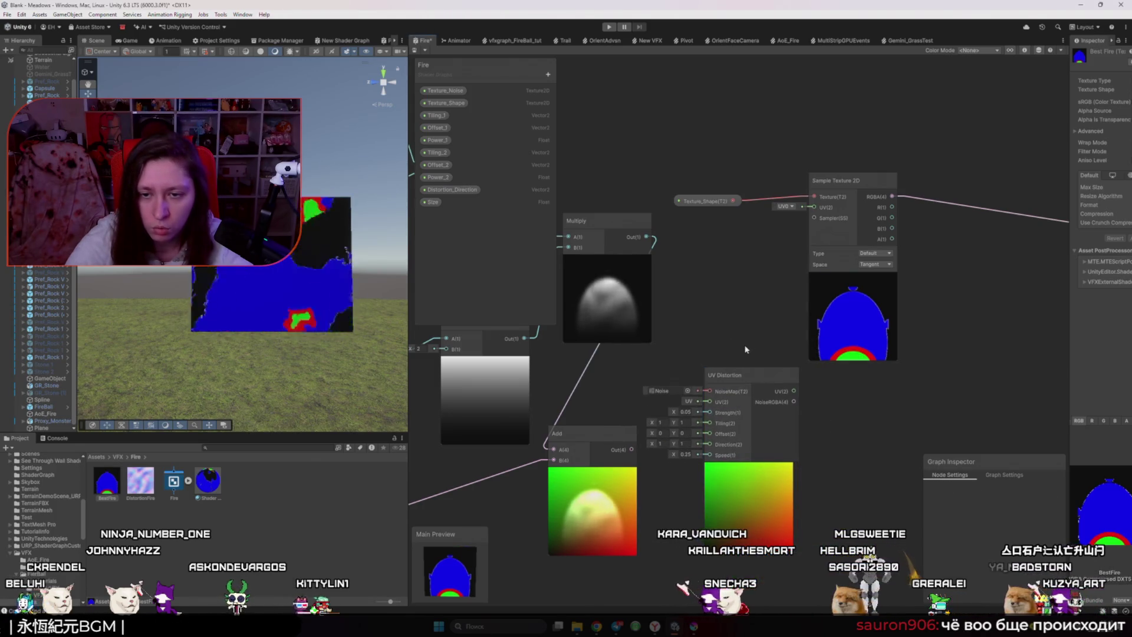
double_click(745, 381)
- Check the UV Distortion node's options, then show the Scene view beside the graph
right_click(747, 382)
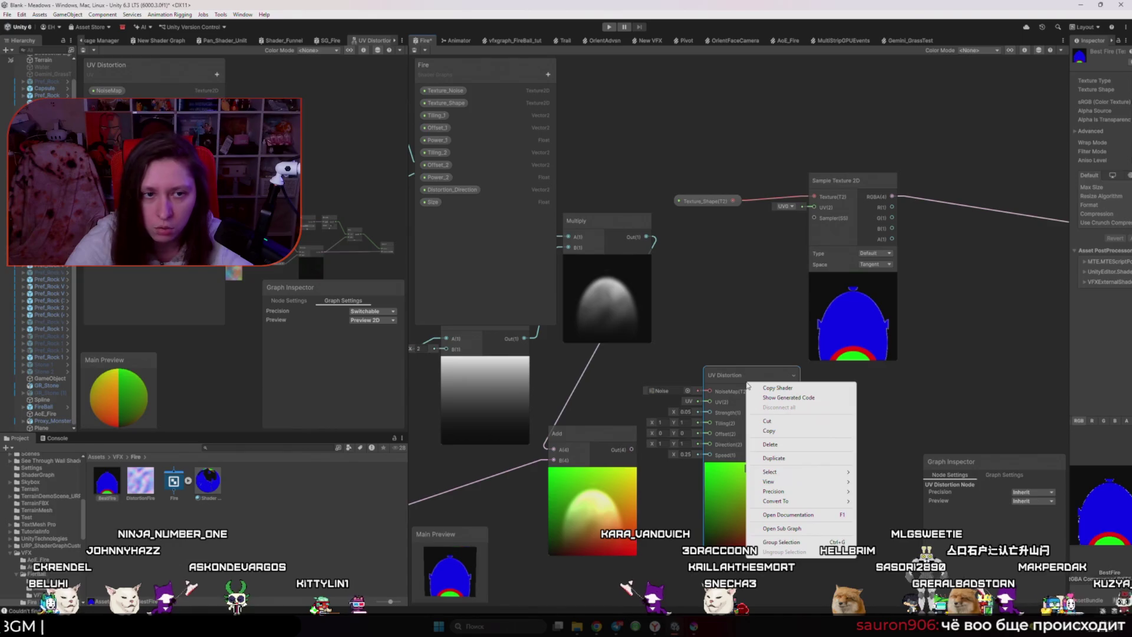
left_click(512, 367)
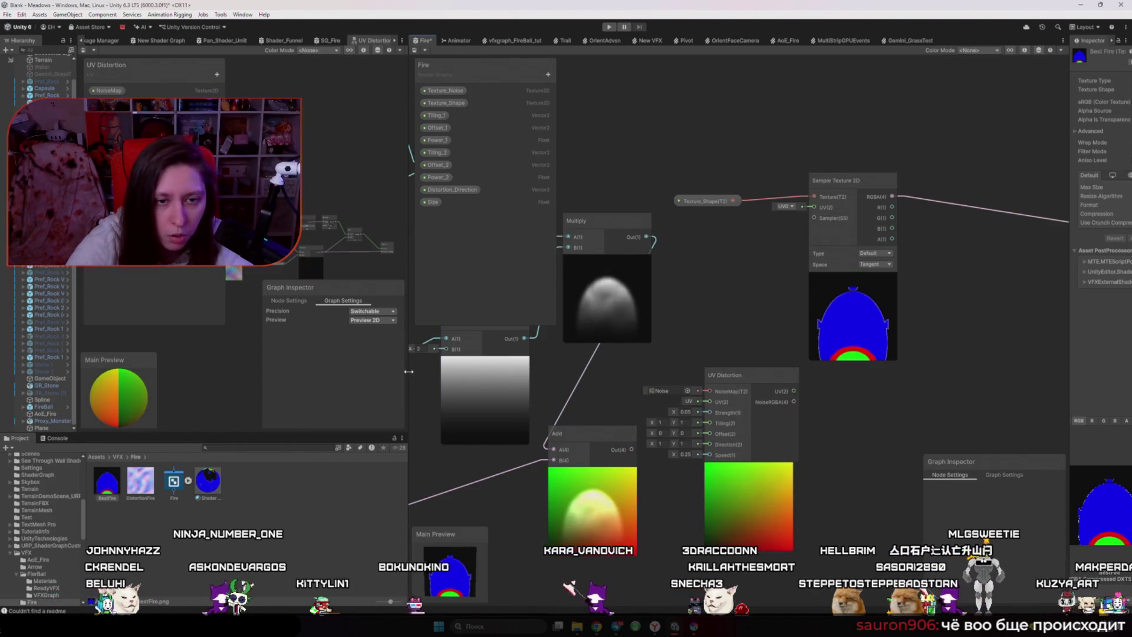
scroll(306, 270, "up", 5)
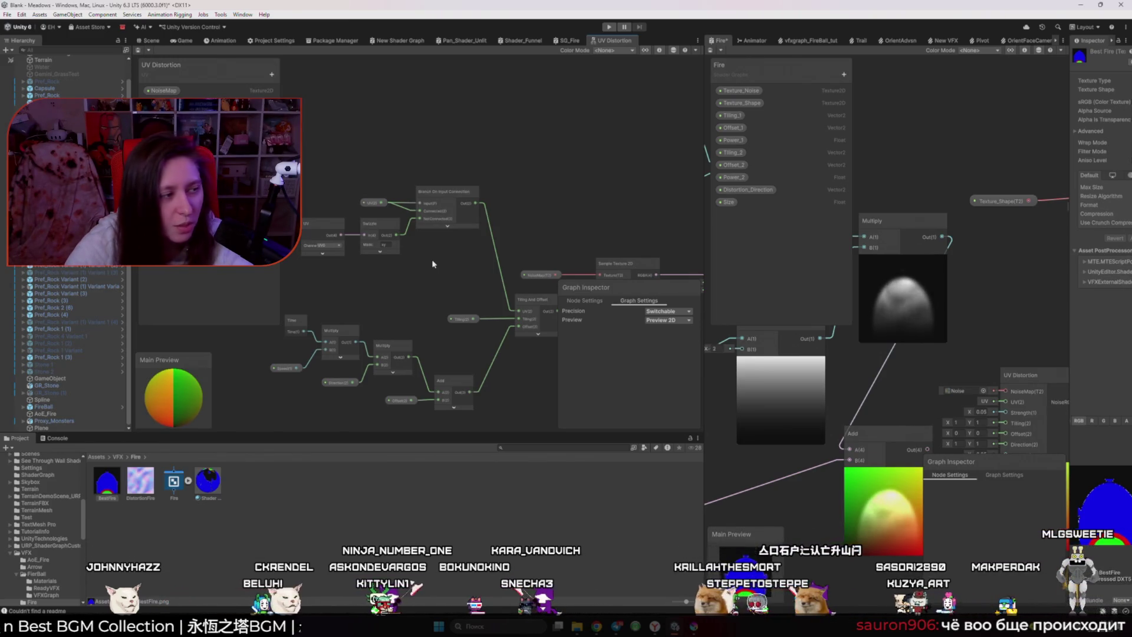
key("ctrl+1")
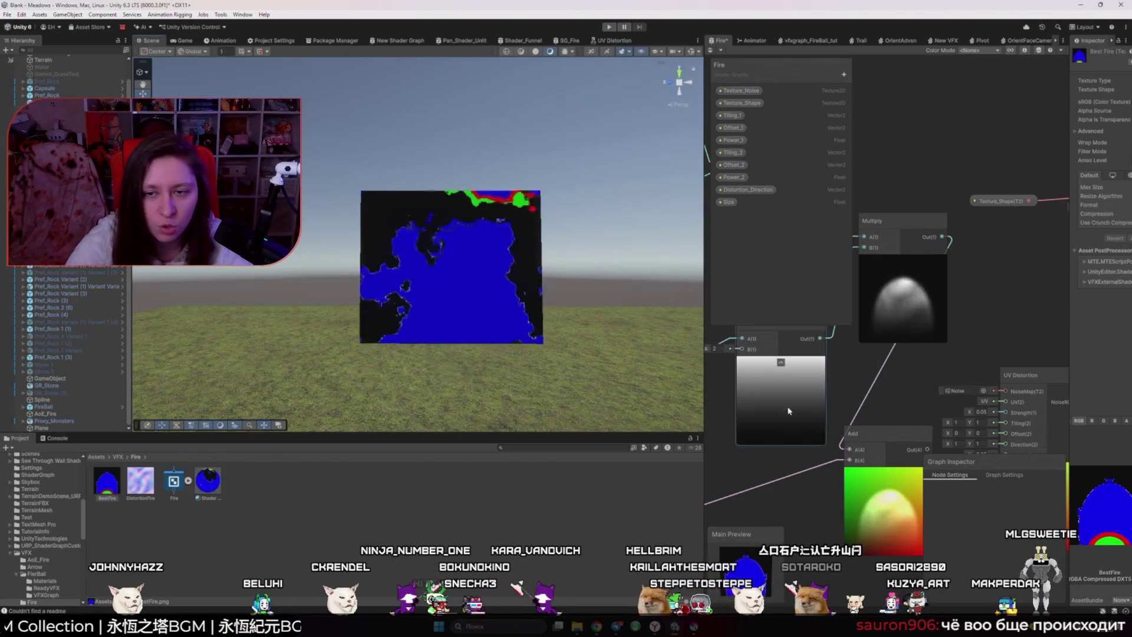
- Connect UV Distortion's output to the texture UV and set its Direction X to -1
scroll(861, 404, "down", 3)
scroll(885, 403, "up", 2)
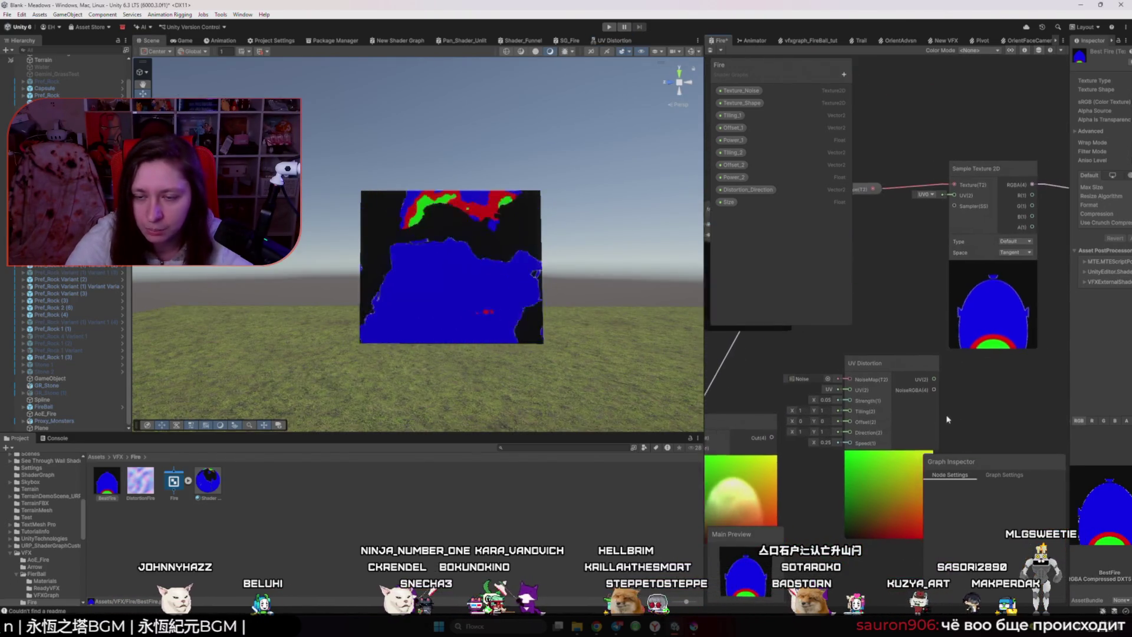
left_click_drag(907, 388, 922, 255)
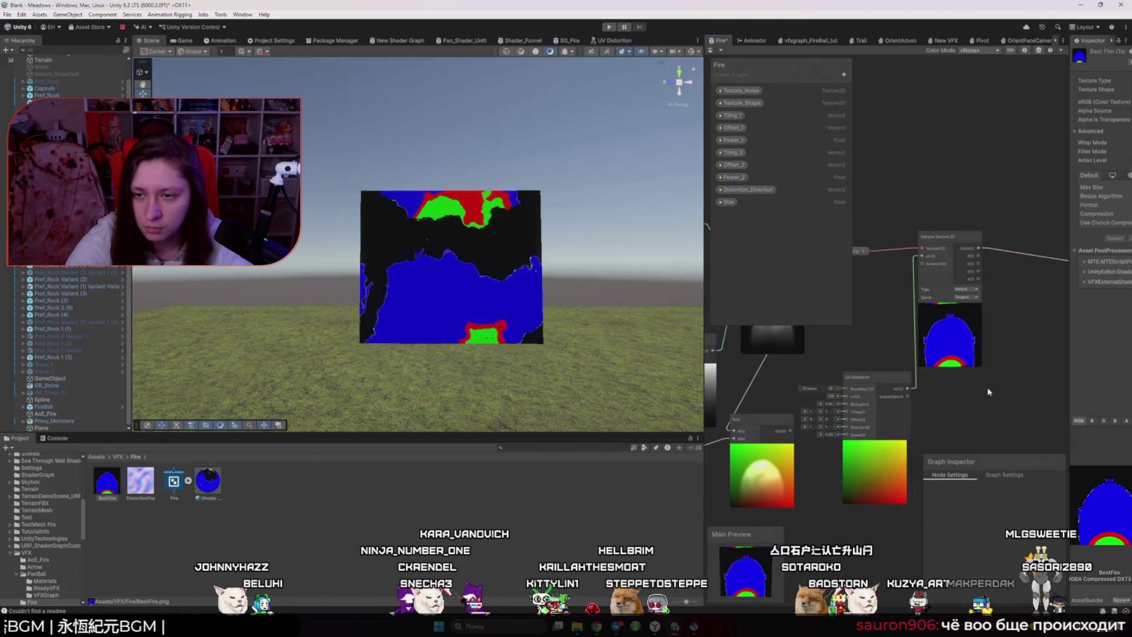
scroll(945, 418, "up", 2)
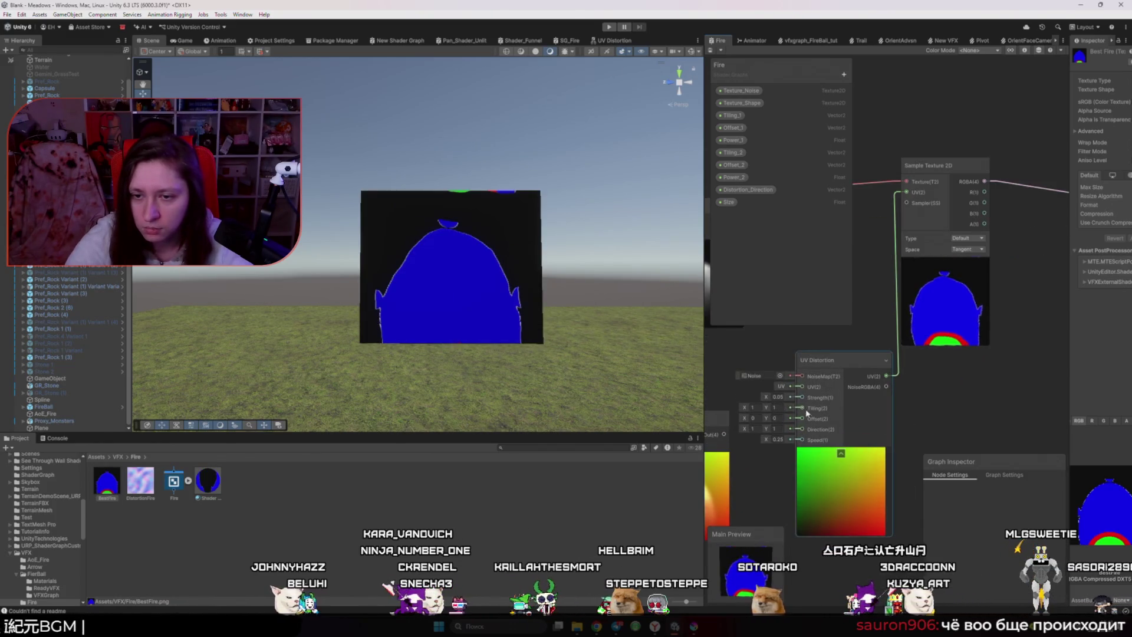
type("1")
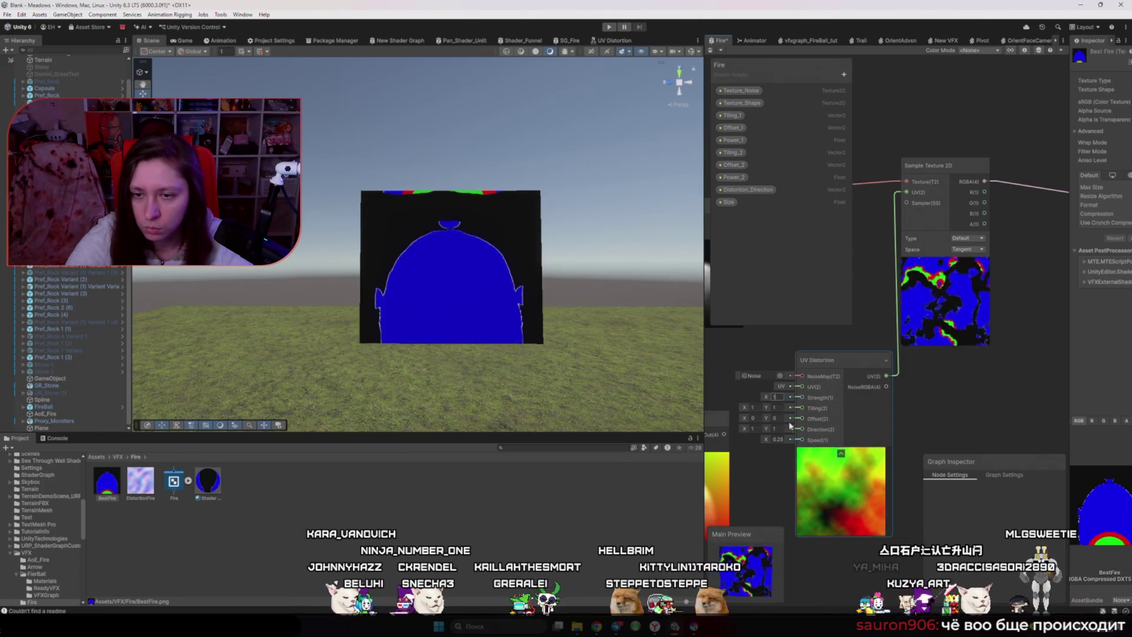
left_click(758, 429)
type("0")
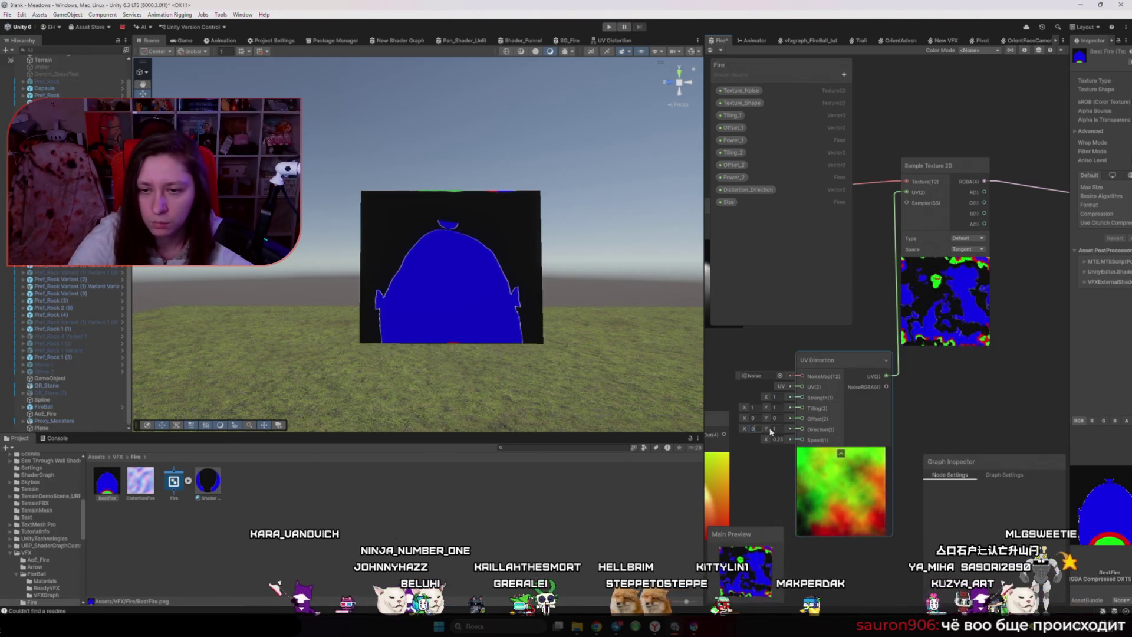
type("-1")
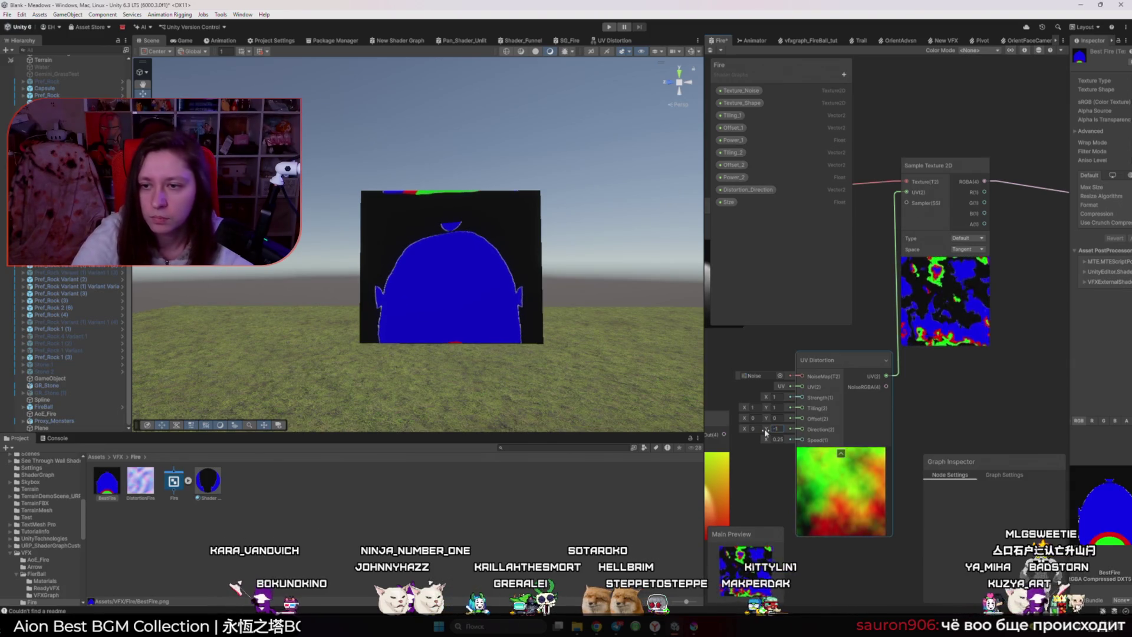
key("Return")
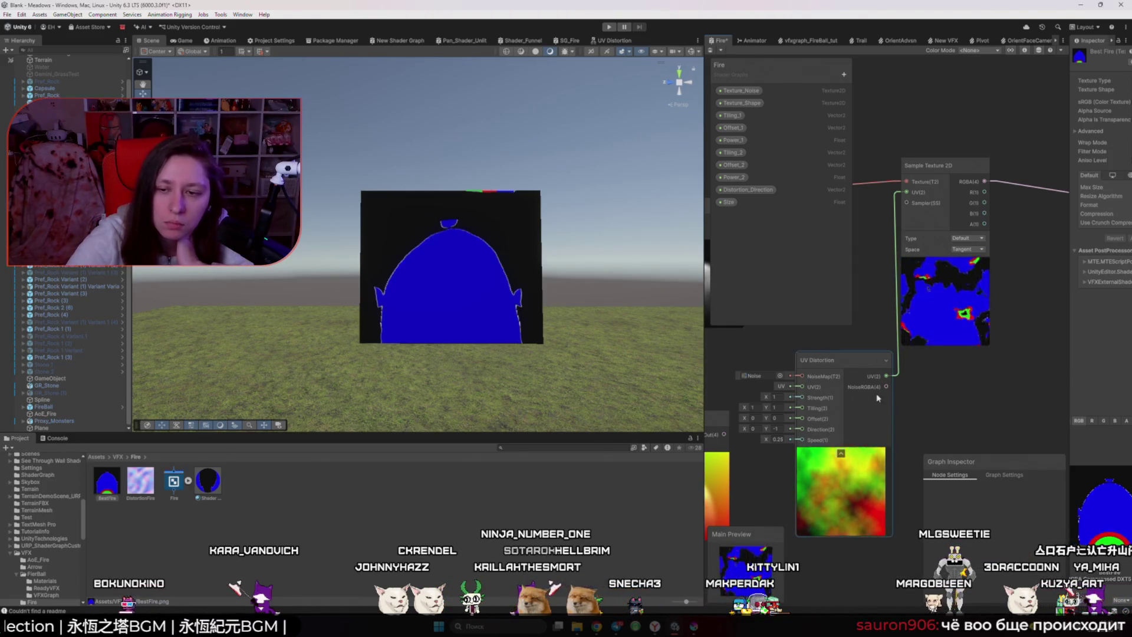
- Feed the texture UV from NoiseRGBA and delete the UV Distortion node
mouse_move(888, 375)
left_mouse_down()
mouse_move(886, 387)
mouse_move(907, 193)
left_mouse_up()
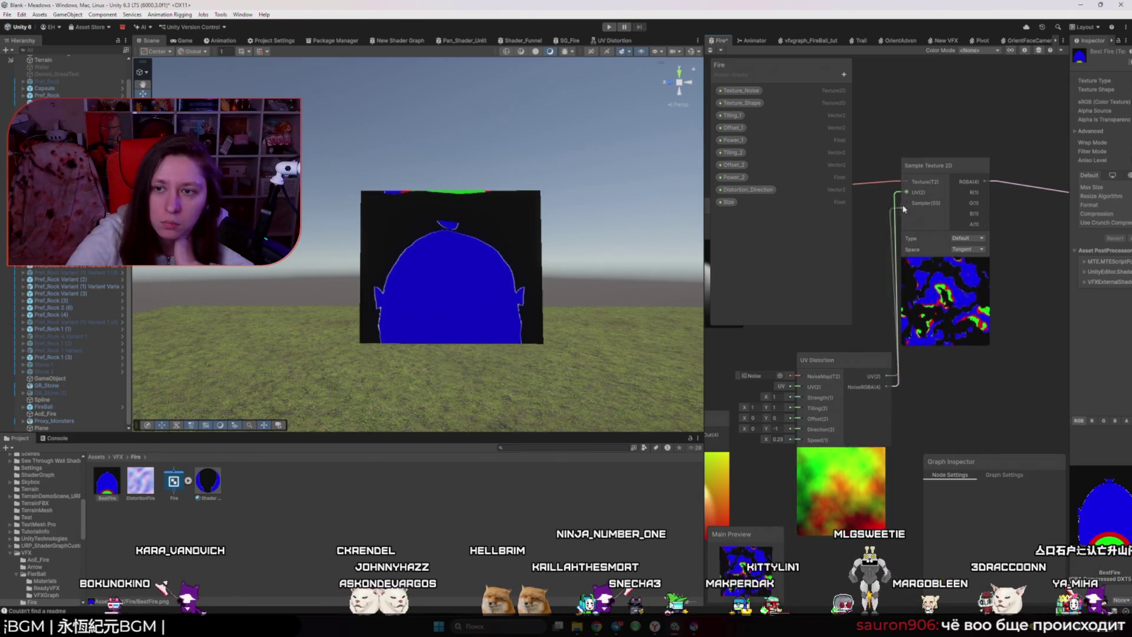
left_click(866, 362)
scroll(969, 395, "down", 3)
left_click_drag(968, 394, 914, 457)
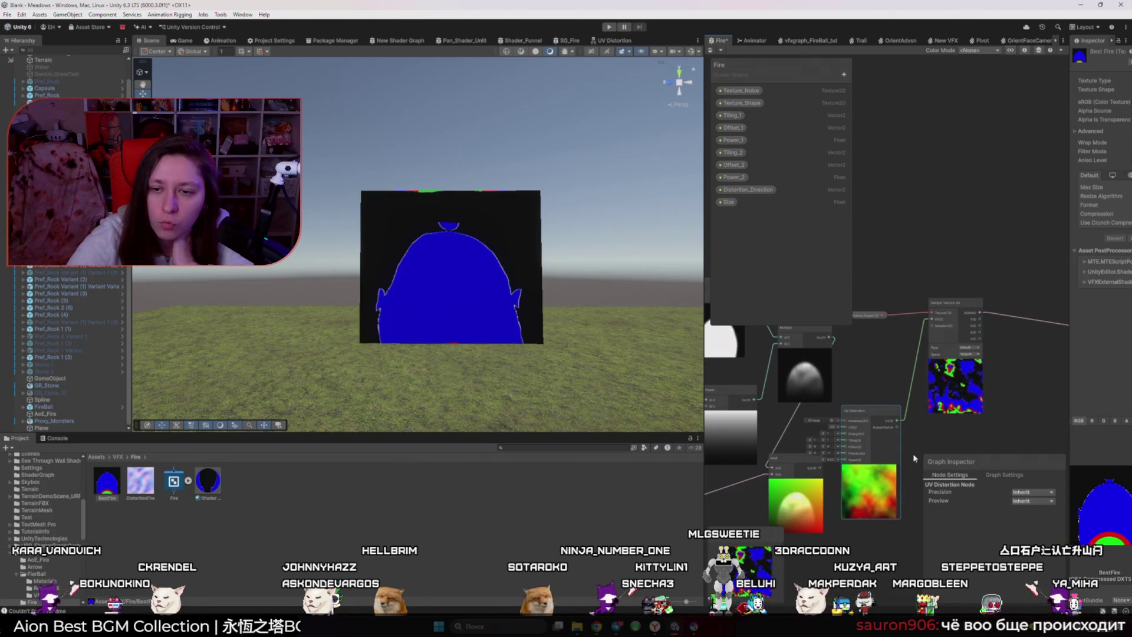
left_click_drag(914, 458, 915, 444)
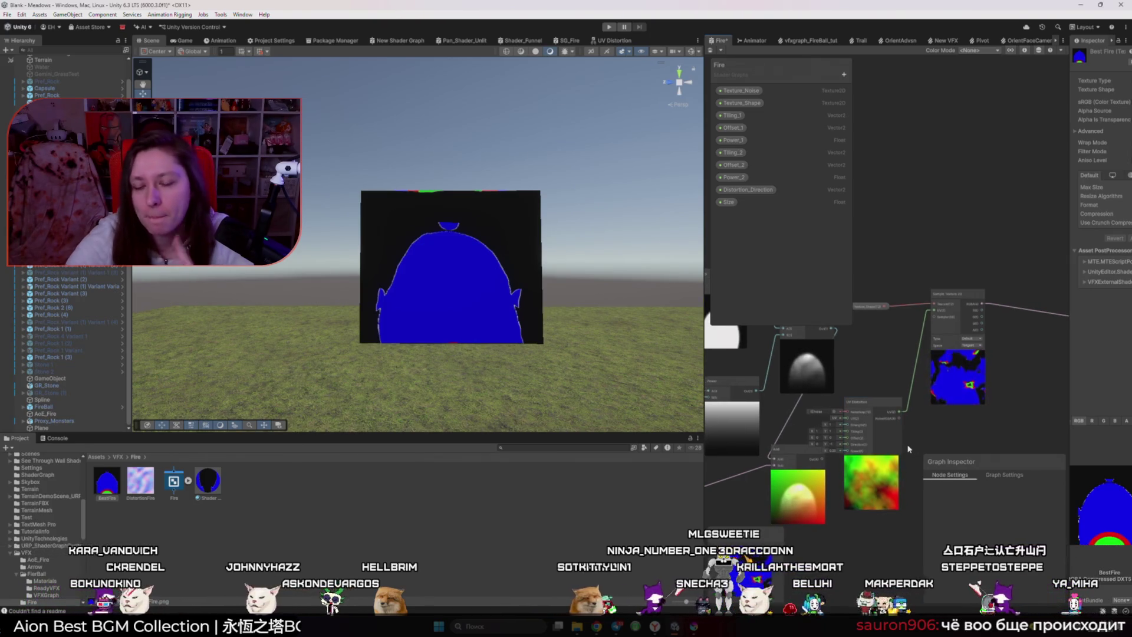
left_click(881, 405)
key("Delete")
left_click_drag(837, 324, 837, 256)
- Reposition the UV node and connect Multiply's output to Sample Texture 2D's UV input
key("space")
type("m")
key("Escape")
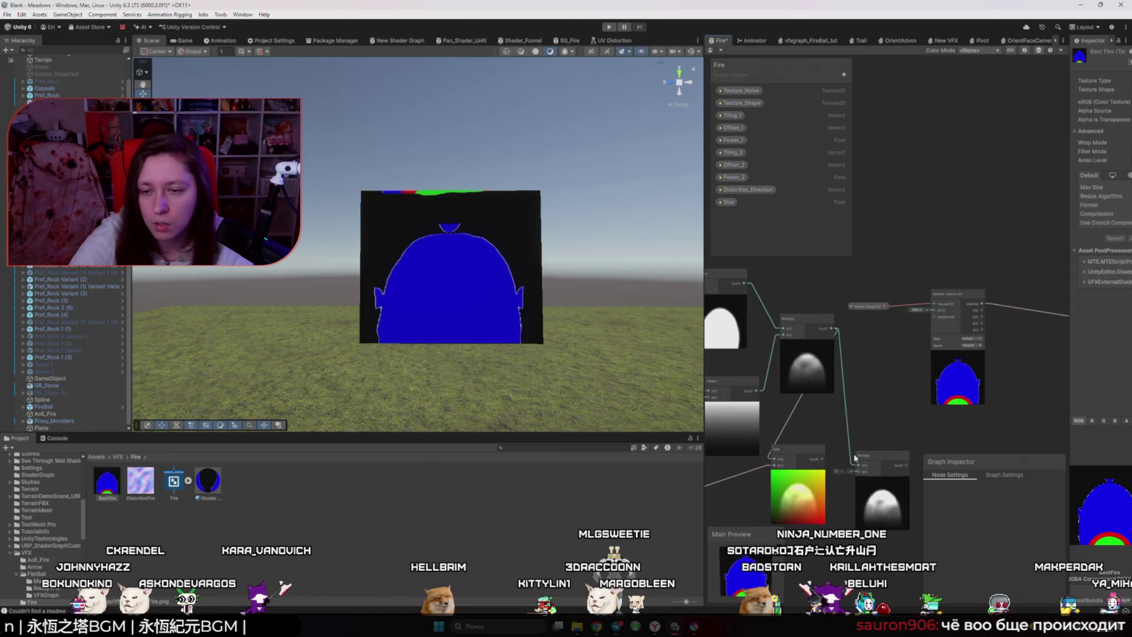
scroll(762, 477, "down", 3)
scroll(762, 477, "up", 3)
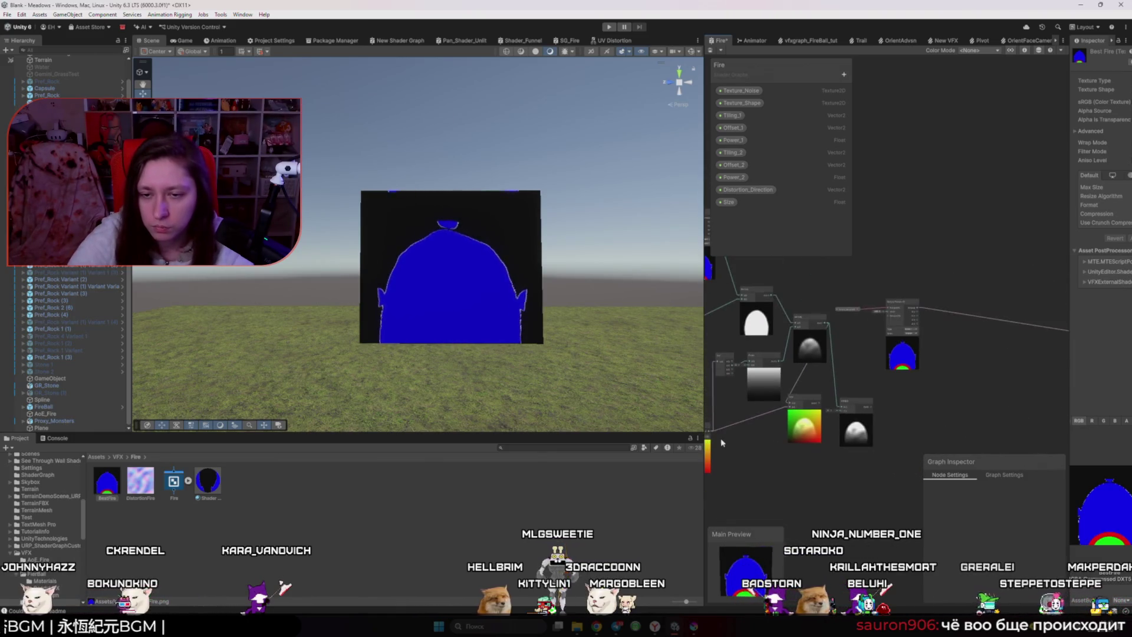
left_click_drag(711, 436, 767, 438)
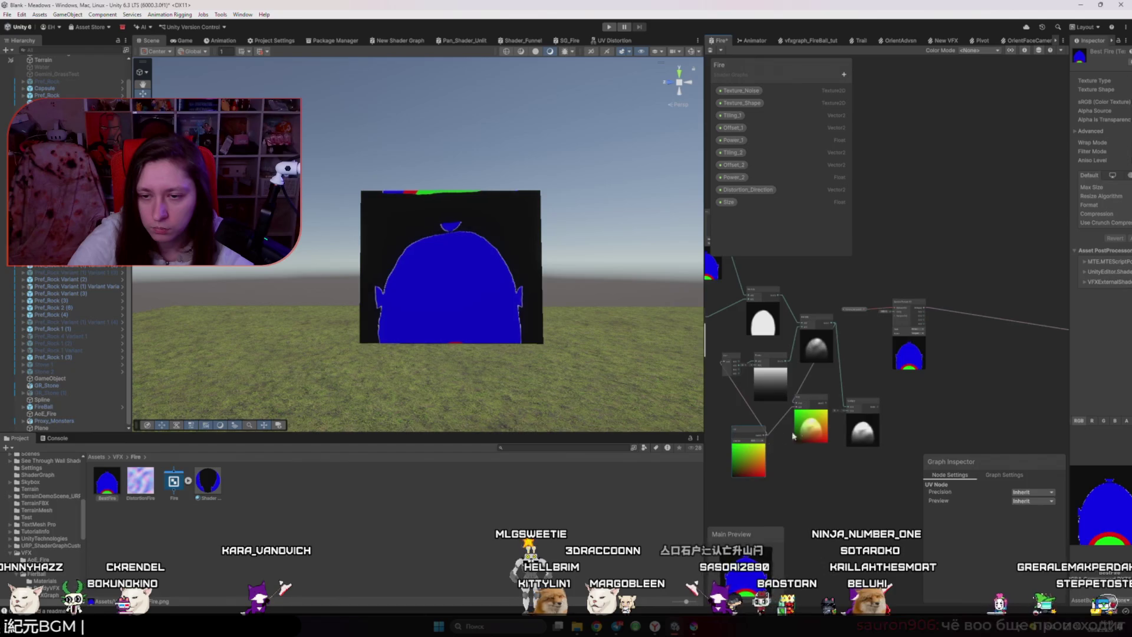
scroll(813, 422, "up", 2)
left_click(861, 406)
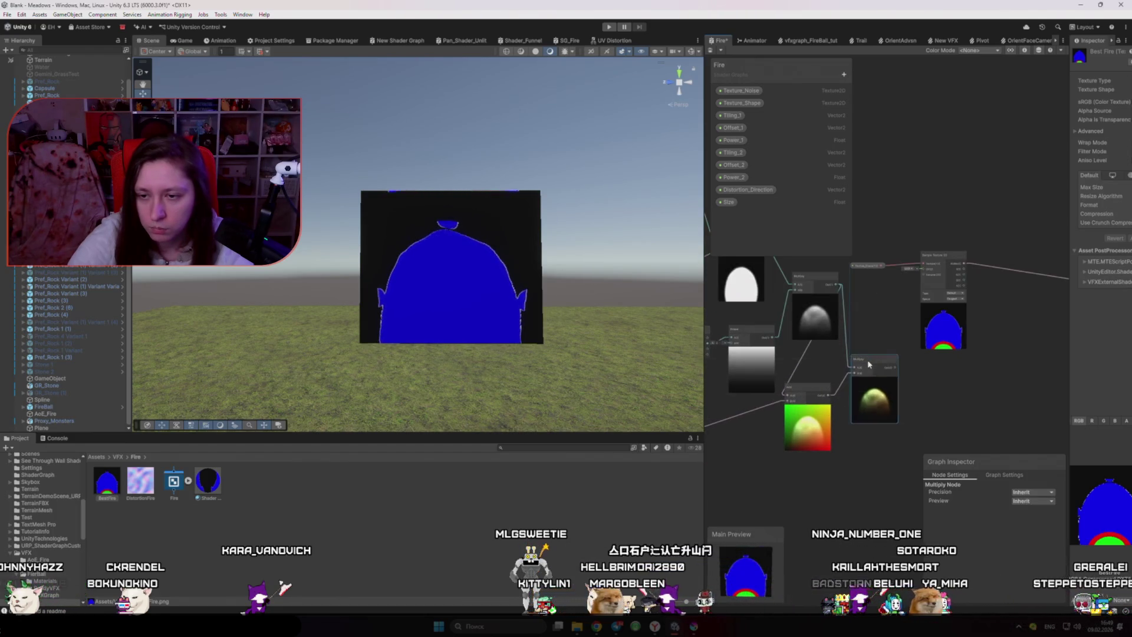
scroll(899, 377, "up", 2)
left_click_drag(946, 210, 965, 181)
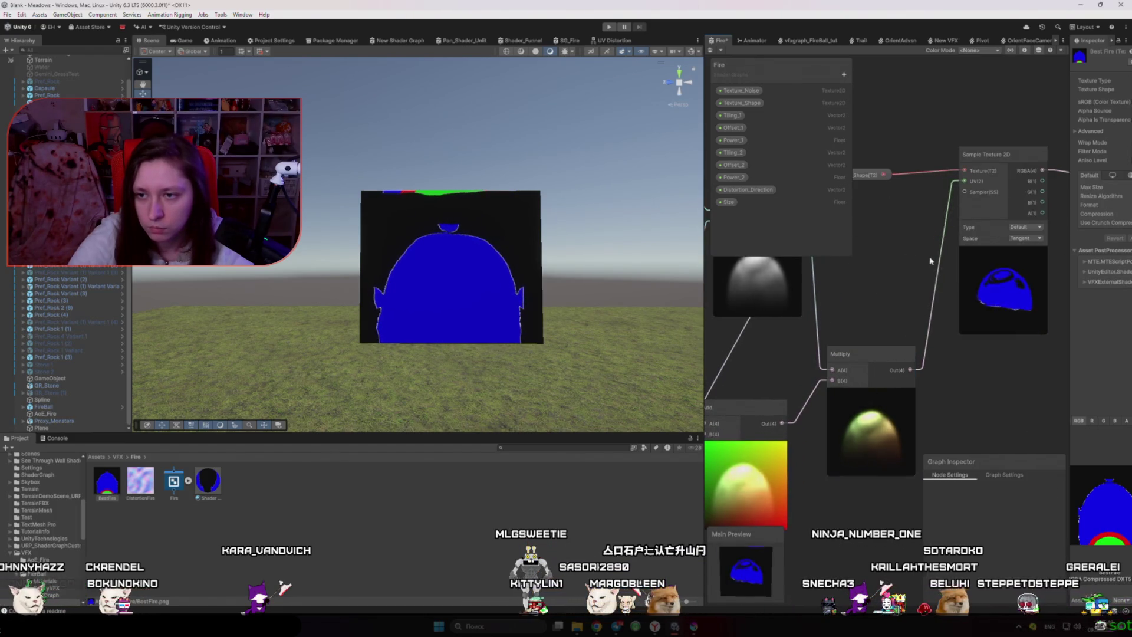
- Undo back to the UV Distortion node as the texture's UV source and select it
scroll(960, 440, "down", 3)
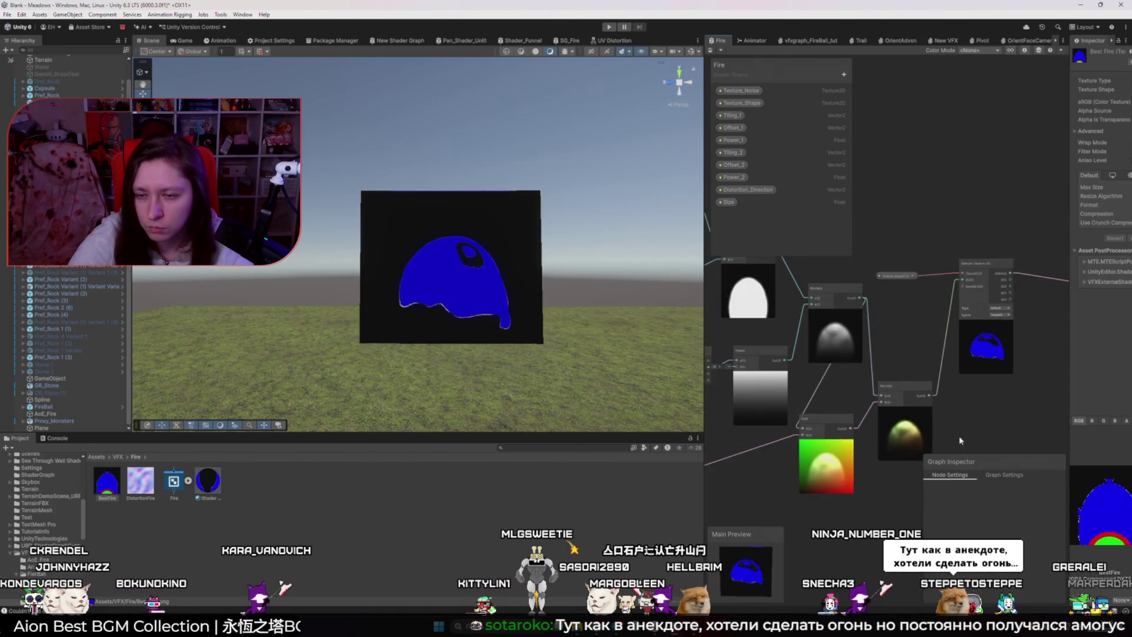
key("ctrl+z")
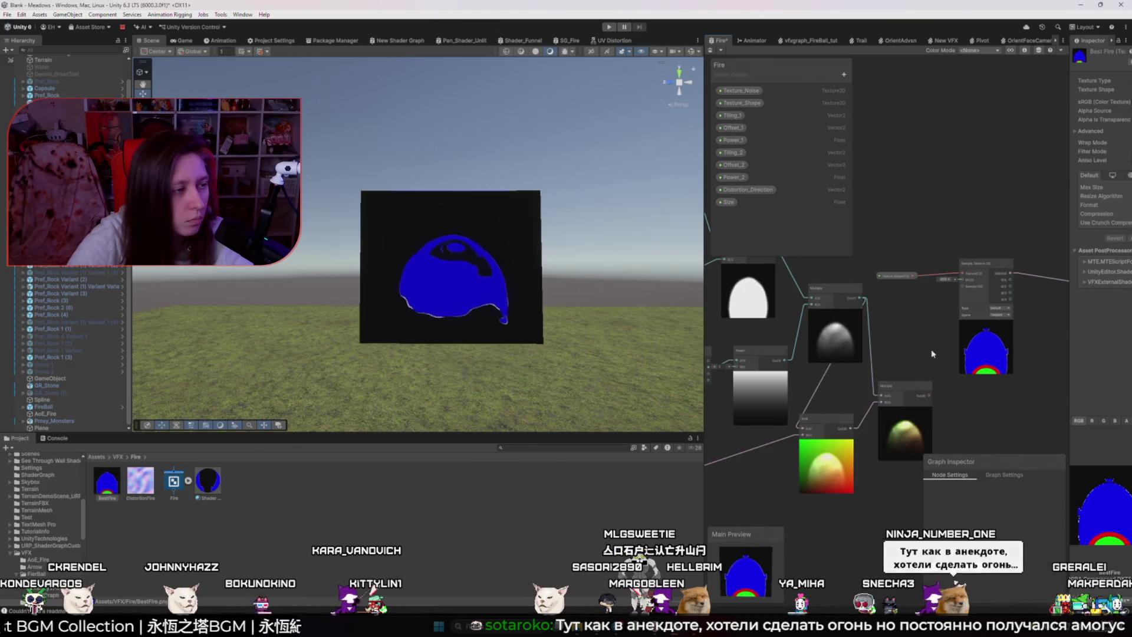
key("ctrl+y")
left_click_drag(931, 354, 810, 358)
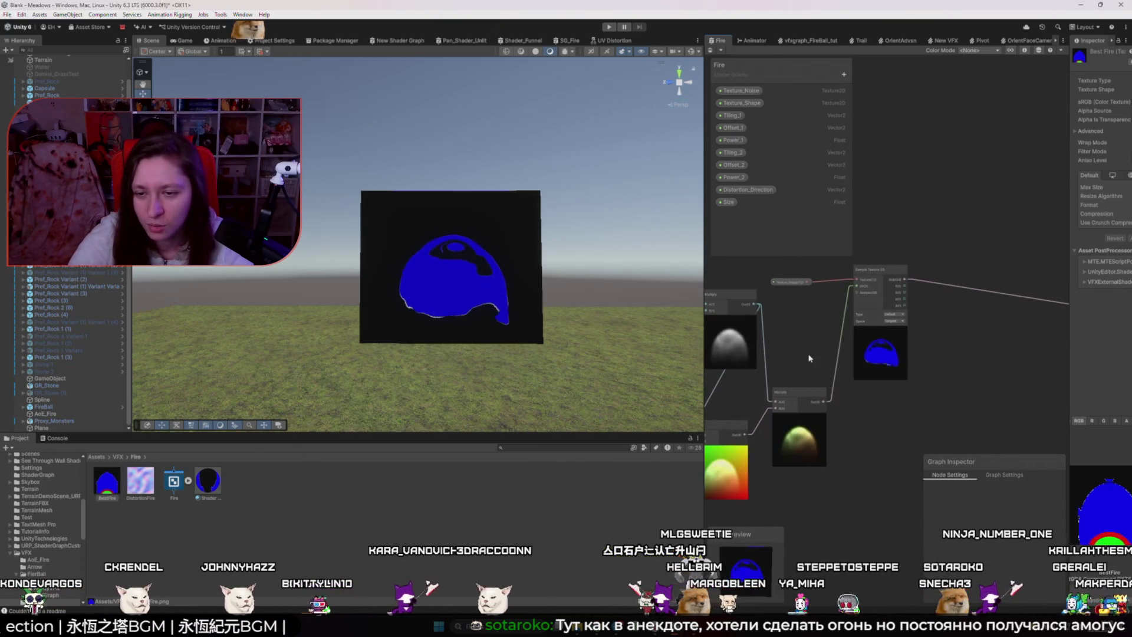
key("ctrl+z")
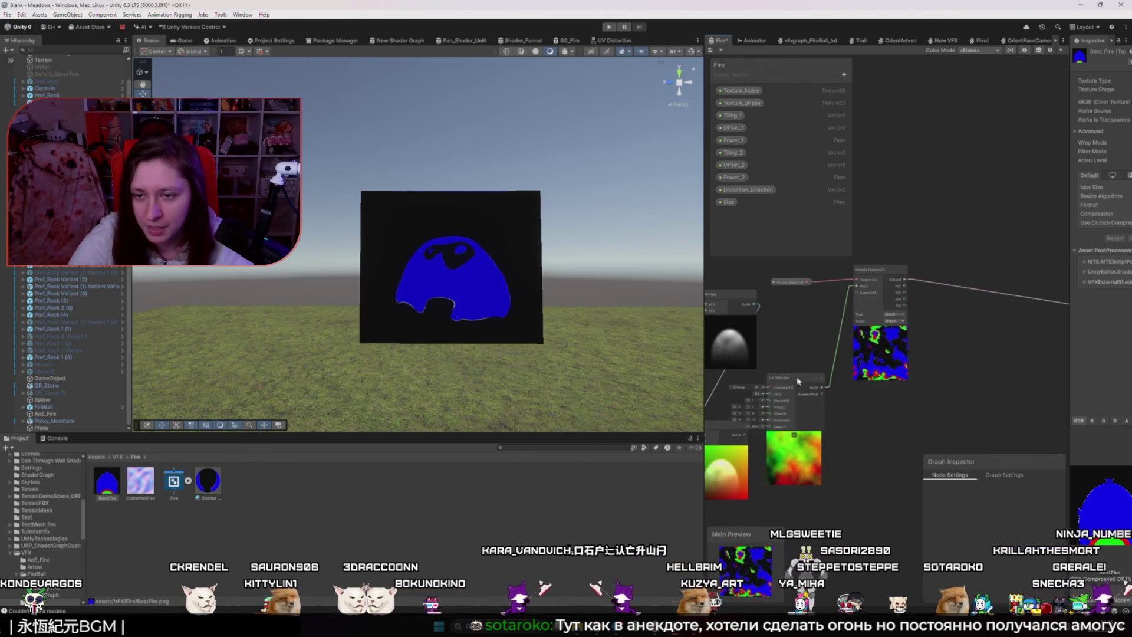
left_click(798, 376)
scroll(876, 389, "up", 3)
left_click_drag(876, 401, 916, 372)
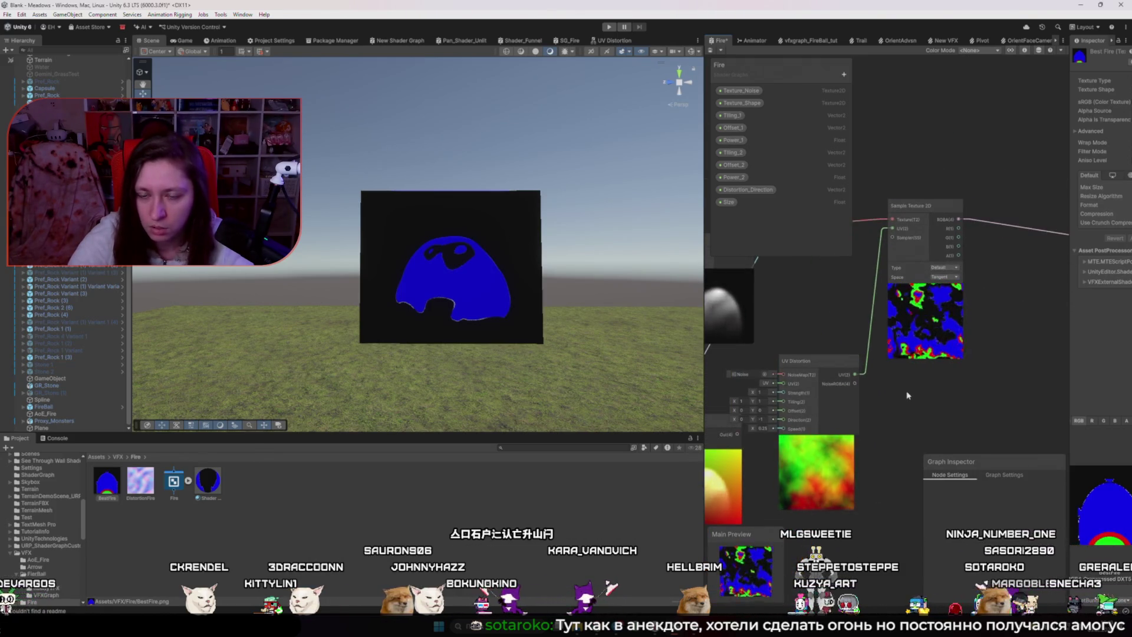
scroll(907, 395, "down", 2)
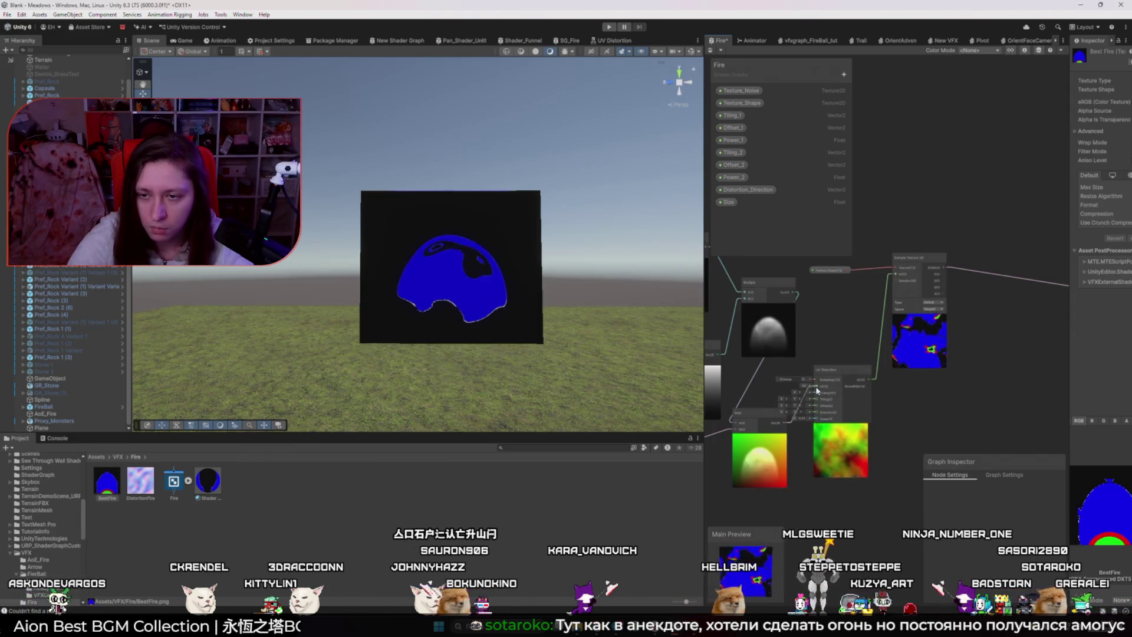
scroll(872, 407, "up", 1)
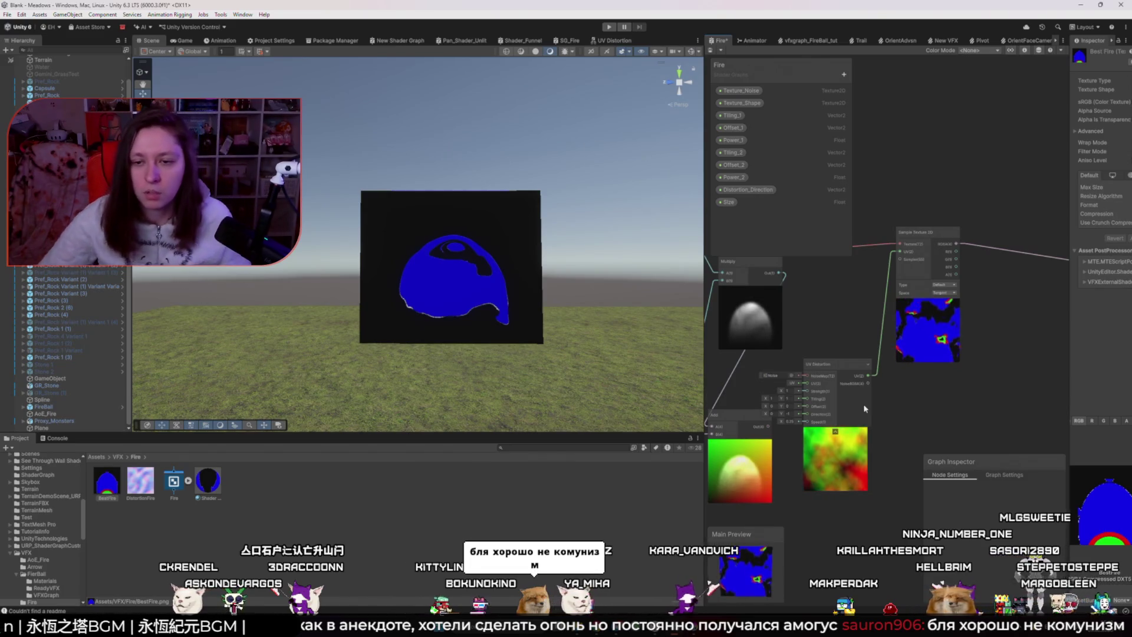
scroll(805, 406, "up", 2)
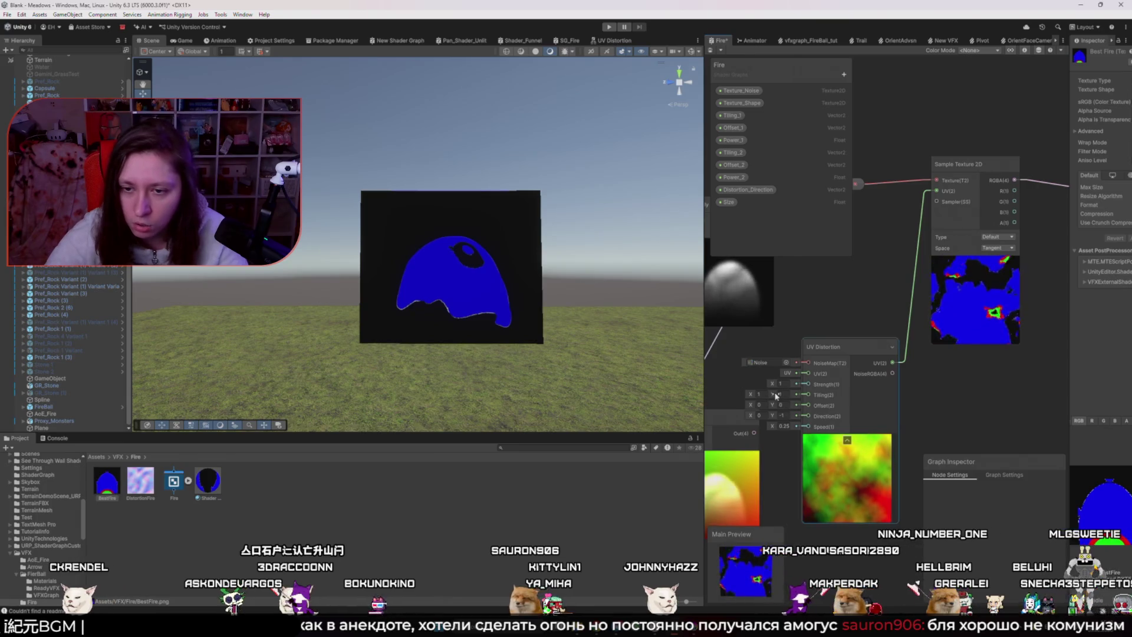
- Set UV Distortion Tiling Y to 1 and lower its Strength to about 0.5
left_click_drag(762, 395, 754, 396)
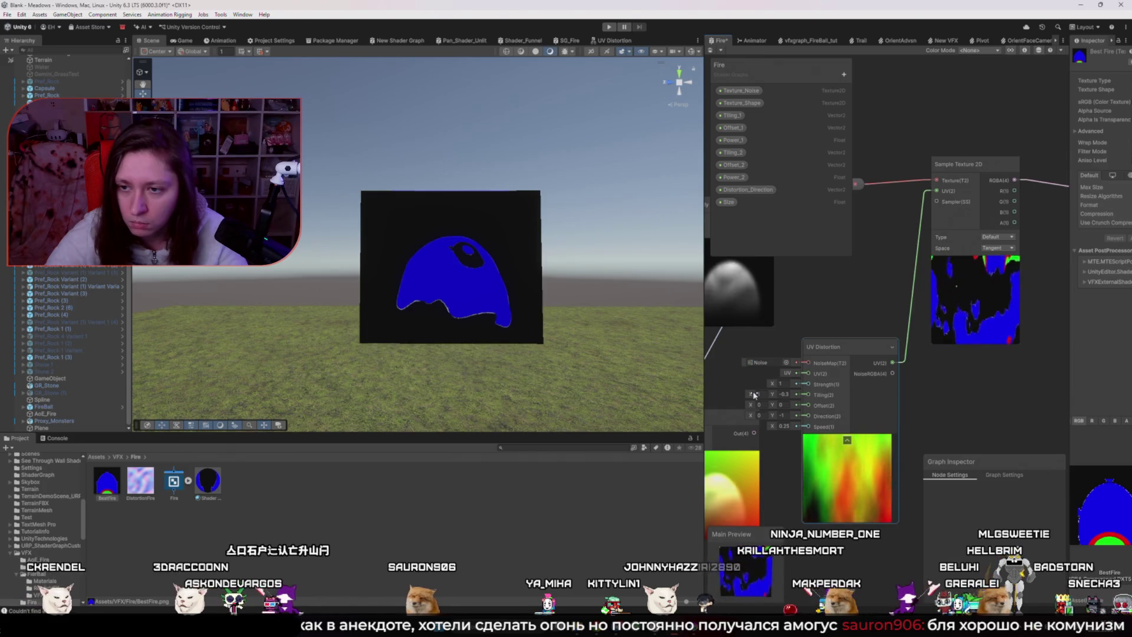
double_click(783, 394)
type("1")
key("Return")
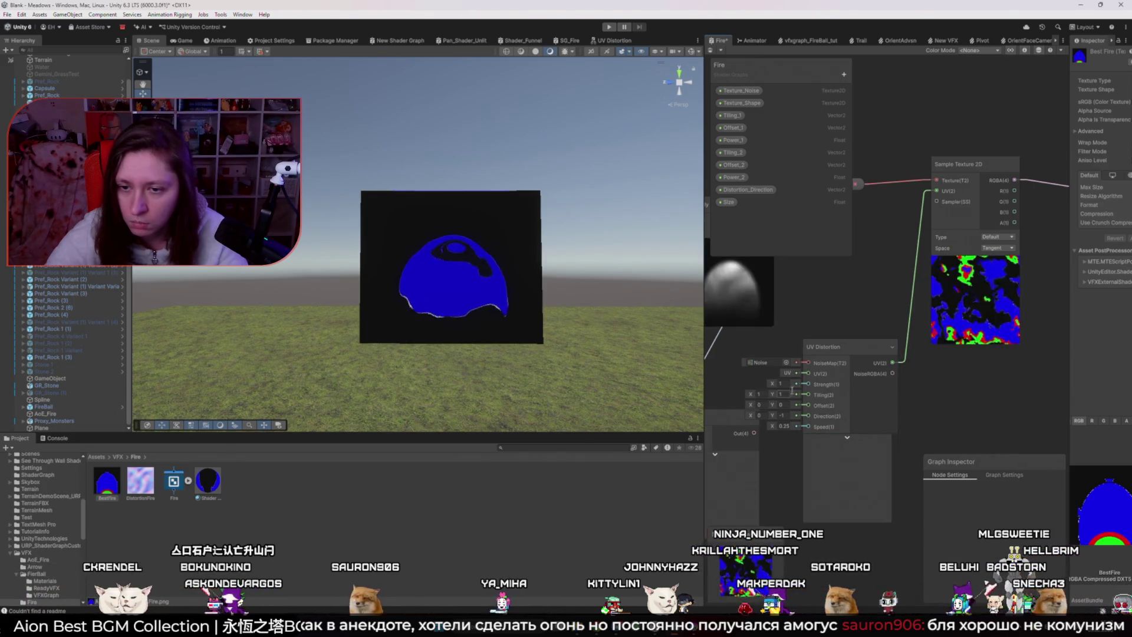
left_click_drag(772, 384, 767, 387)
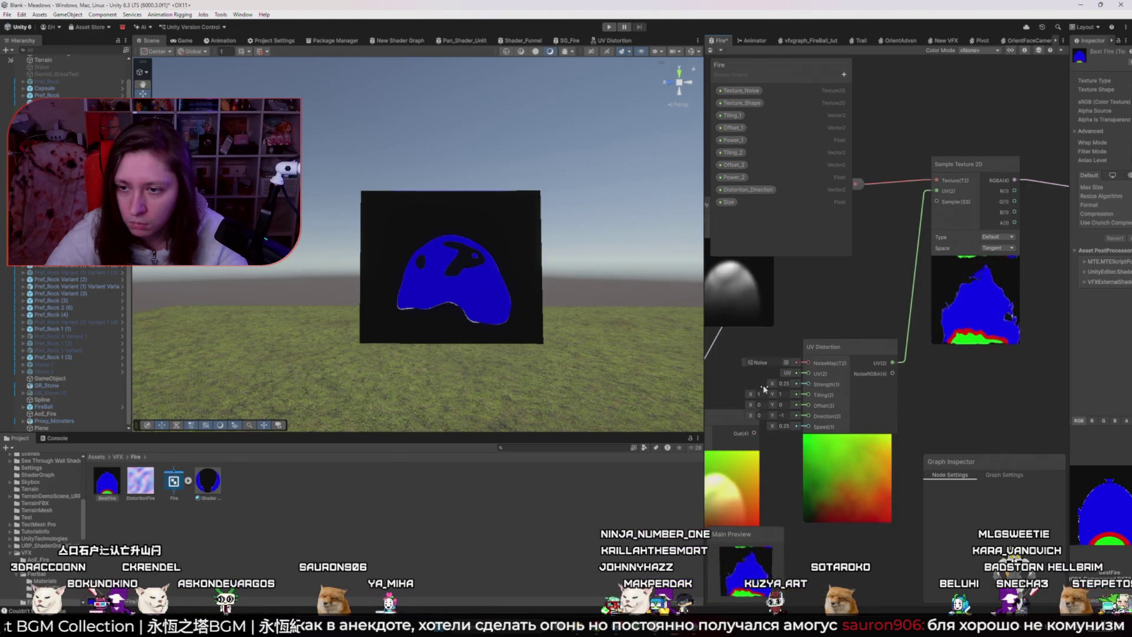
scroll(989, 365, "up", 5)
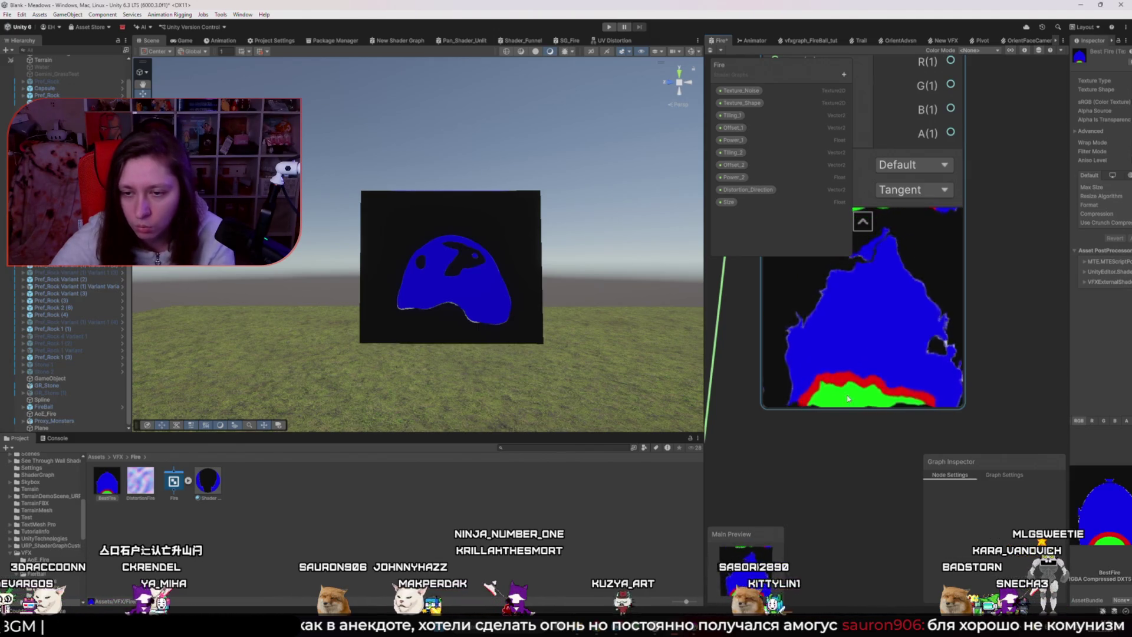
scroll(890, 424, "down", 3)
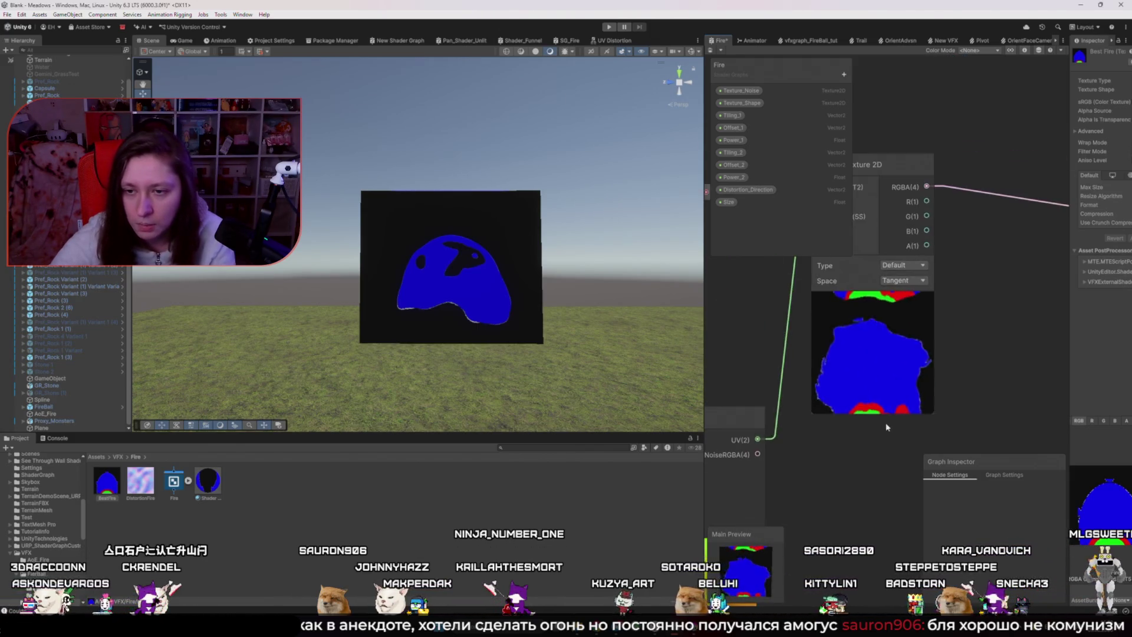
scroll(884, 425, "up", 5)
scroll(873, 436, "down", 2)
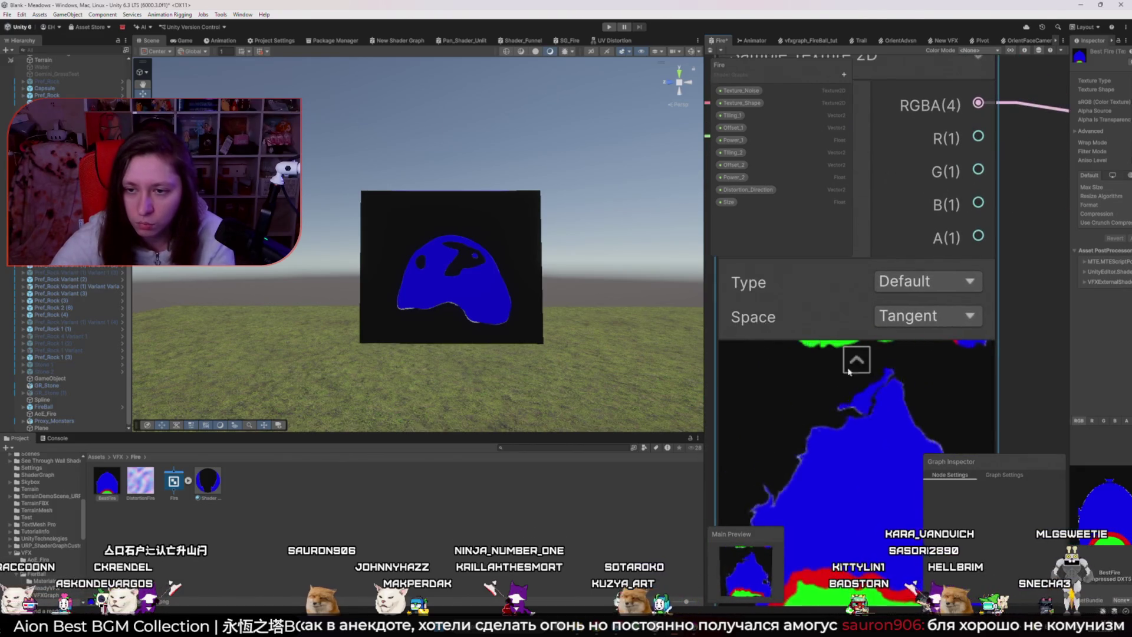
scroll(858, 456, "down", 4)
left_click_drag(858, 456, 900, 402)
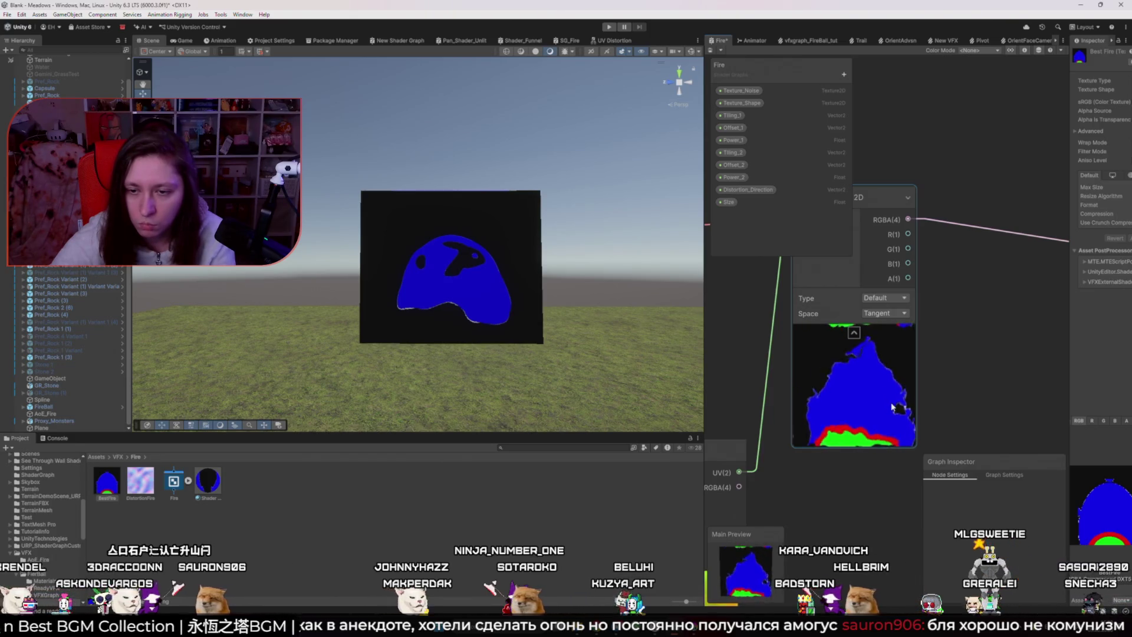
scroll(885, 398, "down", 3)
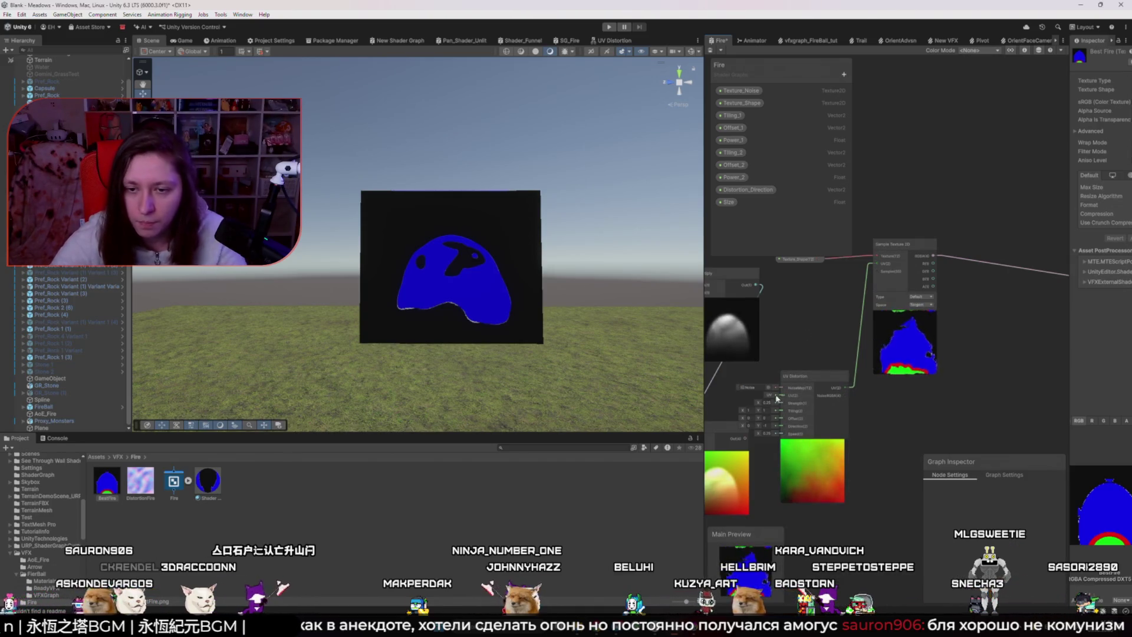
- Try adding a Texture Size node twice, deleting it each time, then dismiss the search
left_click_drag(777, 399, 810, 398)
key("space")
type("size")
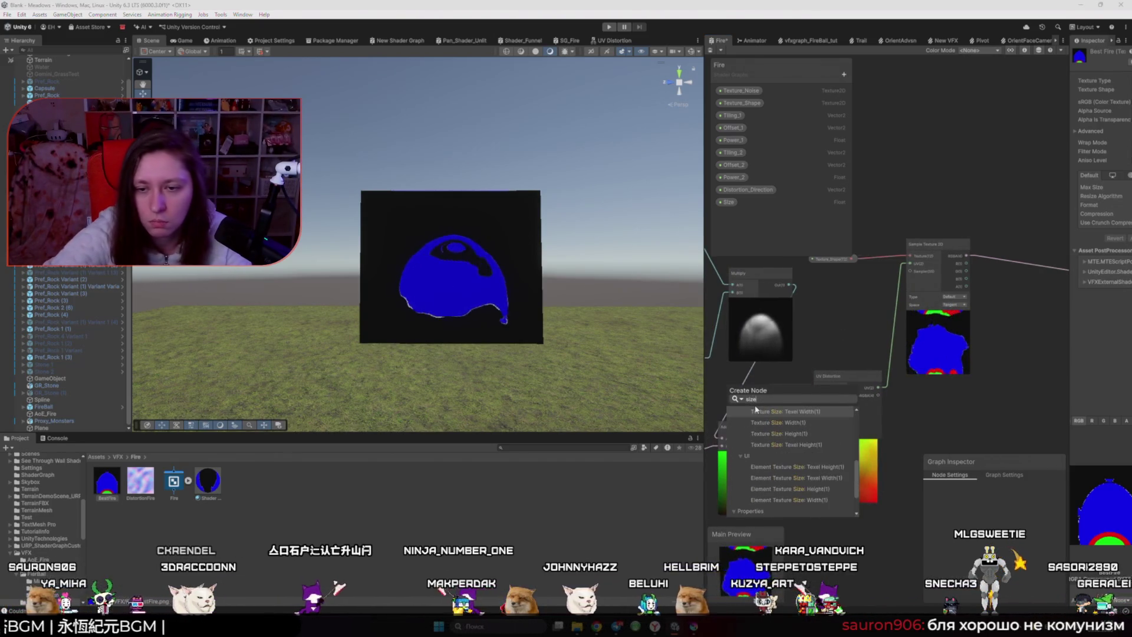
left_click(757, 411)
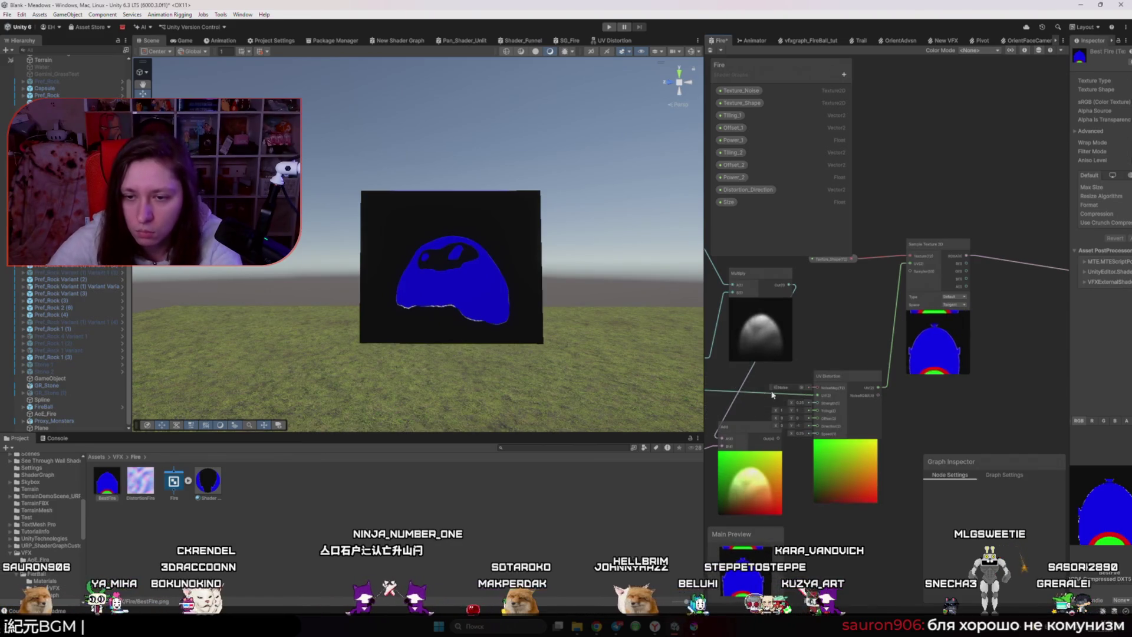
left_click_drag(773, 395, 845, 413)
key("Delete")
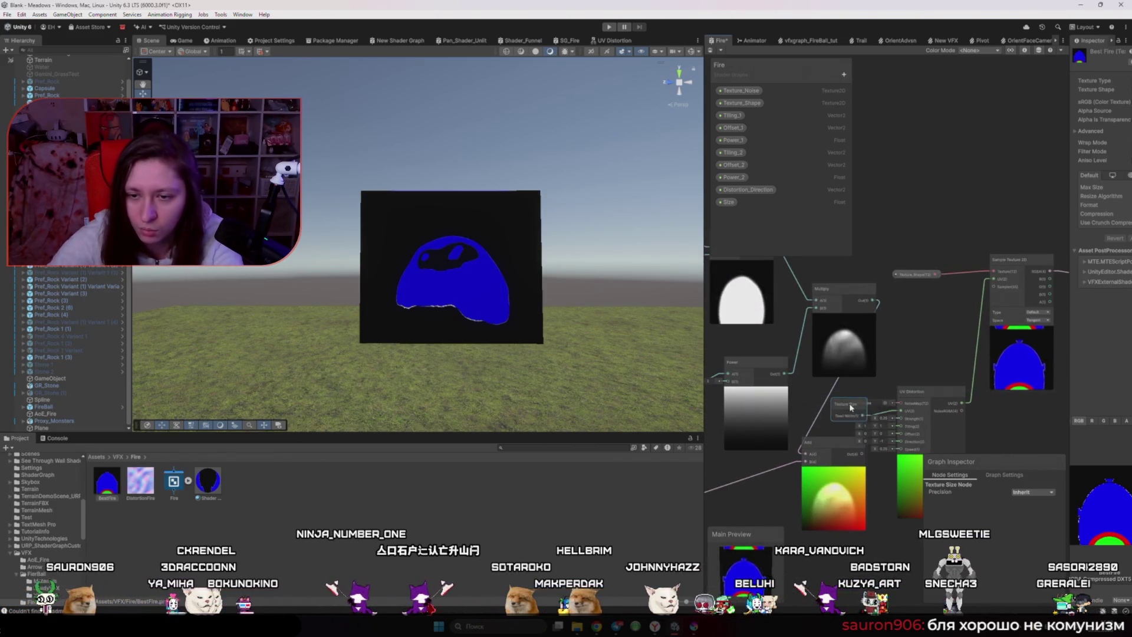
key("space")
type("size")
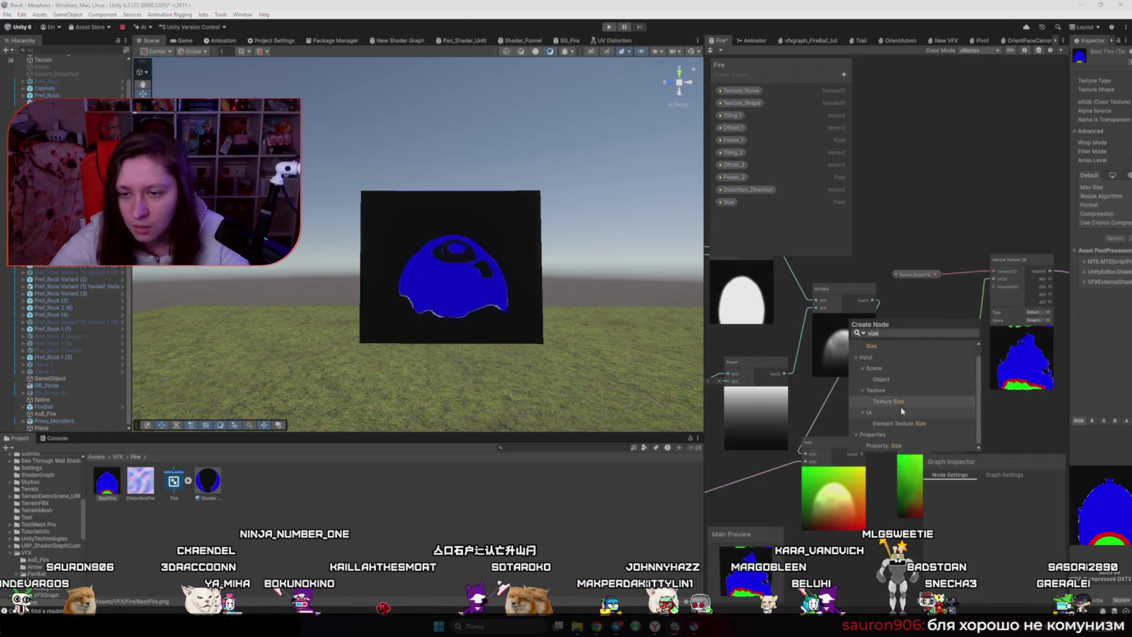
left_click(888, 401)
key("Delete")
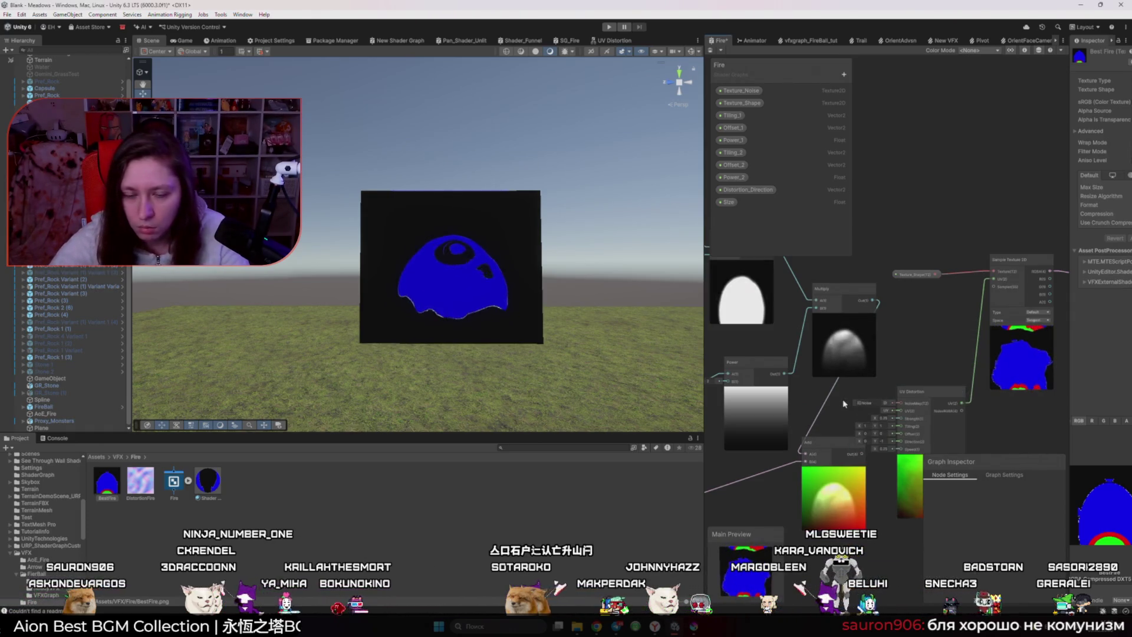
key("space")
type("size")
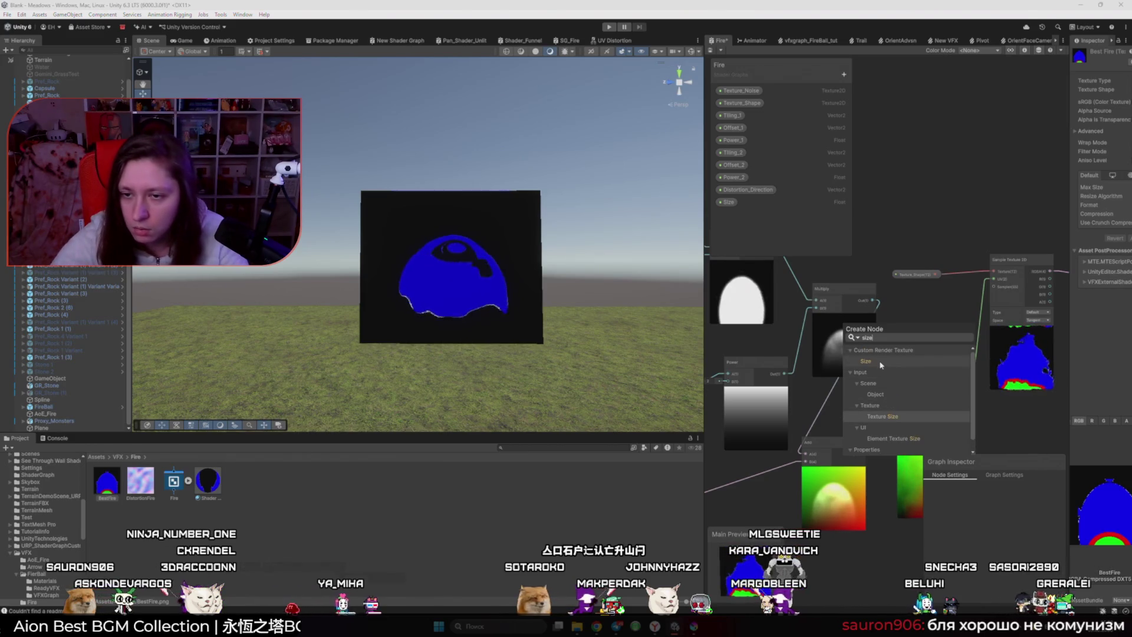
key("Escape")
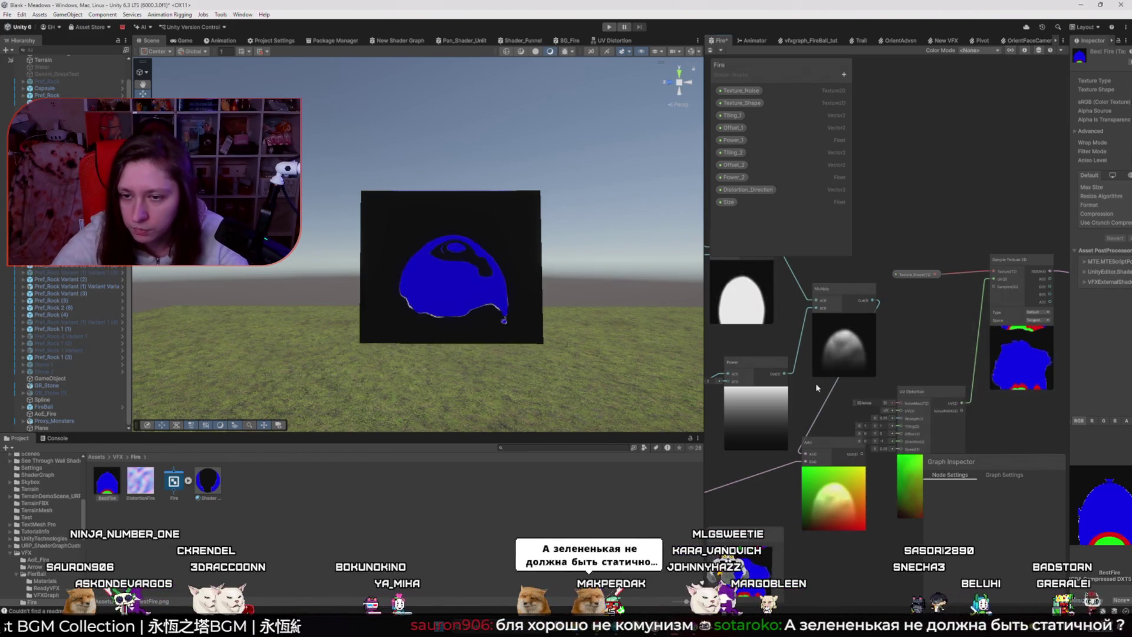
- Add a UV Scale node from the UV category and position it in the graph
scroll(826, 354, "down", 3)
key("space")
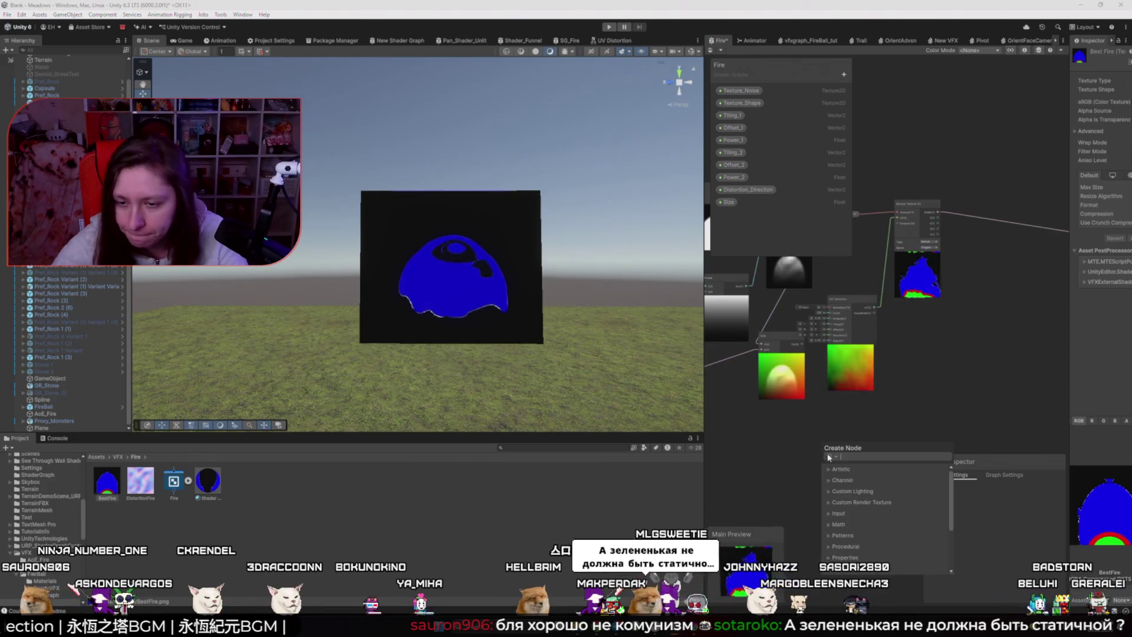
scroll(843, 513, "down", 5)
left_click(827, 557)
scroll(884, 519, "down", 3)
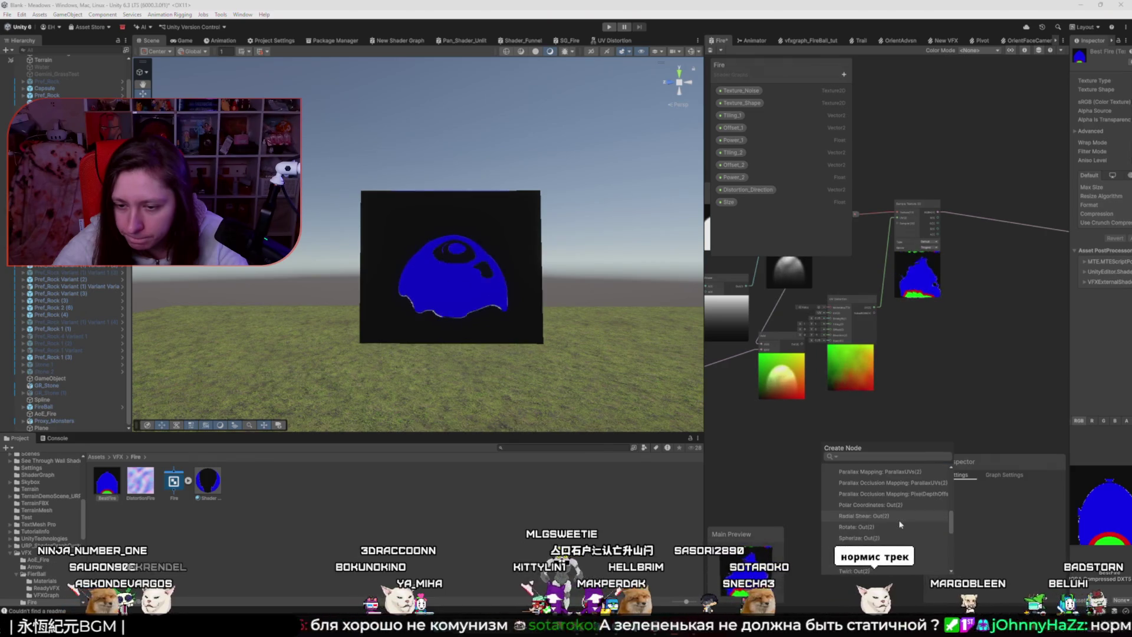
scroll(899, 522, "down", 3)
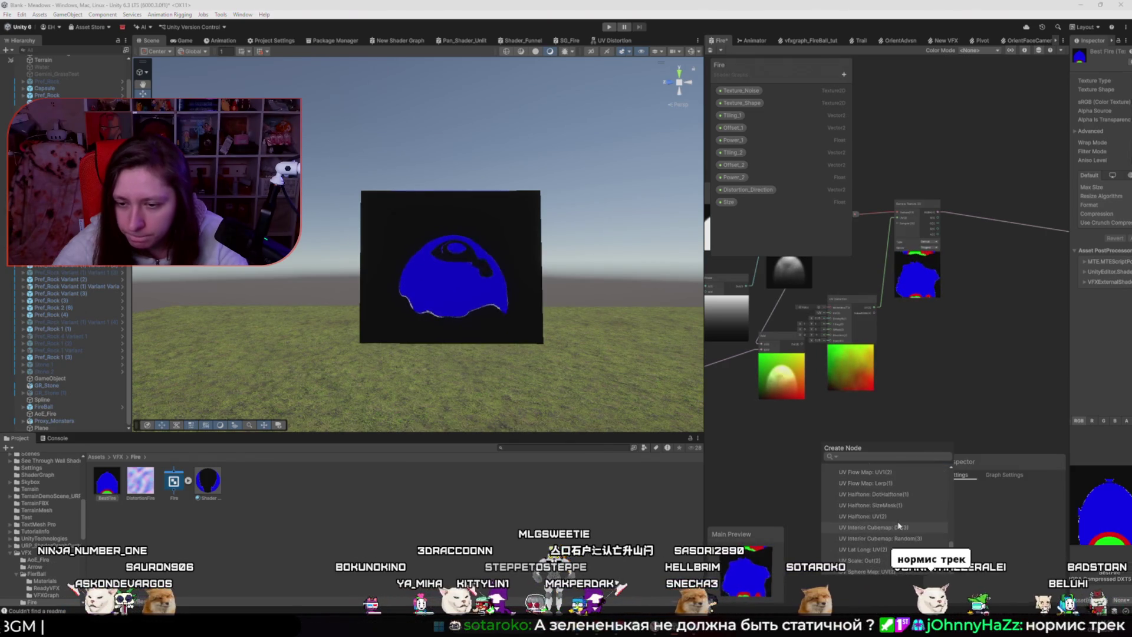
left_click(860, 561)
mouse_move(843, 451)
left_mouse_down()
mouse_move(791, 421)
mouse_move(718, 425)
mouse_move(749, 430)
left_mouse_up()
- Set the UV Scale node's pivot Y to 0.5
left_click(754, 435)
type("0.5")
key("Return")
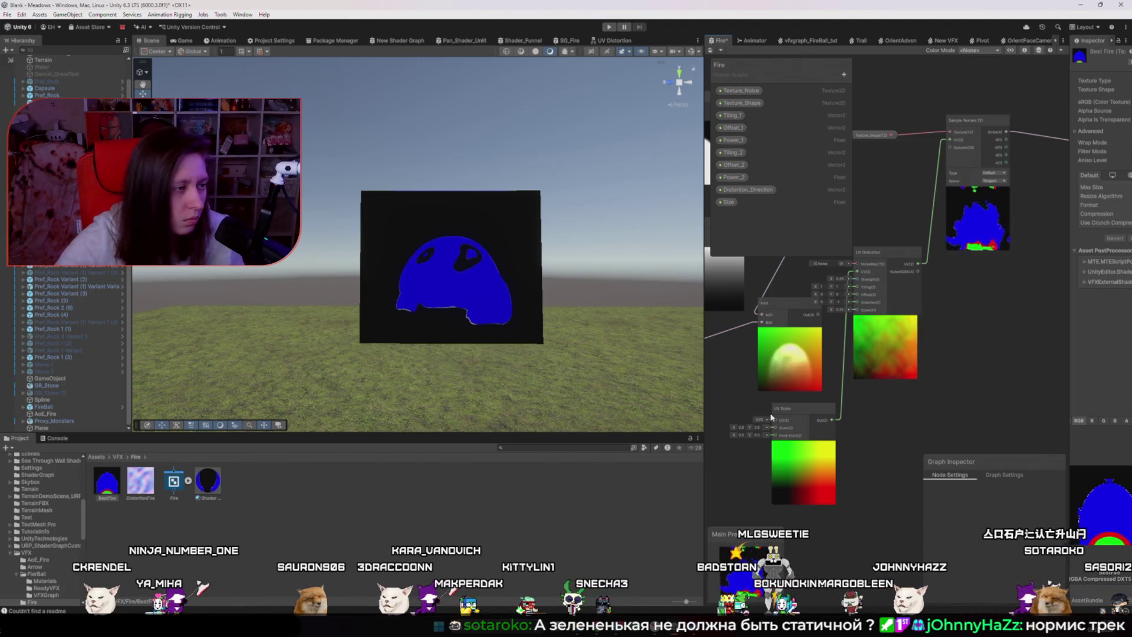
scroll(905, 309, "up", 5)
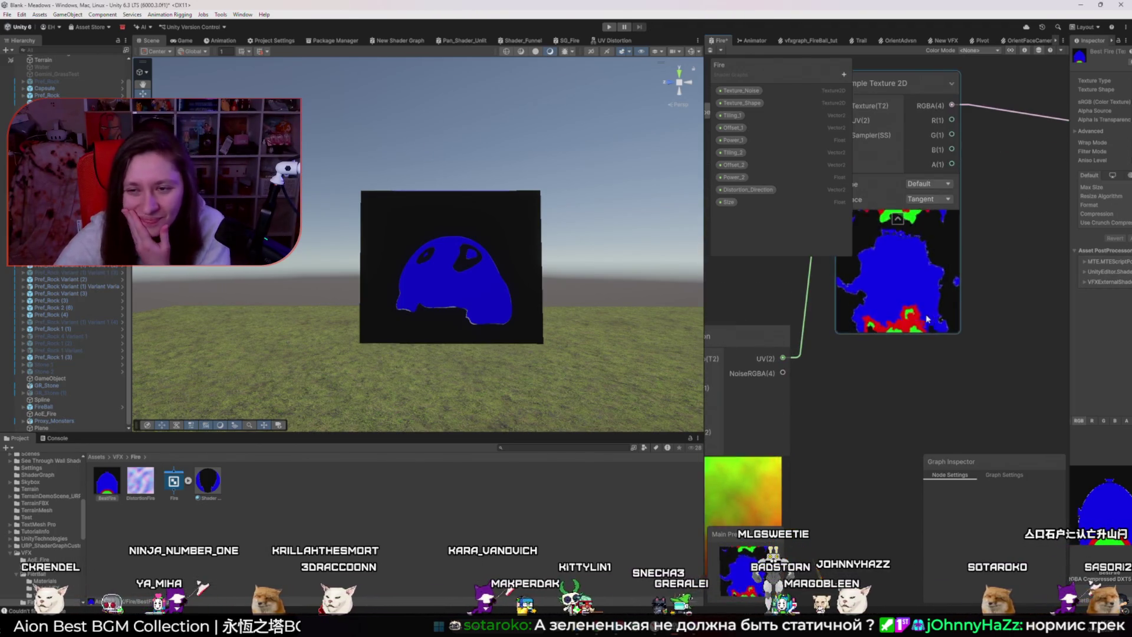
key("alt+Tab")
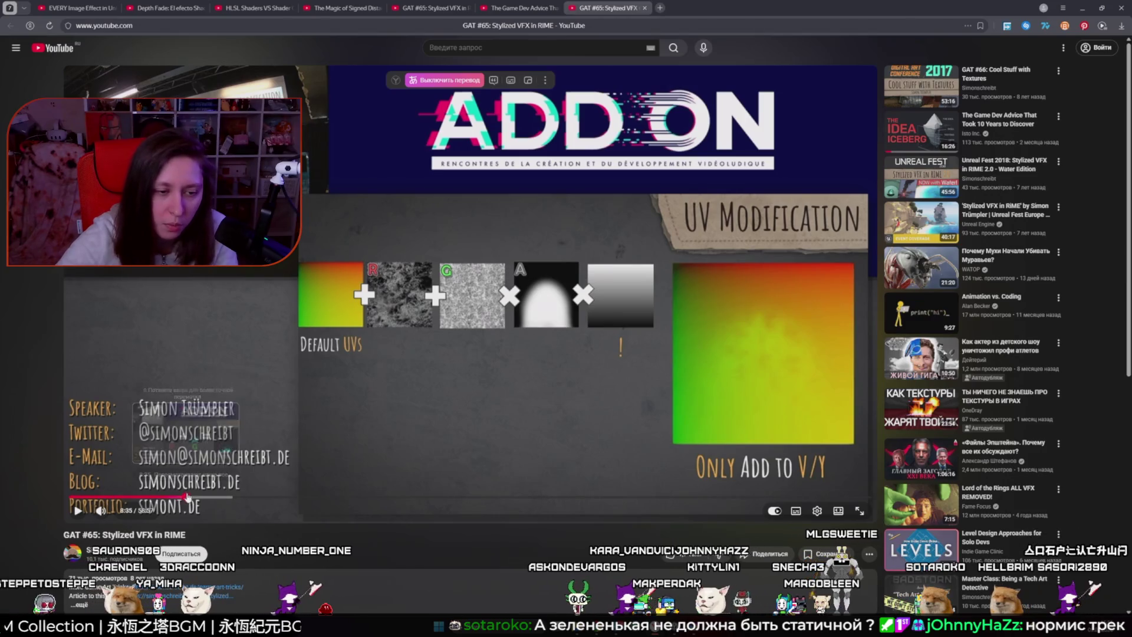
- Jump the RIME talk to the UV Modification result slide, then return to Unity
left_click(188, 498)
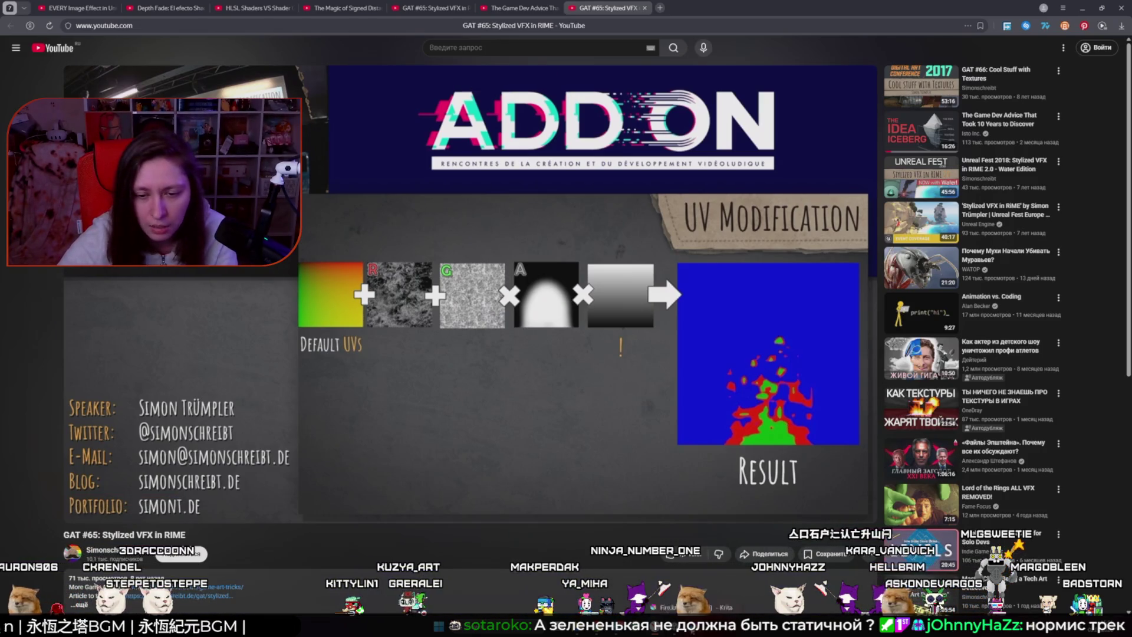
key("alt+Tab")
scroll(905, 450, "up", 3)
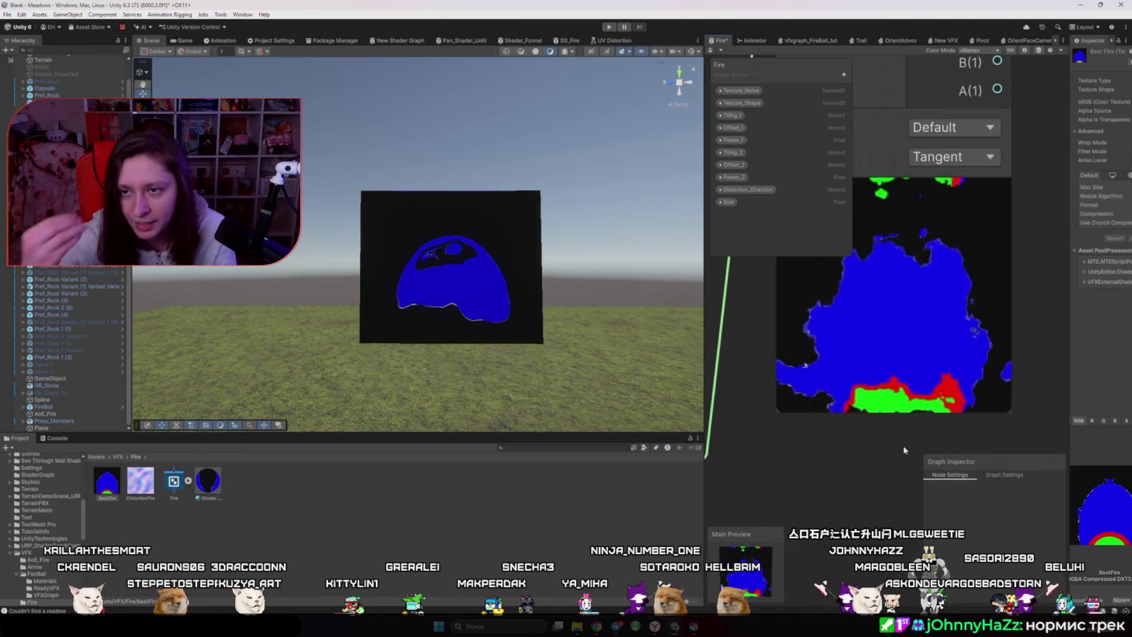
- Delete the UV Distortion node from the Fire graph
scroll(882, 421, "down", 4)
mouse_move(857, 475)
left_mouse_down()
mouse_move(909, 416)
mouse_move(964, 426)
left_mouse_up()
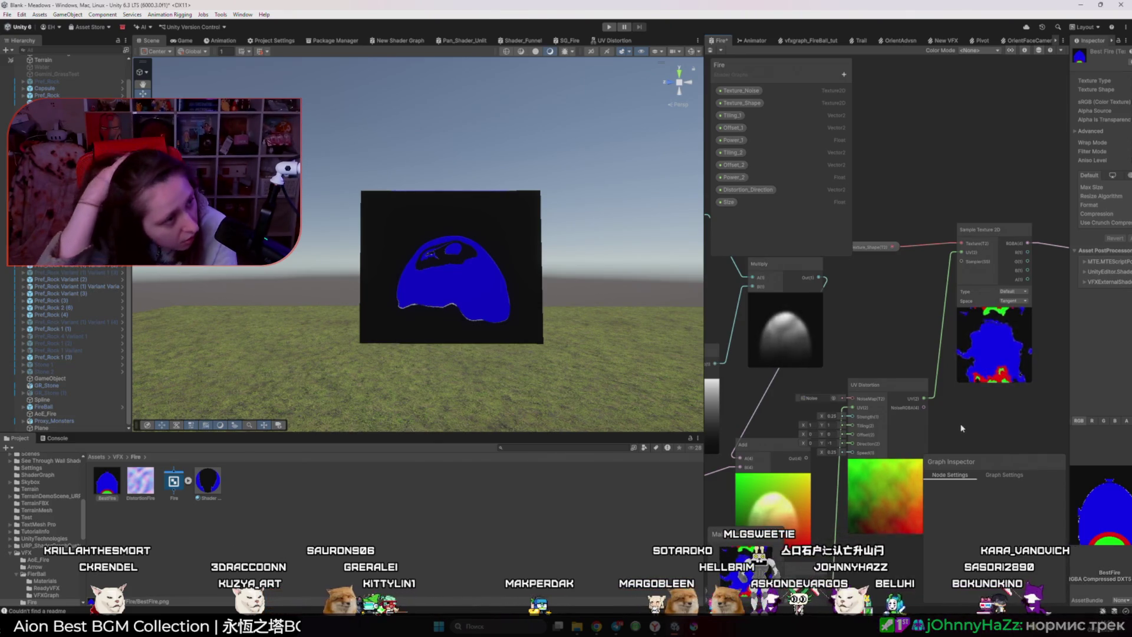
left_click_drag(977, 422, 977, 357)
left_click(925, 429)
key("Delete")
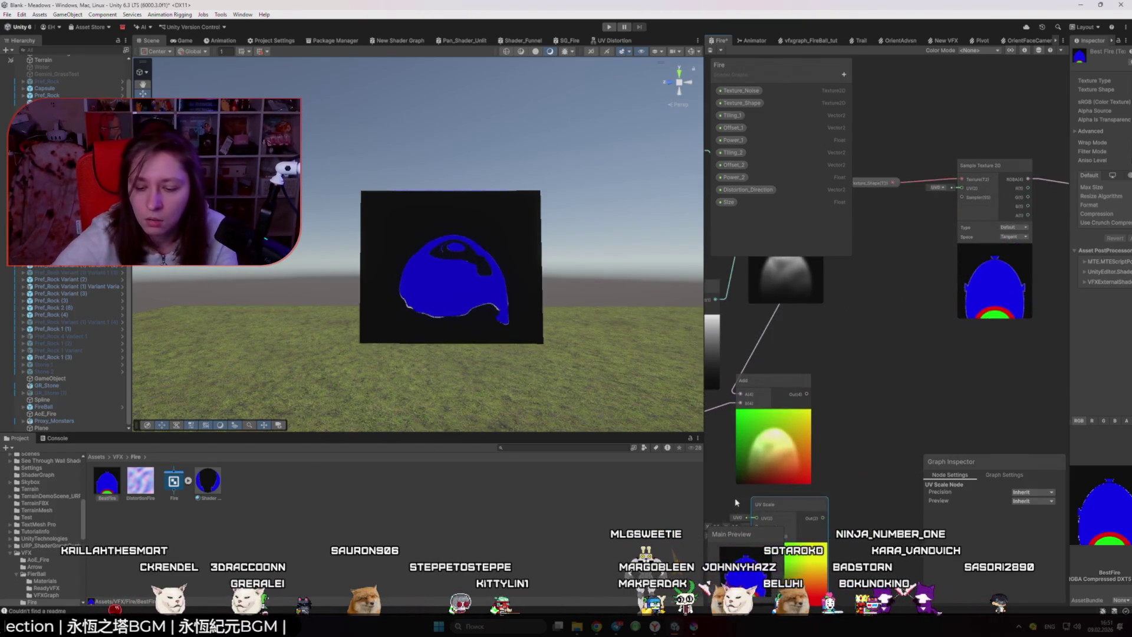
scroll(791, 504, "down", 2)
- Wire the Add node's output into the Sample Texture 2D UV input and shift Add right
left_click_drag(792, 420, 906, 272)
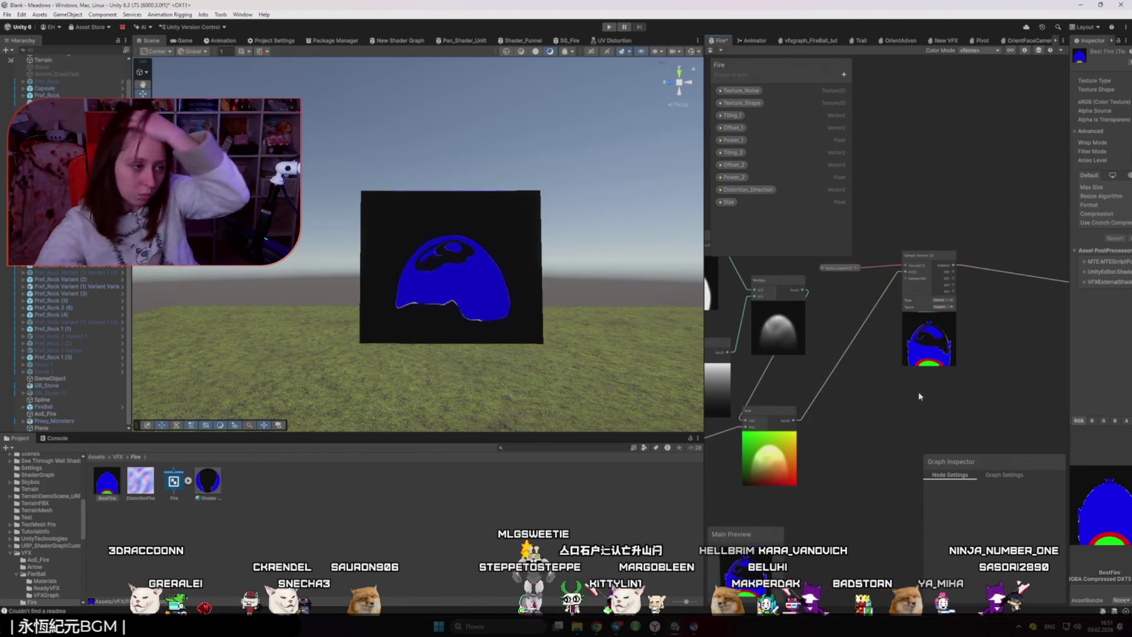
scroll(935, 365, "up", 5)
scroll(934, 366, "down", 5)
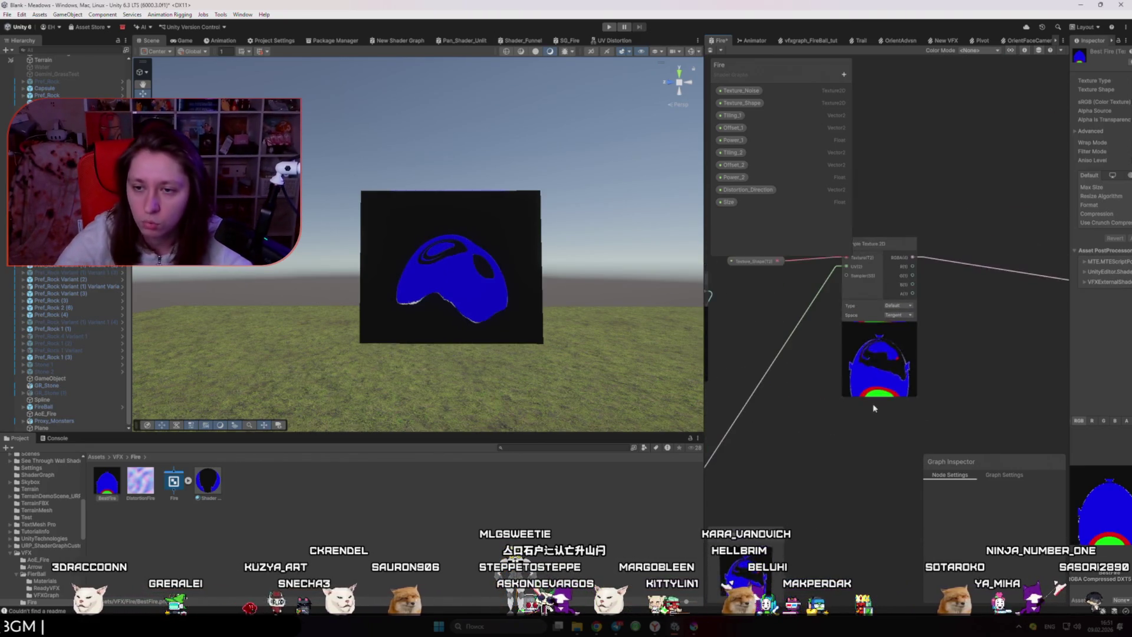
mouse_move(887, 345)
left_mouse_down()
mouse_move(946, 334)
mouse_move(939, 353)
left_mouse_up()
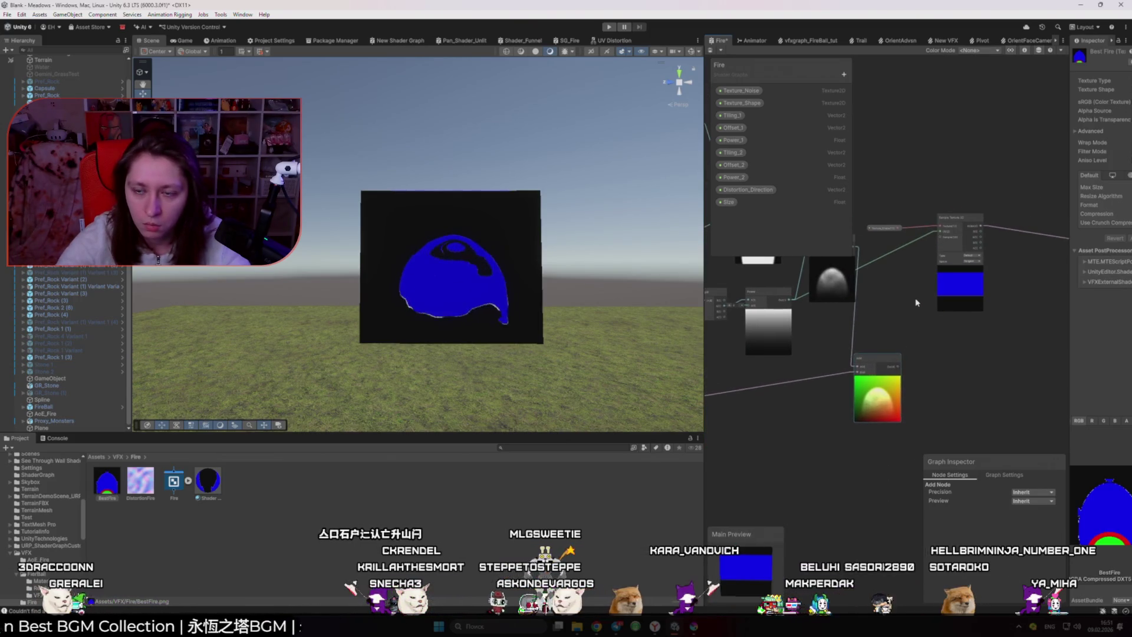
scroll(915, 298, "up", 2)
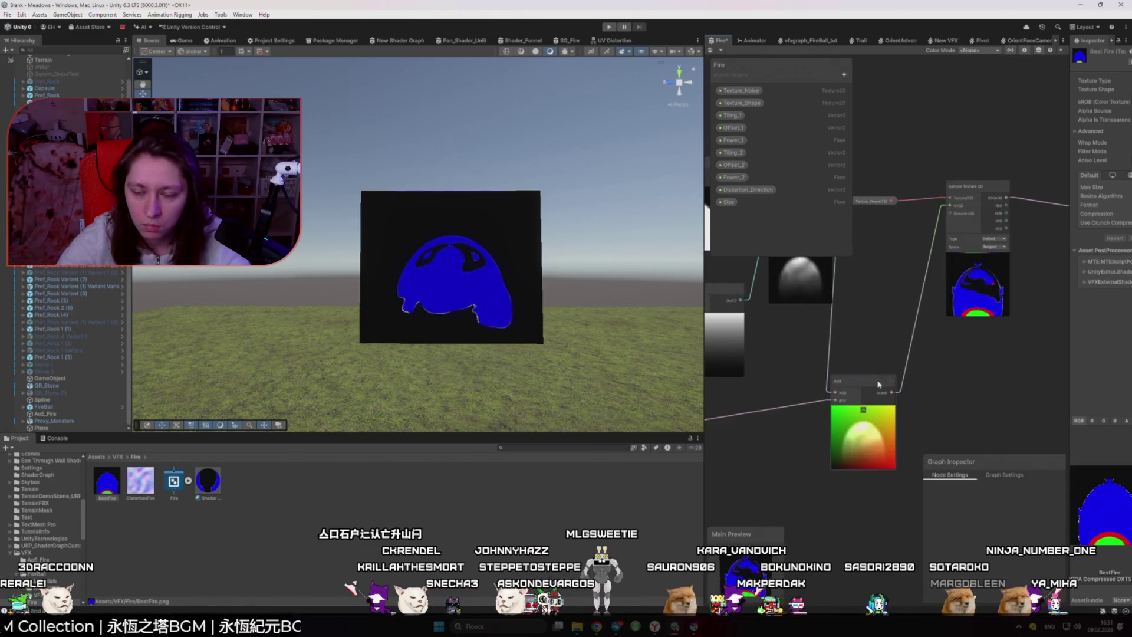
scroll(861, 371, "down", 2)
scroll(860, 368, "down", 3)
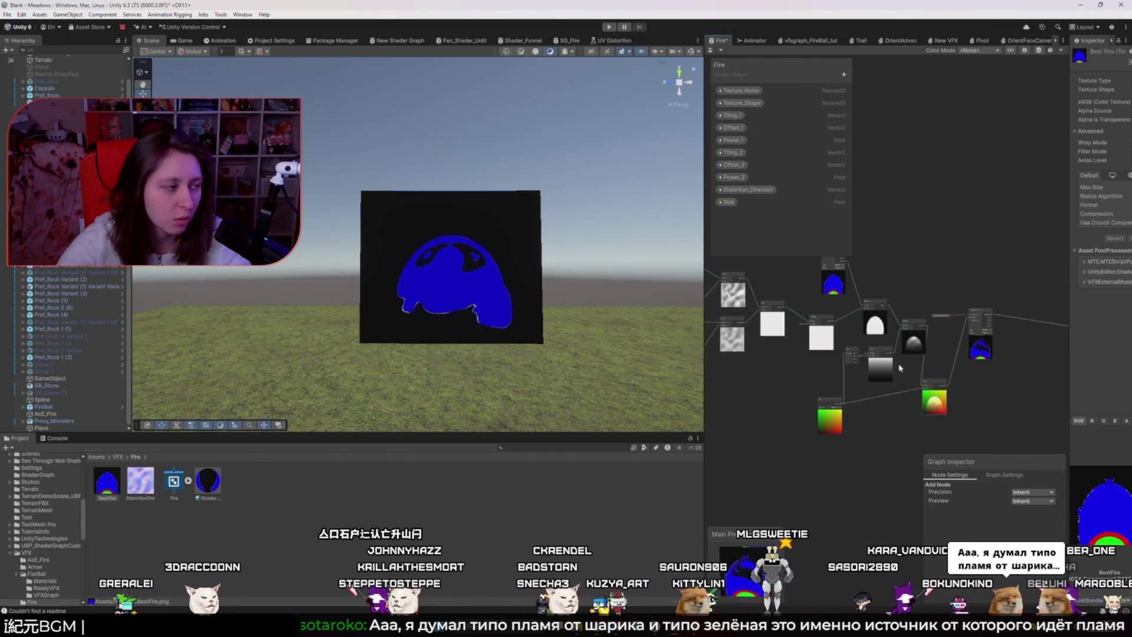
left_click(960, 381)
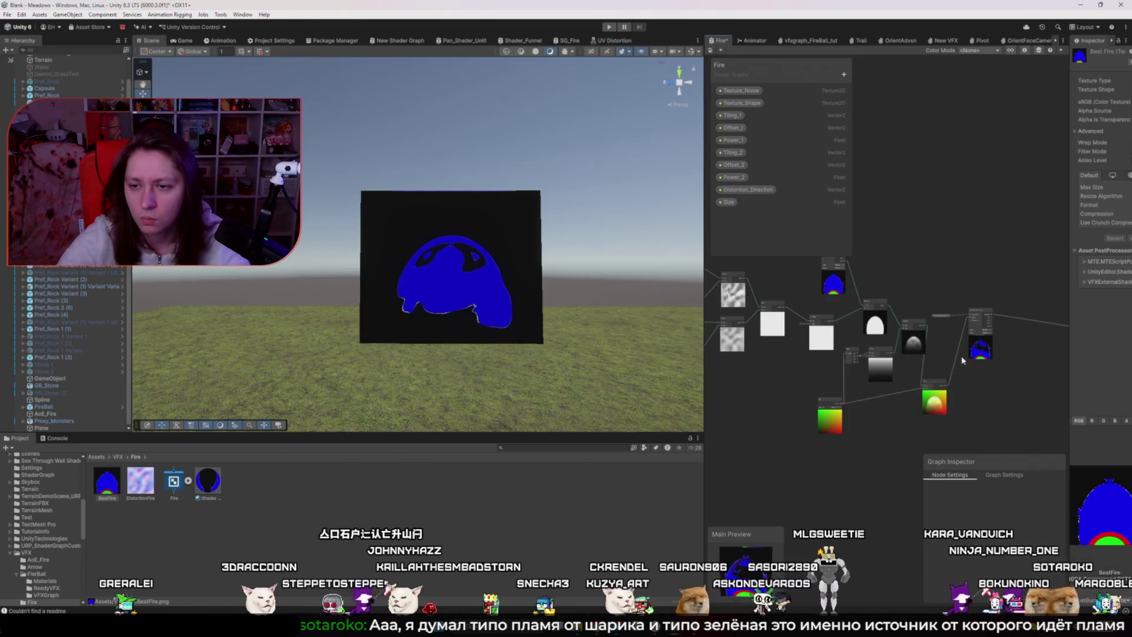
scroll(962, 360, "up", 5)
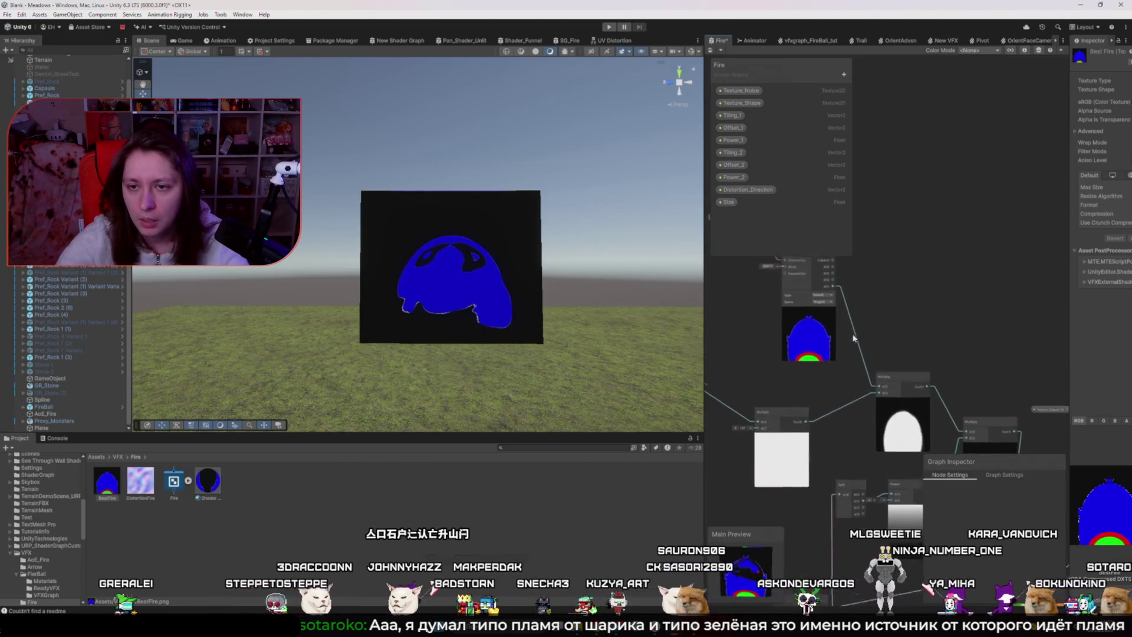
scroll(843, 348, "up", 2)
mouse_move(829, 347)
left_mouse_down()
mouse_move(793, 321)
mouse_move(848, 350)
left_mouse_up()
type("ste")
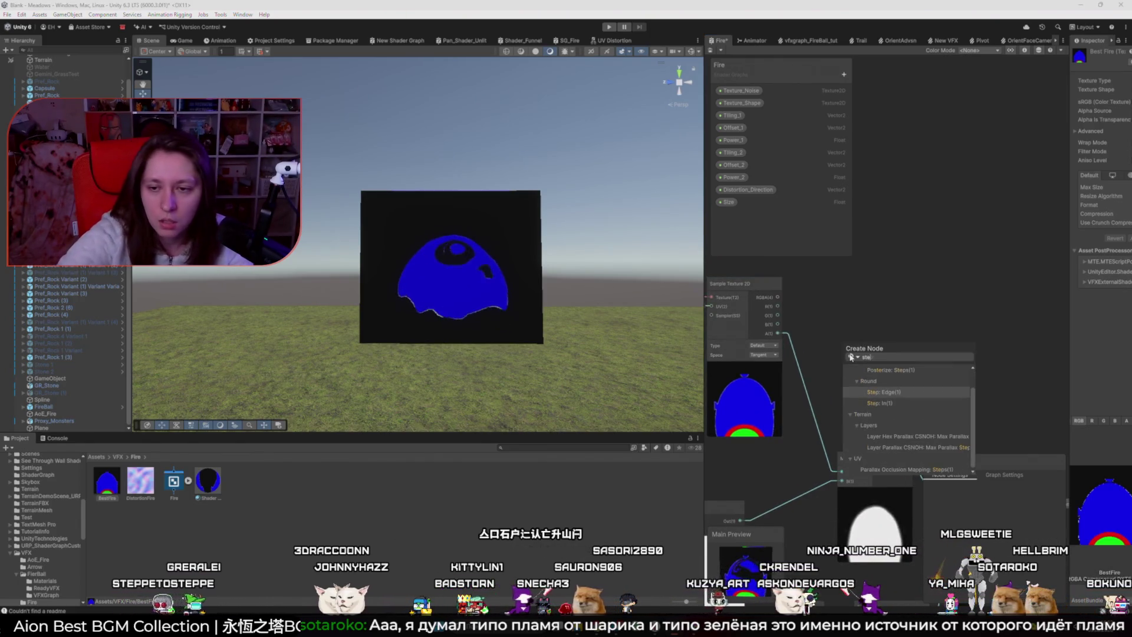
key("BackSpace")
key("BackSpace")
key("BackSpace")
type("Smoo")
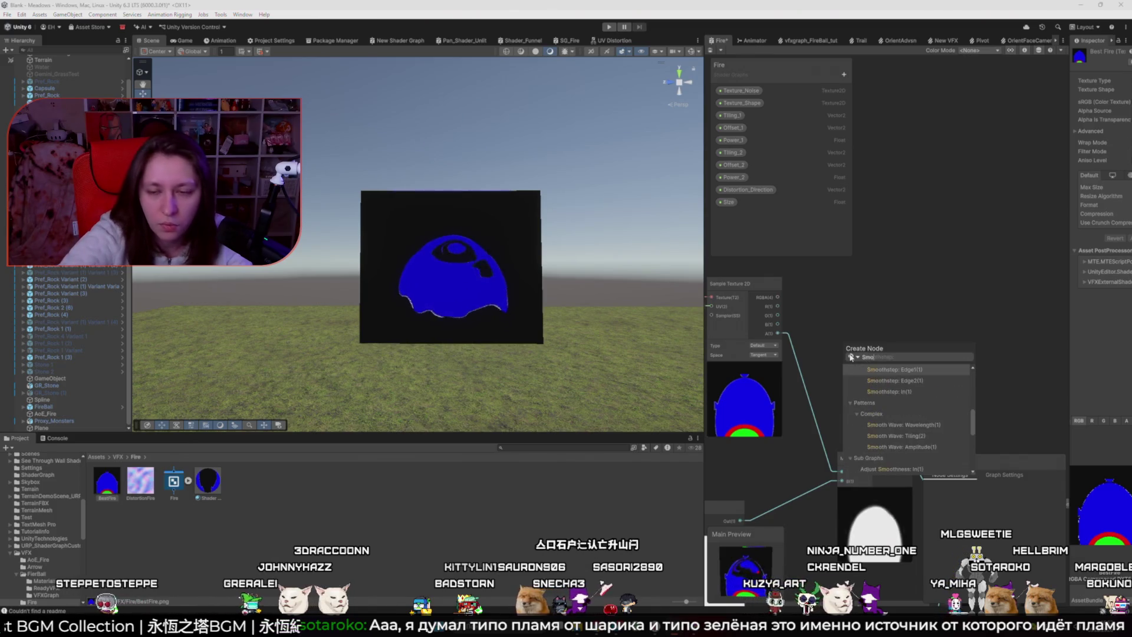
key("Return")
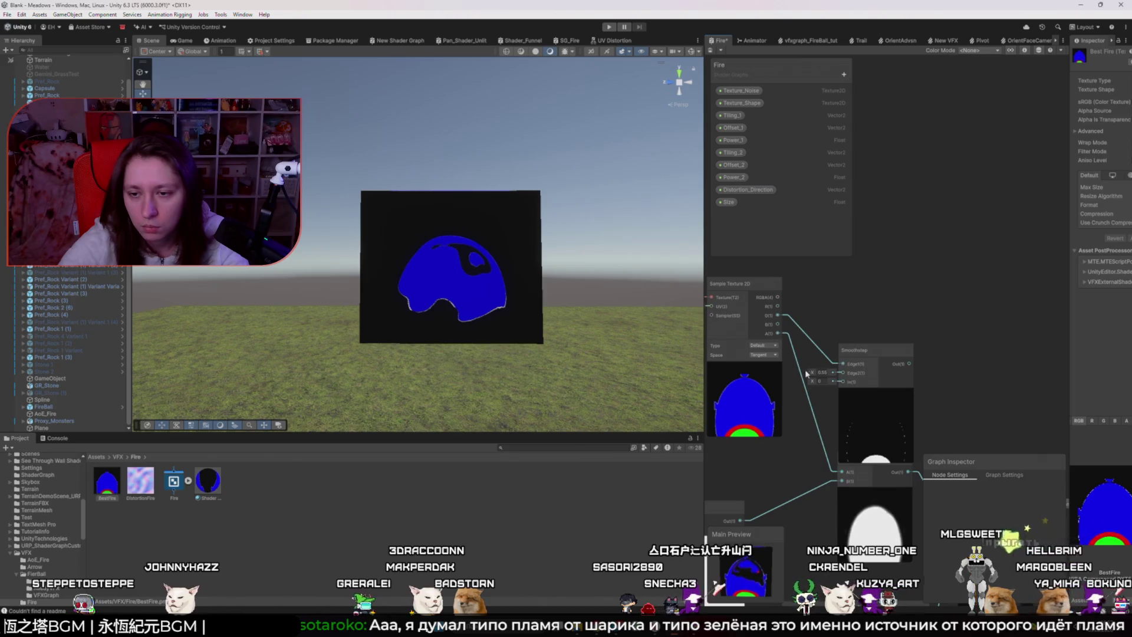
left_click(822, 372)
type("1")
left_click(825, 381)
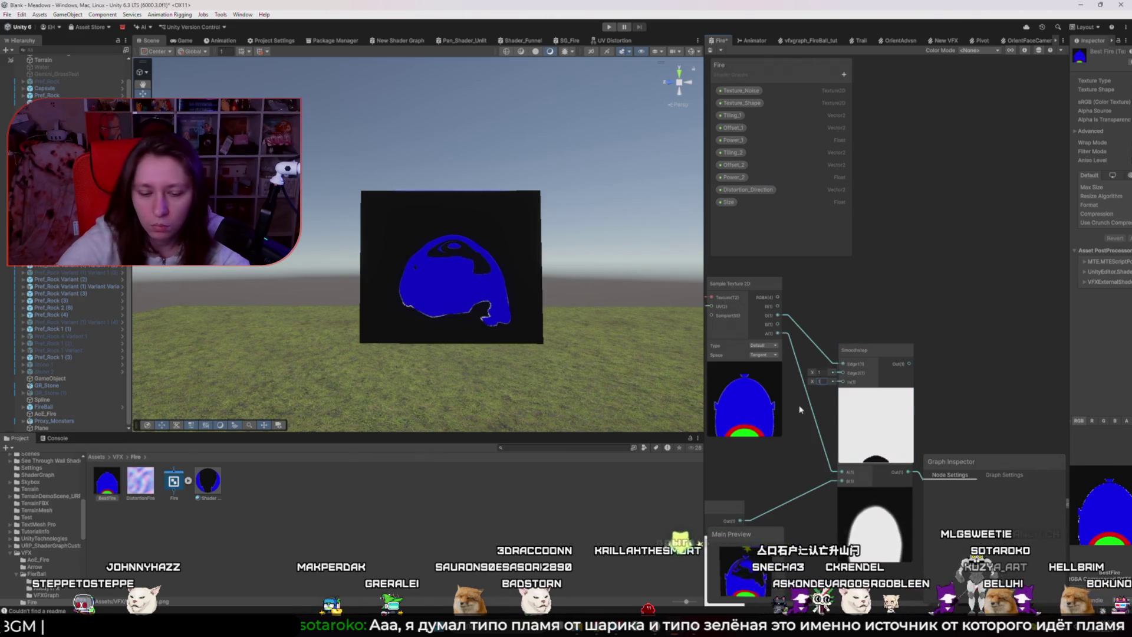
type("-1")
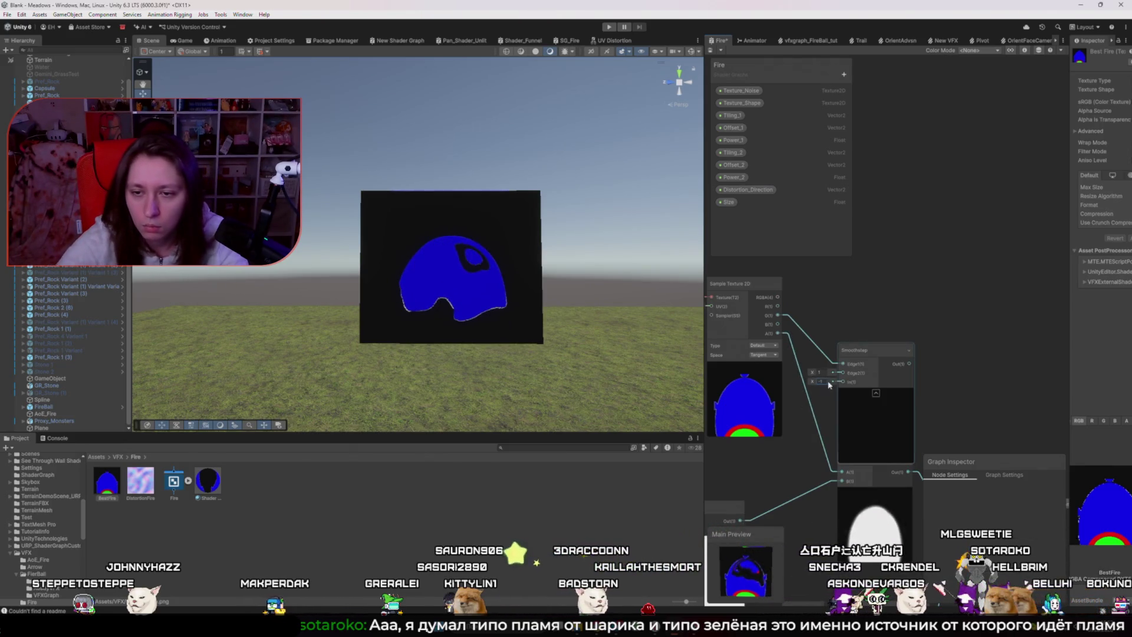
left_click(822, 372)
type("1.7")
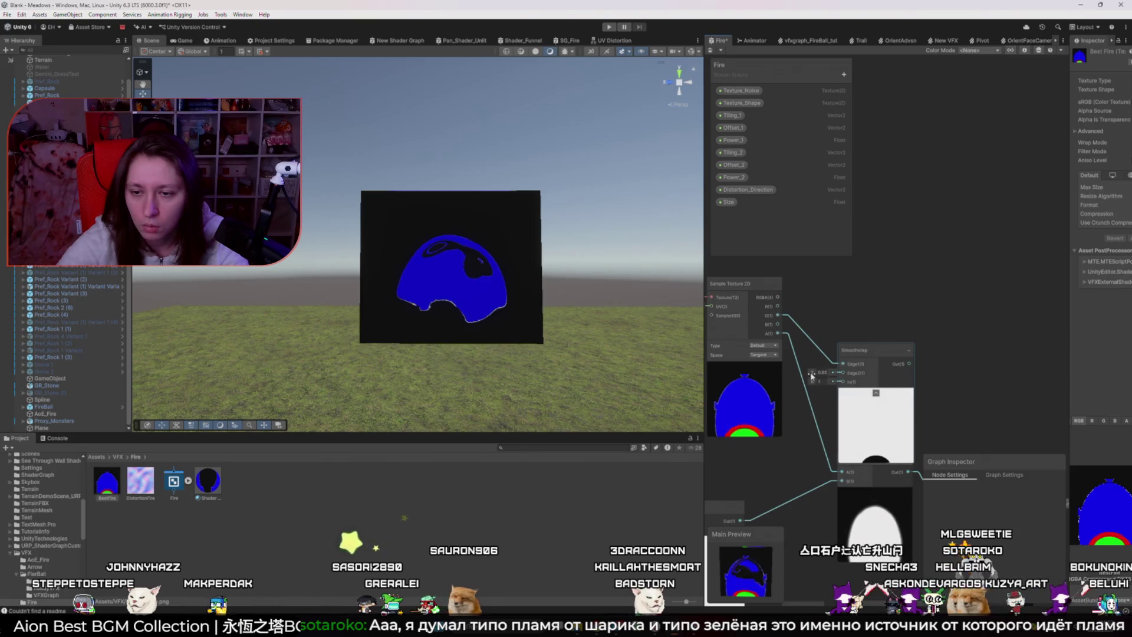
left_click_drag(824, 377, 840, 376)
key("Delete")
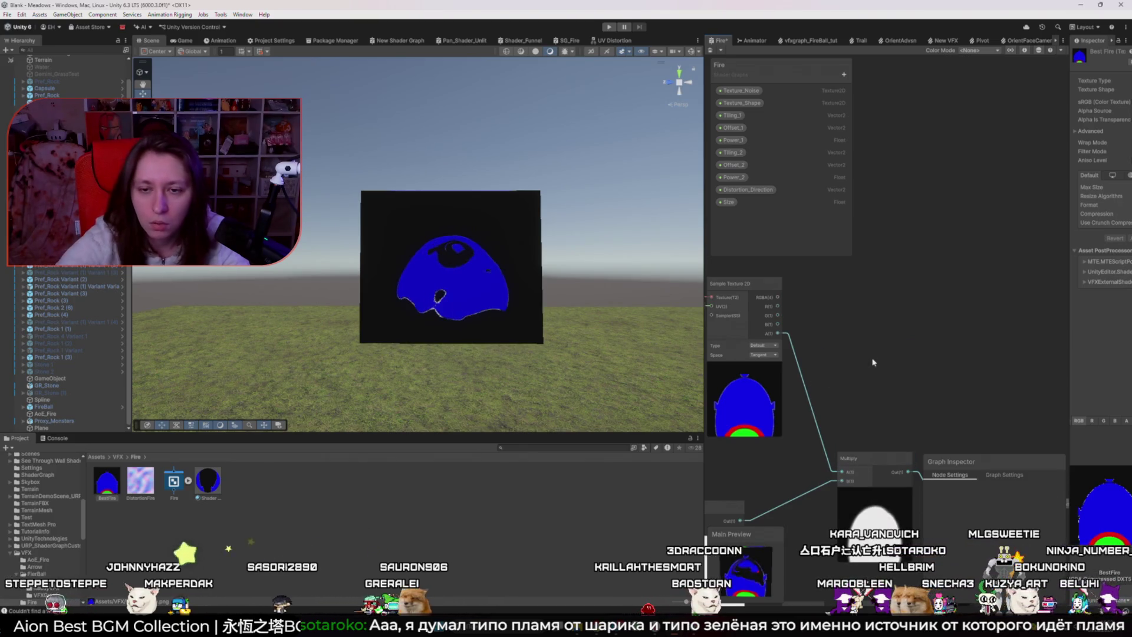
scroll(807, 478, "up", 5)
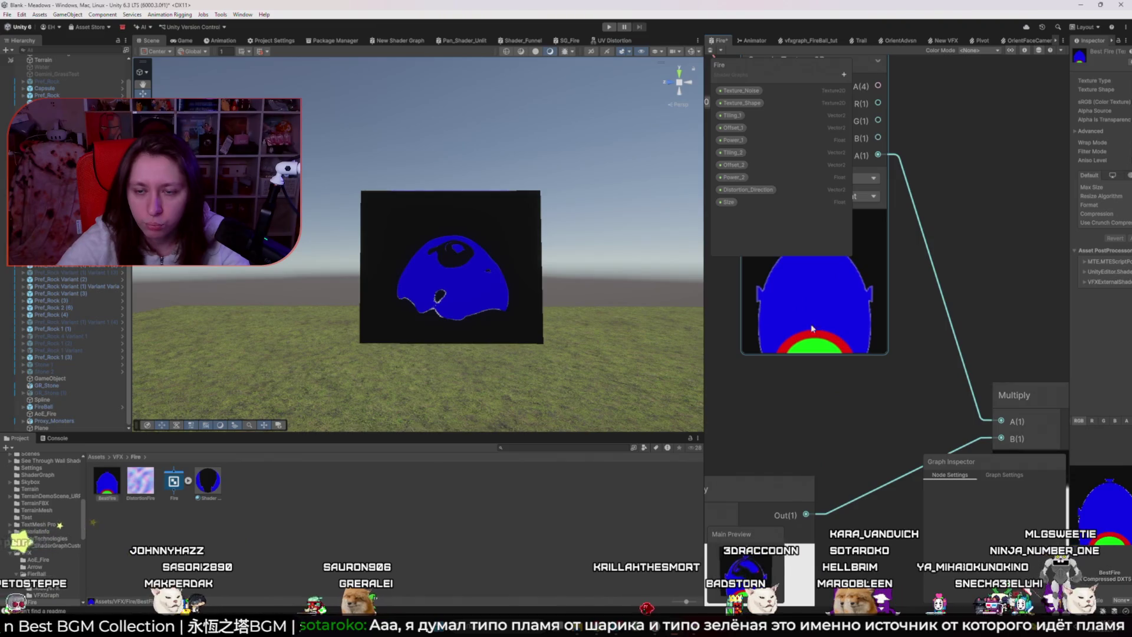
scroll(811, 336, "down", 8)
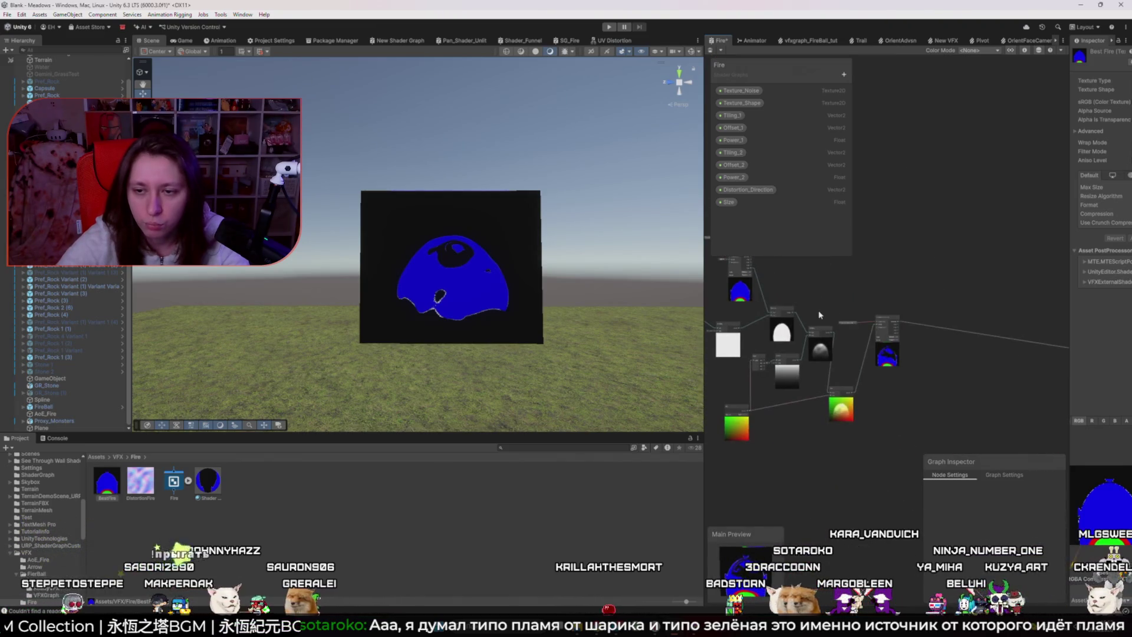
scroll(822, 342, "up", 4)
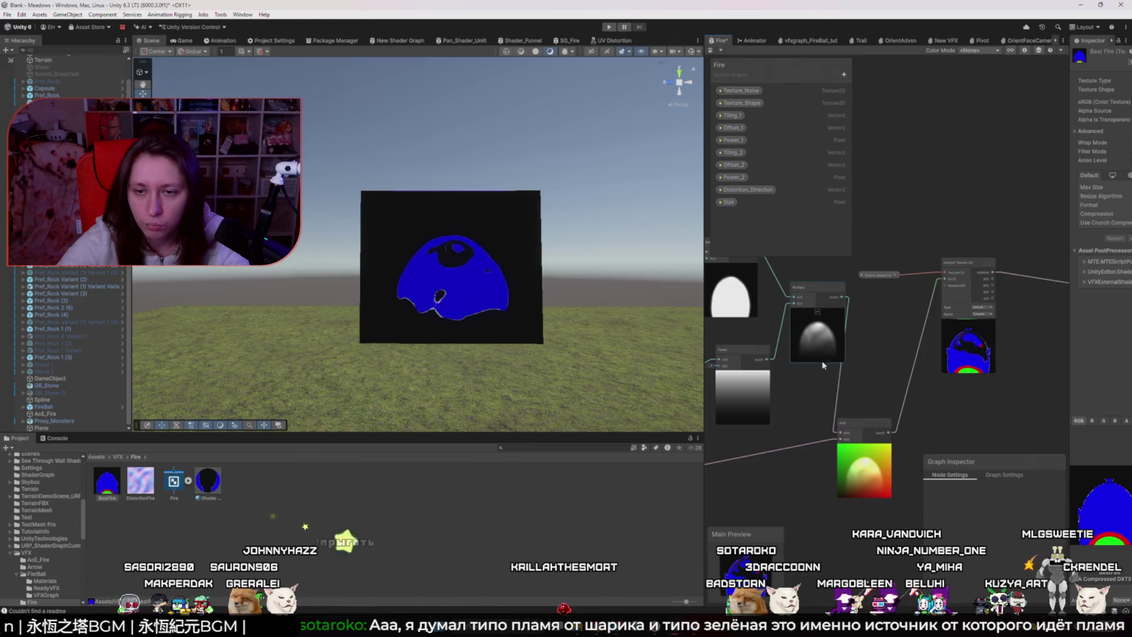
scroll(808, 390, "up", 3)
left_click(775, 370)
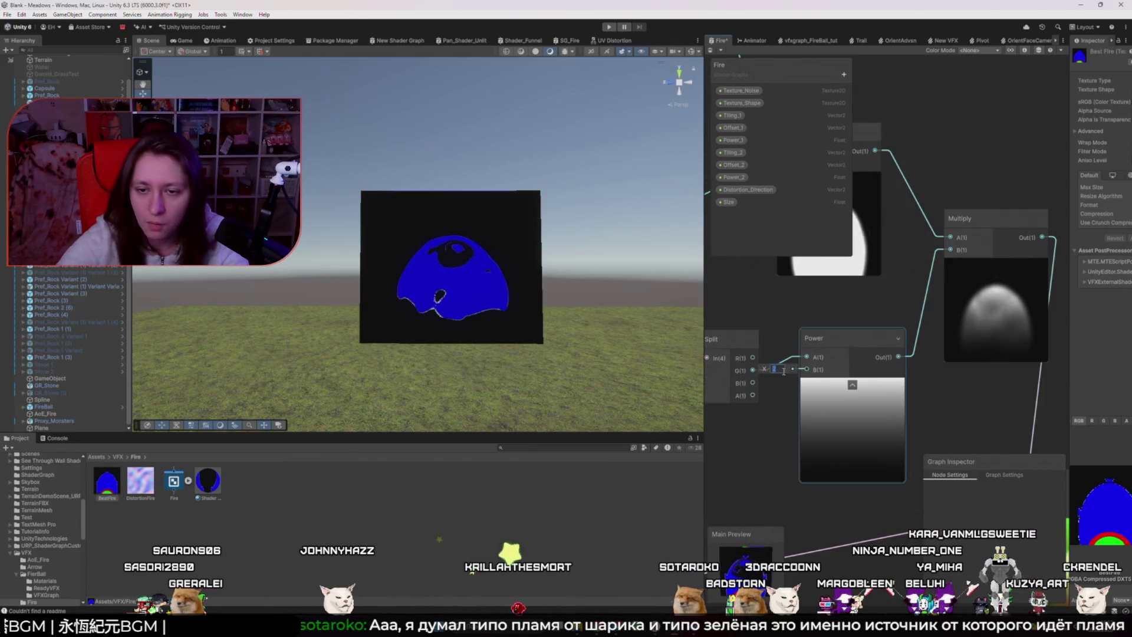
scroll(835, 335, "down", 3)
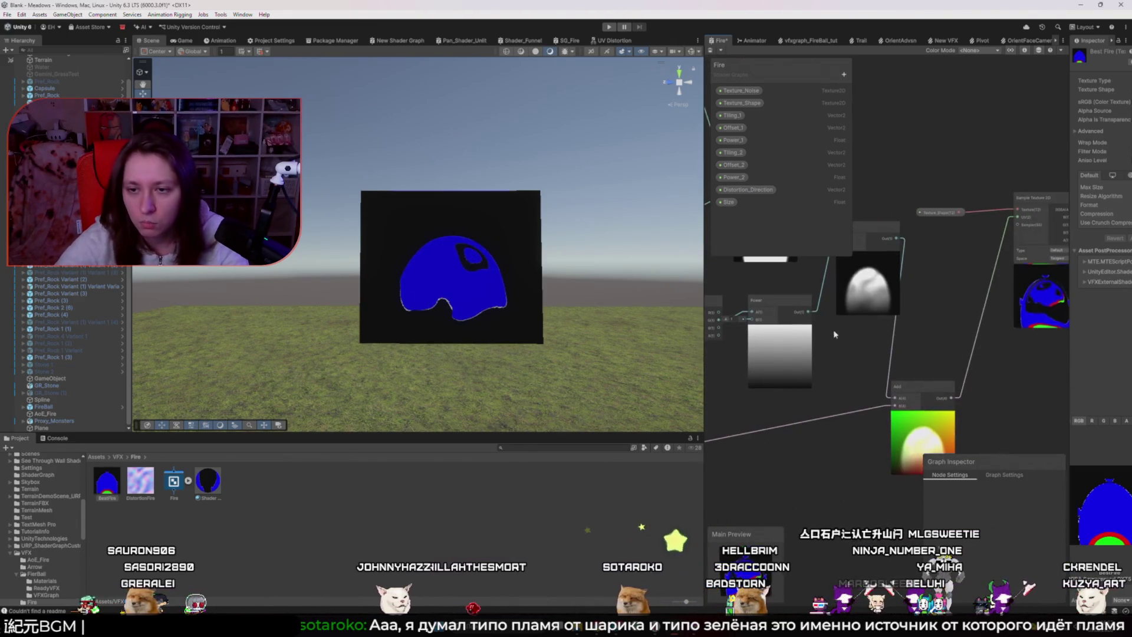
scroll(839, 352, "up", 5)
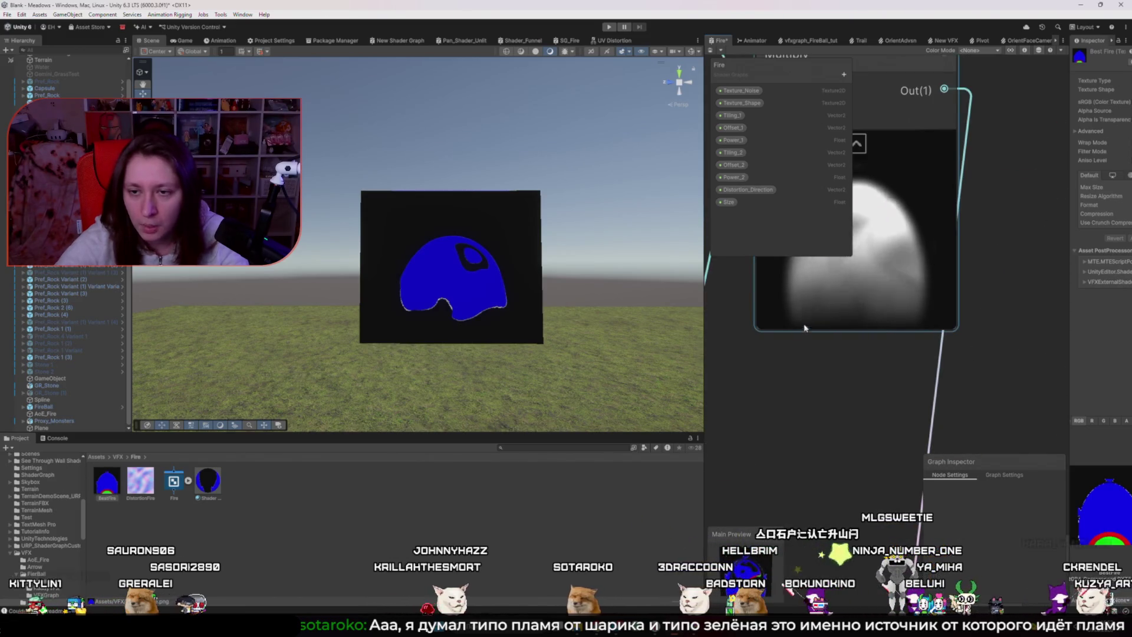
scroll(846, 364, "down", 5)
left_click(900, 382)
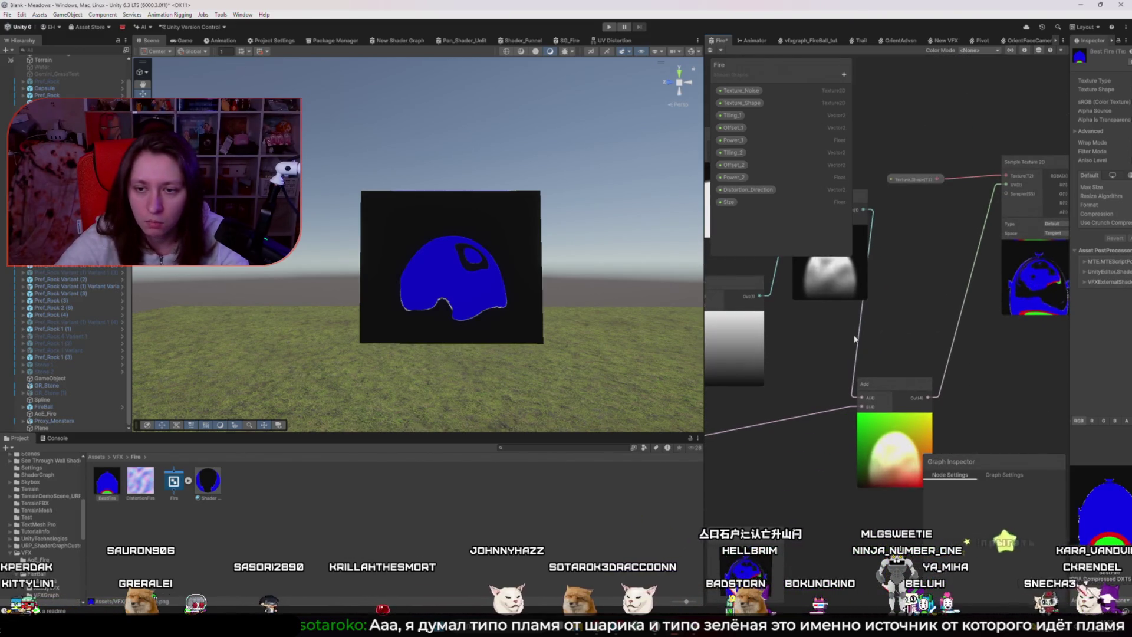
left_click_drag(901, 382, 819, 400)
scroll(929, 343, "up", 5)
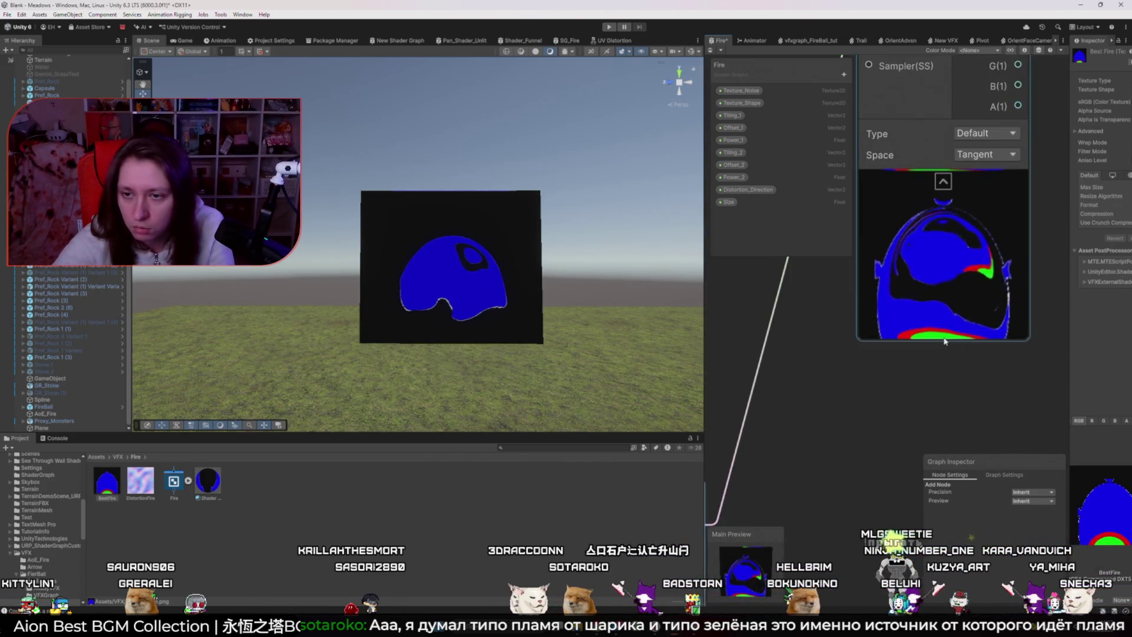
scroll(944, 341, "up", 2)
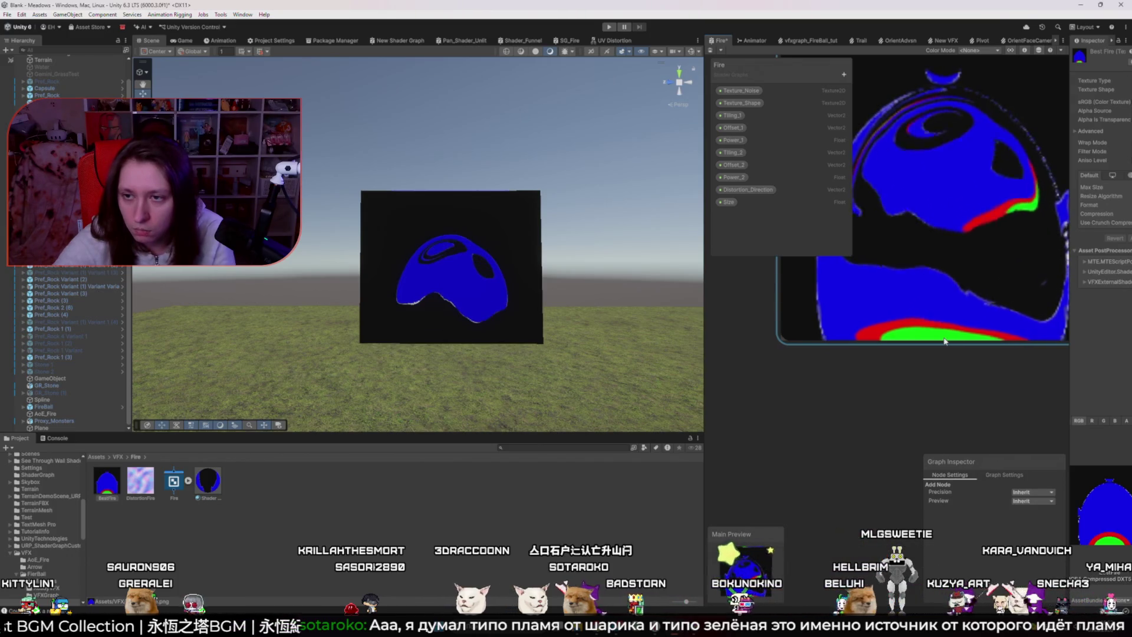
scroll(945, 341, "down", 5)
scroll(974, 321, "down", 3)
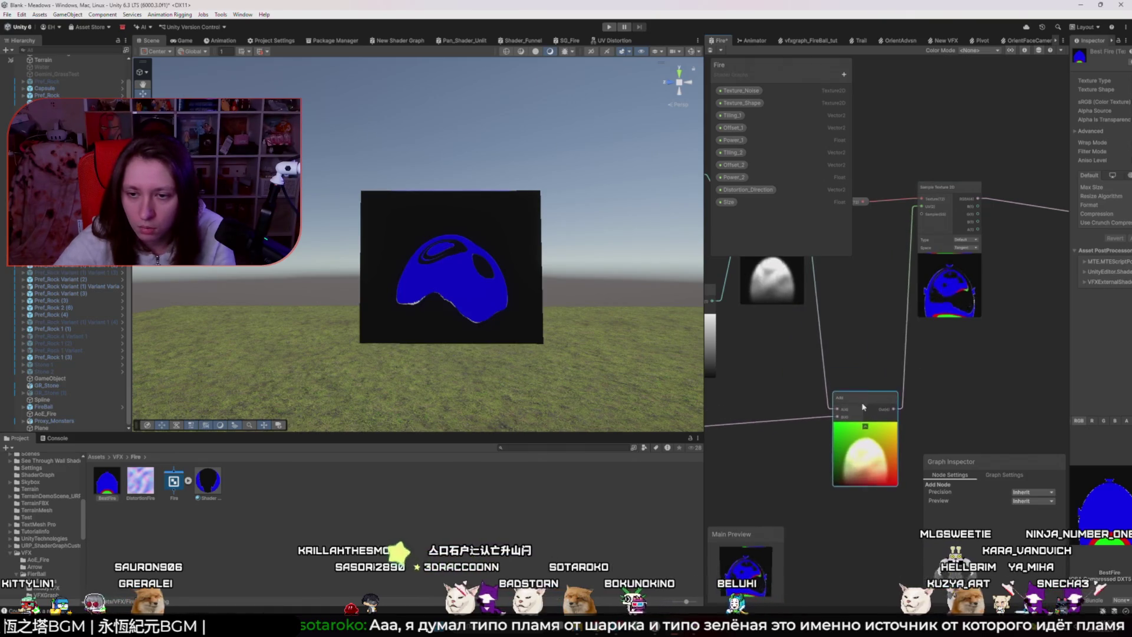
scroll(900, 394, "down", 3)
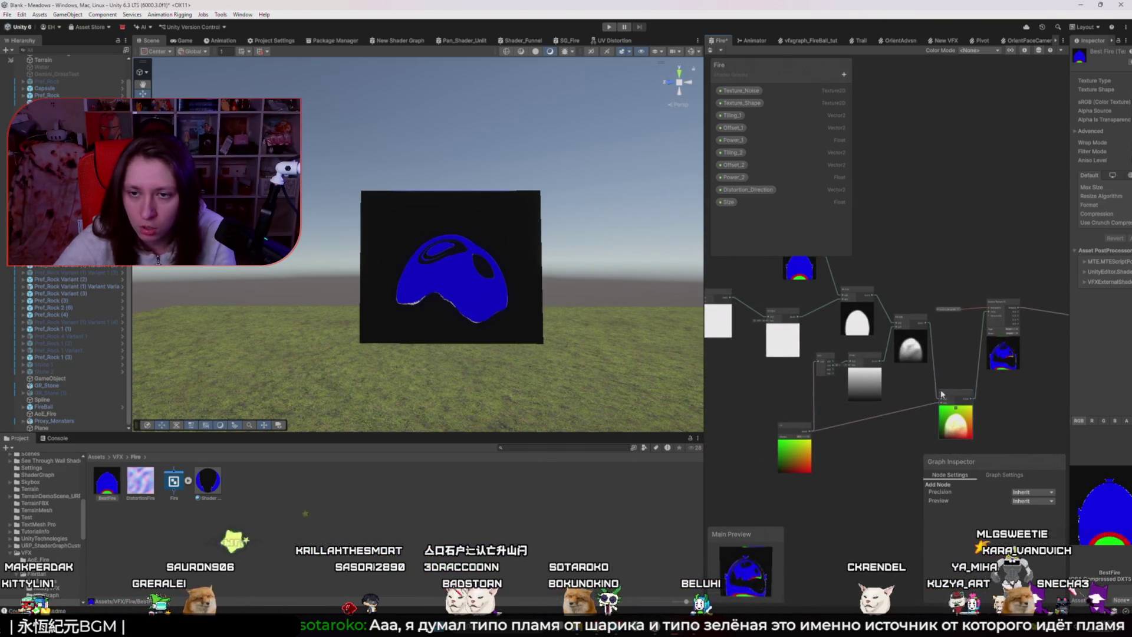
scroll(785, 439, "up", 5)
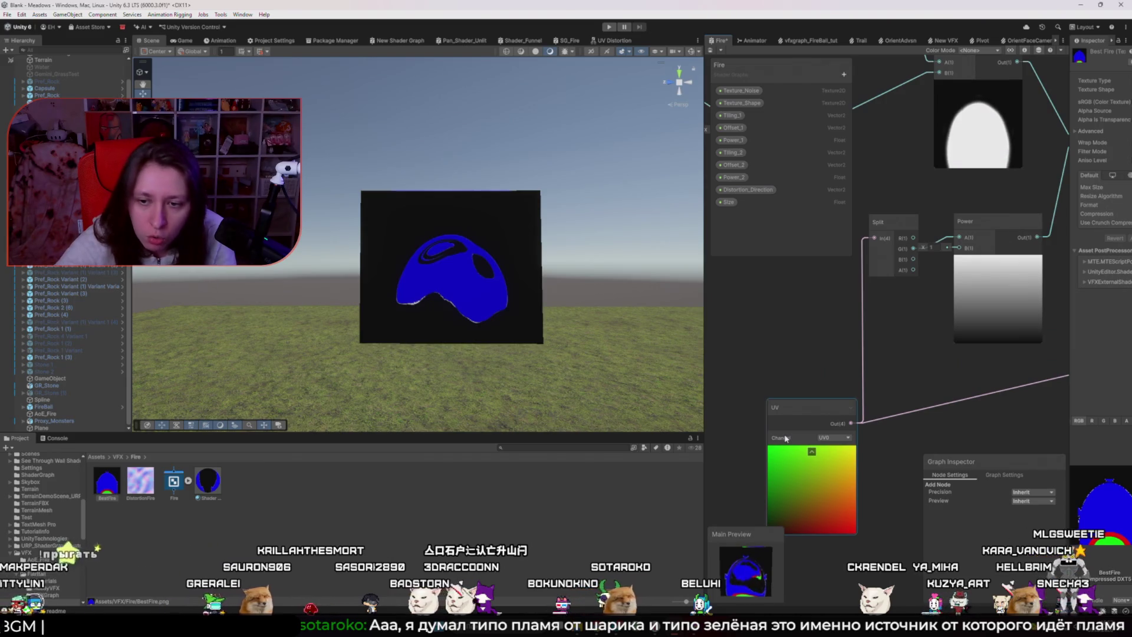
scroll(772, 425, "down", 3)
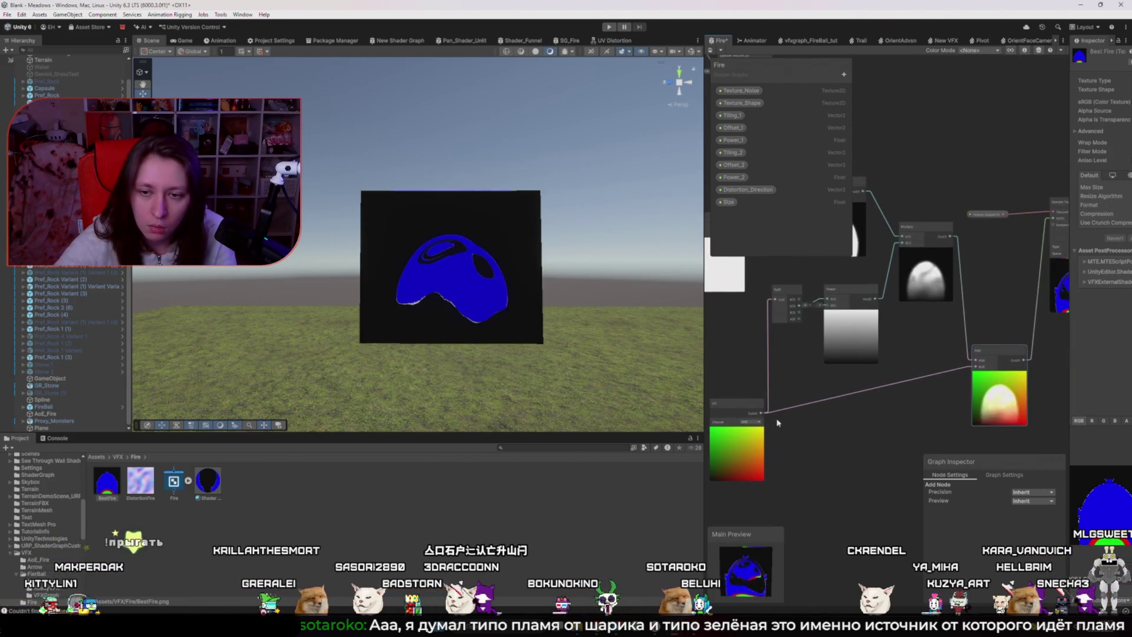
- Add a Split node off the UV output, then undo it
left_click_drag(806, 449, 805, 450)
type("split")
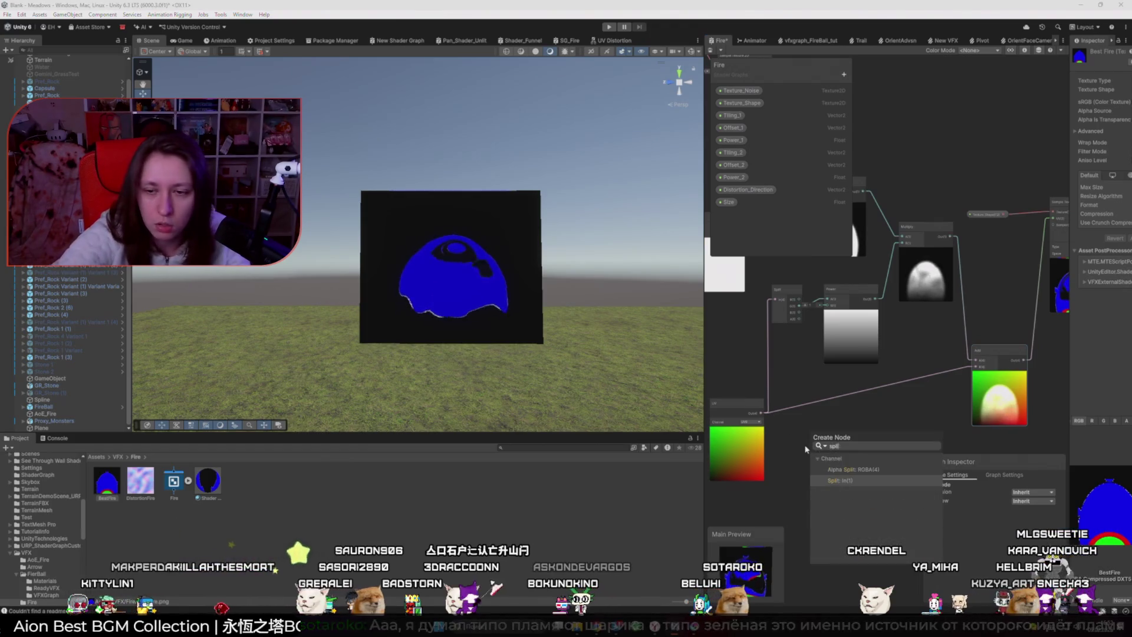
key("Return")
key("ctrl+z")
- Add an Alpha Split node wired to the UV output
key("space")
type("spl")
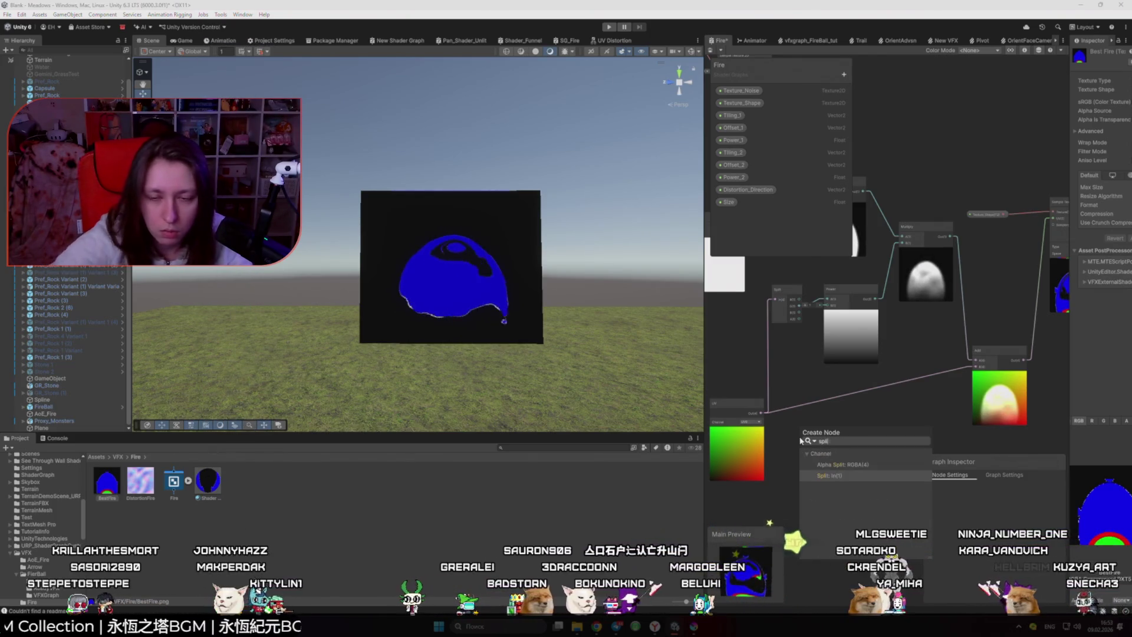
left_click(867, 465)
left_click(821, 443)
scroll(819, 447, "up", 3)
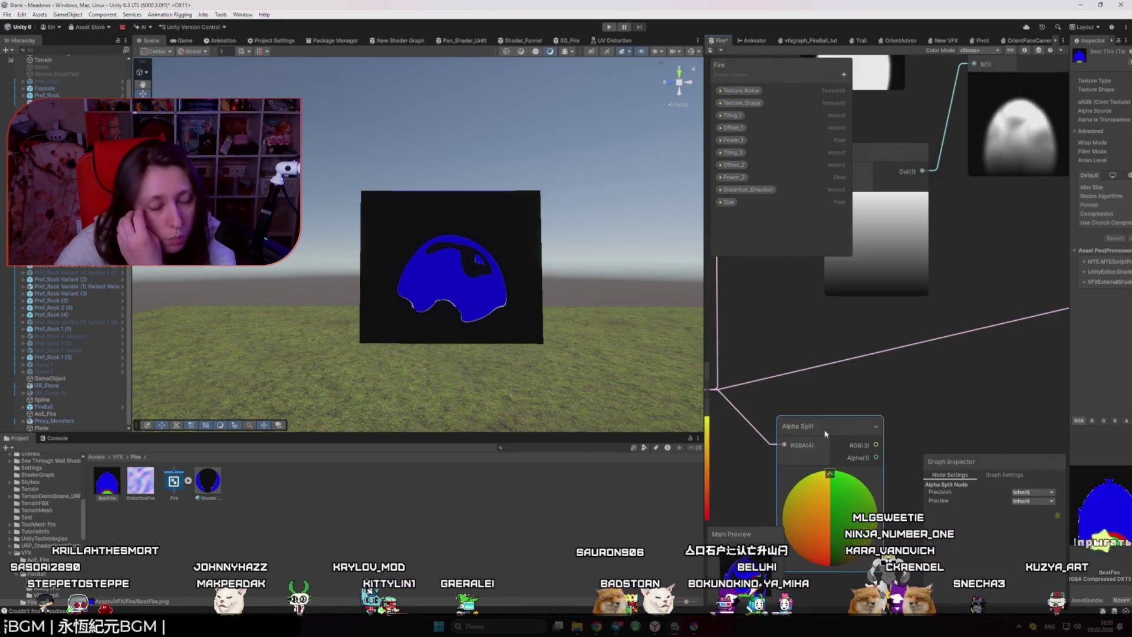
scroll(820, 437, "down", 5)
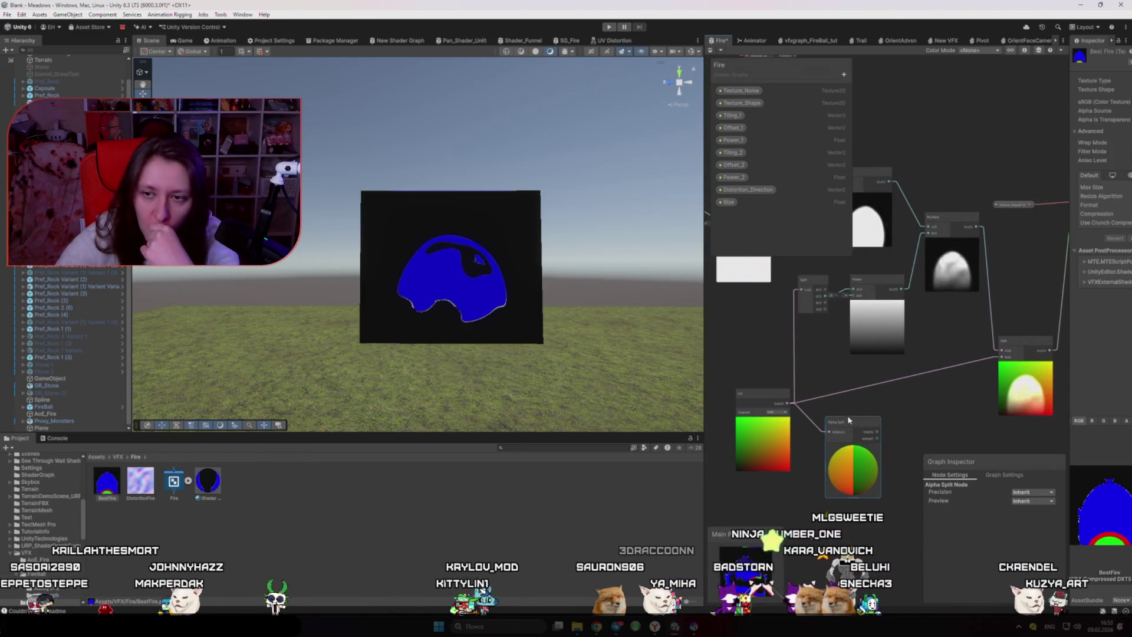
scroll(897, 328, "up", 5)
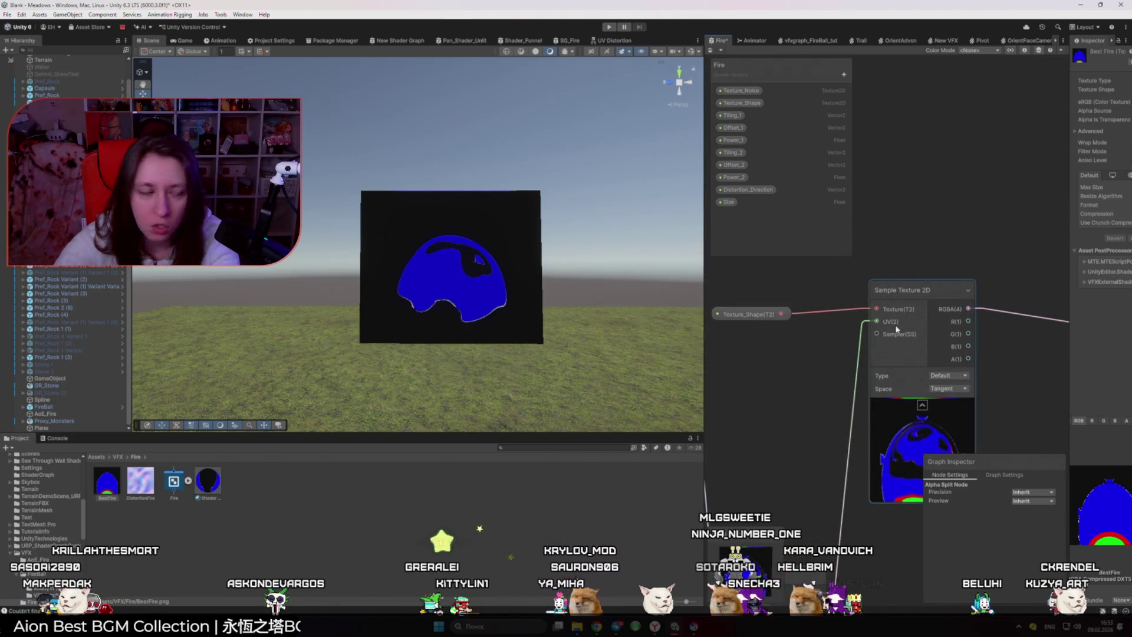
scroll(890, 335, "down", 4)
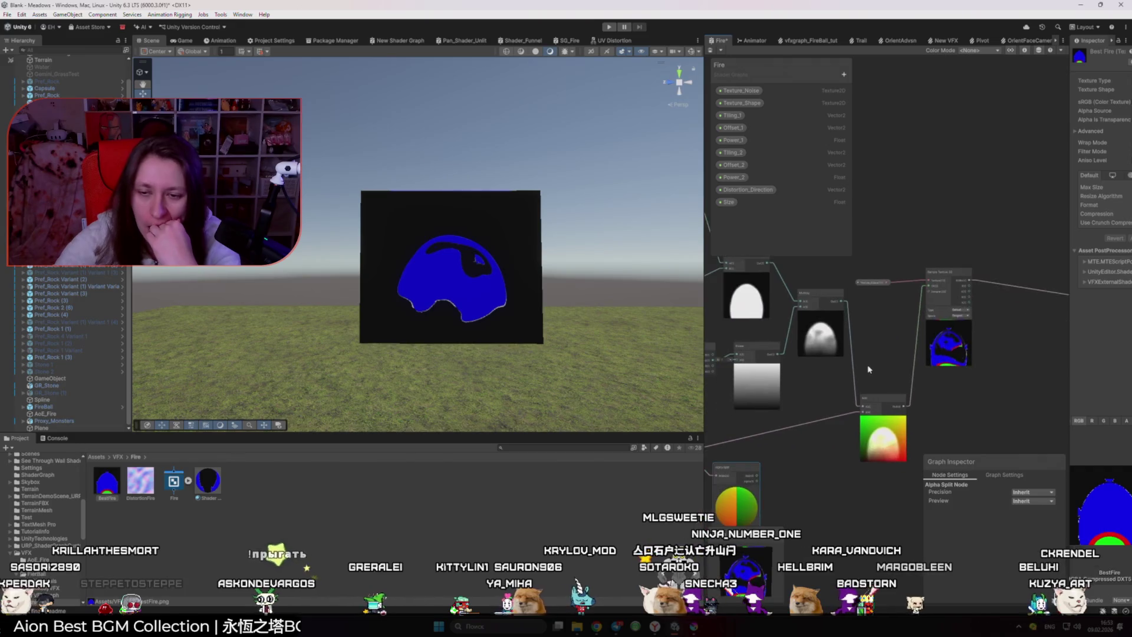
- Delete the Alpha Split node and pull a new connection from UV Out
left_click(876, 406)
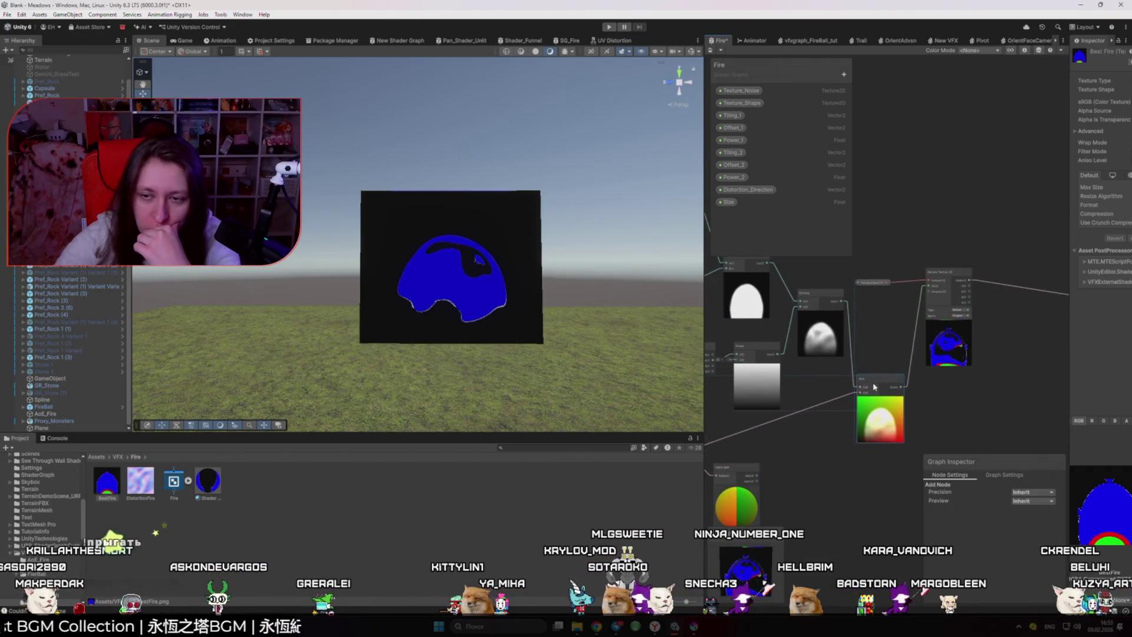
scroll(855, 389, "up", 3)
scroll(856, 392, "up", 4)
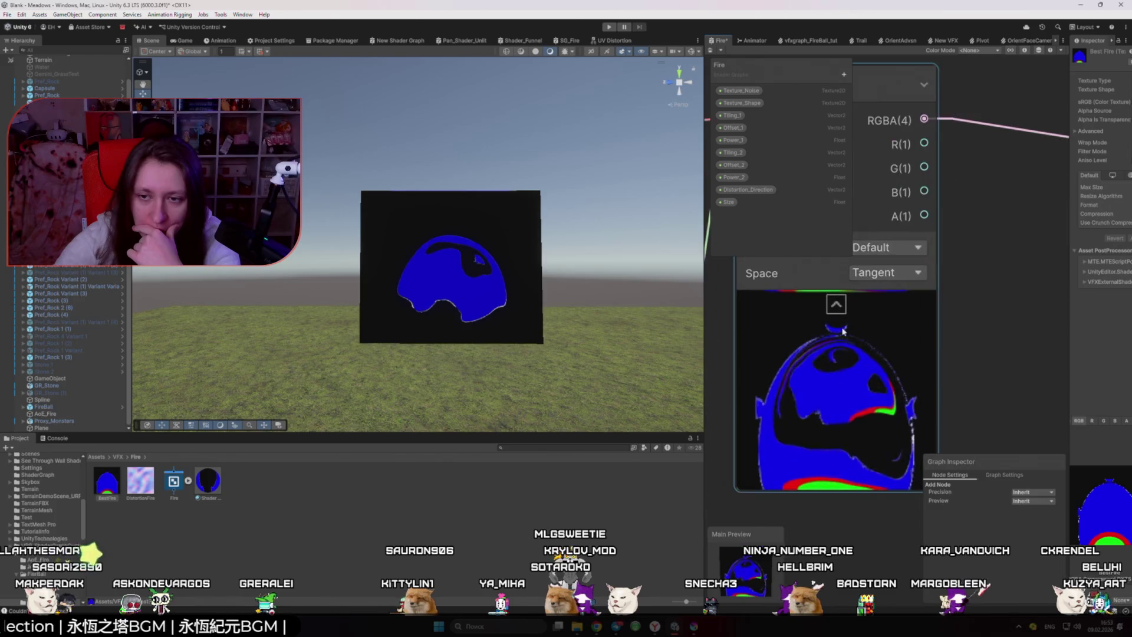
scroll(877, 415, "down", 6)
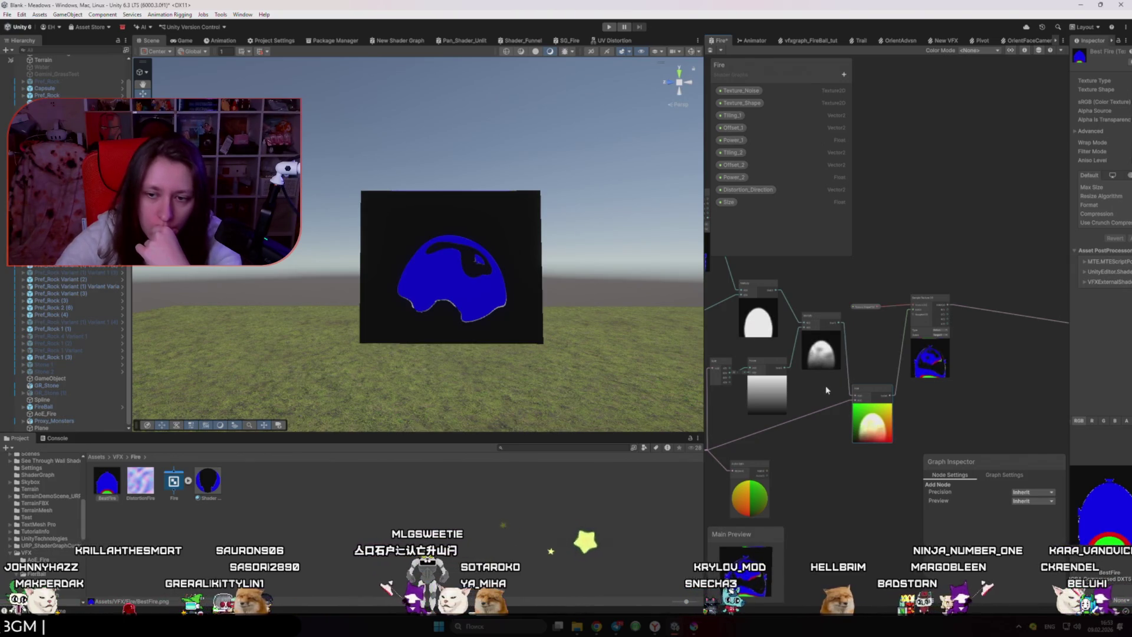
scroll(814, 400, "up", 5)
left_click(818, 424)
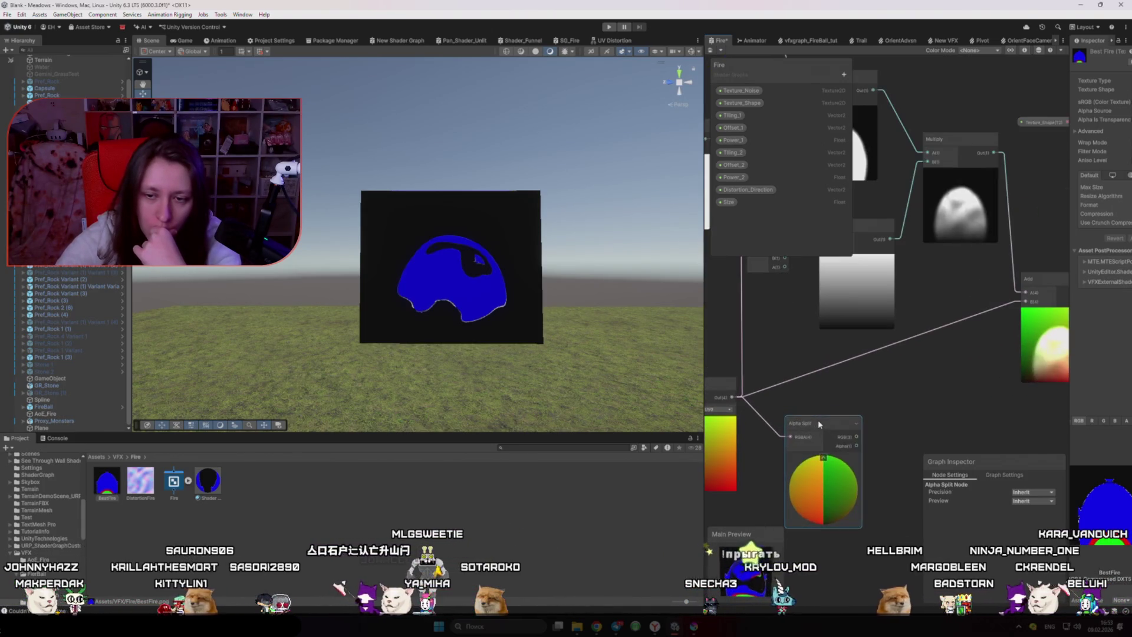
scroll(816, 422, "down", 3)
key("Delete")
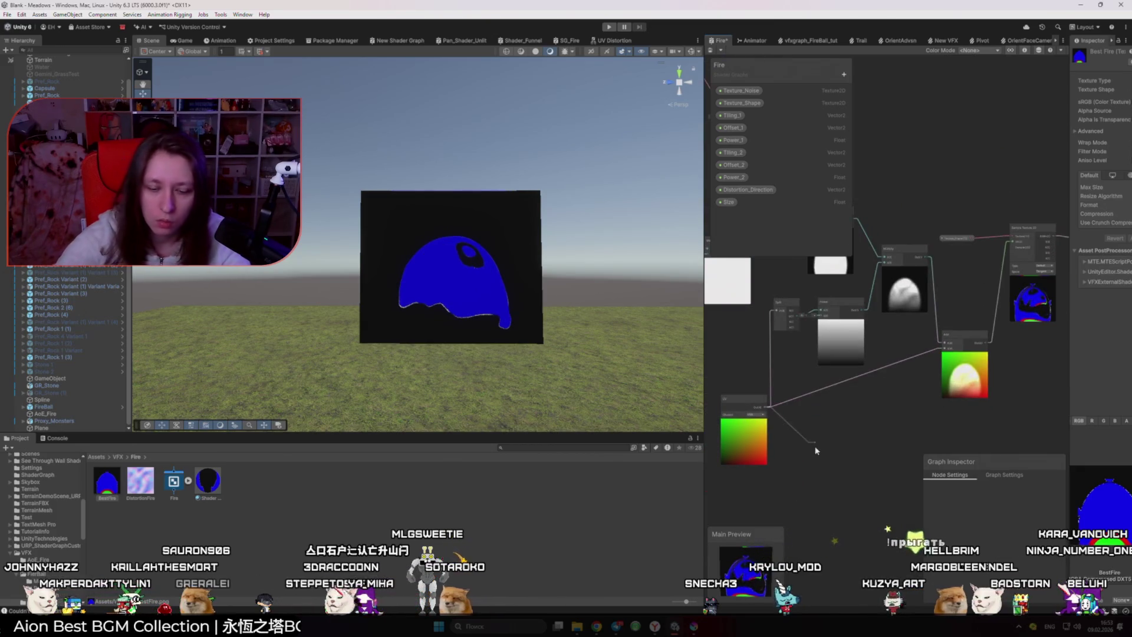
left_click_drag(816, 452, 815, 450)
- Add a Preview node fed by UV, then delete it
type("pre")
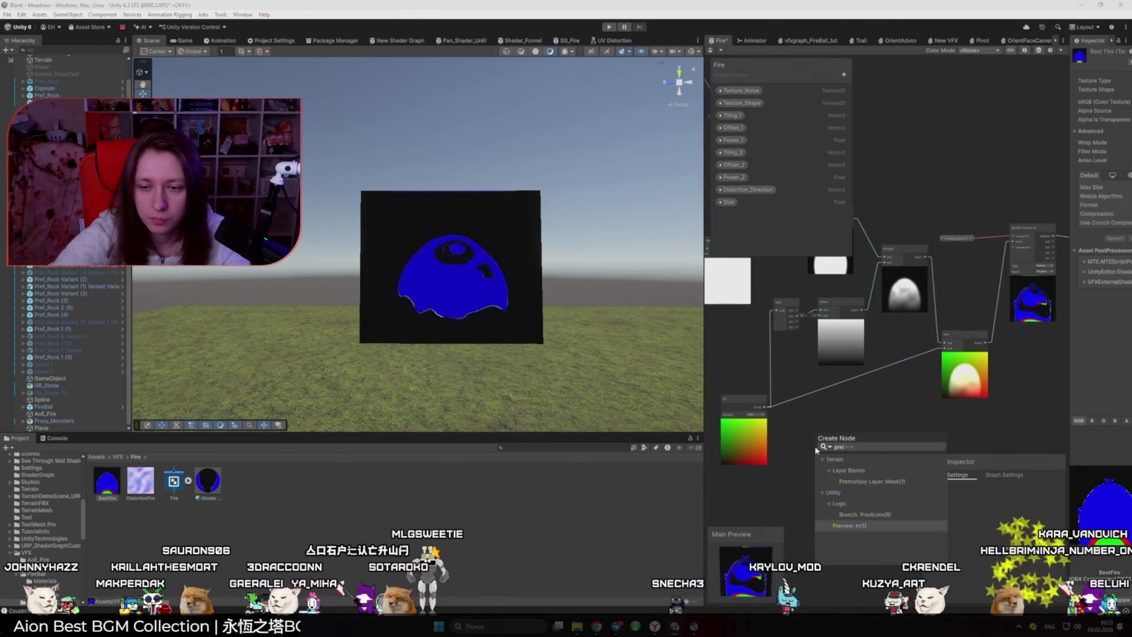
key("Return")
scroll(822, 434, "up", 2)
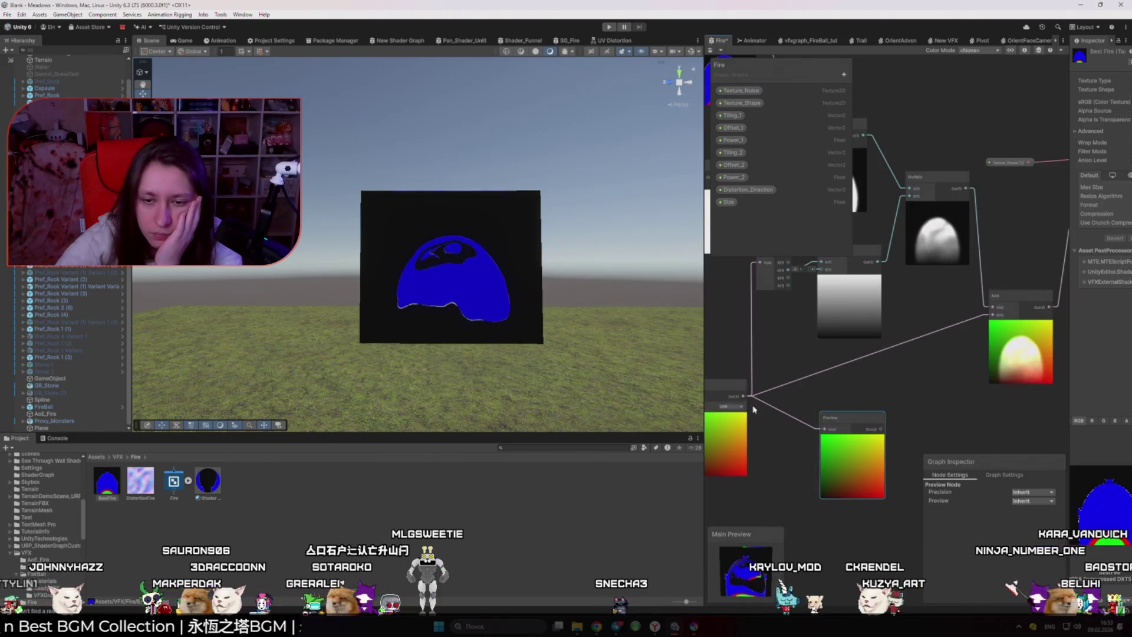
key("Delete")
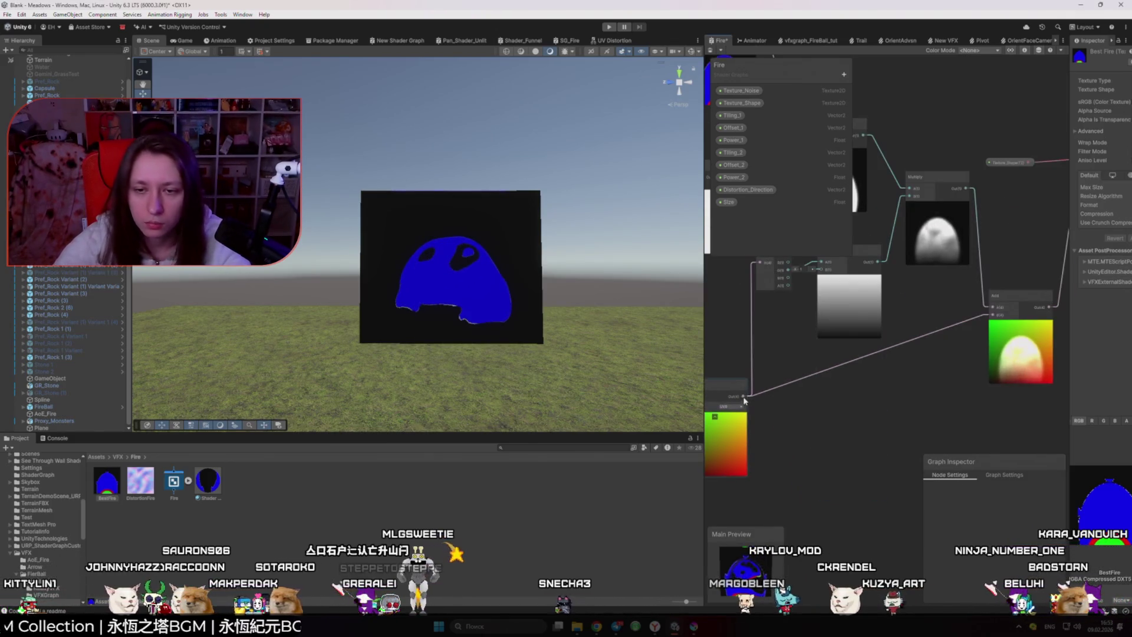
- Add a Split node on UV Out and a Preview node fed by the Split
left_click_drag(744, 401, 801, 447)
type("split")
key("Return")
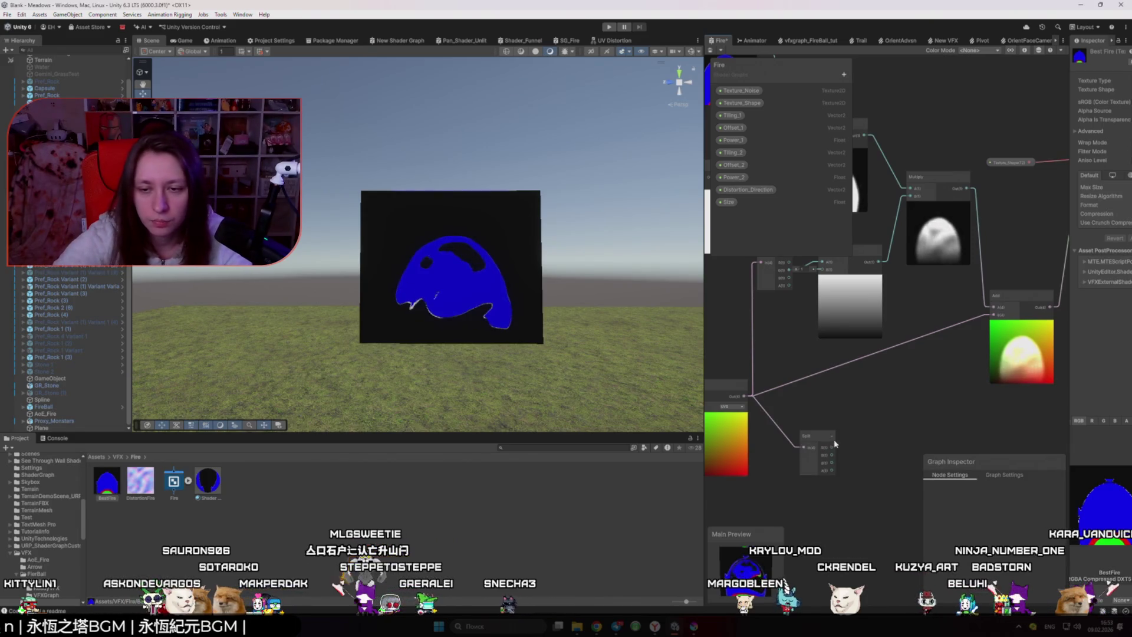
left_click_drag(890, 484, 892, 486)
type("preview")
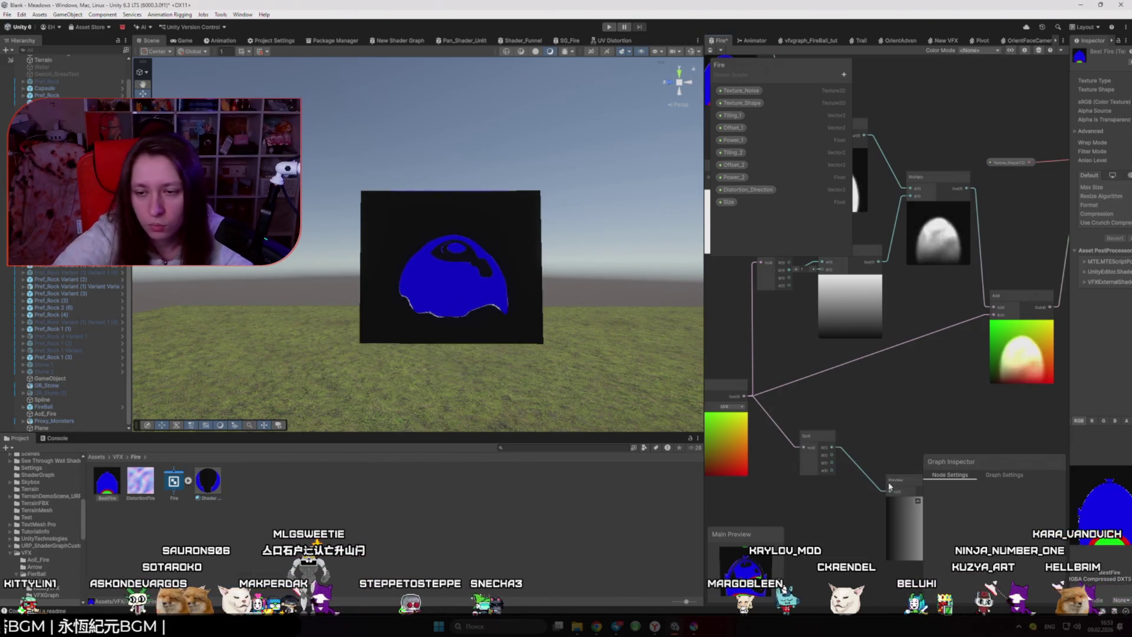
key("Return")
- Preview the Split's G and A channels, then delete the Preview node
left_click_drag(861, 405, 820, 346)
left_click_drag(845, 419, 842, 421)
left_click_drag(783, 401, 842, 422)
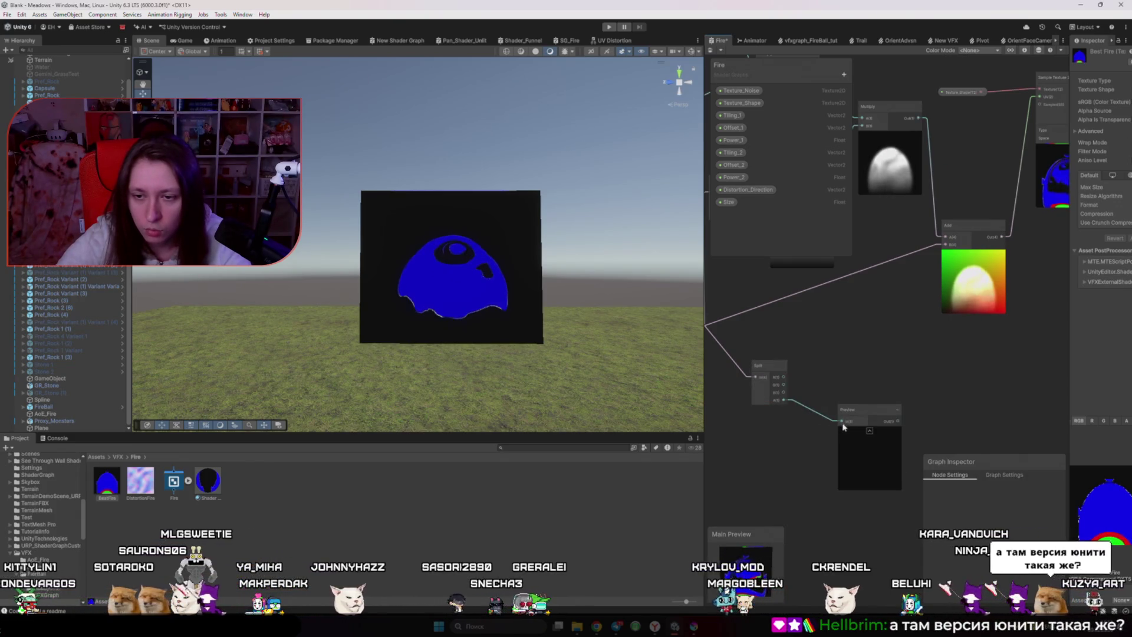
left_click(848, 415)
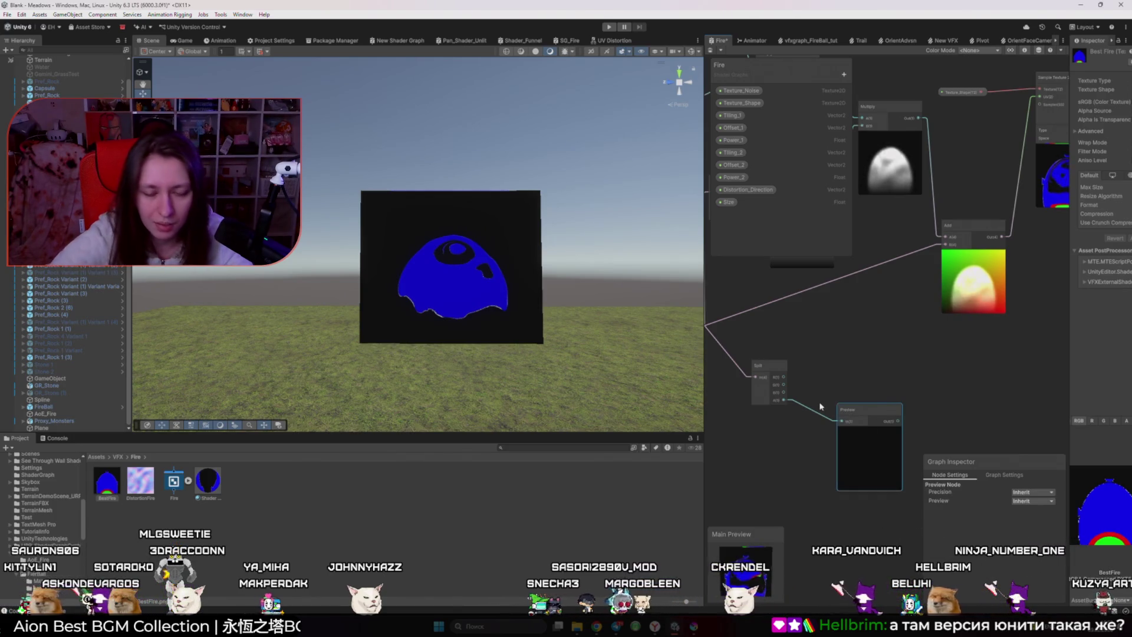
key("Delete")
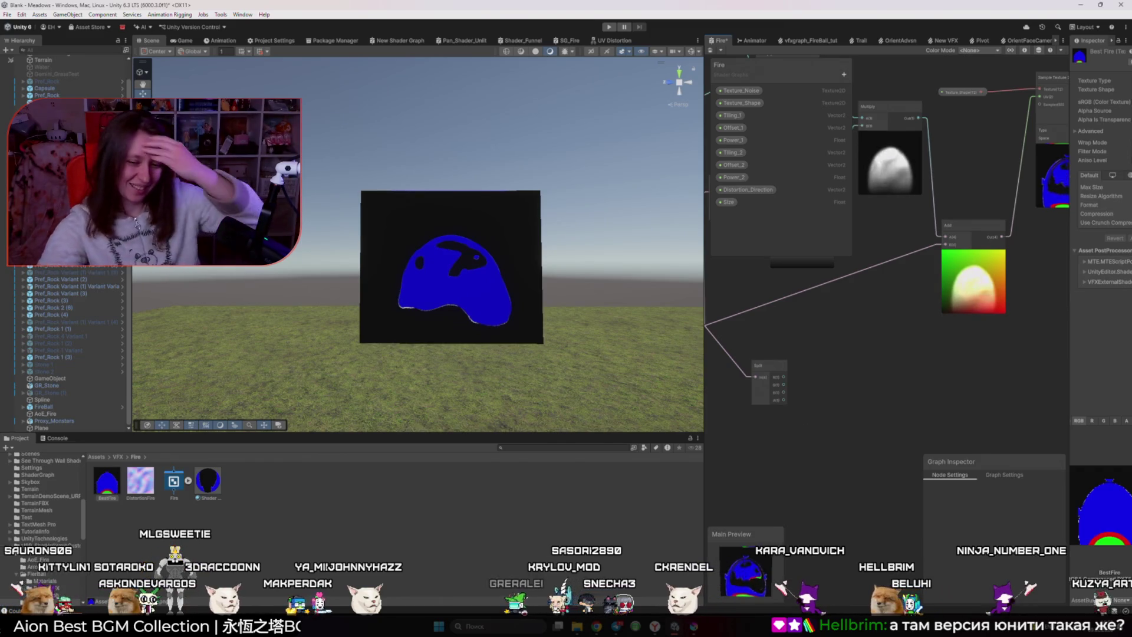
key("alt+Tab")
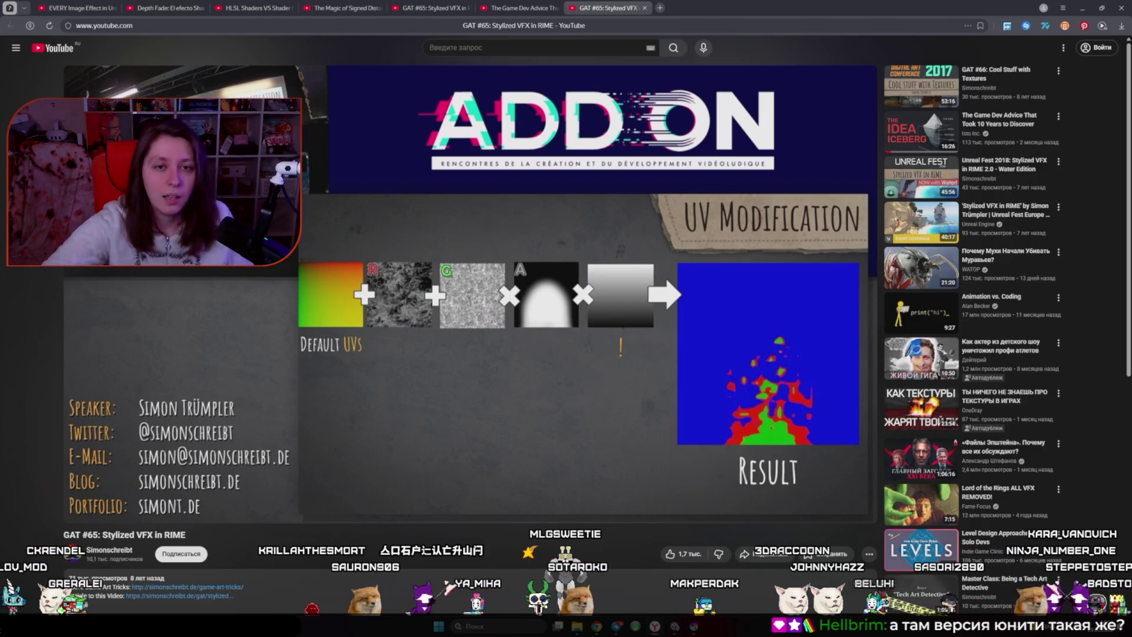
mouse_move(640, 62)
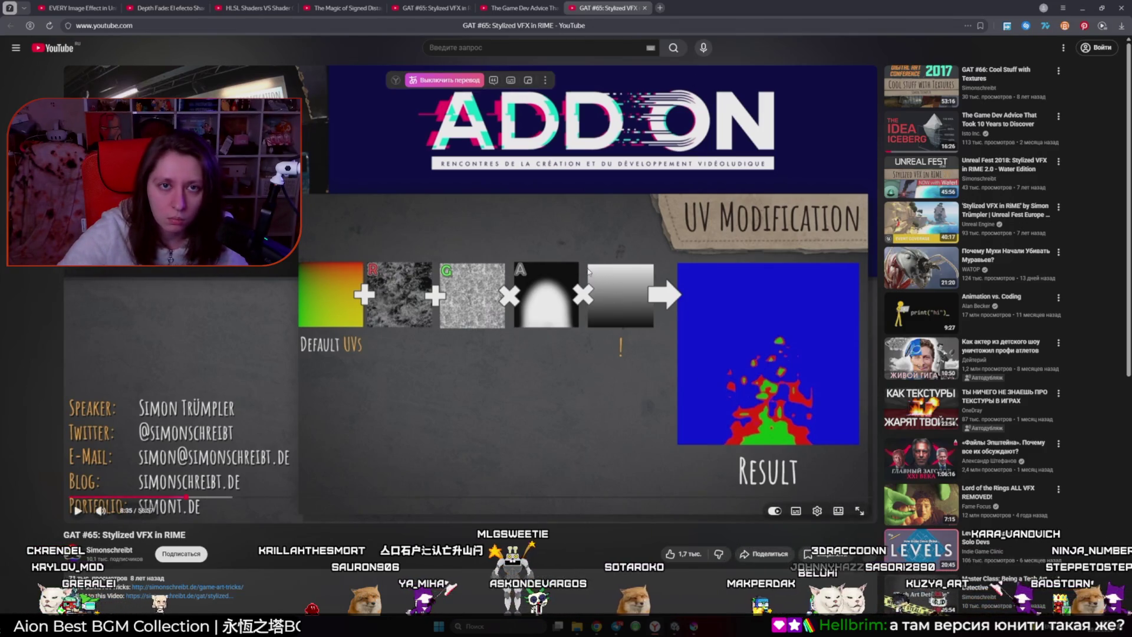
key("alt+Tab")
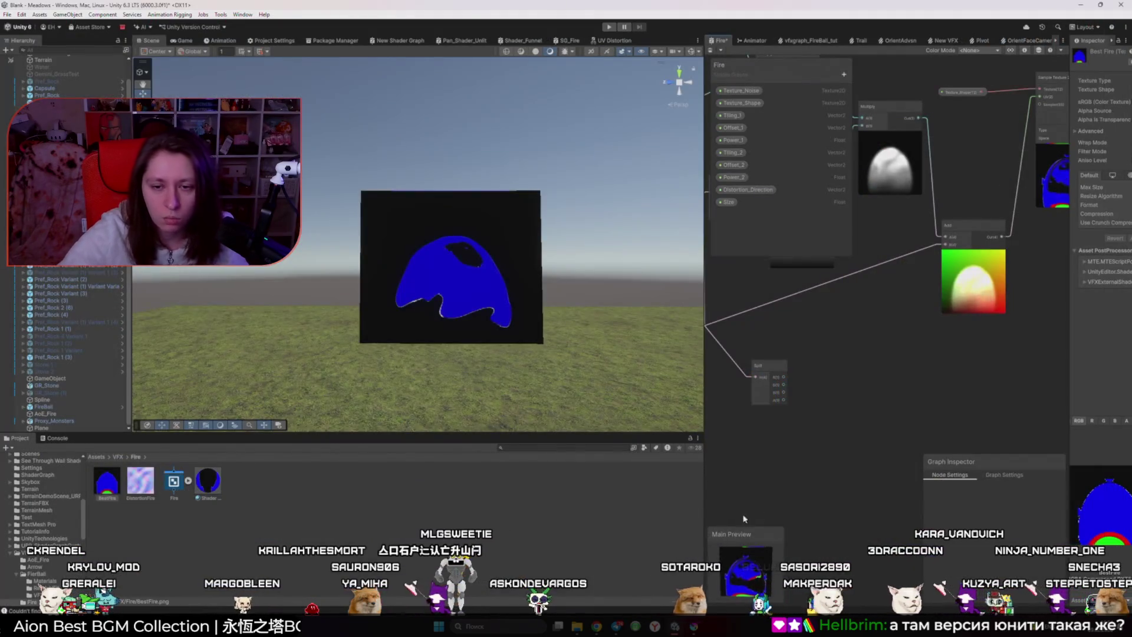
- Save the Fire shader graph, then bring up the ArtStation fire reference page
key("ctrl+s")
scroll(887, 364, "down", 3)
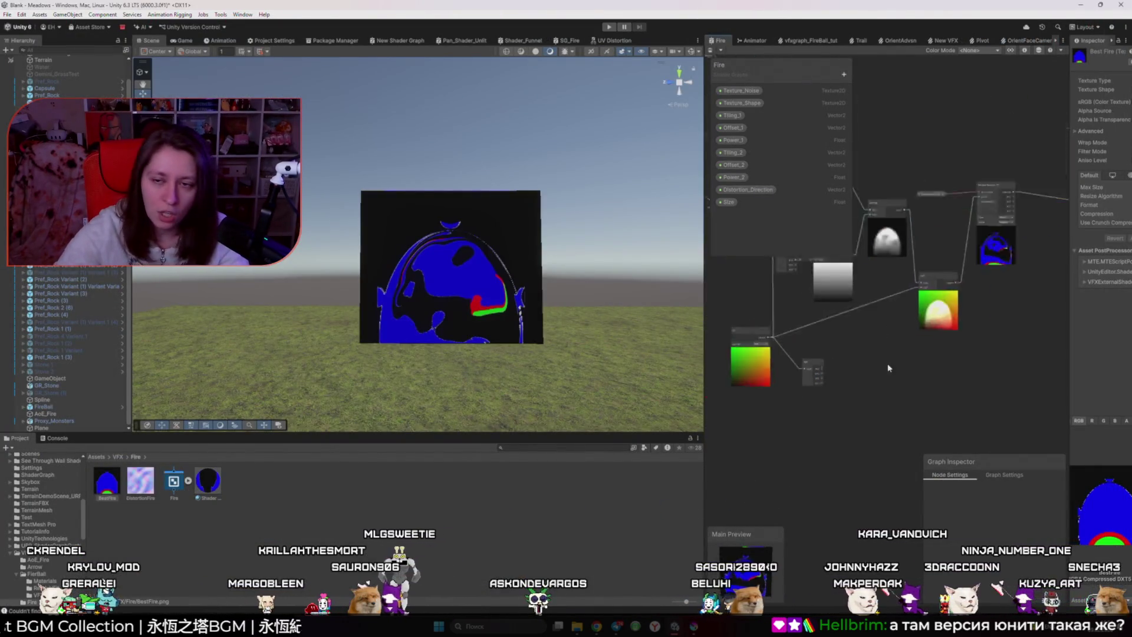
scroll(965, 278, "up", 5)
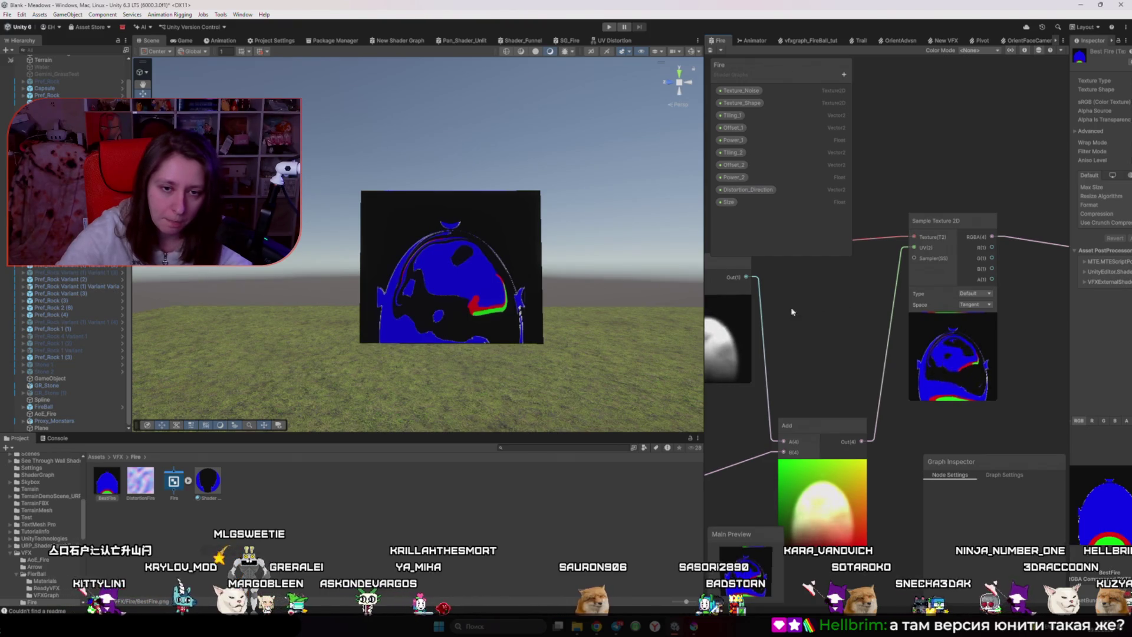
mouse_move(596, 626)
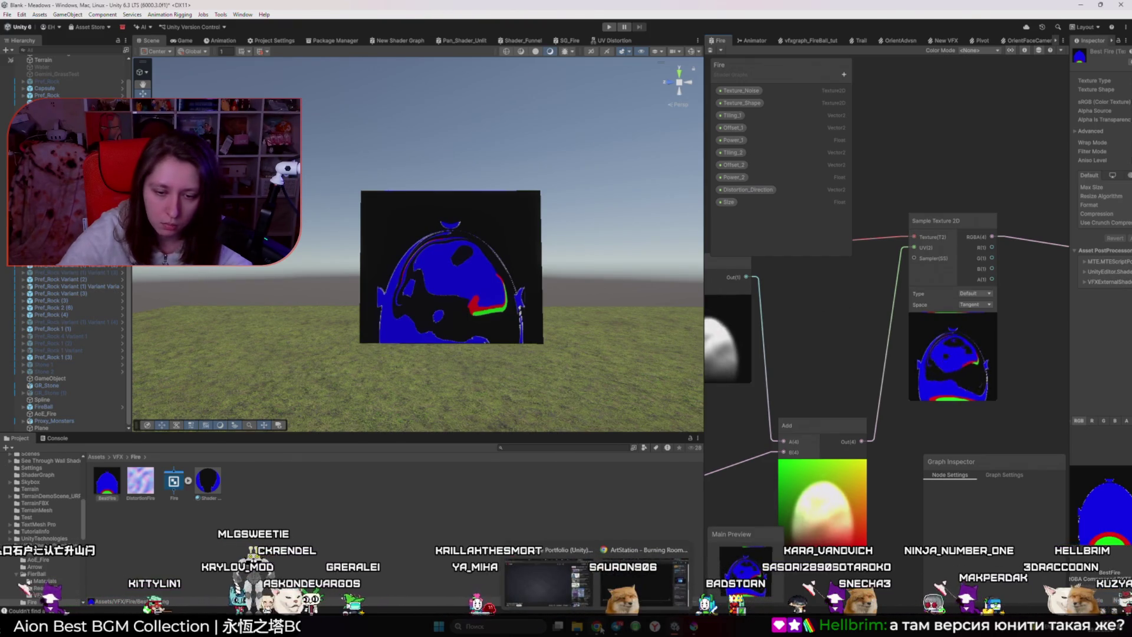
left_click(644, 575)
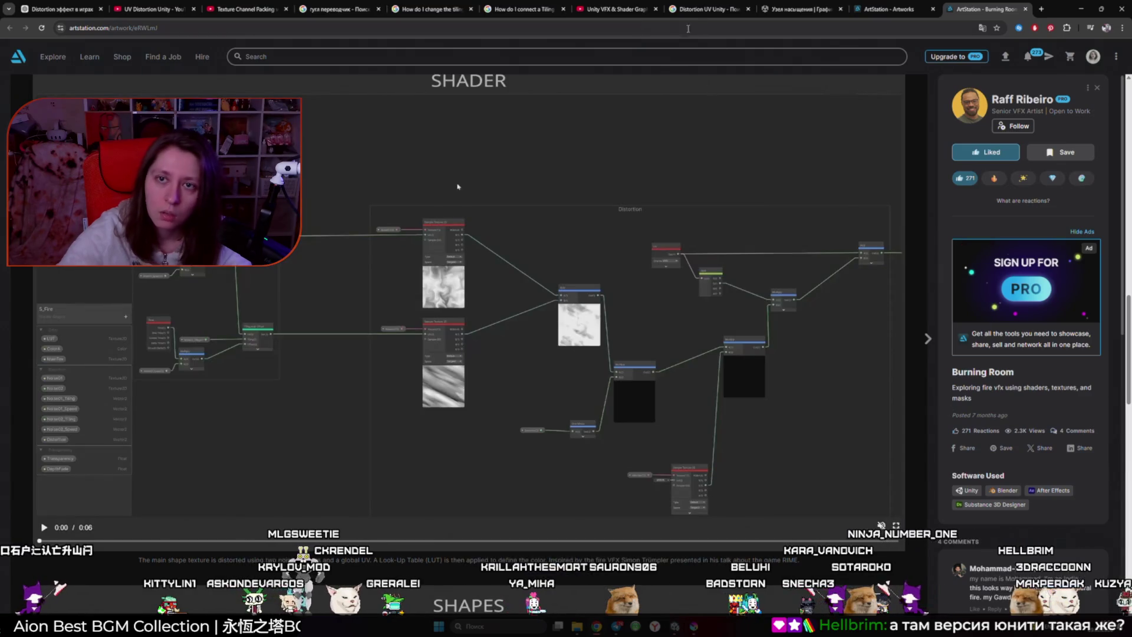
- Switch to the black hole tutorial, rewind it to about 0:20 and pause it
left_click(619, 5)
left_click(89, 500)
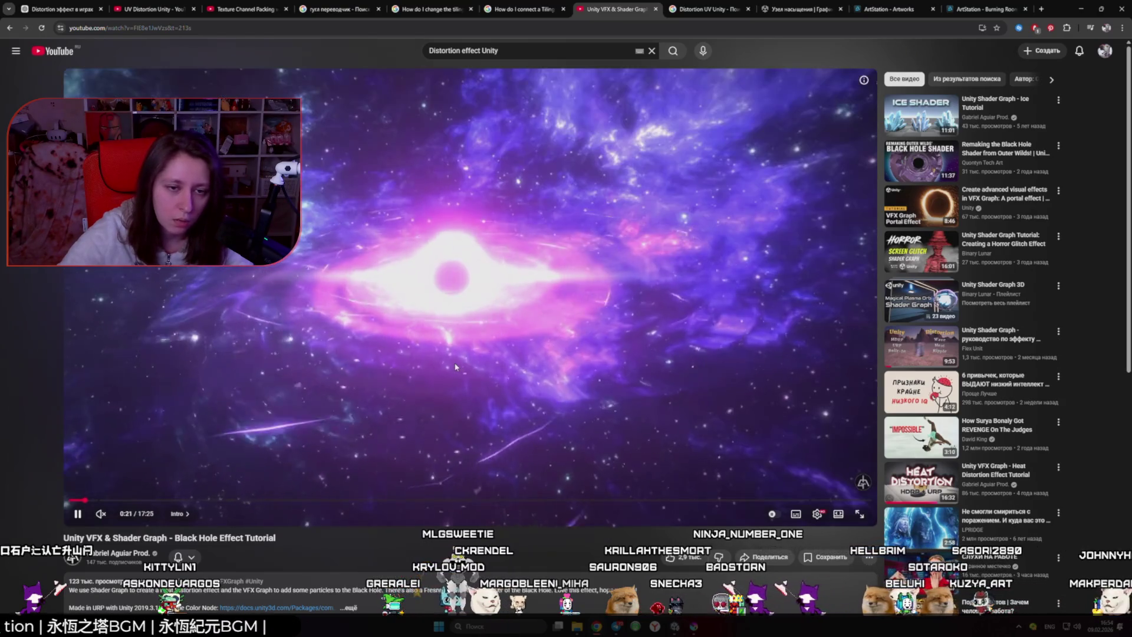
left_click(447, 270)
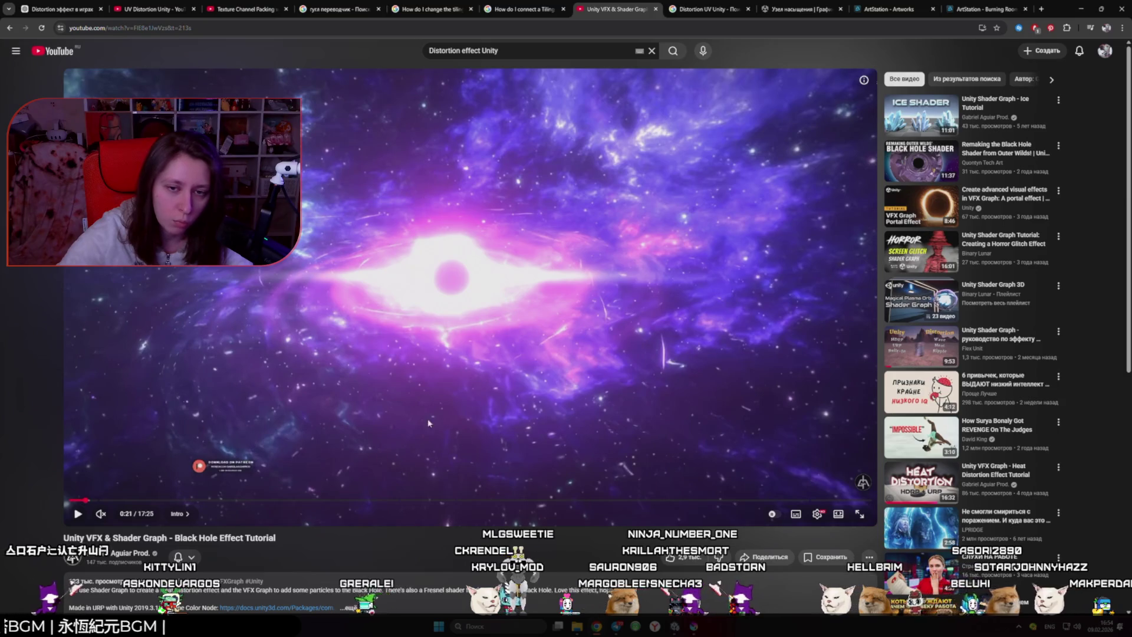
left_click(572, 415)
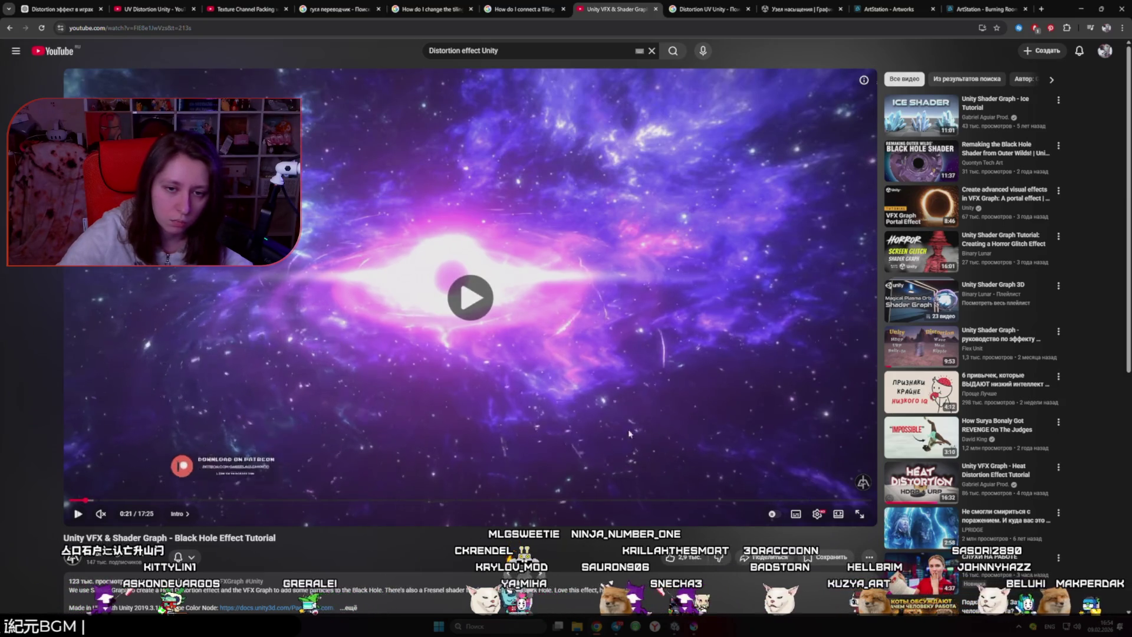
left_click(675, 462)
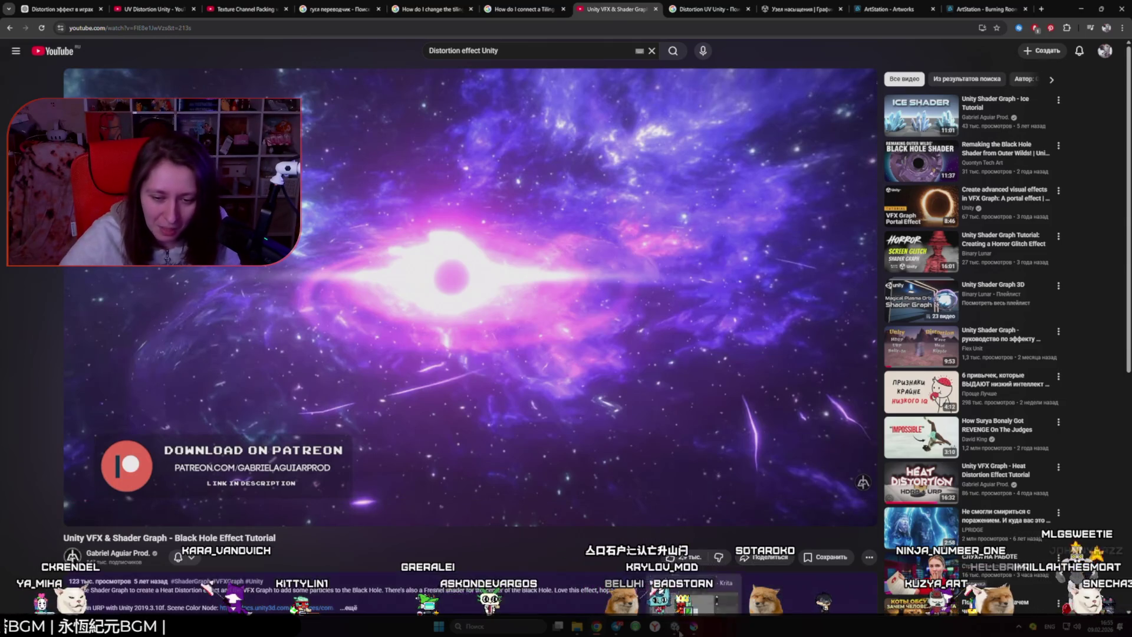
key("alt+Tab")
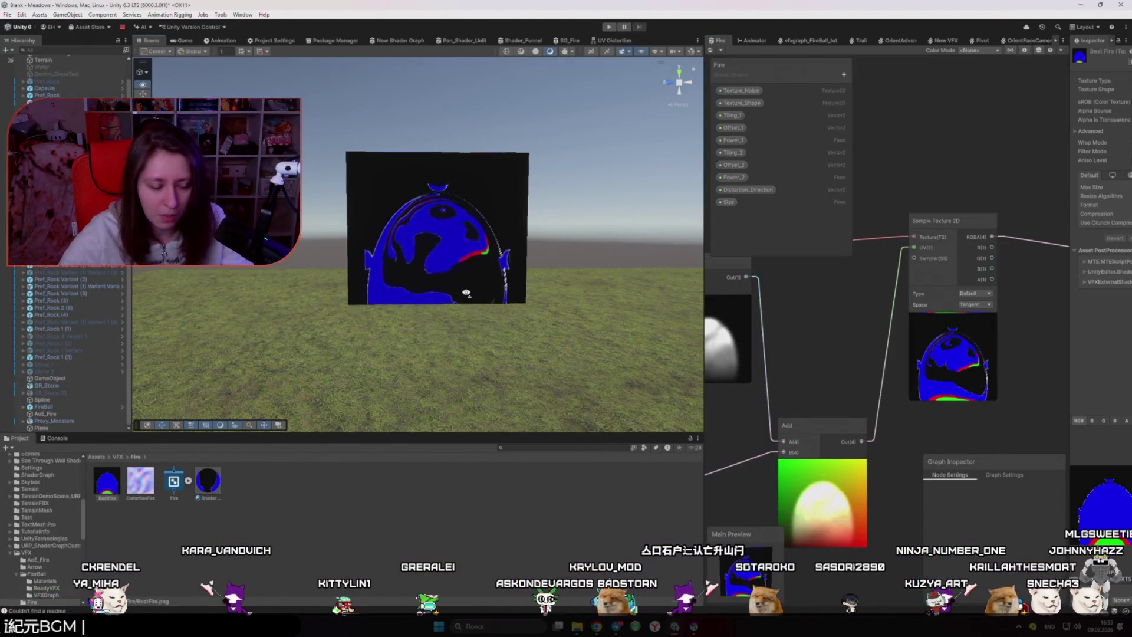
- Delete the small unused Split node from the Fire graph
scroll(466, 292, "up", 5)
scroll(861, 405, "down", 2)
scroll(861, 405, "down", 3)
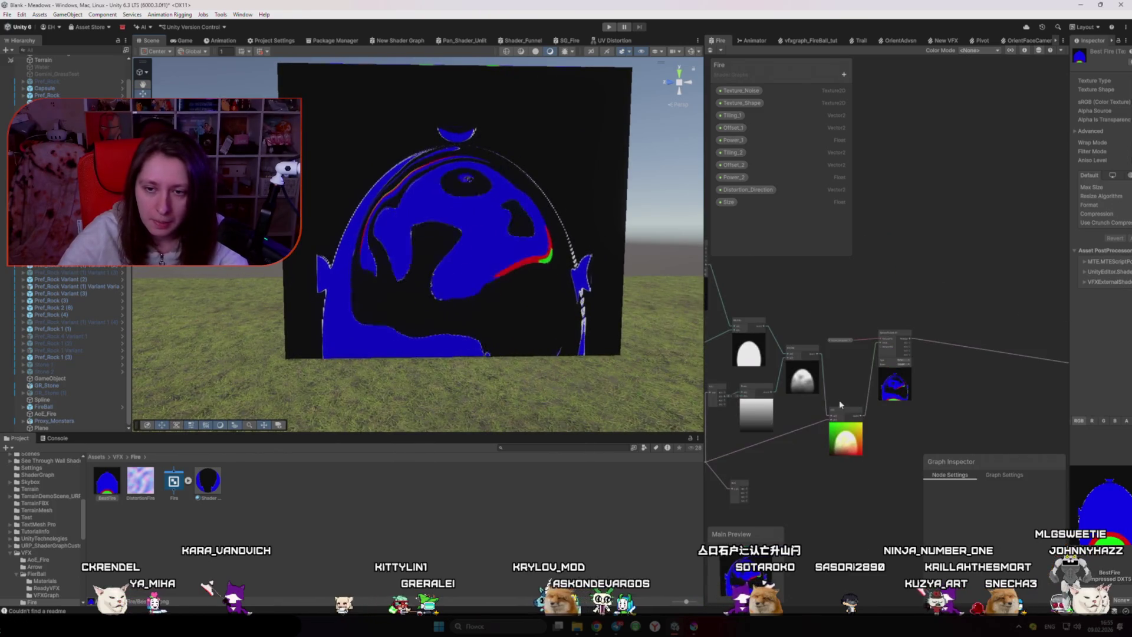
scroll(829, 381, "up", 5)
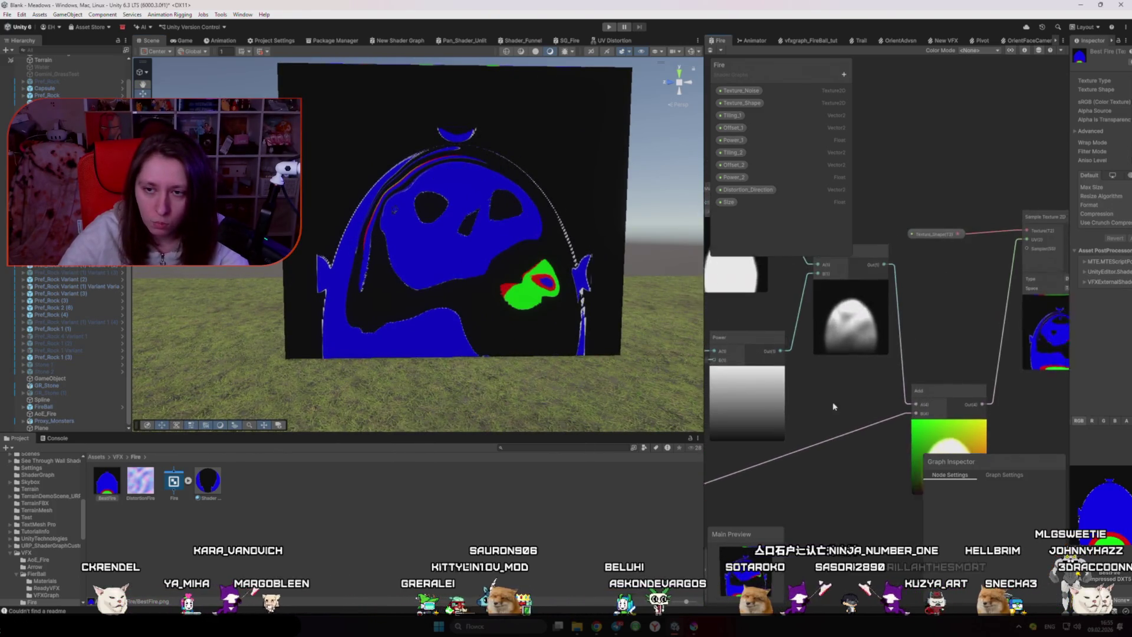
scroll(784, 361, "down", 1)
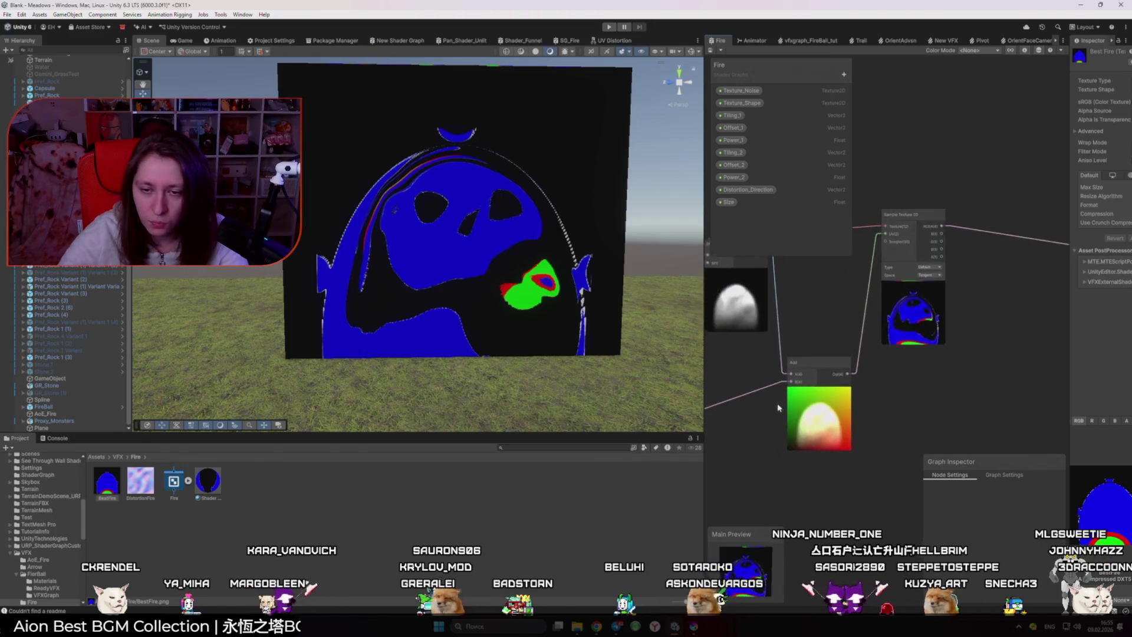
left_click(891, 400)
scroll(892, 400, "down", 2)
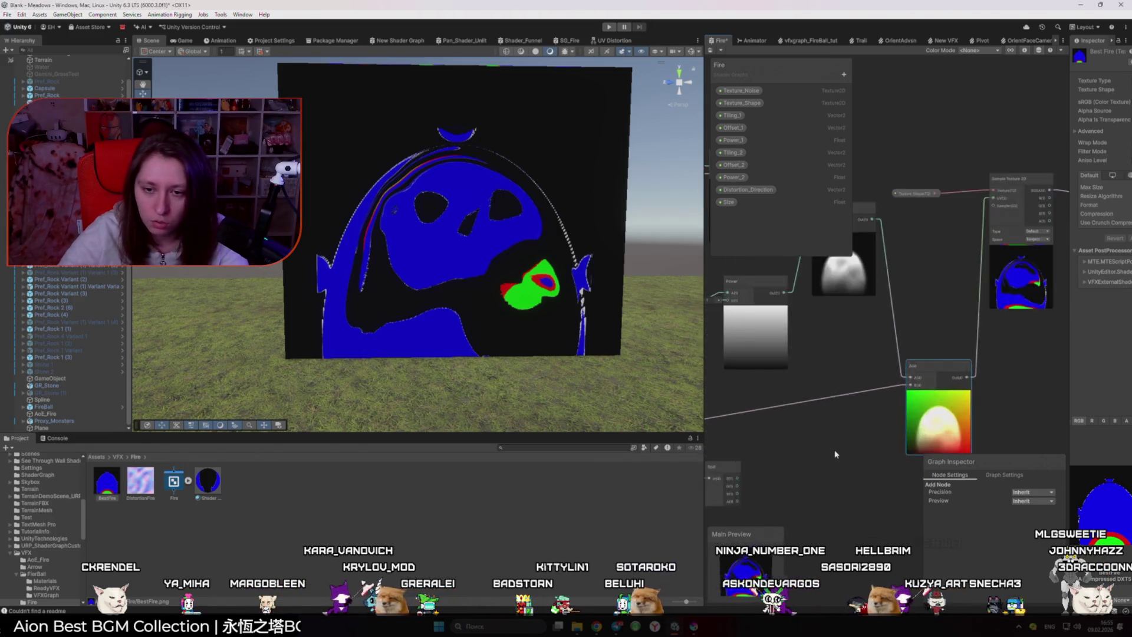
left_click(771, 460)
key("Delete")
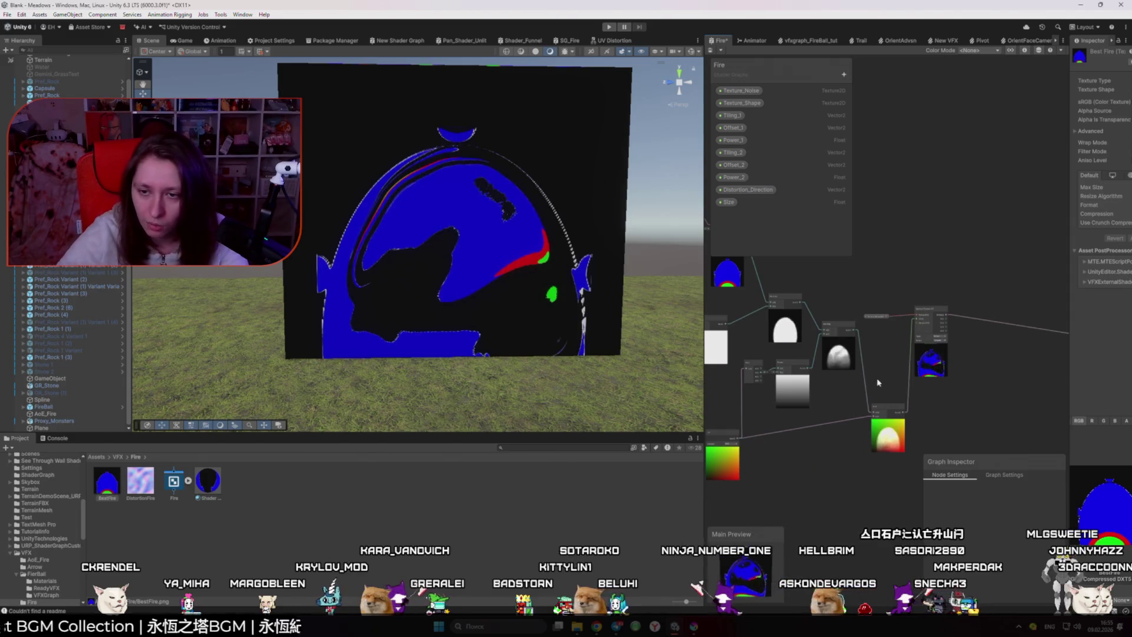
scroll(878, 383, "up", 2)
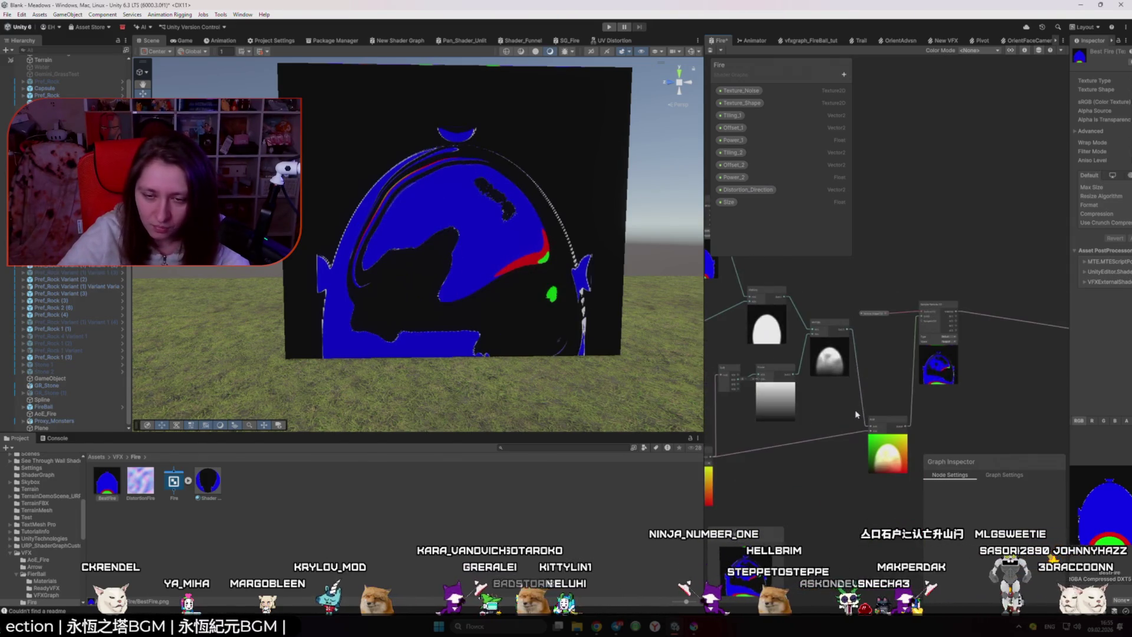
- Review the preview nodes, orbit the fire quad, and keep changes when closing the graph
left_click_drag(857, 415, 849, 407)
left_click_drag(783, 419, 967, 364)
scroll(834, 368, "up", 4)
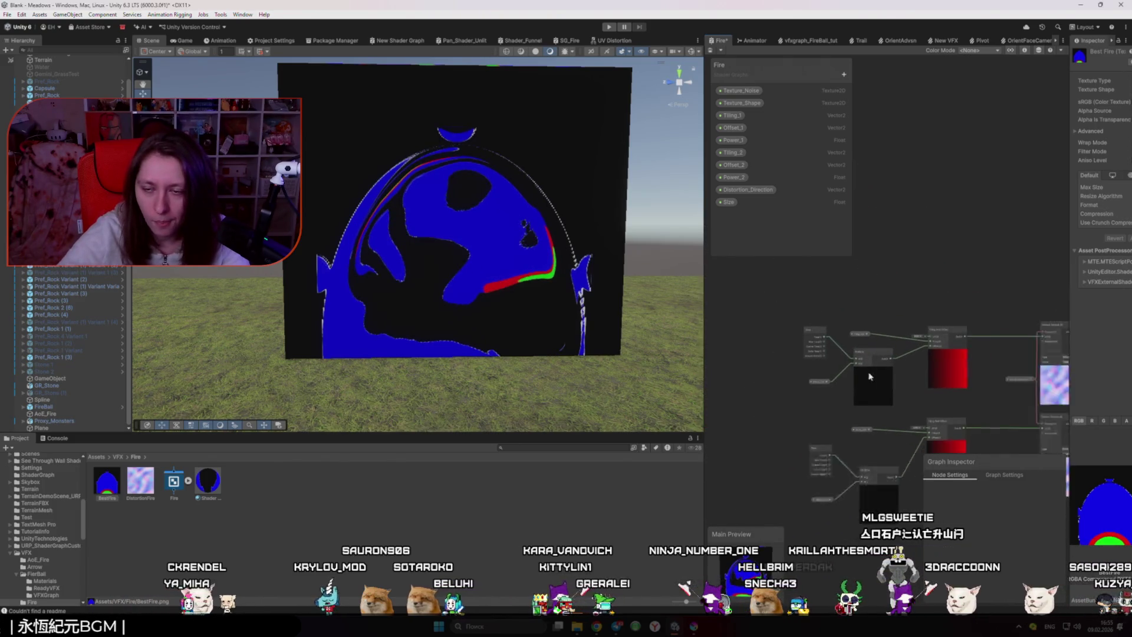
scroll(884, 371, "down", 3)
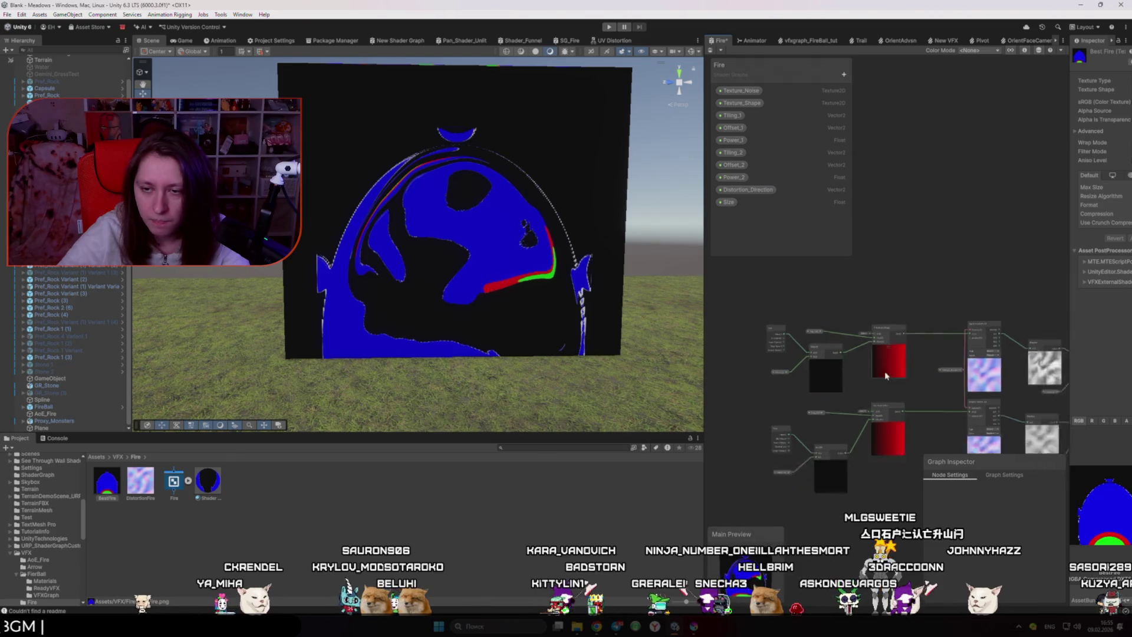
scroll(896, 413, "up", 3)
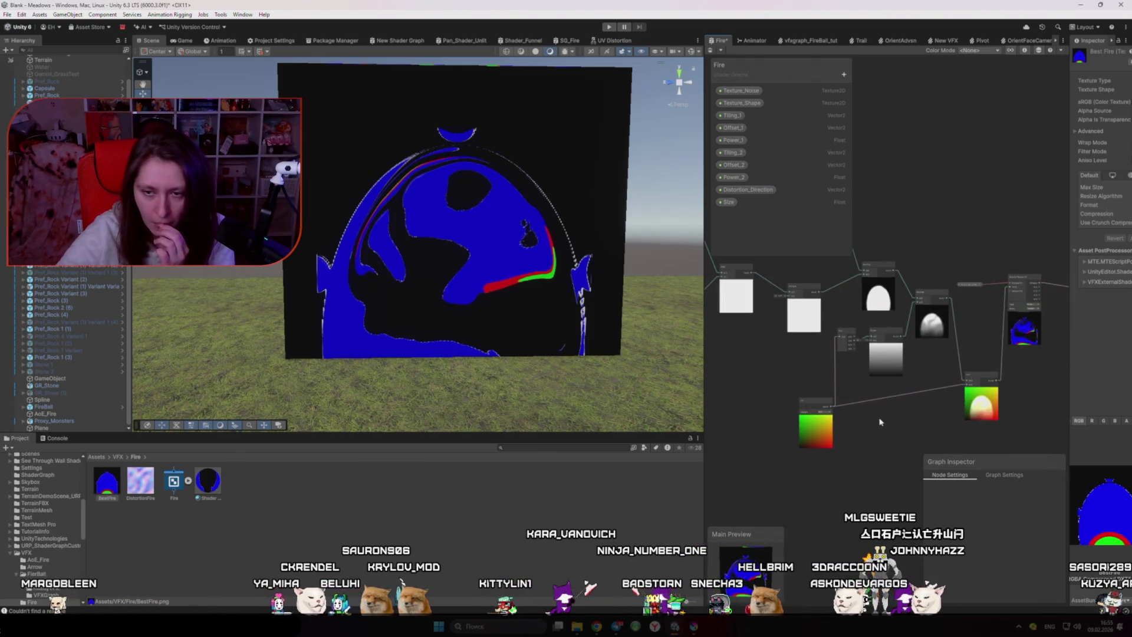
scroll(879, 422, "up", 3)
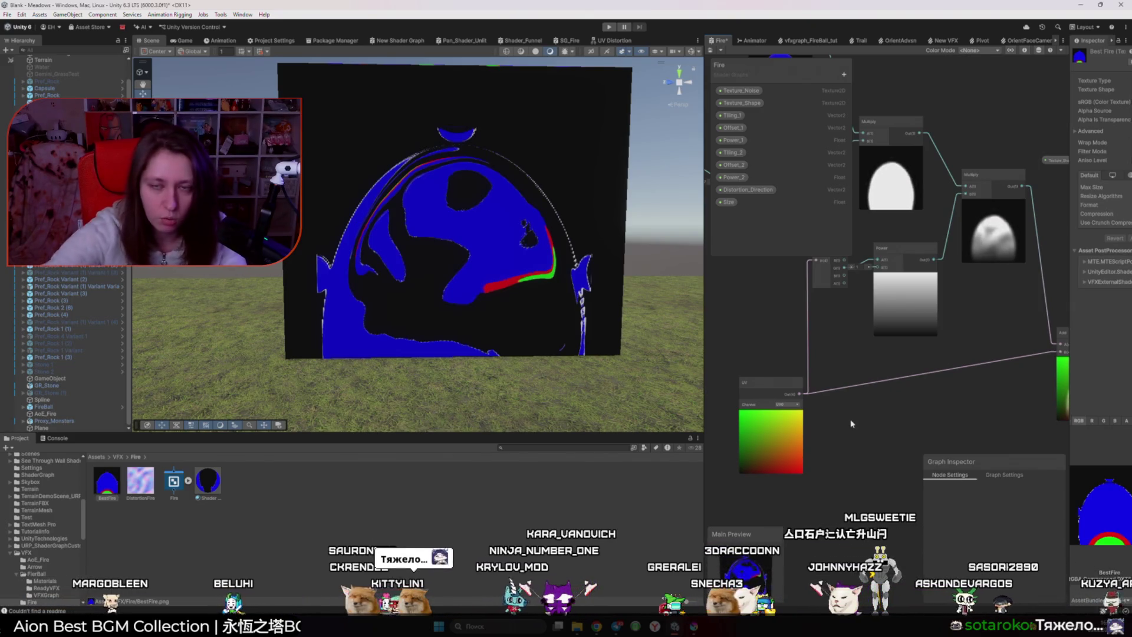
left_click_drag(549, 277, 606, 280)
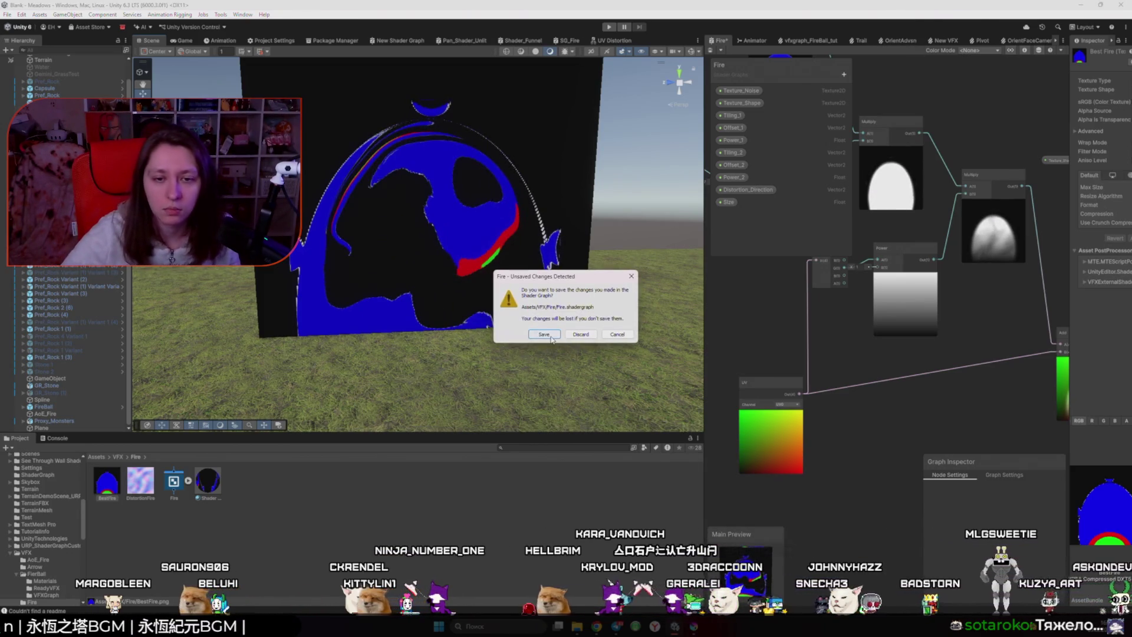
left_click(550, 338)
- Clear the desktop, close the AoE_Fire folder window and launch Blender
key("alt+Tab")
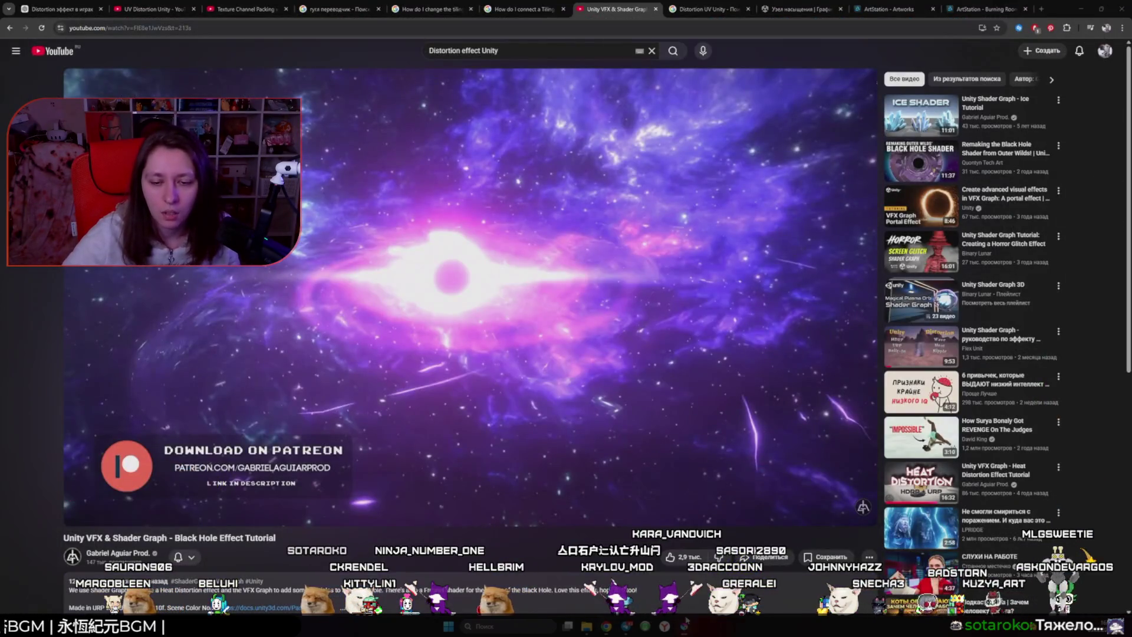
mouse_move(684, 625)
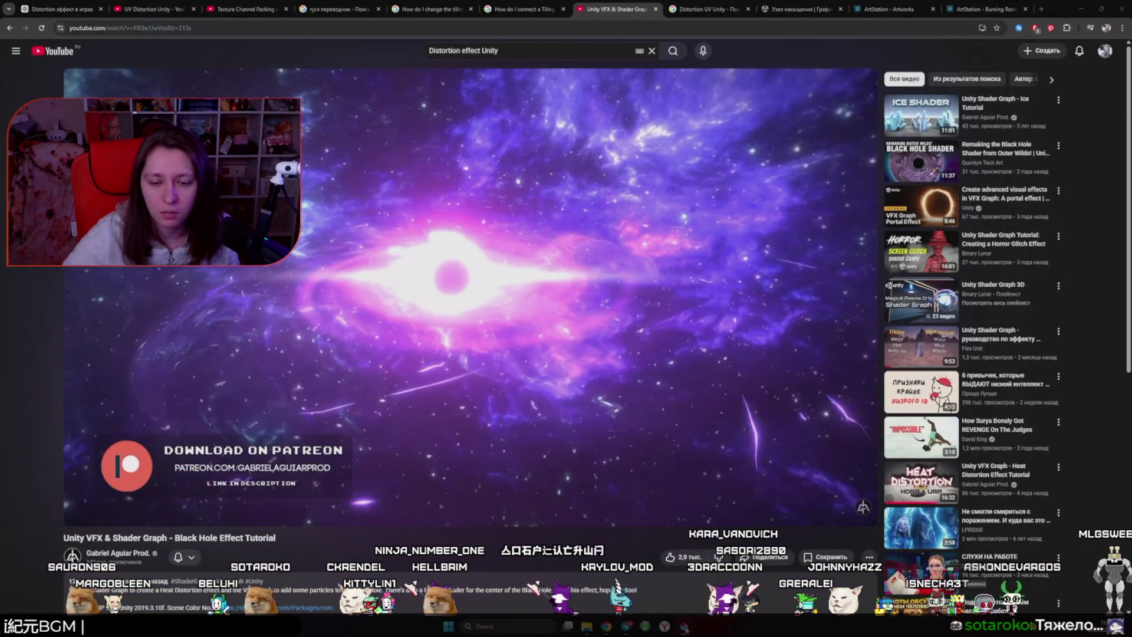
left_click(1079, 8)
left_click(585, 85)
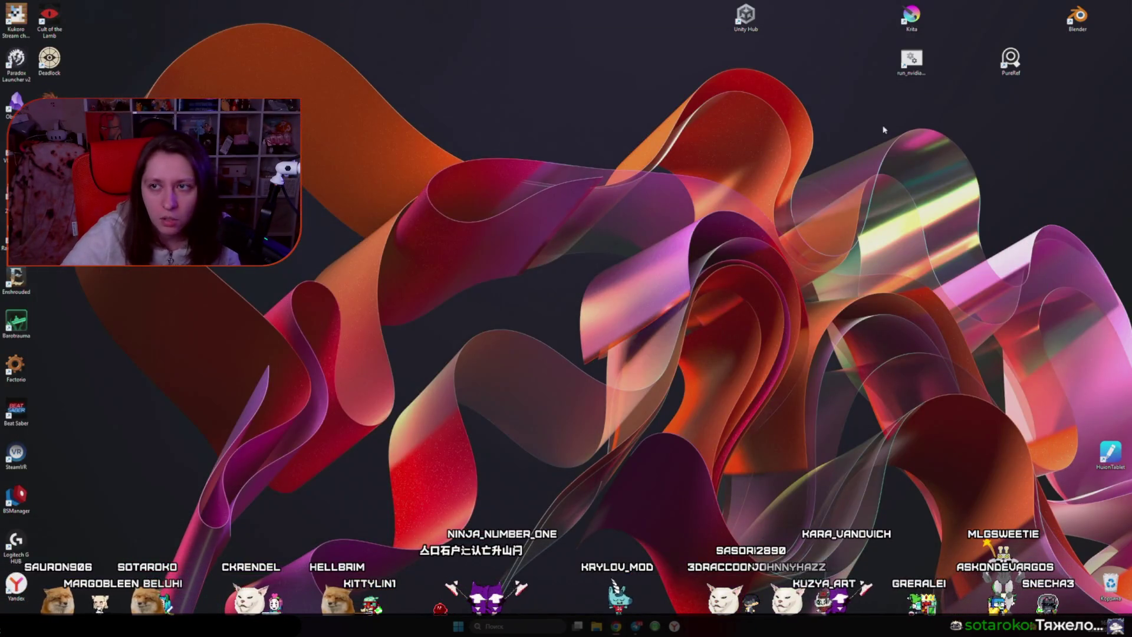
double_click(1077, 17)
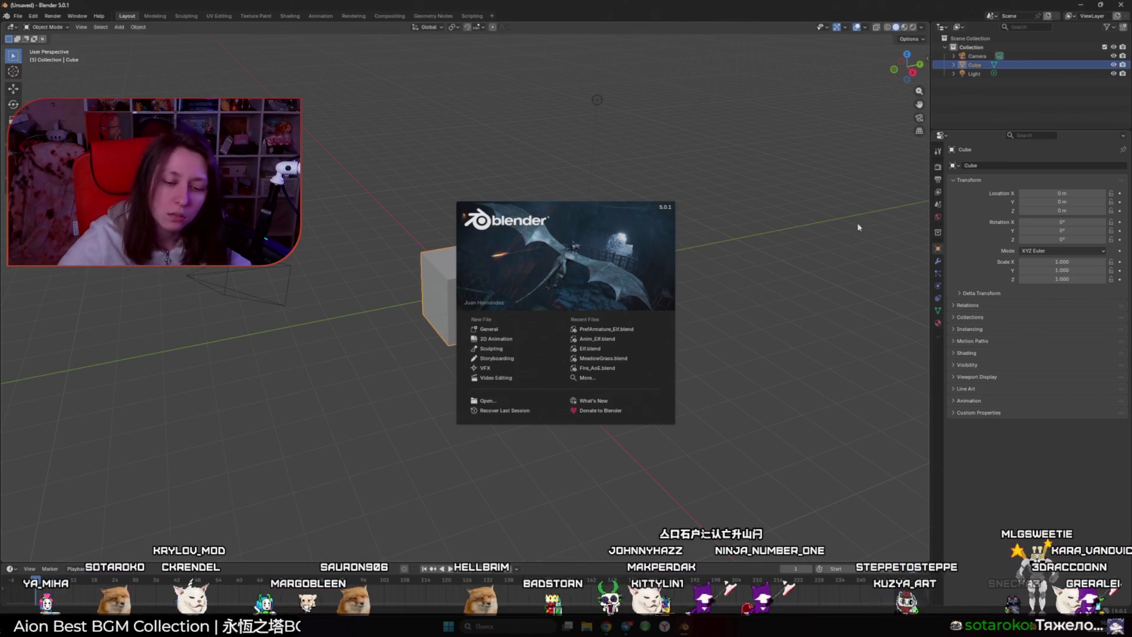
- Bring back the browser showing the black hole tutorial and open a new tab
left_click(606, 626)
left_click(649, 581)
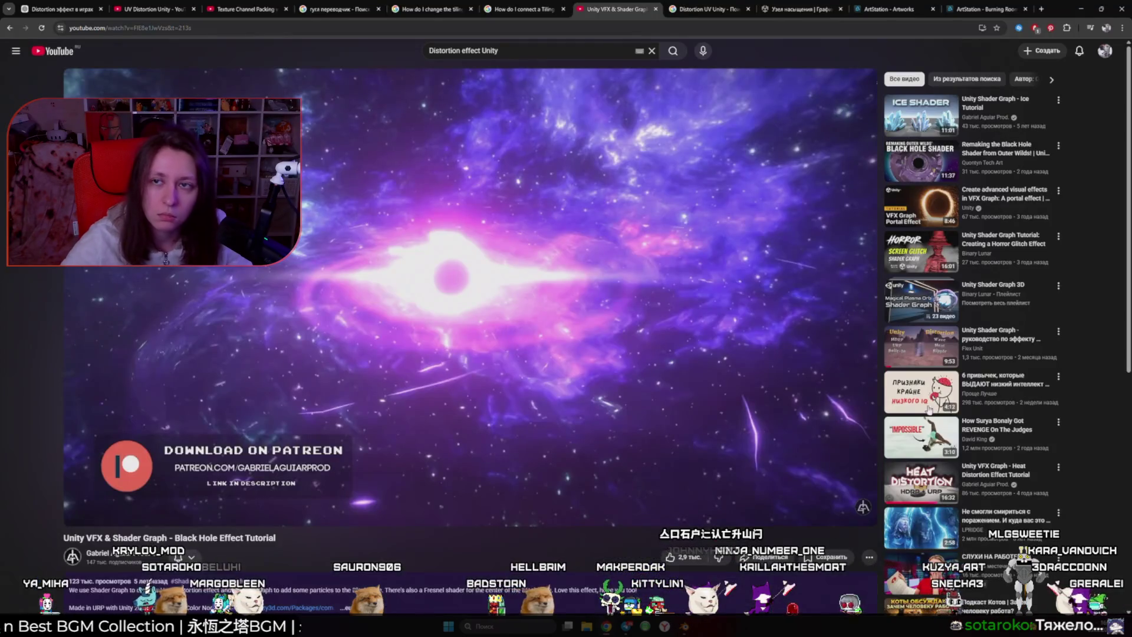
key("ctrl+t")
- Search Google for 'Unity marketplace' and load the Unity Asset Store page
type("Unit")
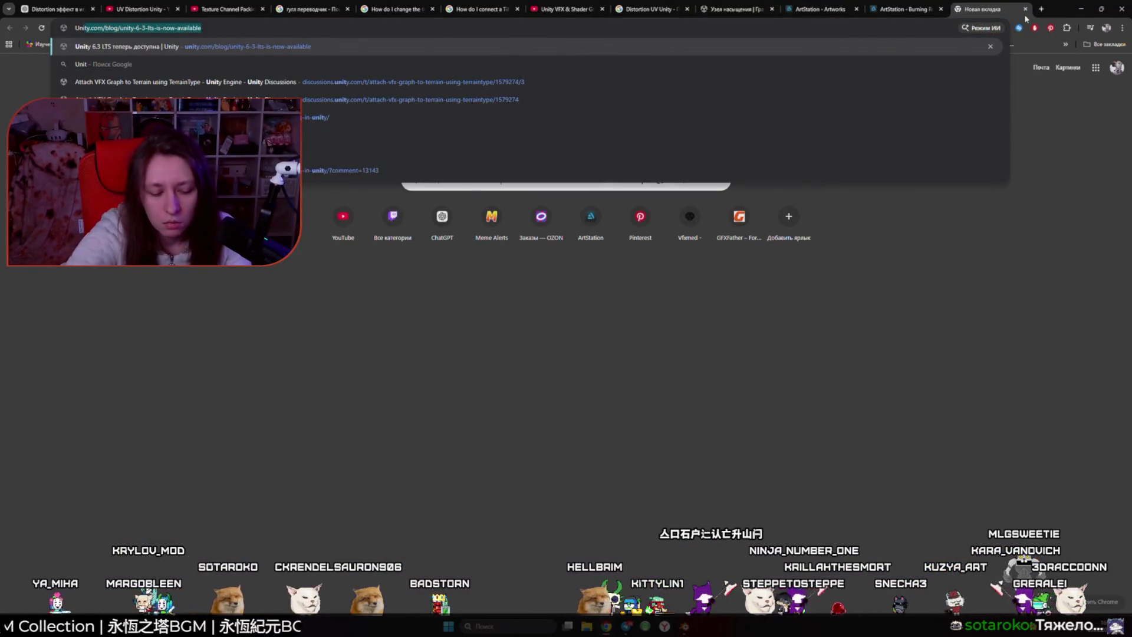
type("y marketplace")
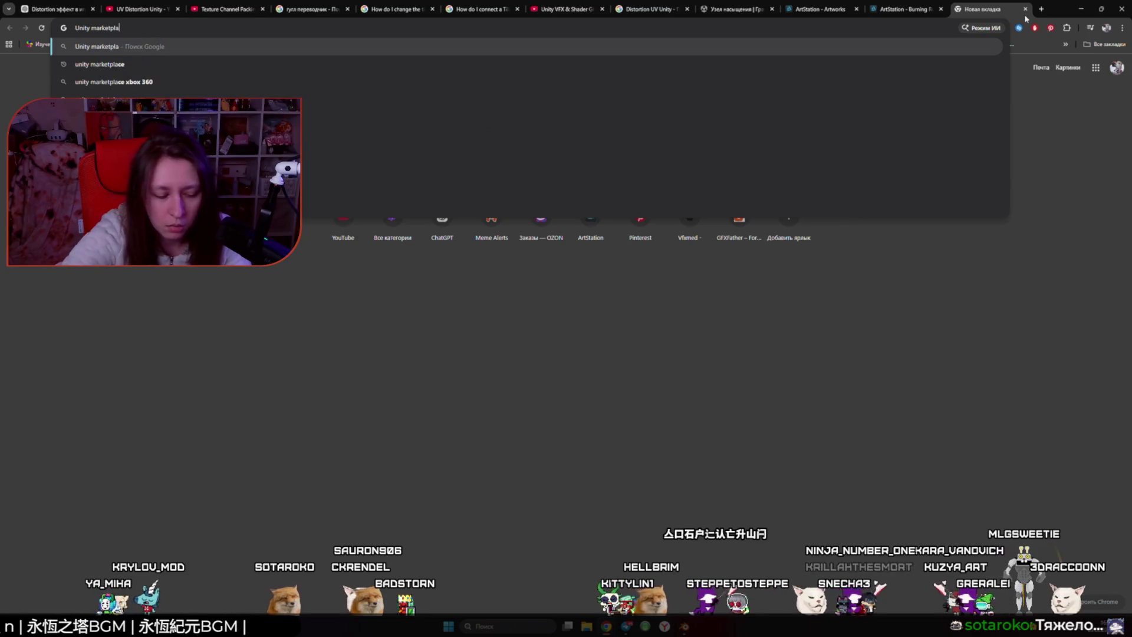
key("Return")
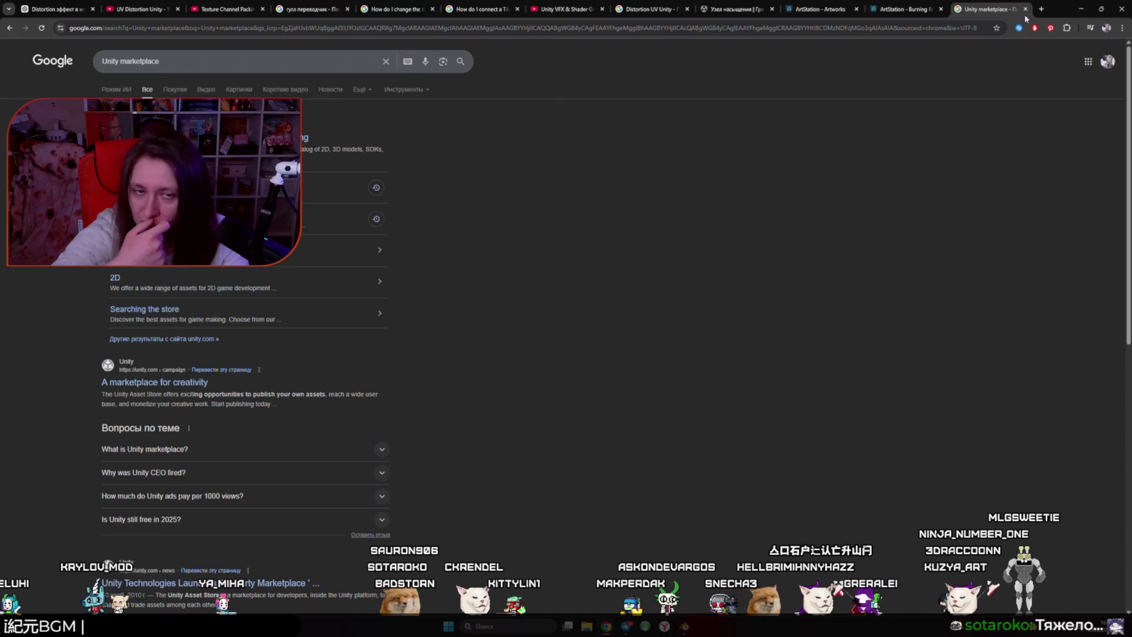
key("F5")
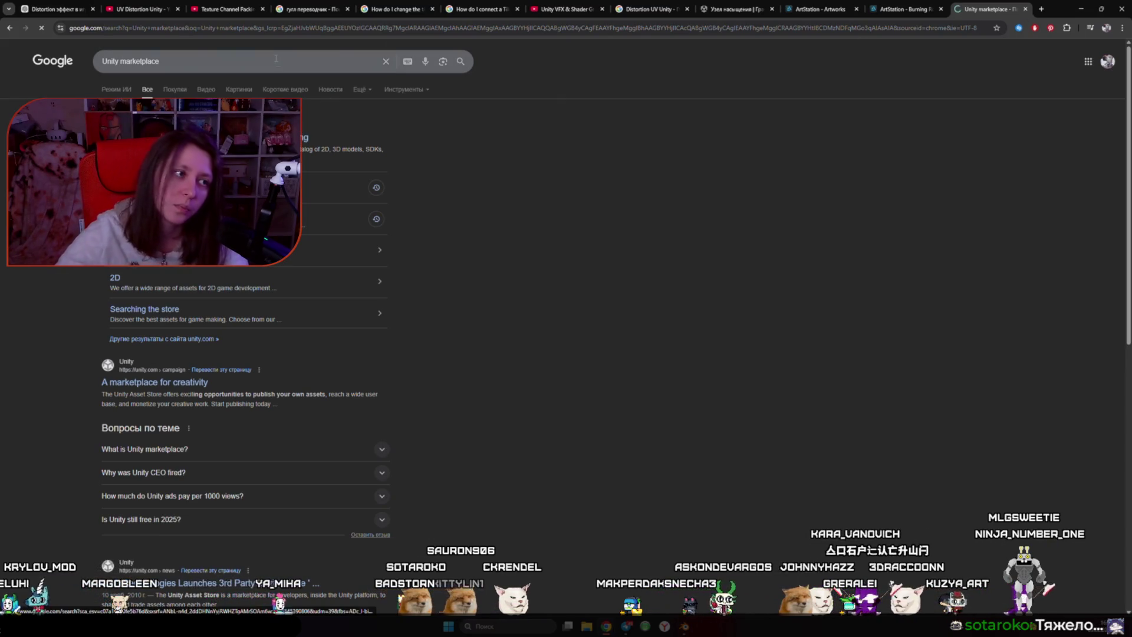